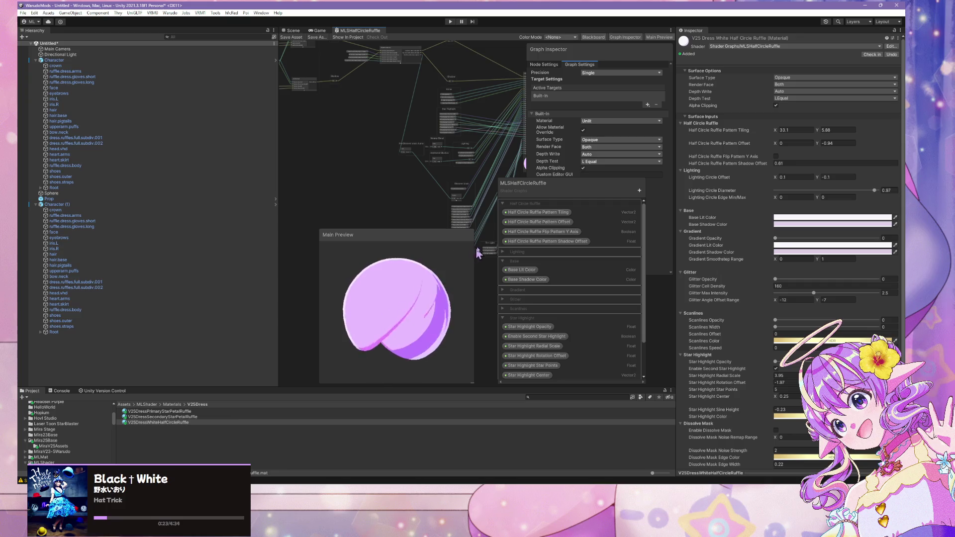
Spin the preview sphere, then drag the _MLSHalfCircleRuffle node left next to Lit and Shadow
{"action": "mouse_move", "coordinate": [466, 257]}
{"action": "left_mouse_down"}
{"action": "mouse_move", "coordinate": [310, 260]}
{"action": "mouse_move", "coordinate": [320, 266]}
{"action": "mouse_move", "coordinate": [363, 213]}
{"action": "mouse_move", "coordinate": [414, 207]}
{"action": "mouse_move", "coordinate": [403, 243]}
{"action": "mouse_move", "coordinate": [376, 246]}
{"action": "mouse_move", "coordinate": [251, 222]}
{"action": "mouse_move", "coordinate": [256, 270]}
{"action": "mouse_move", "coordinate": [345, 274]}
{"action": "mouse_move", "coordinate": [279, 239]}
{"action": "mouse_move", "coordinate": [437, 270]}
{"action": "mouse_move", "coordinate": [426, 277]}
{"action": "left_mouse_up"}
{"action": "scroll", "coordinate": [413, 207], "scroll_direction": "up", "scroll_amount": 8}
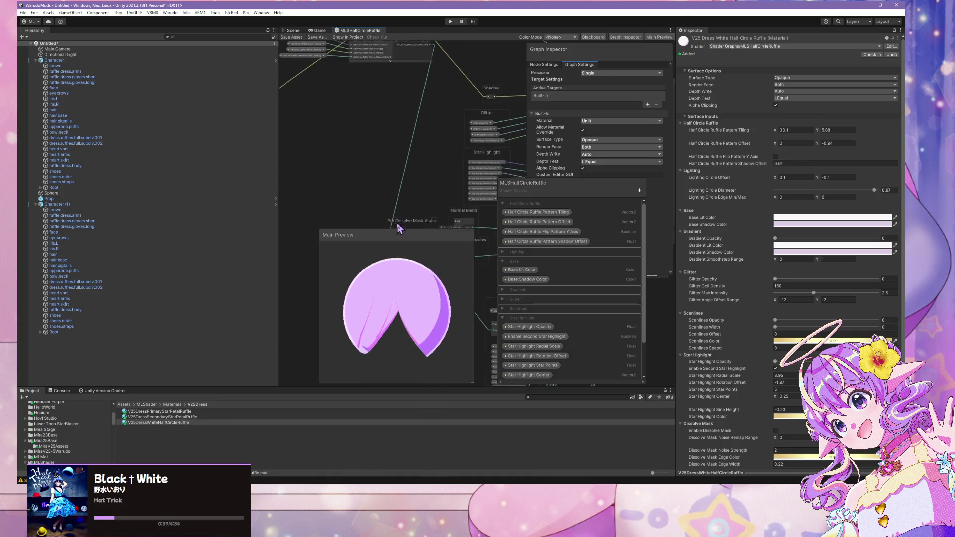
{"action": "scroll", "coordinate": [398, 199], "scroll_direction": "up", "scroll_amount": 3}
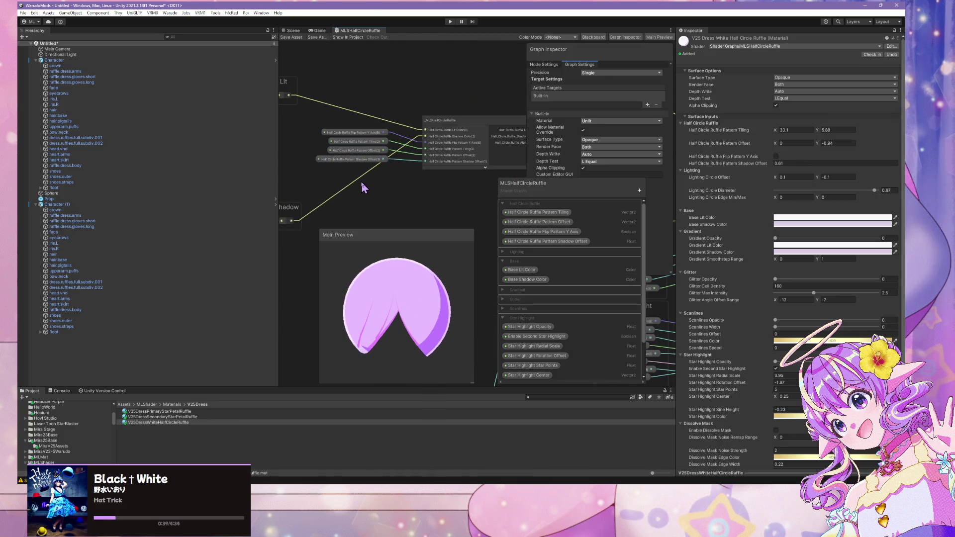
{"action": "scroll", "coordinate": [444, 207], "scroll_direction": "up", "scroll_amount": 3}
{"action": "scroll", "coordinate": [292, 207], "scroll_direction": "down", "scroll_amount": 3}
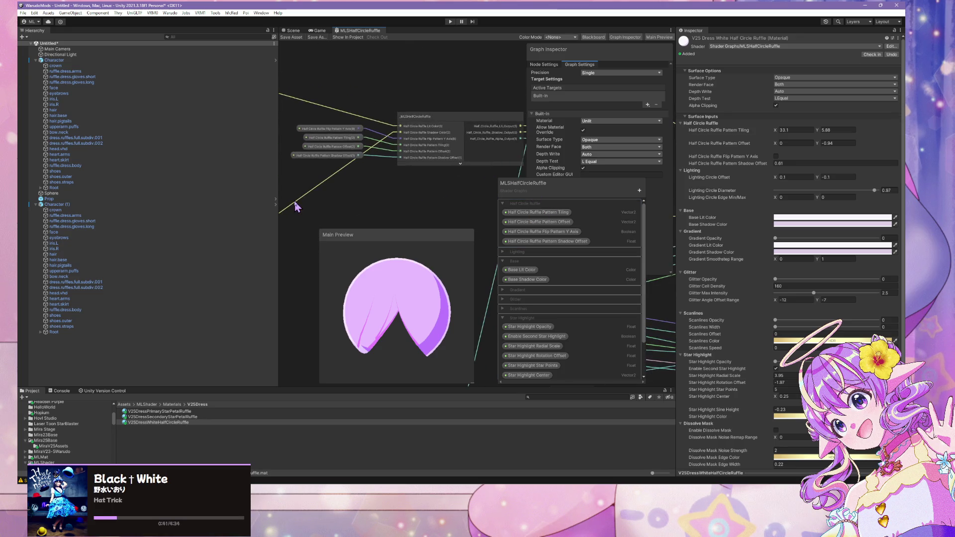
{"action": "left_click", "coordinate": [429, 144]}
{"action": "mouse_move", "coordinate": [435, 115]}
{"action": "left_mouse_down"}
{"action": "mouse_move", "coordinate": [247, 111]}
{"action": "mouse_move", "coordinate": [342, 119]}
{"action": "mouse_move", "coordinate": [317, 125]}
{"action": "left_mouse_up"}
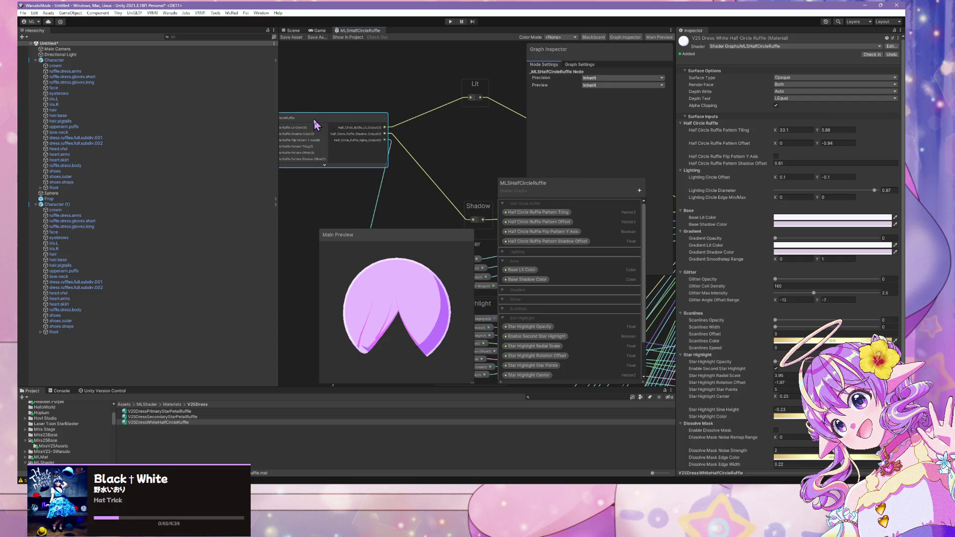
Open the _MLSHalfCircleRuffle sub-graph in its own window and rearrange its preview and color nodes
{"action": "double_click", "coordinate": [316, 124]}
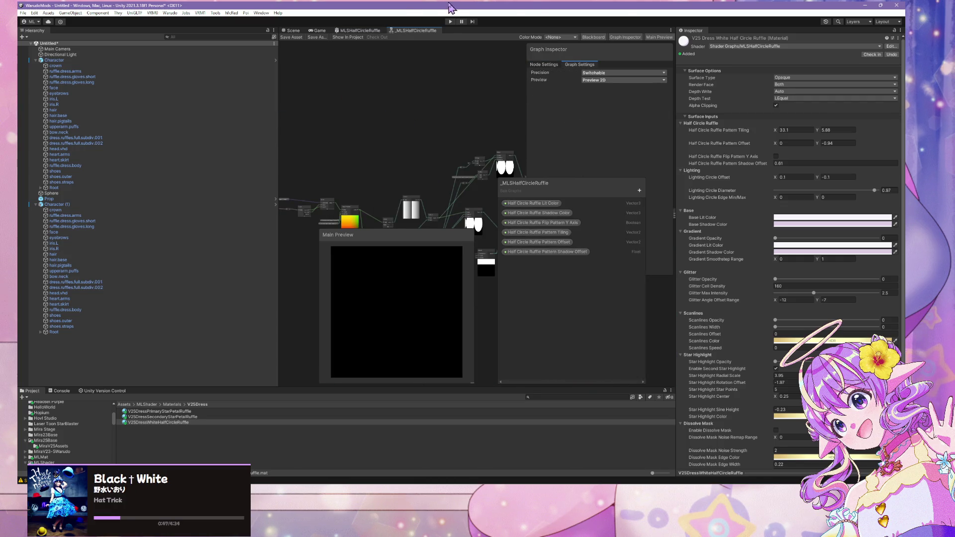
{"action": "mouse_move", "coordinate": [418, 30]}
{"action": "left_mouse_down"}
{"action": "mouse_move", "coordinate": [469, 166]}
{"action": "mouse_move", "coordinate": [497, 178]}
{"action": "left_mouse_up"}
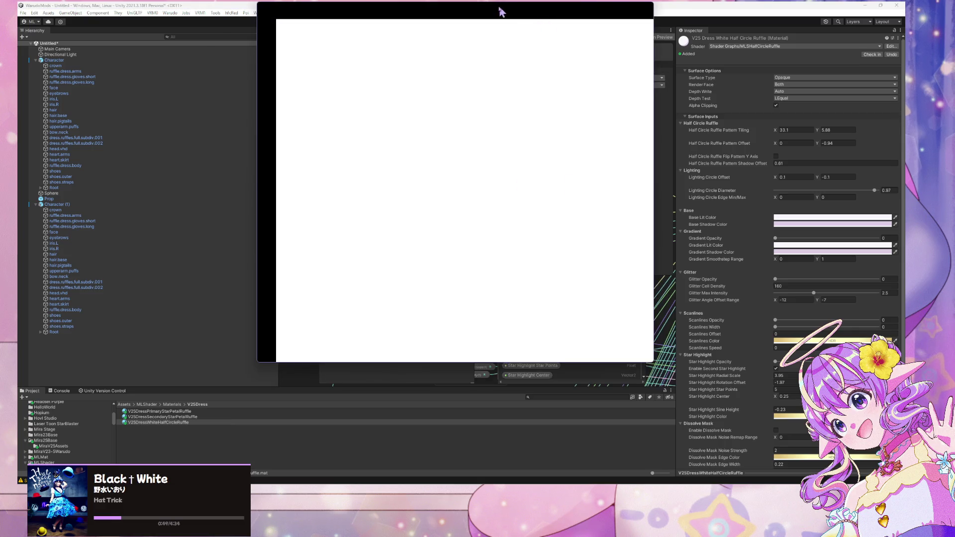
{"action": "left_click_drag", "start_coordinate": [496, 14], "coordinate": [540, 48]}
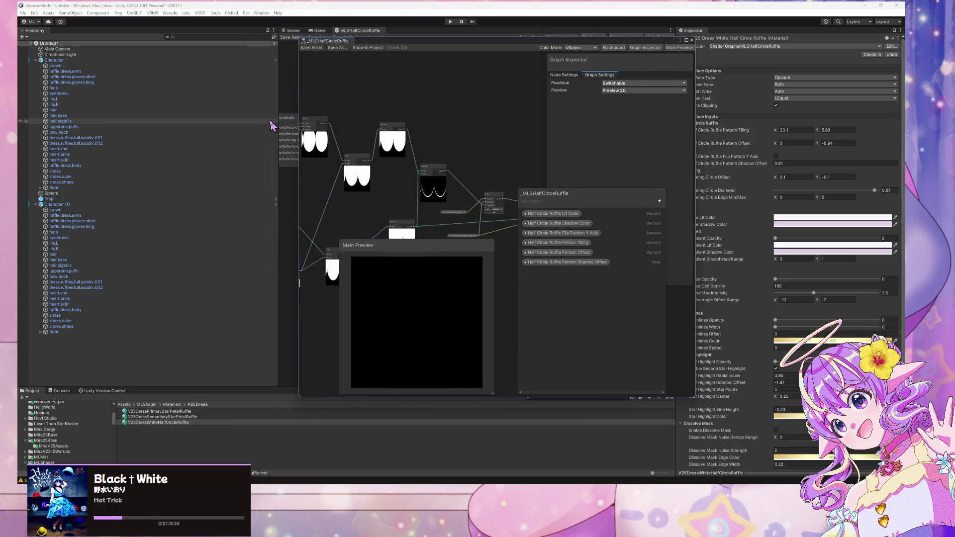
{"action": "scroll", "coordinate": [457, 164], "scroll_direction": "up", "scroll_amount": 3}
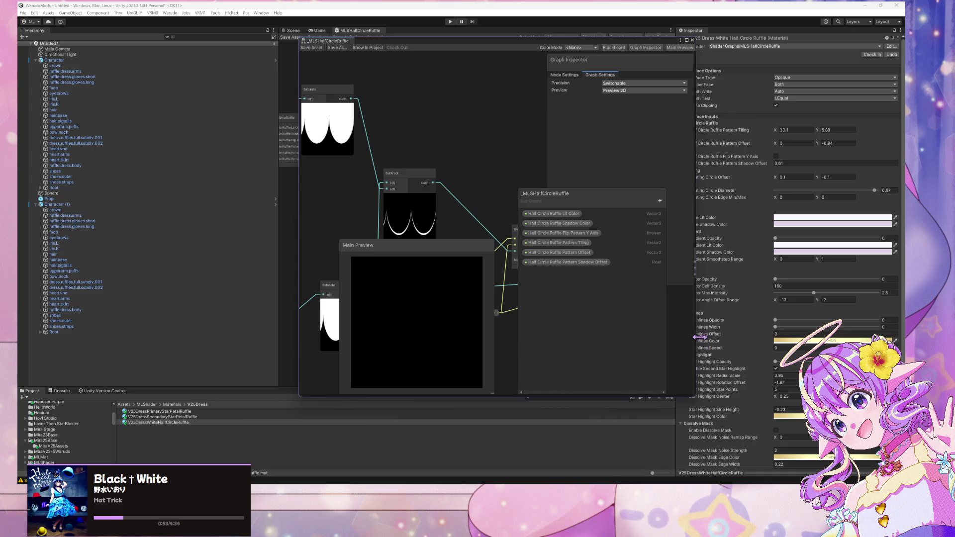
{"action": "left_click_drag", "start_coordinate": [696, 378], "coordinate": [858, 378]}
{"action": "left_click_drag", "start_coordinate": [434, 246], "coordinate": [617, 138]}
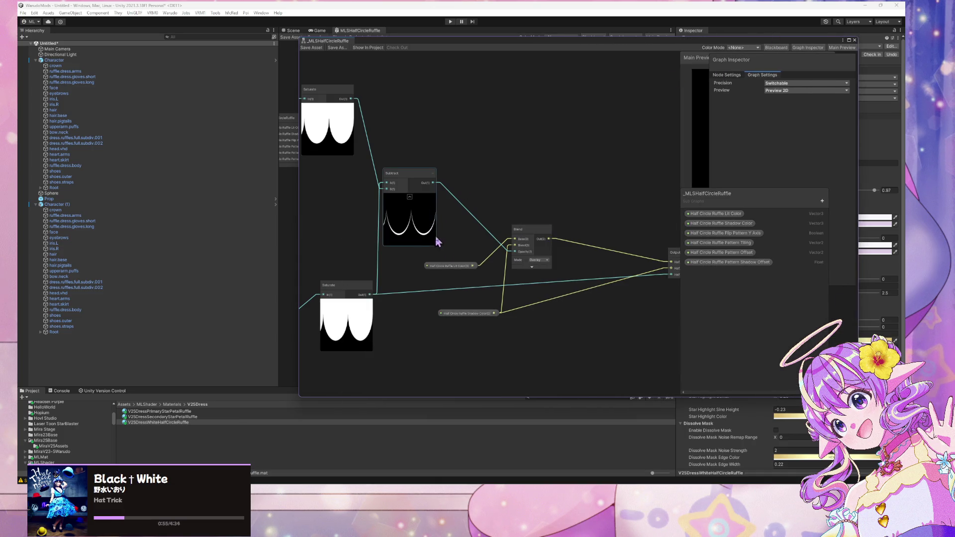
{"action": "mouse_move", "coordinate": [476, 315]}
{"action": "left_mouse_down"}
{"action": "mouse_move", "coordinate": [456, 305]}
{"action": "mouse_move", "coordinate": [467, 319]}
{"action": "left_mouse_up"}
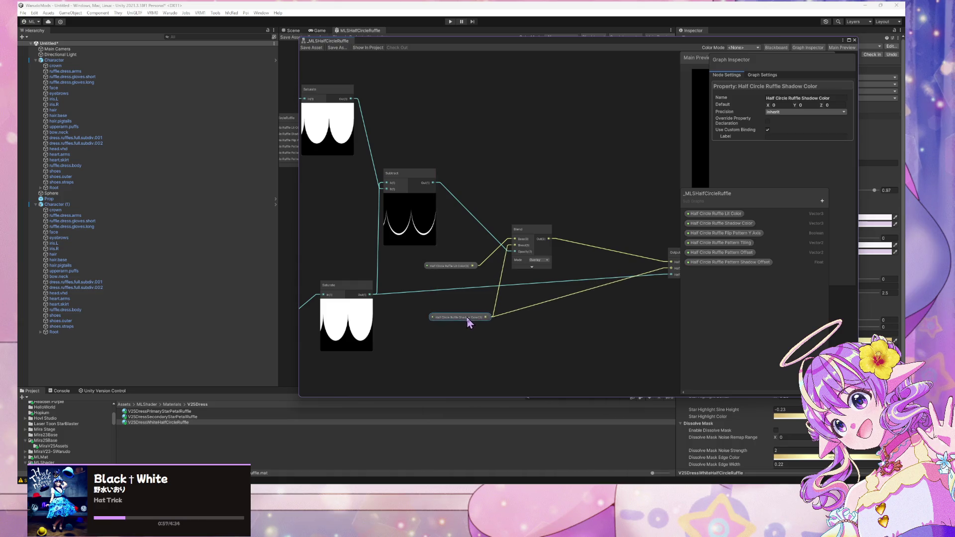
{"action": "left_click_drag", "start_coordinate": [449, 267], "coordinate": [460, 281]}
Switch the Blend node's mode from Overlay to Overwrite and save the sub-graph asset
{"action": "left_click", "coordinate": [539, 260]}
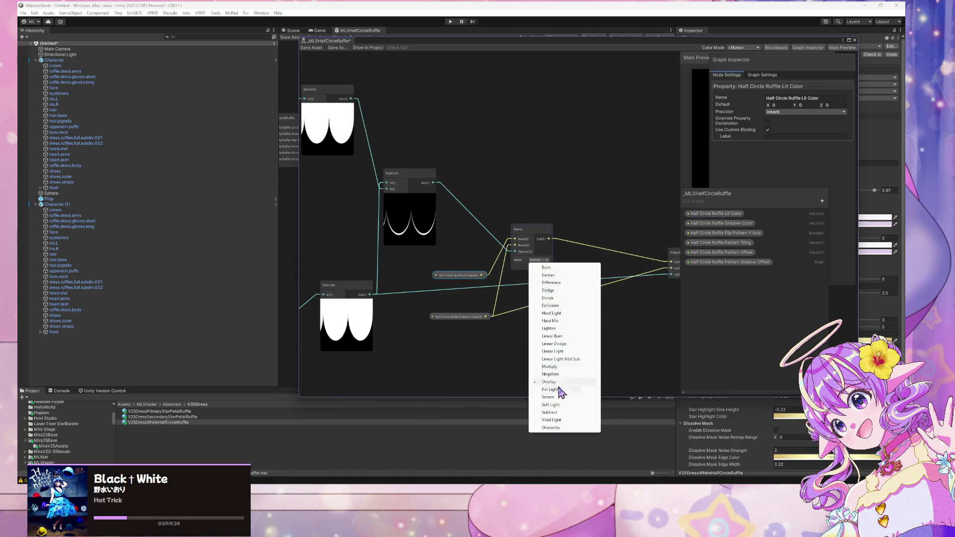
{"action": "left_click", "coordinate": [547, 429]}
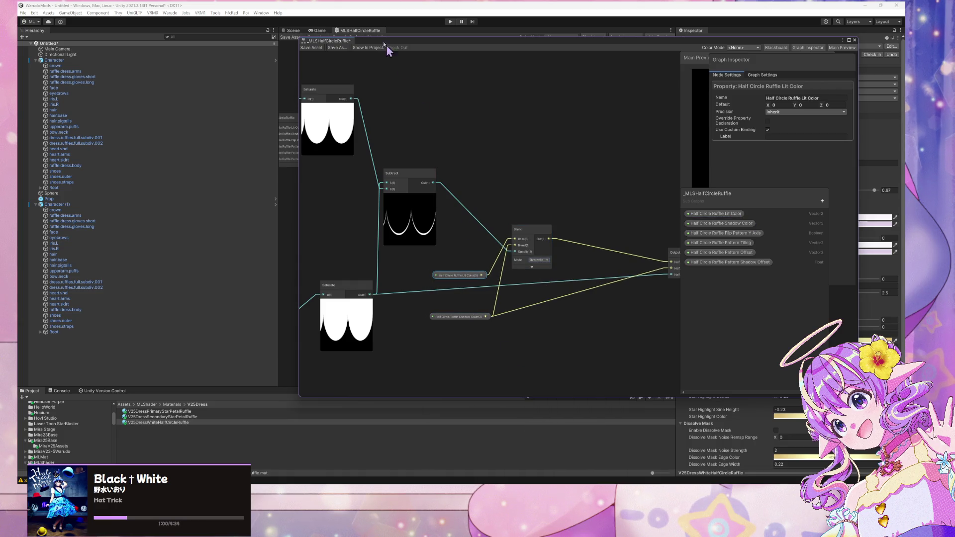
{"action": "left_click", "coordinate": [313, 48]}
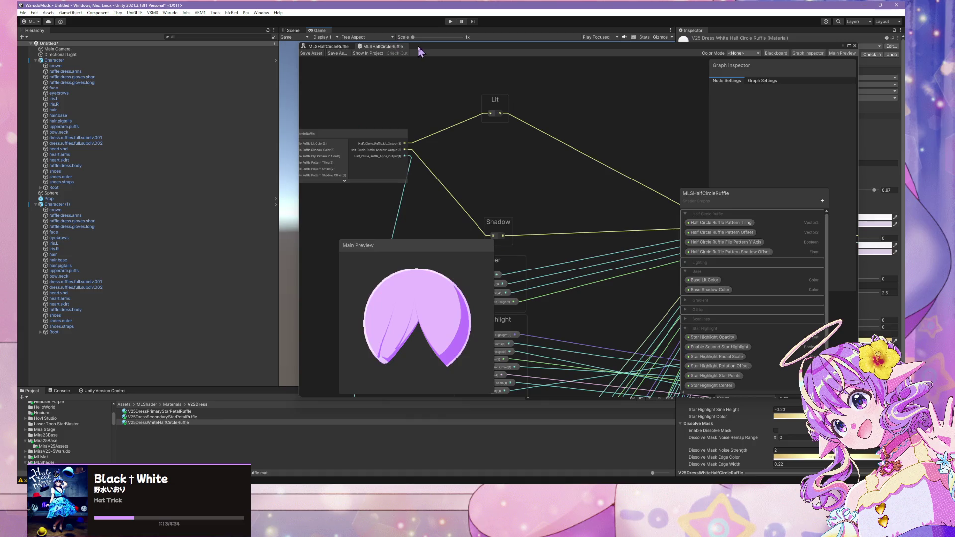
Reposition the shader graph window, docking it below the Scene view, then floating and shrinking it
{"action": "mouse_move", "coordinate": [429, 48]}
{"action": "left_mouse_down"}
{"action": "mouse_move", "coordinate": [567, 80]}
{"action": "mouse_move", "coordinate": [442, 68]}
{"action": "left_mouse_up"}
{"action": "scroll", "coordinate": [489, 174], "scroll_direction": "up", "scroll_amount": 3}
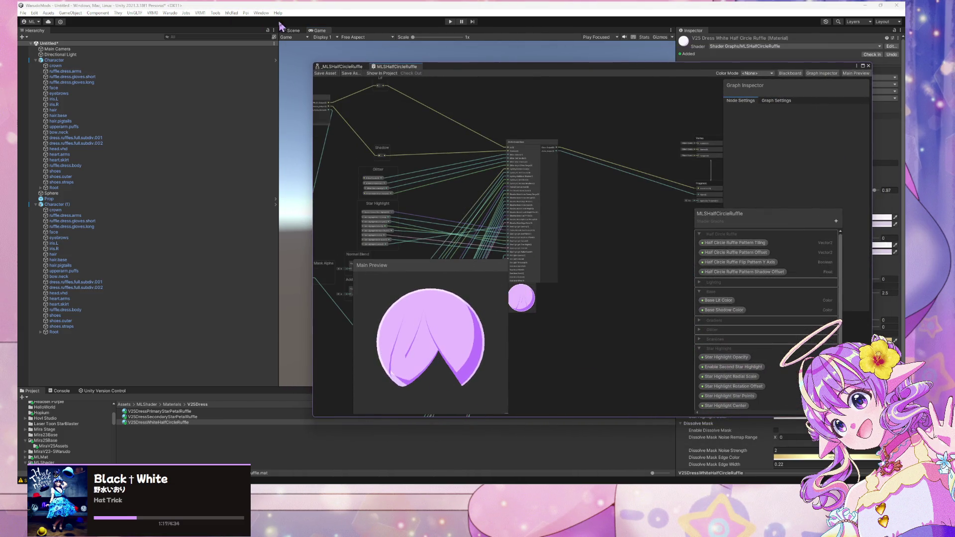
{"action": "left_click", "coordinate": [293, 30]}
{"action": "mouse_move", "coordinate": [509, 71]}
{"action": "left_mouse_down"}
{"action": "mouse_move", "coordinate": [766, 128]}
{"action": "mouse_move", "coordinate": [745, 107]}
{"action": "left_mouse_up"}
{"action": "scroll", "coordinate": [476, 212], "scroll_direction": "up", "scroll_amount": 5}
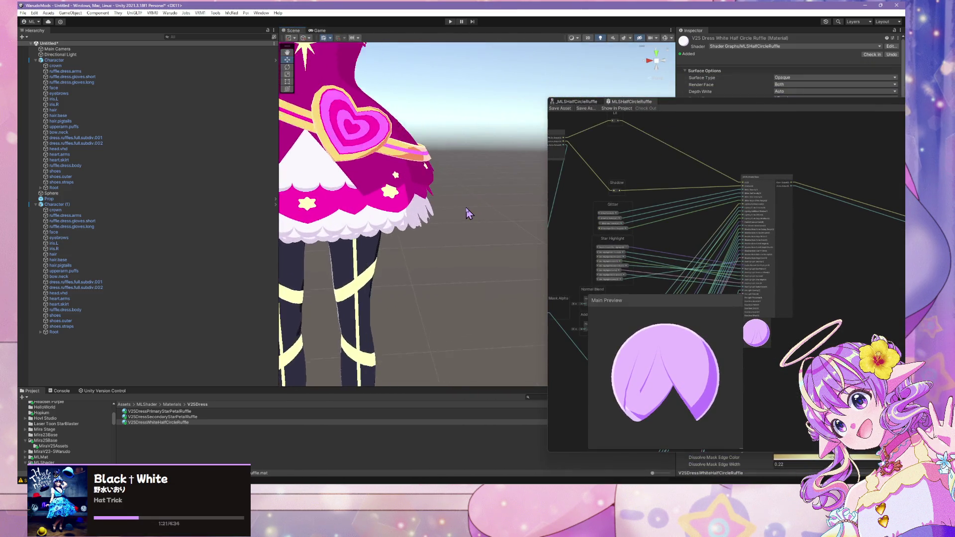
{"action": "scroll", "coordinate": [468, 212], "scroll_direction": "down", "scroll_amount": 4}
{"action": "left_click_drag", "start_coordinate": [699, 100], "coordinate": [470, 382]}
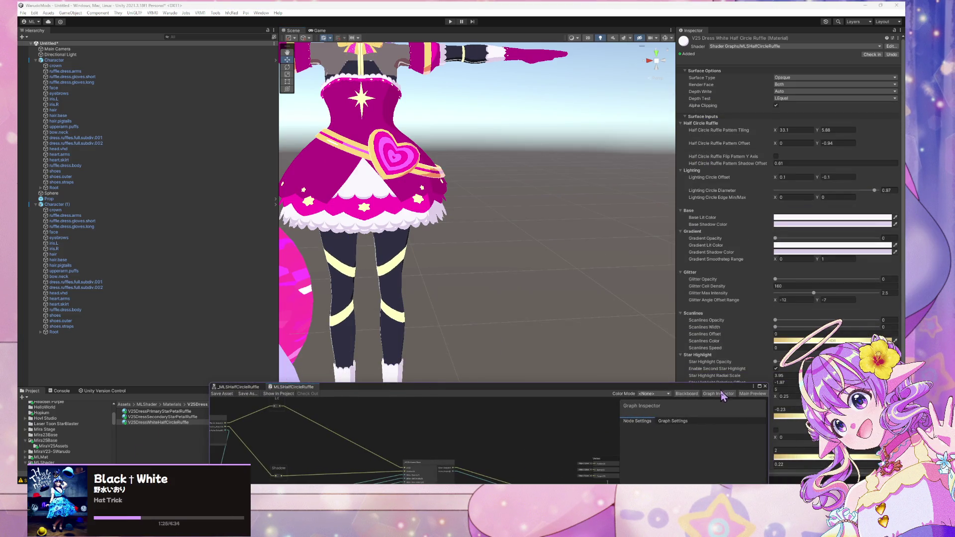
{"action": "mouse_move", "coordinate": [746, 386]}
{"action": "left_mouse_down"}
{"action": "mouse_move", "coordinate": [642, 100]}
{"action": "mouse_move", "coordinate": [675, 51]}
{"action": "left_mouse_up"}
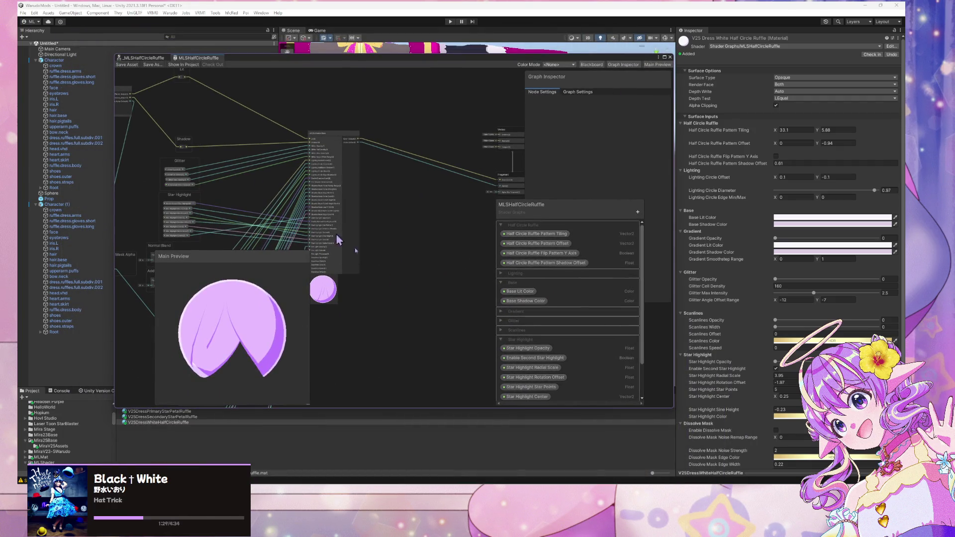
{"action": "mouse_move", "coordinate": [672, 409]}
{"action": "left_mouse_down"}
{"action": "mouse_move", "coordinate": [473, 279]}
{"action": "mouse_move", "coordinate": [558, 337]}
{"action": "left_mouse_up"}
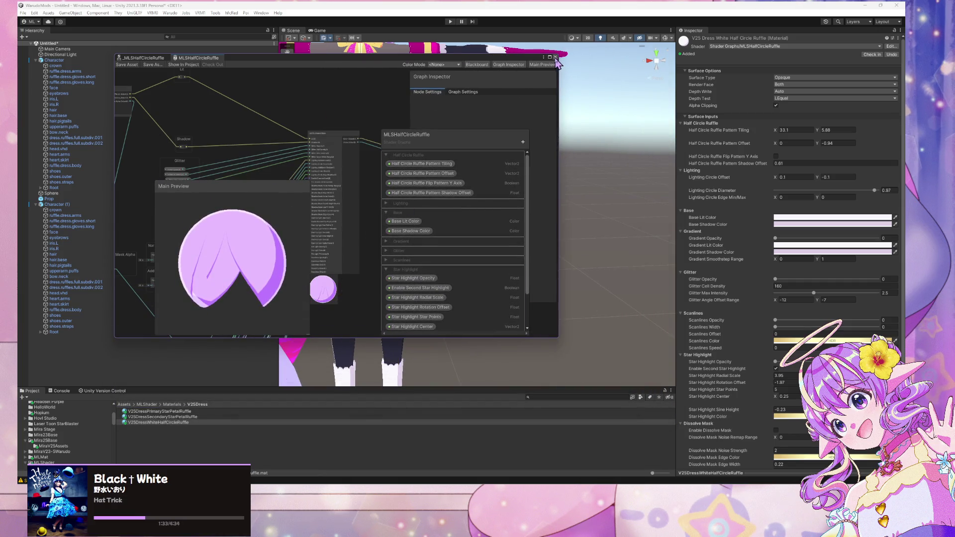
Close the shader graph window and orbit the Scene camera to face the character's dress
{"action": "left_click", "coordinate": [555, 58]}
{"action": "left_click_drag", "start_coordinate": [461, 242], "coordinate": [443, 241]}
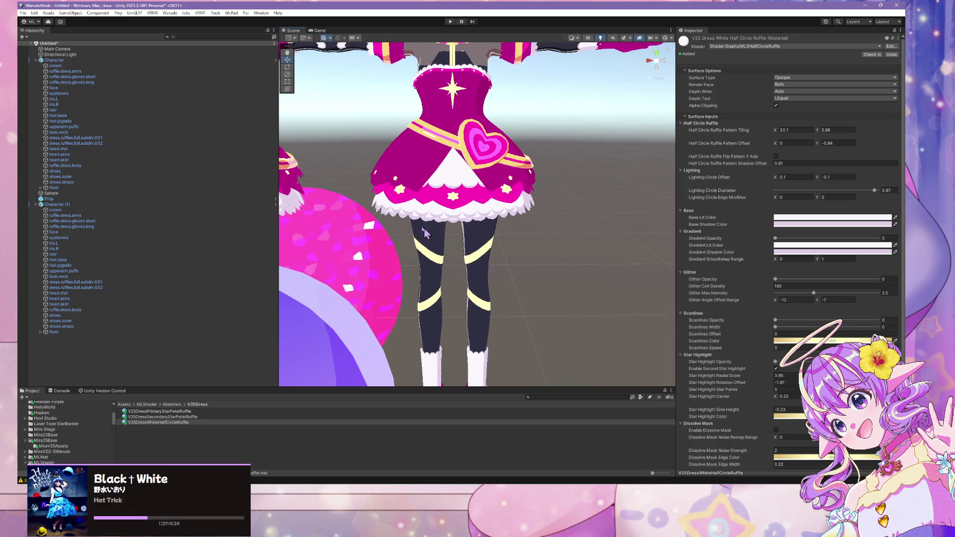
{"action": "scroll", "coordinate": [424, 211], "scroll_direction": "down", "scroll_amount": 3}
Edit the Dissolve Mask Cutoff Height of the currently selected material
{"action": "scroll", "coordinate": [425, 211], "scroll_direction": "up", "scroll_amount": 3}
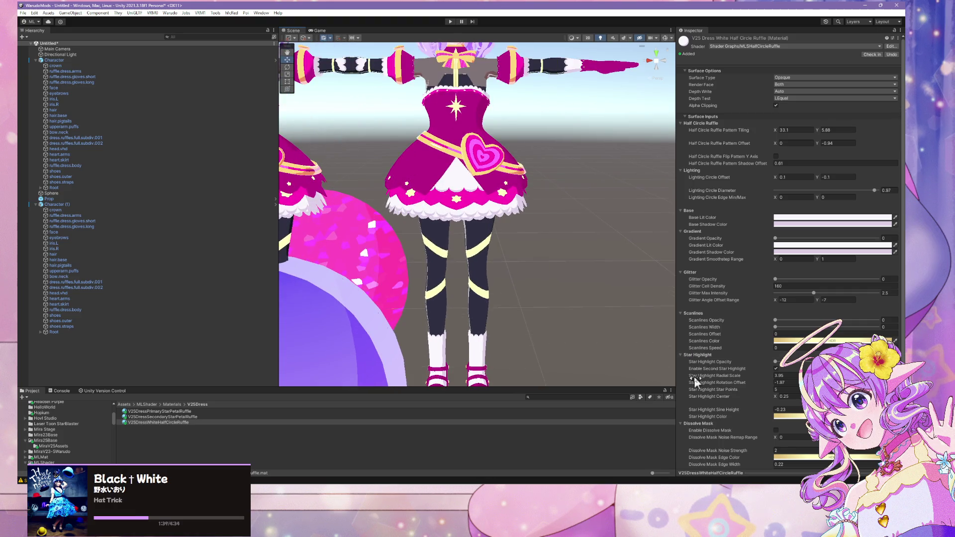
{"action": "scroll", "coordinate": [694, 377], "scroll_direction": "down", "scroll_amount": 4}
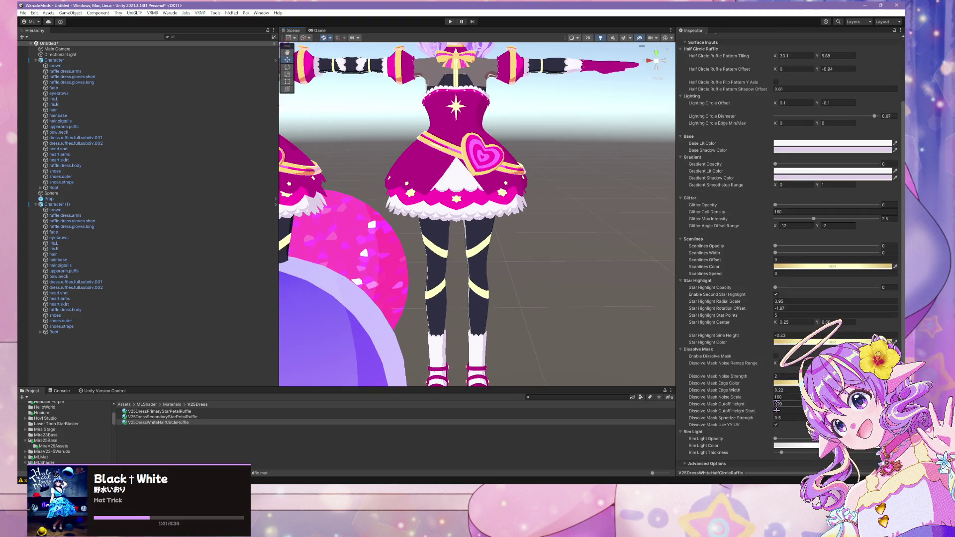
{"action": "left_click", "coordinate": [787, 405]}
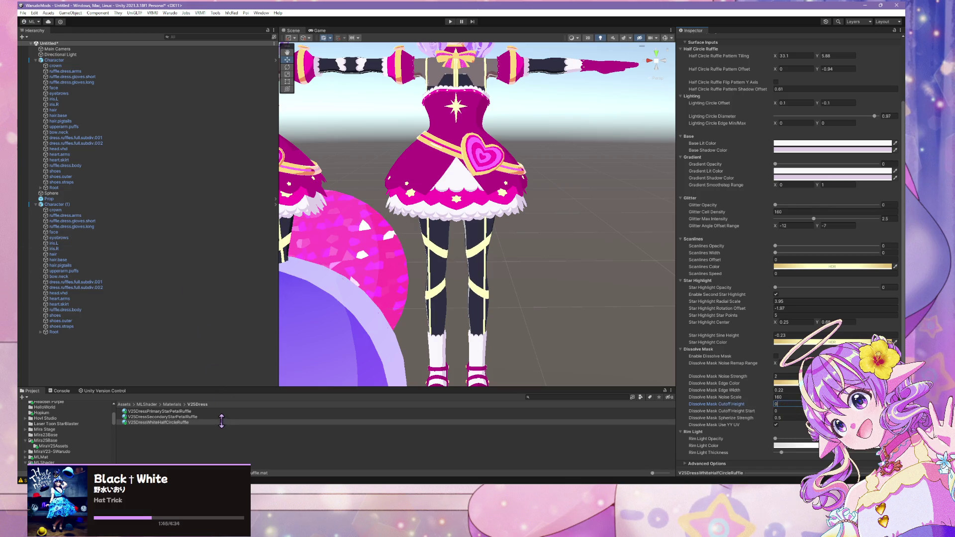
Select V25DressPrimaryStarPetalRuffle and set its Dissolve Mask Cutoff Height to 0
{"action": "left_click", "coordinate": [224, 412]}
{"action": "left_click", "coordinate": [223, 422], "text": "shift"}
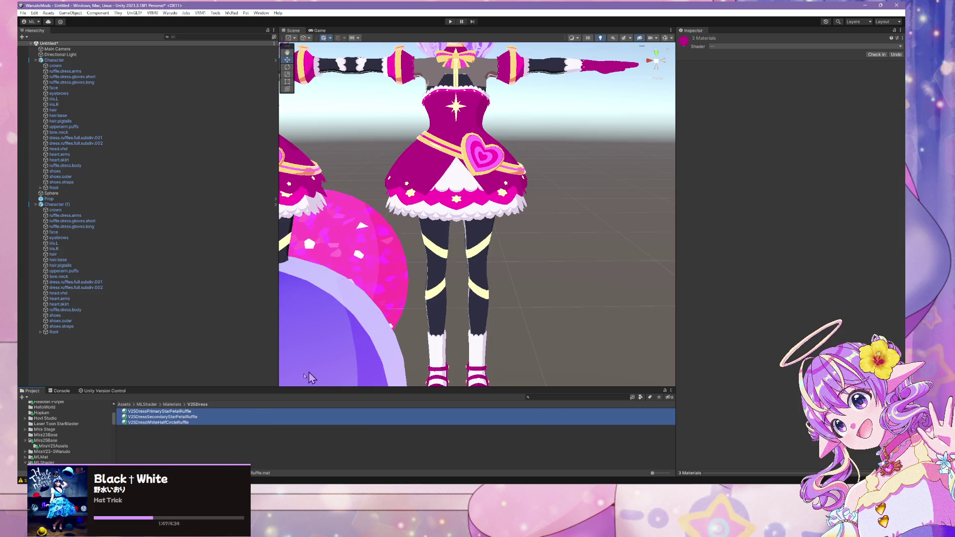
{"action": "left_click", "coordinate": [176, 411]}
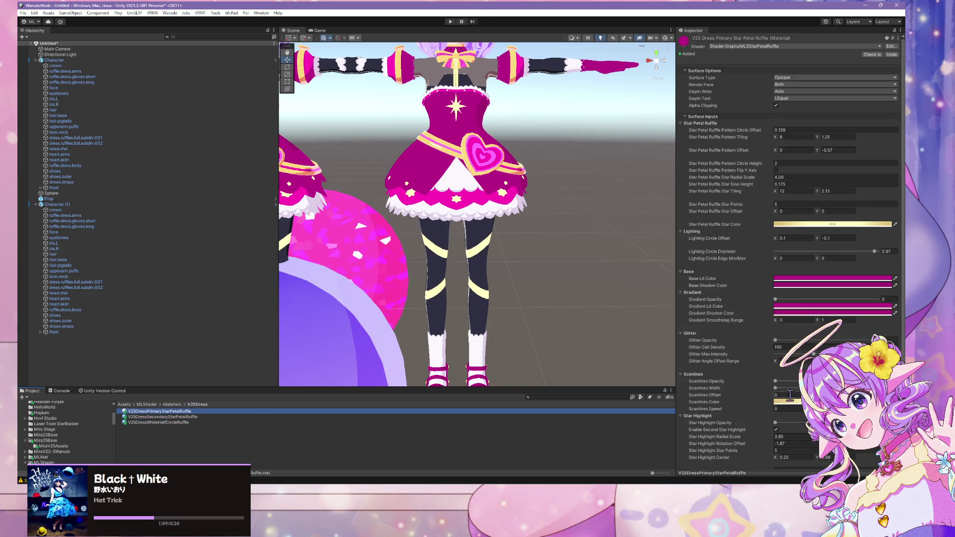
{"action": "scroll", "coordinate": [778, 358], "scroll_direction": "down", "scroll_amount": 5}
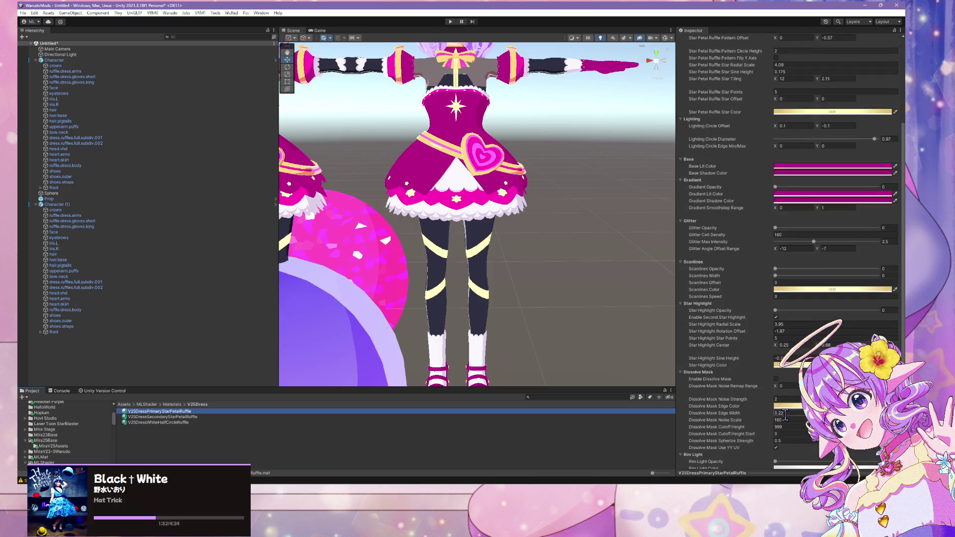
{"action": "scroll", "coordinate": [785, 413], "scroll_direction": "down", "scroll_amount": 1}
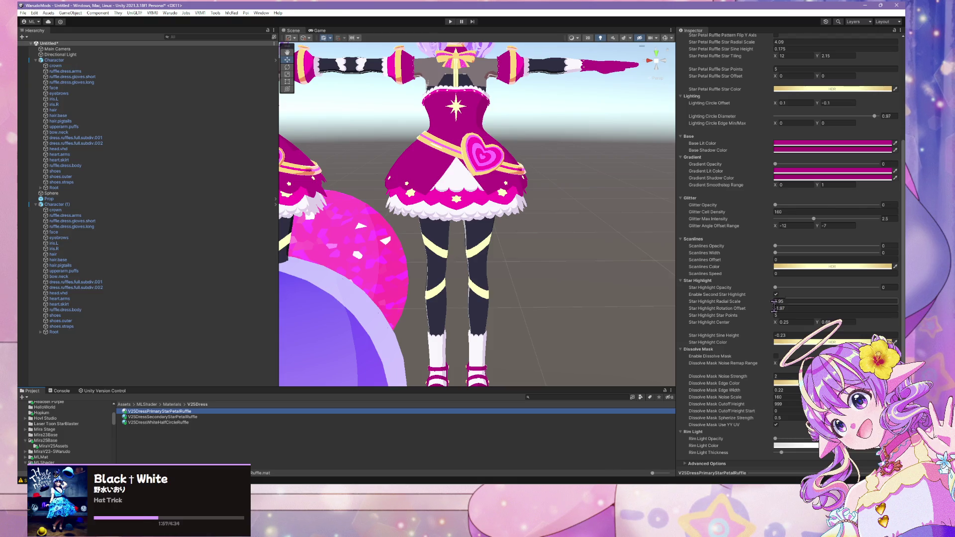
{"action": "left_click", "coordinate": [780, 404]}
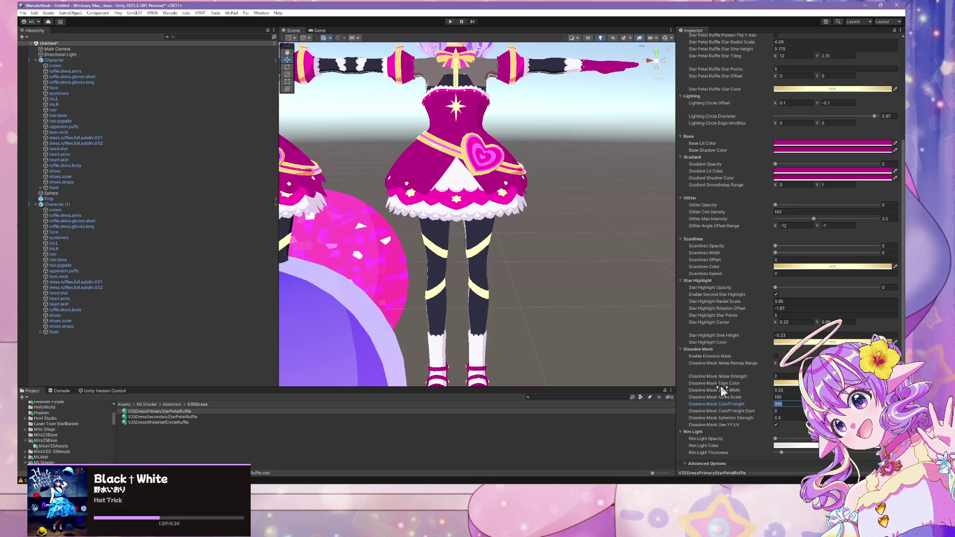
{"action": "type", "text": "0"}
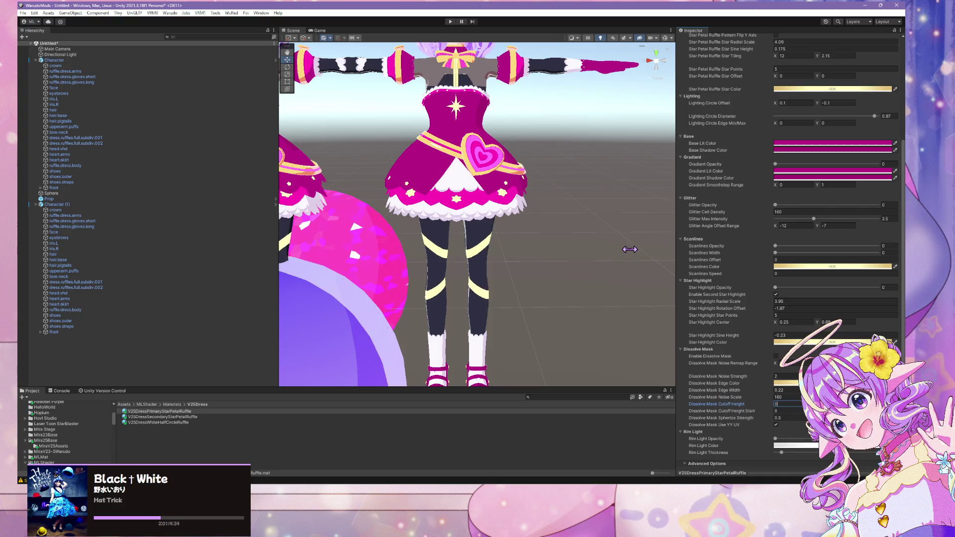
Edit V25DressSecondaryStarPetalRuffle's Dissolve Mask Cutoff Height and pull back to frame both characters
{"action": "left_click", "coordinate": [169, 417]}
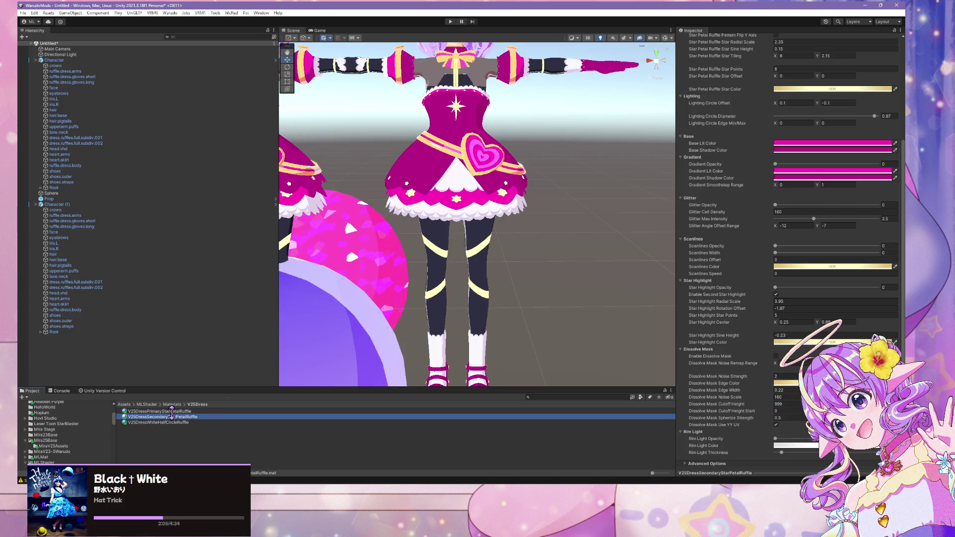
{"action": "left_click", "coordinate": [776, 404]}
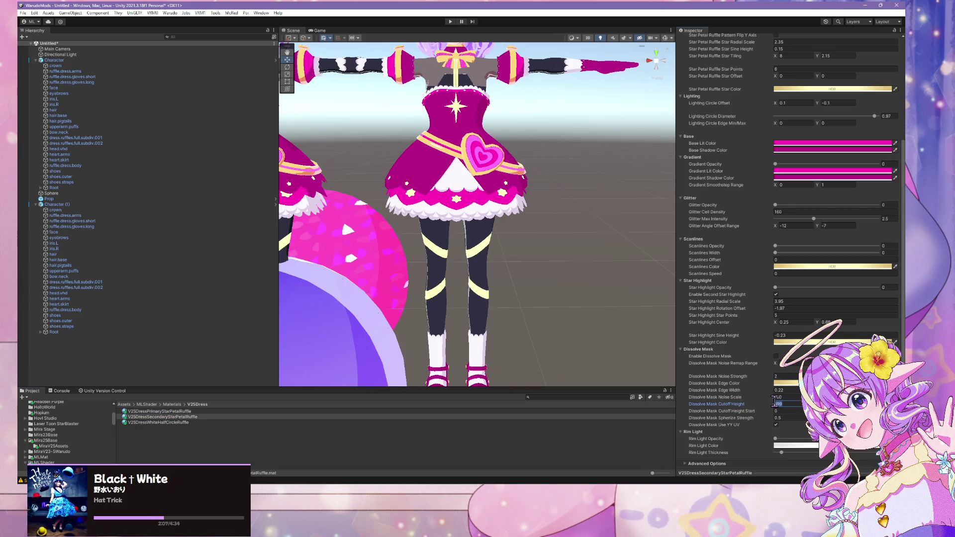
{"action": "left_click_drag", "start_coordinate": [496, 247], "coordinate": [477, 199]}
Select Character (1) and open Mira25BaseController from its Animator Controller field
{"action": "left_click", "coordinate": [72, 61]}
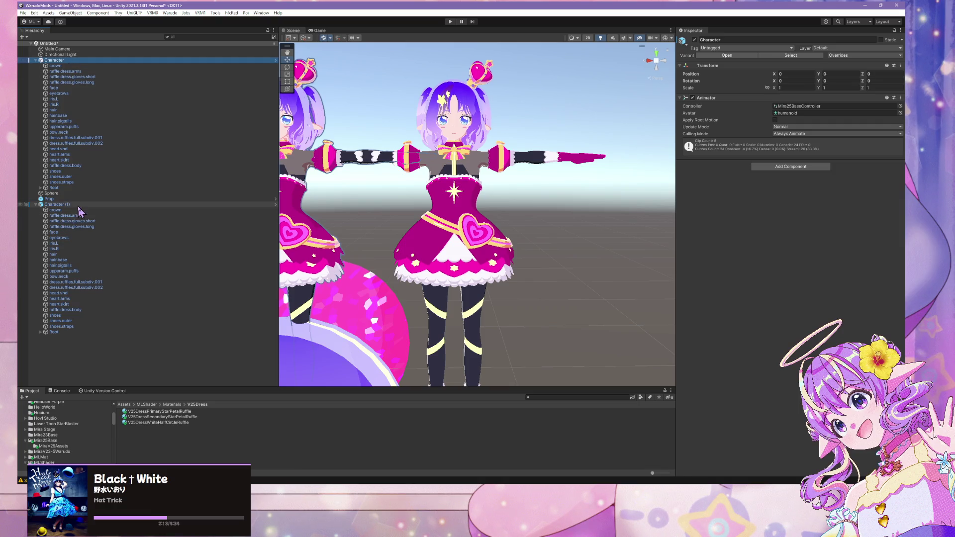
{"action": "left_click", "coordinate": [57, 204]}
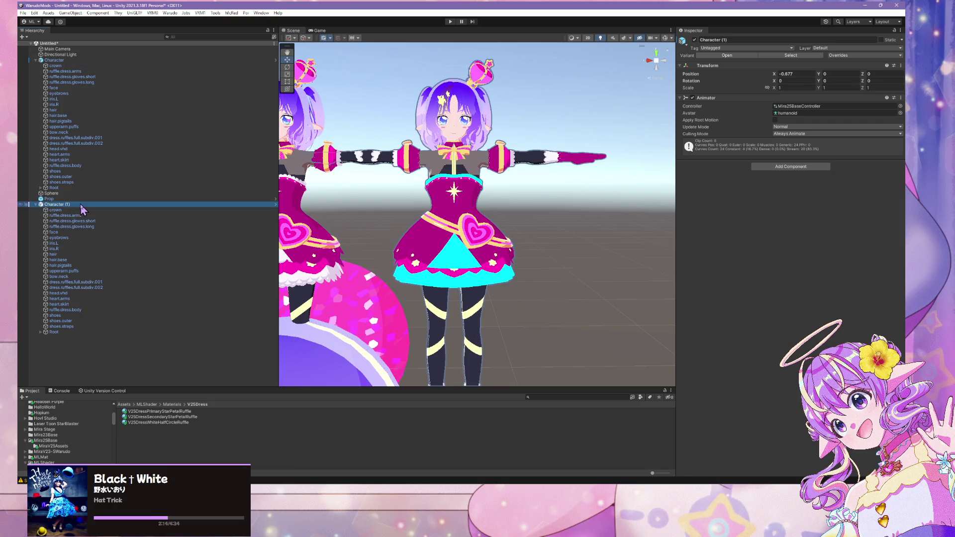
{"action": "left_click", "coordinate": [807, 106]}
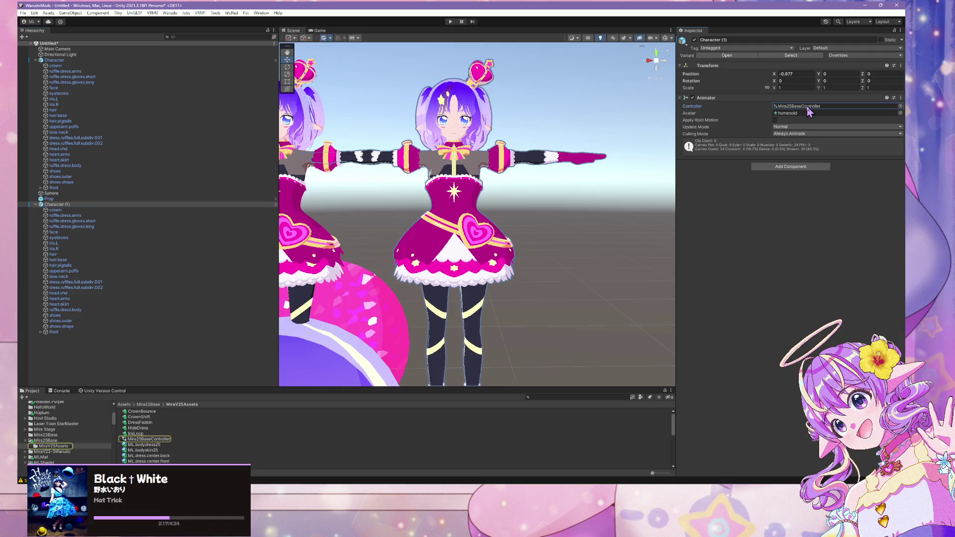
{"action": "double_click", "coordinate": [808, 109]}
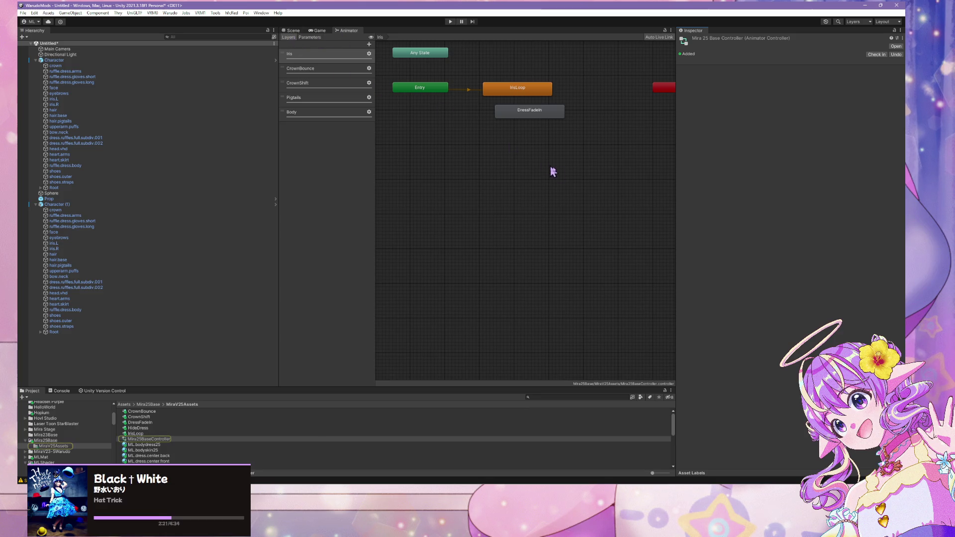
Shift the DressFadeIn and IrisLoop states to the right in the animator graph
{"action": "scroll", "coordinate": [543, 144], "scroll_direction": "up", "scroll_amount": 2}
{"action": "left_click_drag", "start_coordinate": [526, 107], "coordinate": [569, 109]}
{"action": "mouse_move", "coordinate": [514, 77]}
{"action": "left_mouse_down"}
{"action": "mouse_move", "coordinate": [546, 77]}
{"action": "mouse_move", "coordinate": [537, 116]}
{"action": "left_mouse_up"}
{"action": "left_click", "coordinate": [564, 107]}
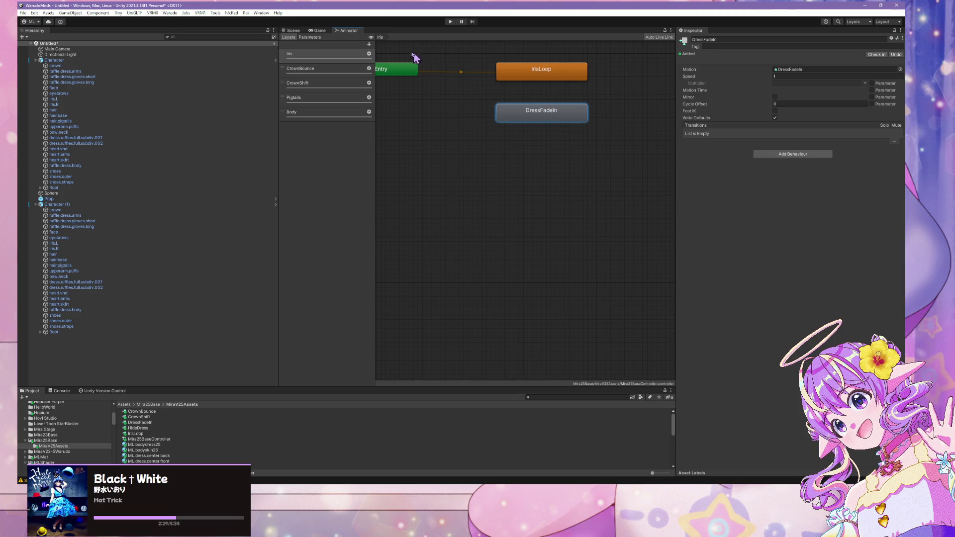
Add a new layer named Dress and raise its weight
{"action": "left_click", "coordinate": [369, 44]}
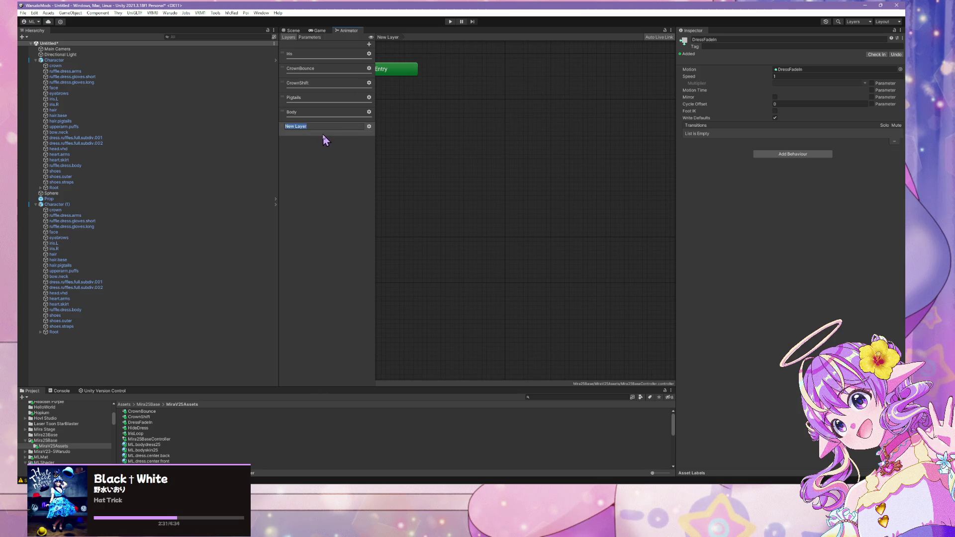
{"action": "type", "text": "Dree"}
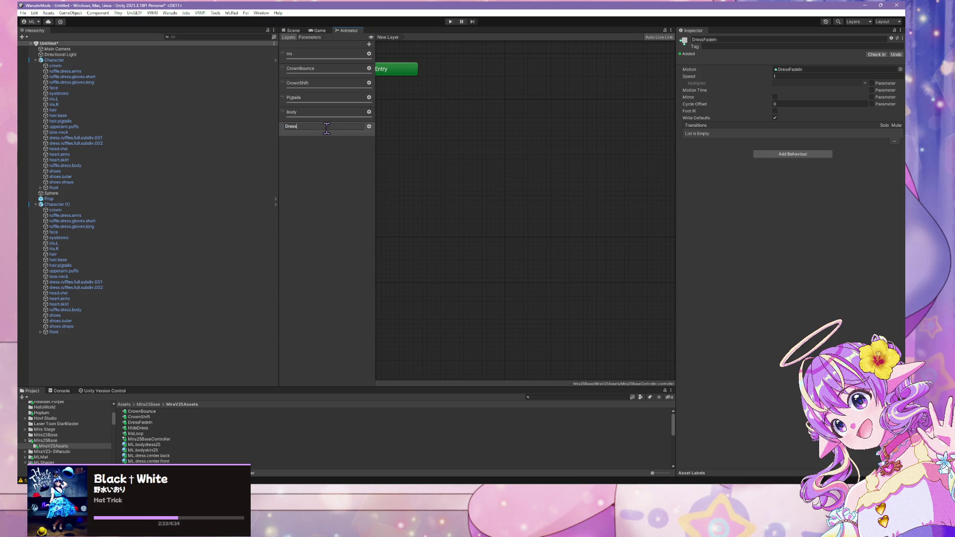
{"action": "type", "text": "s"}
{"action": "key", "text": "Return"}
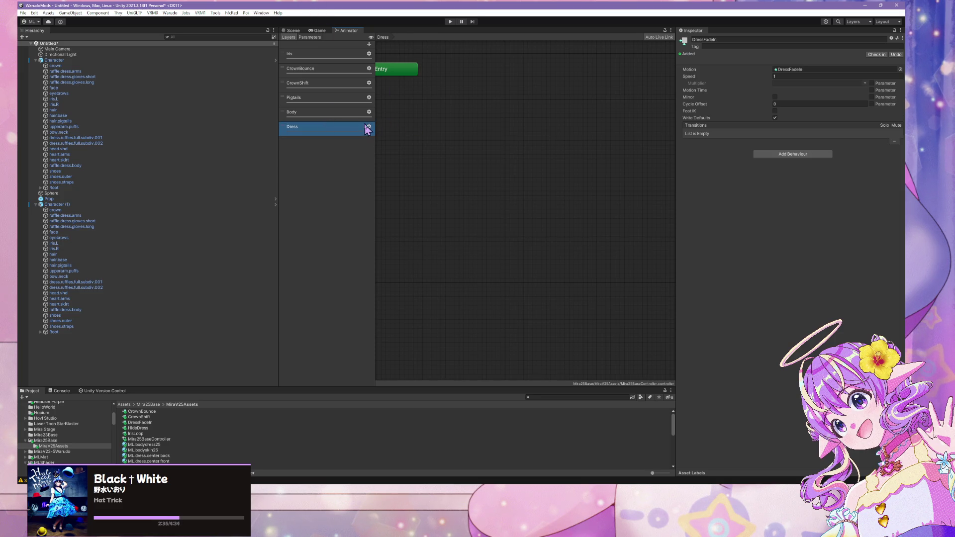
{"action": "left_click", "coordinate": [369, 127]}
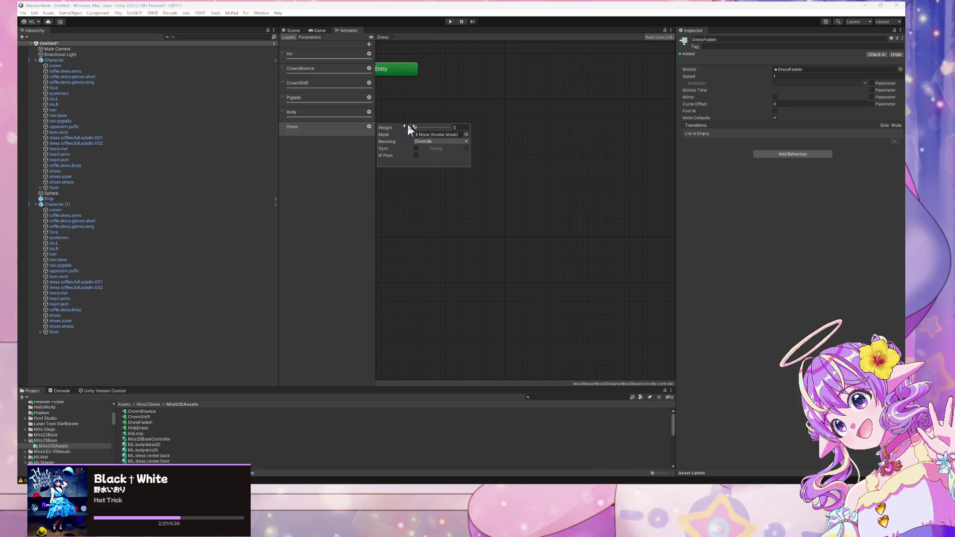
{"action": "left_click_drag", "start_coordinate": [414, 126], "coordinate": [497, 132]}
{"action": "left_click", "coordinate": [497, 132]}
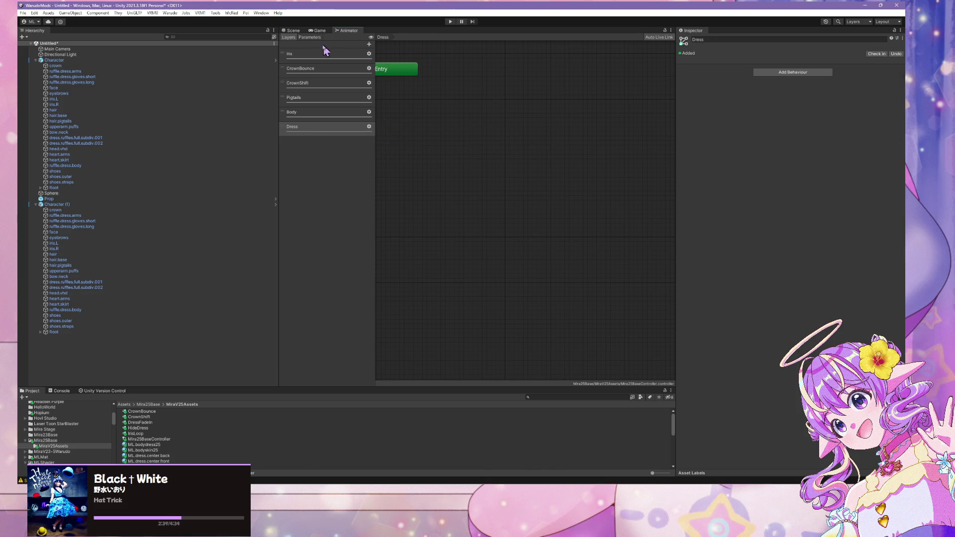
Browse the CrownShift, CrownBounce and Iris layers, and delete DressFadeIn from Iris
{"action": "left_click", "coordinate": [292, 31]}
{"action": "scroll", "coordinate": [477, 229], "scroll_direction": "up", "scroll_amount": 5}
{"action": "left_click", "coordinate": [348, 30]}
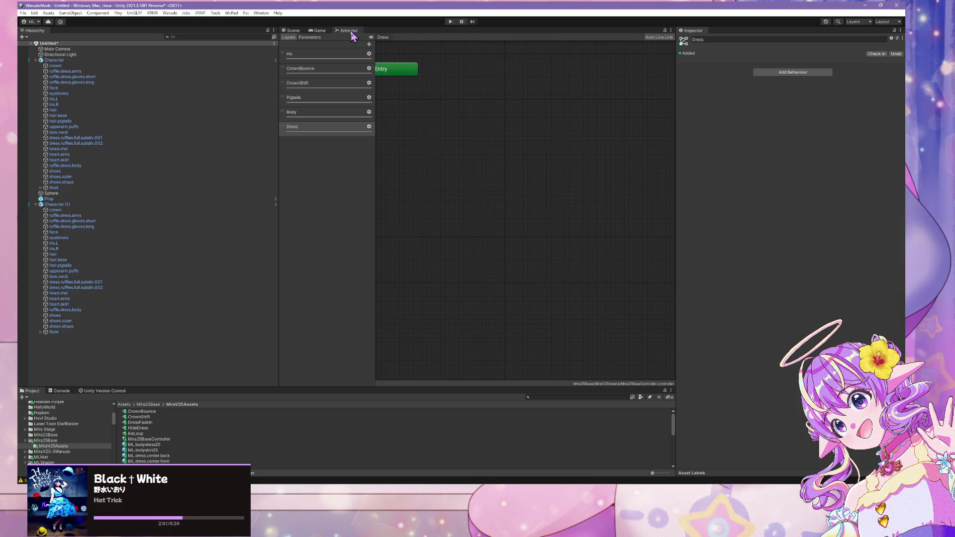
{"action": "left_click", "coordinate": [337, 89]}
{"action": "left_click", "coordinate": [331, 68]}
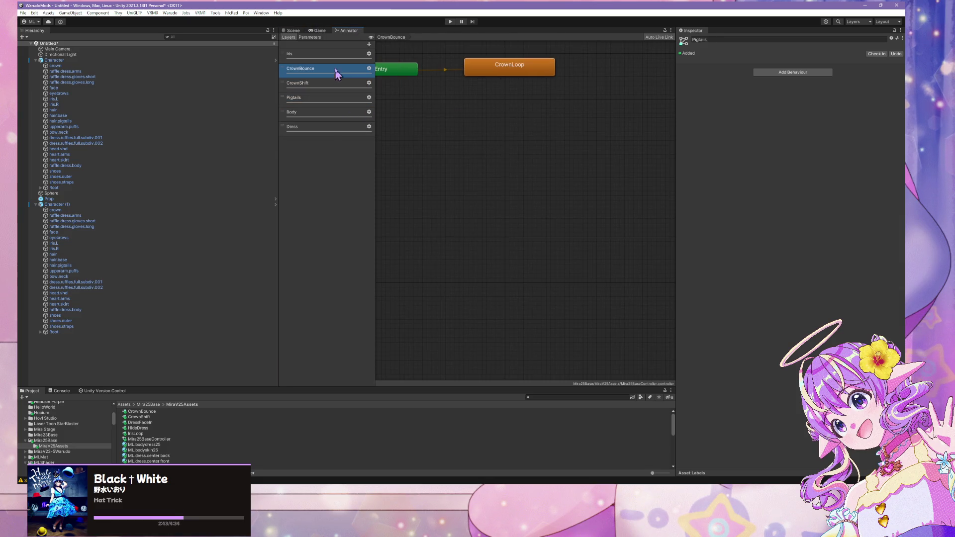
{"action": "left_click", "coordinate": [334, 54]}
{"action": "left_click", "coordinate": [553, 120]}
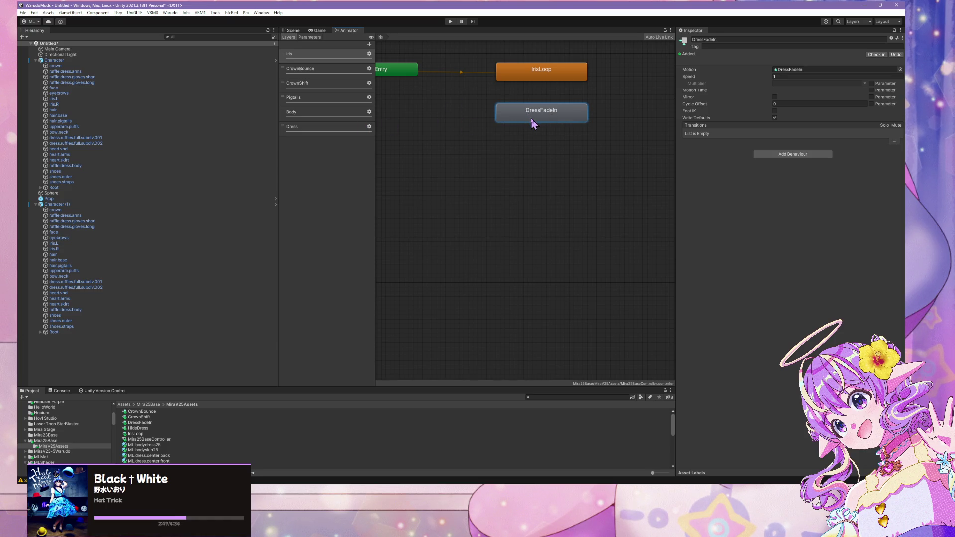
{"action": "key", "text": "Delete"}
Drag the DressFadeIn clip from MiraV25Assets into the Dress layer and align the Entry node
{"action": "left_click", "coordinate": [329, 130]}
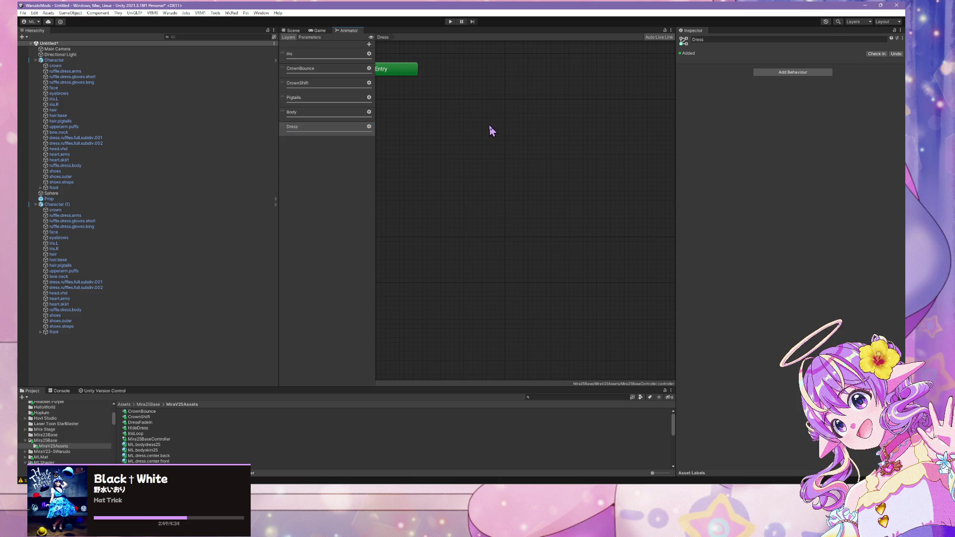
{"action": "right_click", "coordinate": [540, 149]}
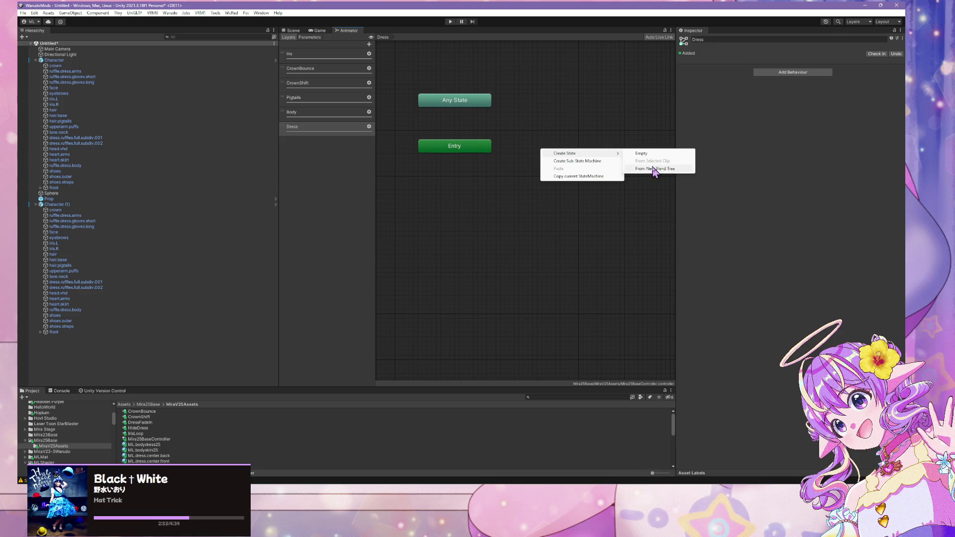
{"action": "left_click", "coordinate": [443, 238]}
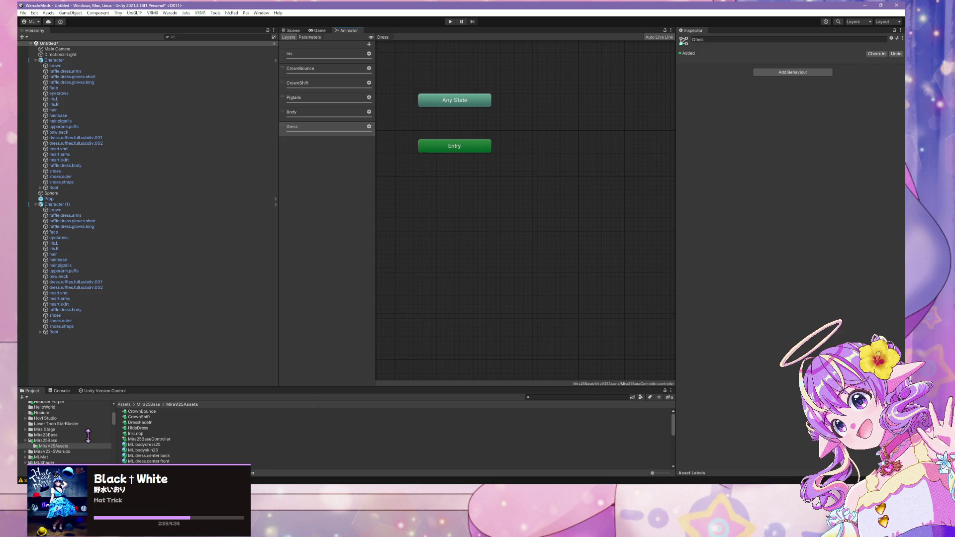
{"action": "scroll", "coordinate": [88, 436], "scroll_direction": "up", "scroll_amount": 3}
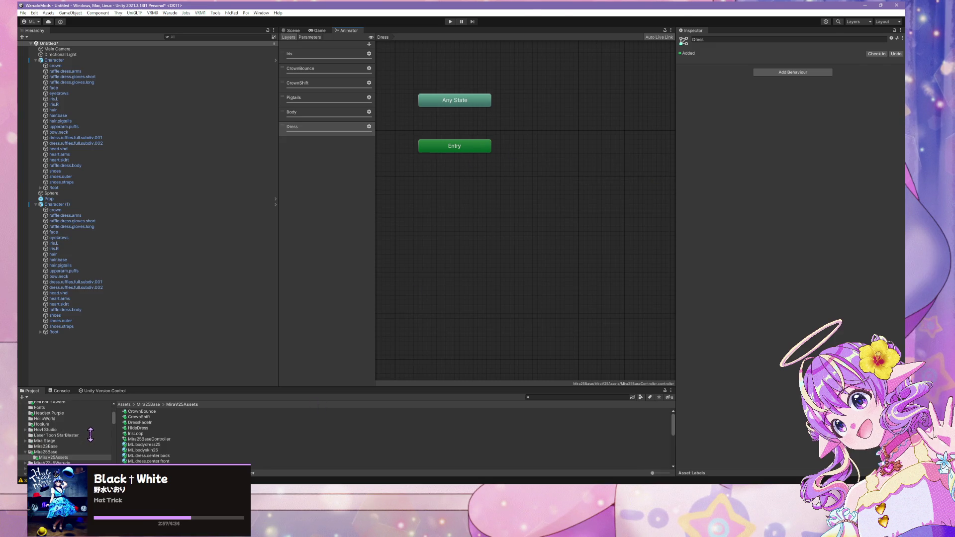
{"action": "left_click", "coordinate": [64, 451]}
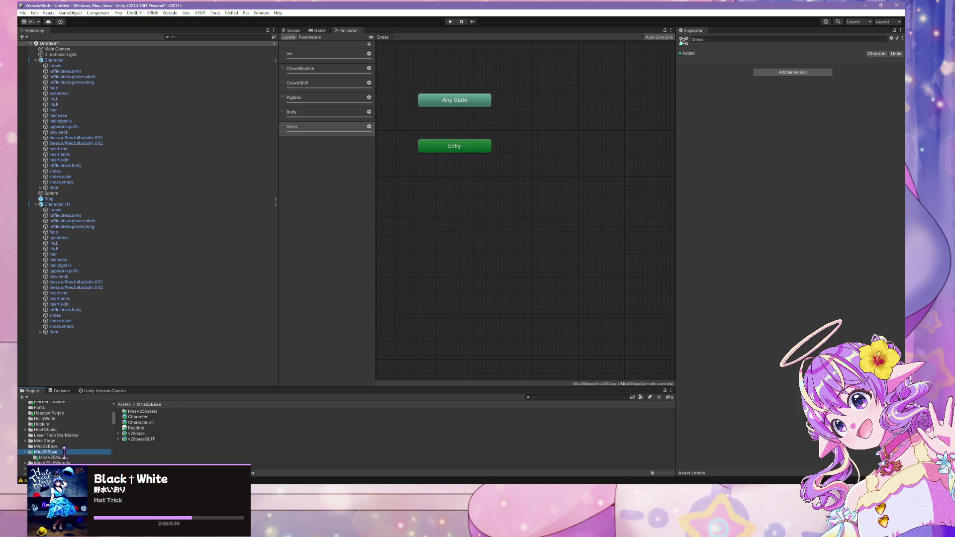
{"action": "double_click", "coordinate": [158, 412]}
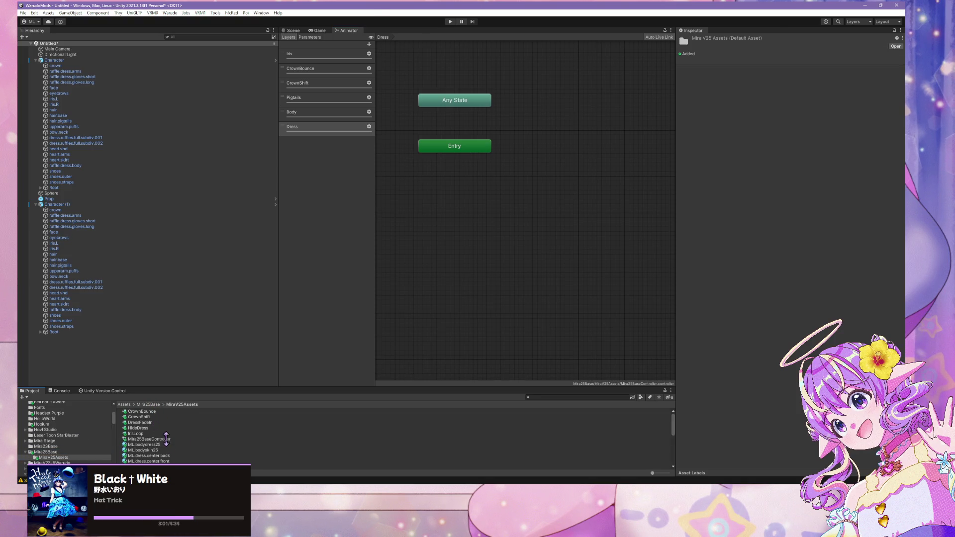
{"action": "left_click_drag", "start_coordinate": [143, 422], "coordinate": [507, 223]}
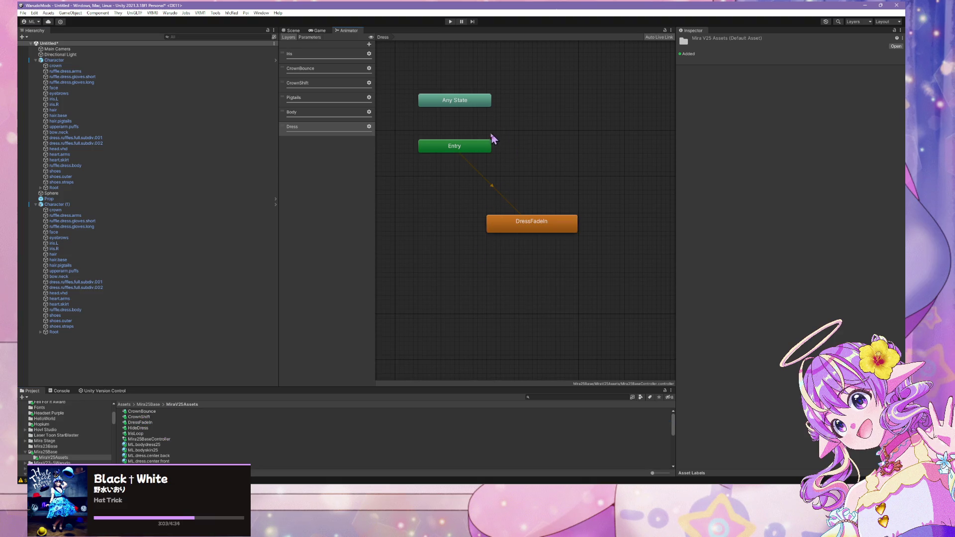
{"action": "mouse_move", "coordinate": [478, 146]}
{"action": "left_mouse_down"}
{"action": "mouse_move", "coordinate": [434, 167]}
{"action": "mouse_move", "coordinate": [390, 227]}
{"action": "left_mouse_up"}
Inspect the DressFadeIn clip and state settings, then return to the Scene view
{"action": "double_click", "coordinate": [515, 231]}
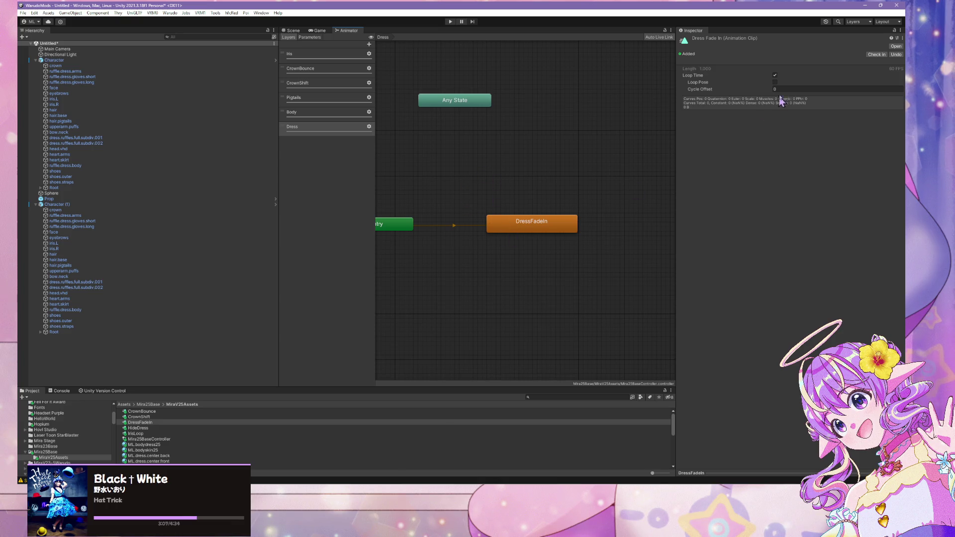
{"action": "left_click", "coordinate": [541, 231]}
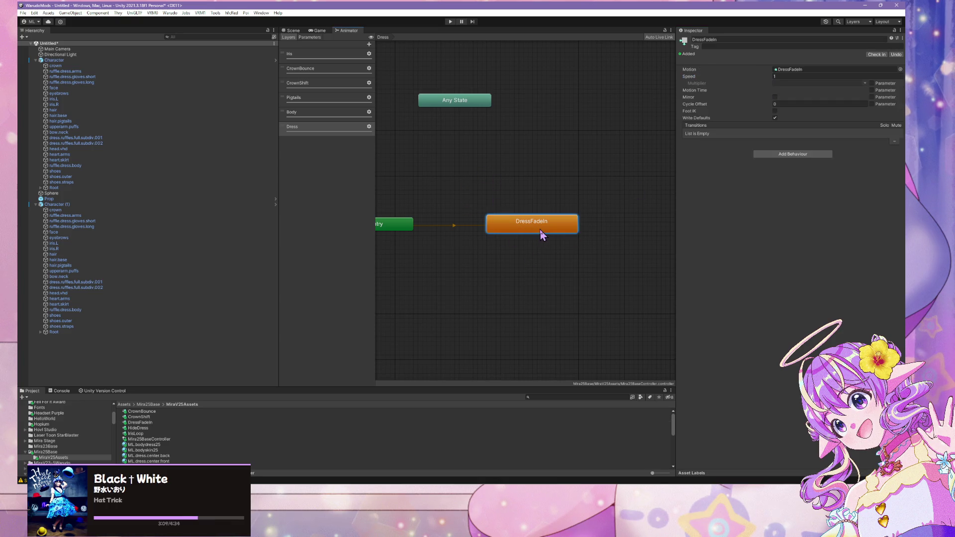
{"action": "left_click", "coordinate": [300, 31]}
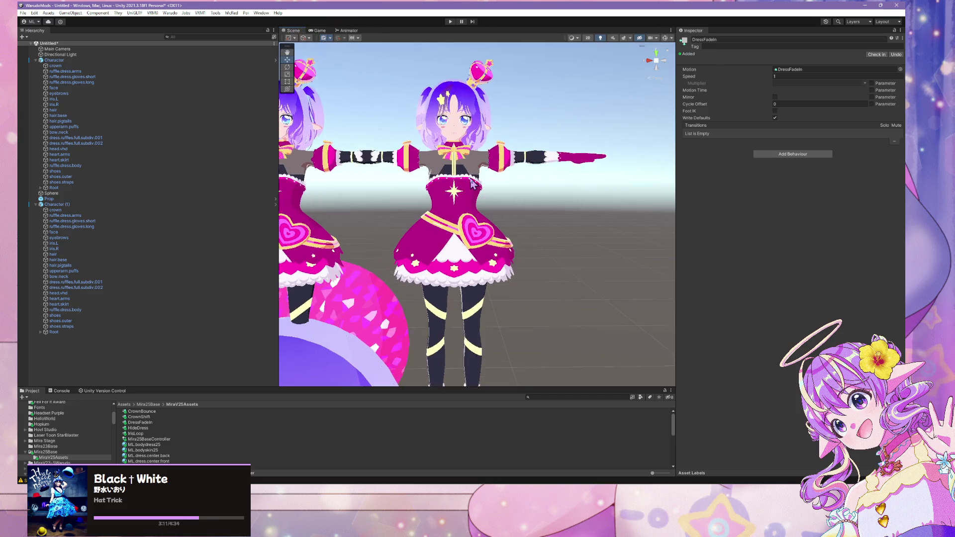
Open the DressFadeIn clip in the Animation window for Character (1), docked lower right
{"action": "double_click", "coordinate": [157, 422]}
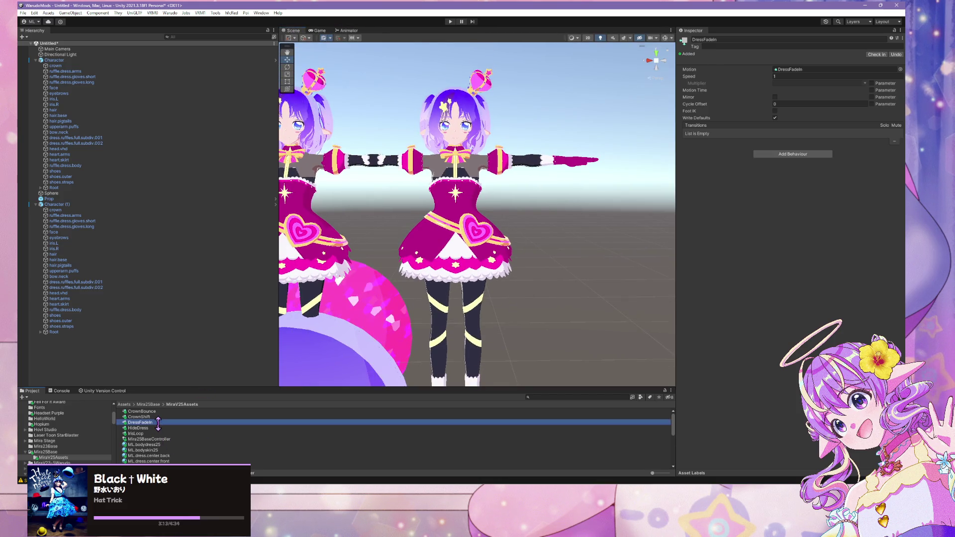
{"action": "left_click_drag", "start_coordinate": [308, 188], "coordinate": [519, 247]}
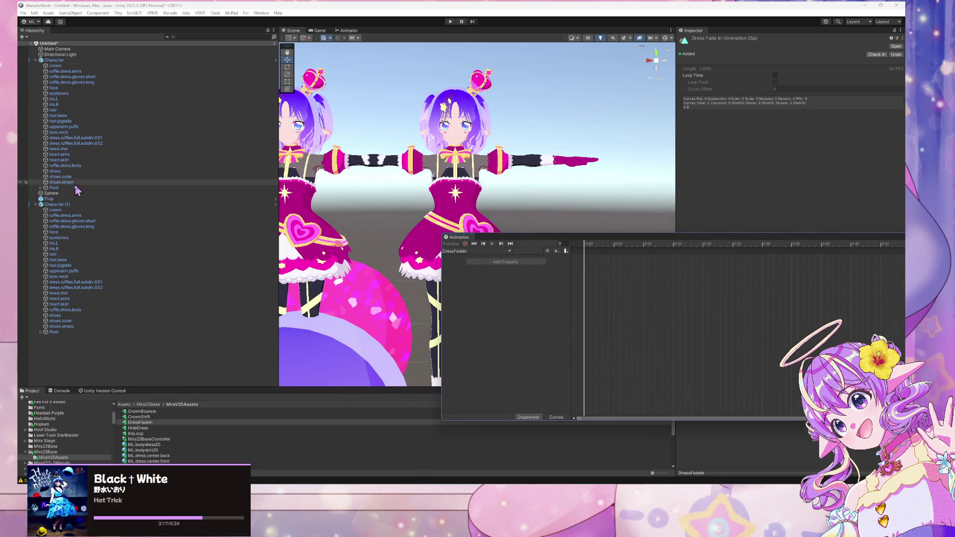
{"action": "left_click", "coordinate": [71, 206]}
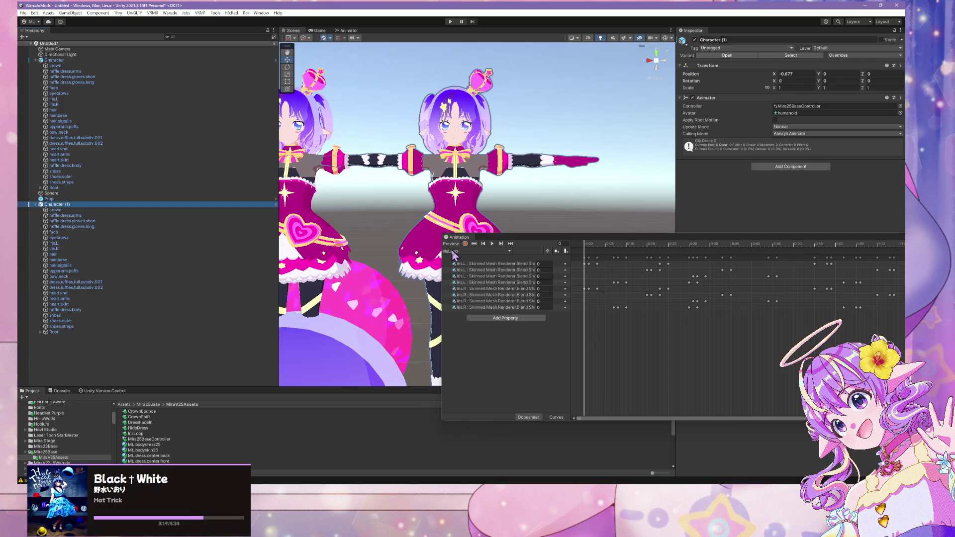
{"action": "left_click", "coordinate": [477, 251]}
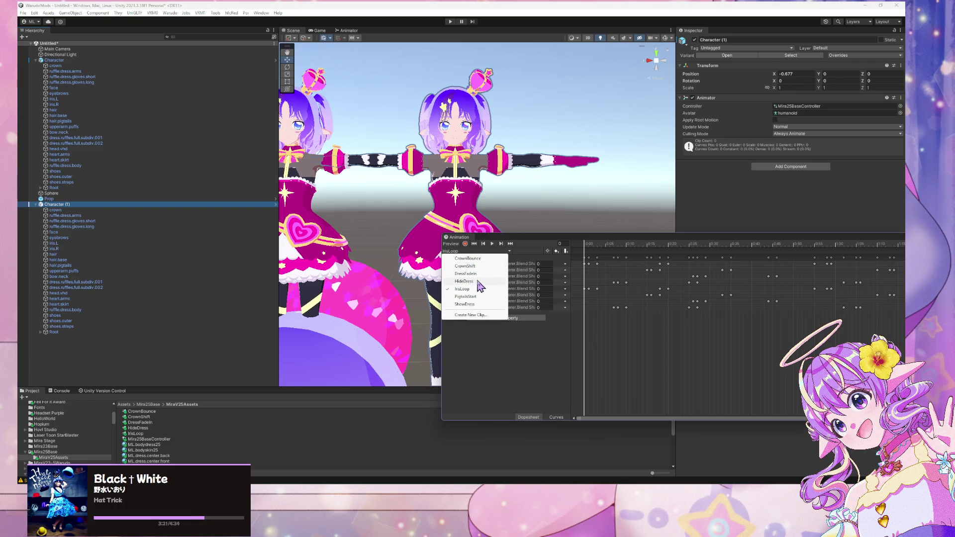
{"action": "left_click", "coordinate": [485, 282]}
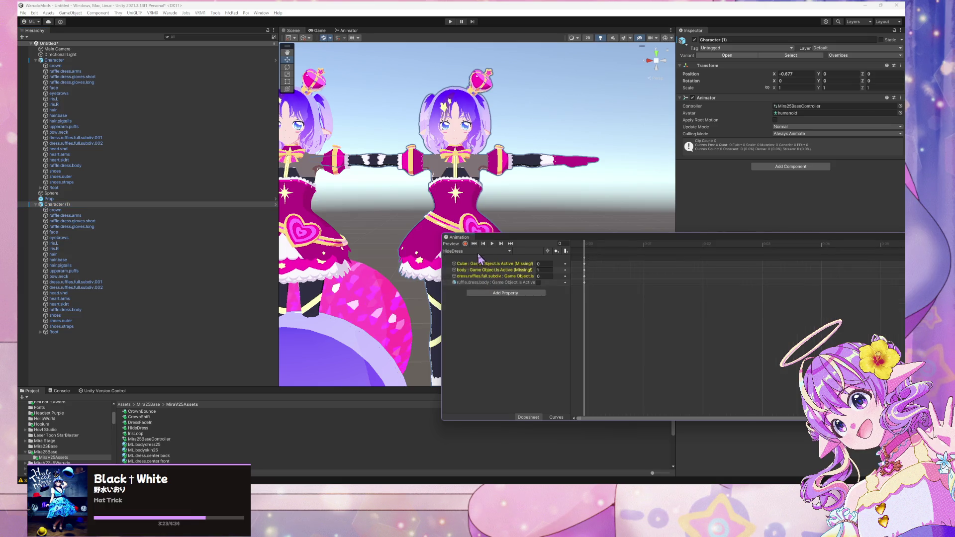
{"action": "left_click", "coordinate": [478, 252]}
{"action": "left_click", "coordinate": [486, 276]}
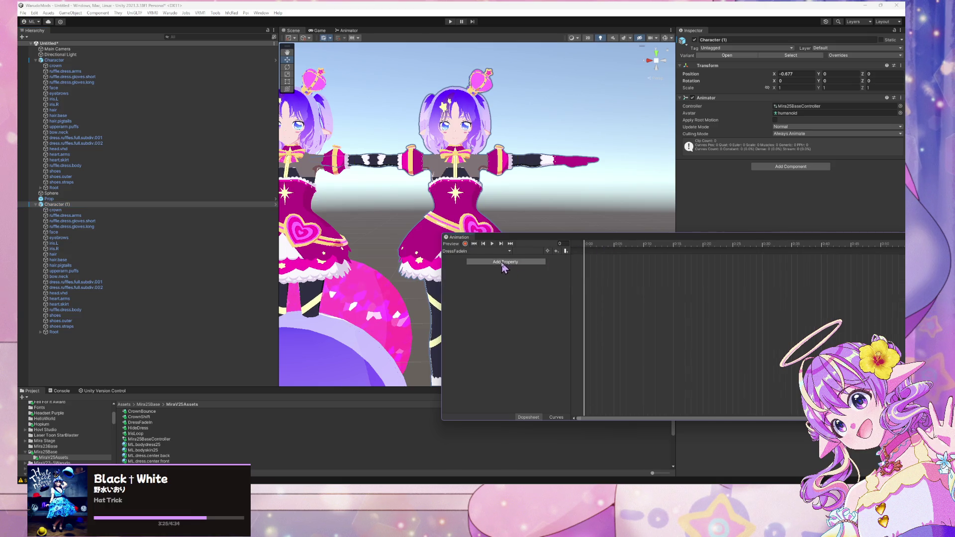
Turn on recording mode and fly the Scene camera close to the character's dress
{"action": "left_click", "coordinate": [466, 244]}
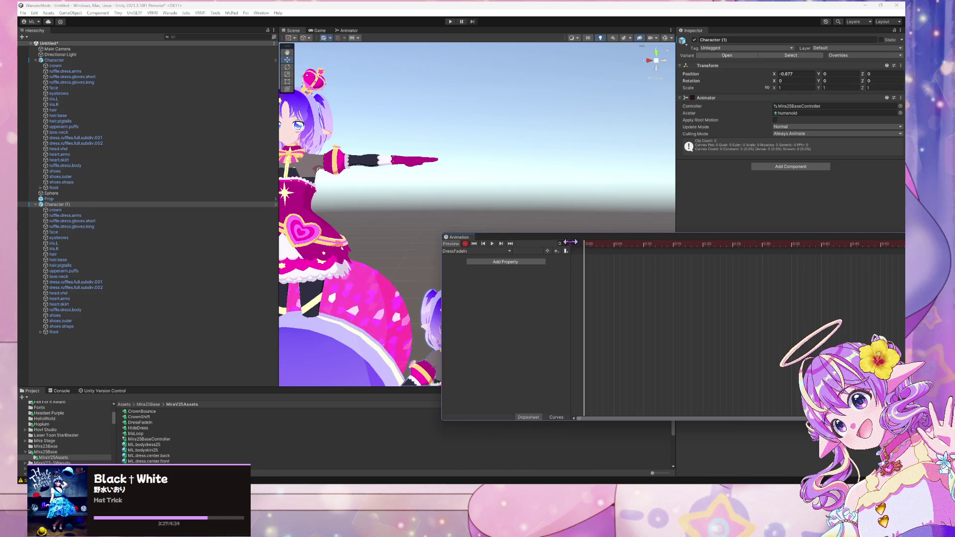
{"action": "left_click_drag", "start_coordinate": [460, 237], "coordinate": [533, 320]}
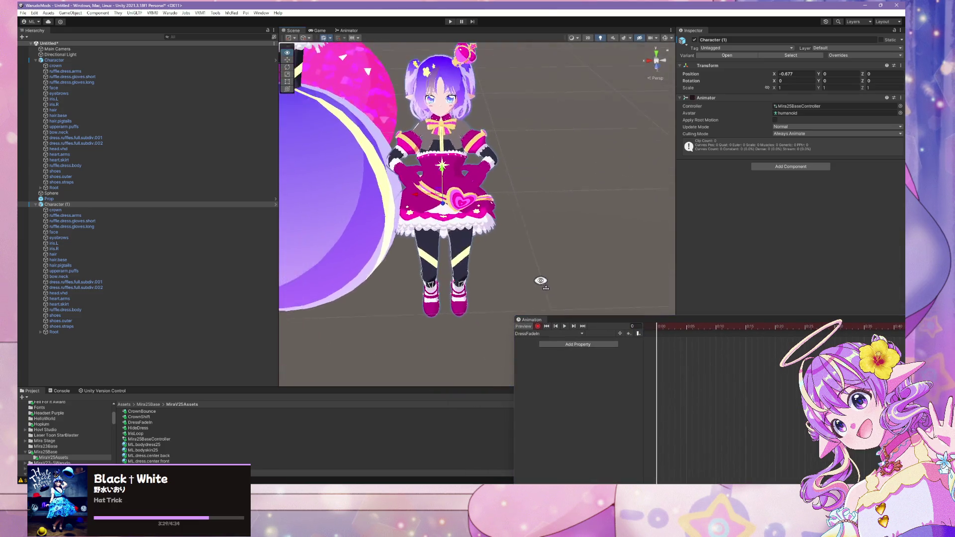
{"action": "key", "text": "w"}
{"action": "key", "text": "s"}
{"action": "key", "text": "w"}
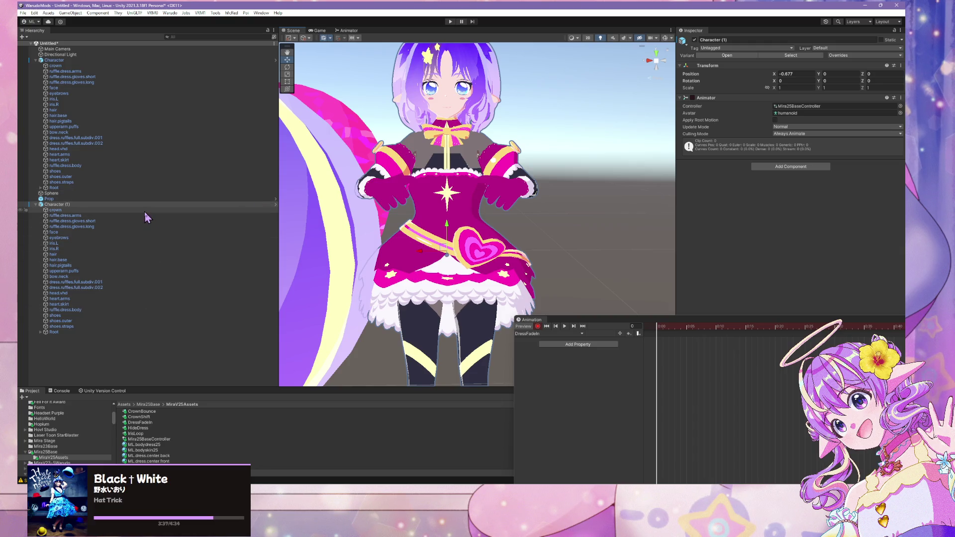
Select dress.ruffles.full.subdiv.001 and enlarge the animation timeline
{"action": "left_click", "coordinate": [105, 282]}
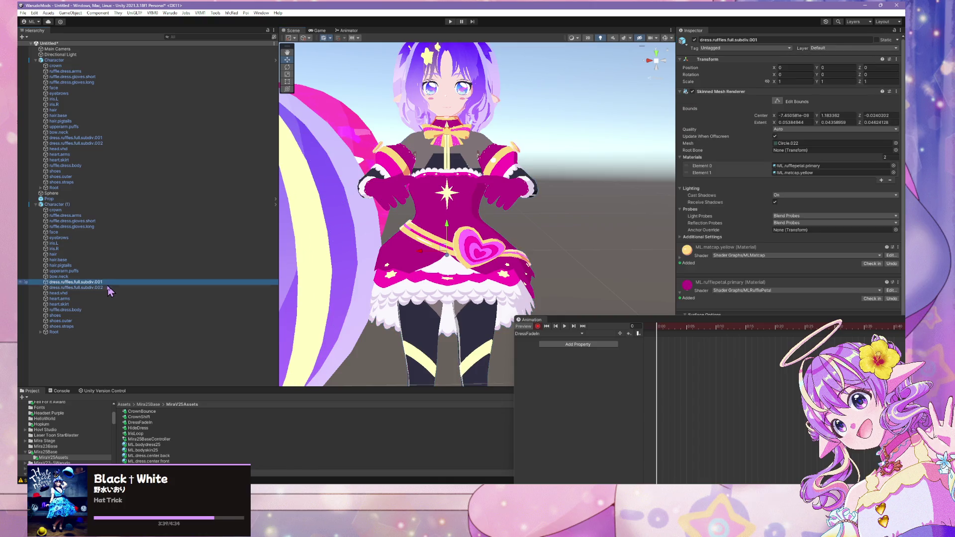
{"action": "left_click_drag", "start_coordinate": [686, 316], "coordinate": [256, 333]}
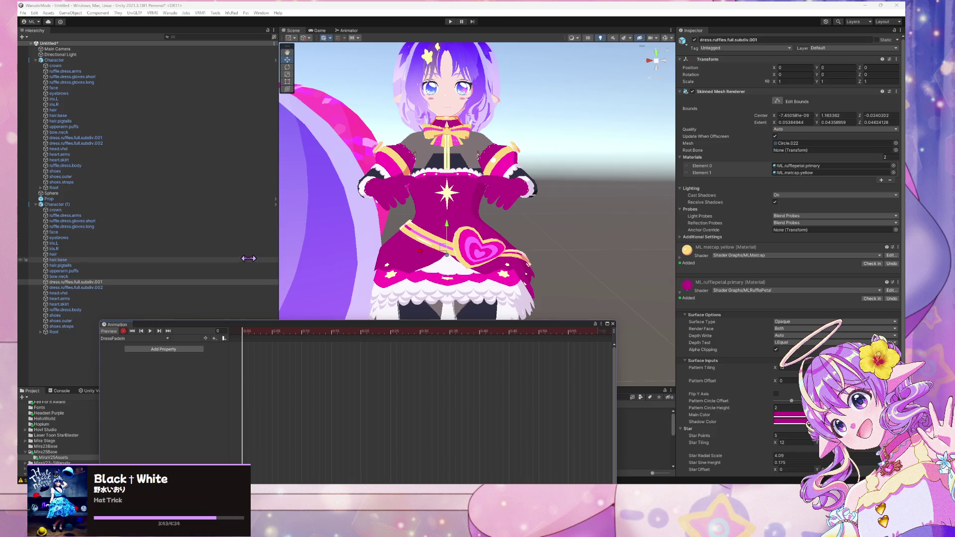
{"action": "scroll", "coordinate": [788, 309], "scroll_direction": "down", "scroll_amount": 2}
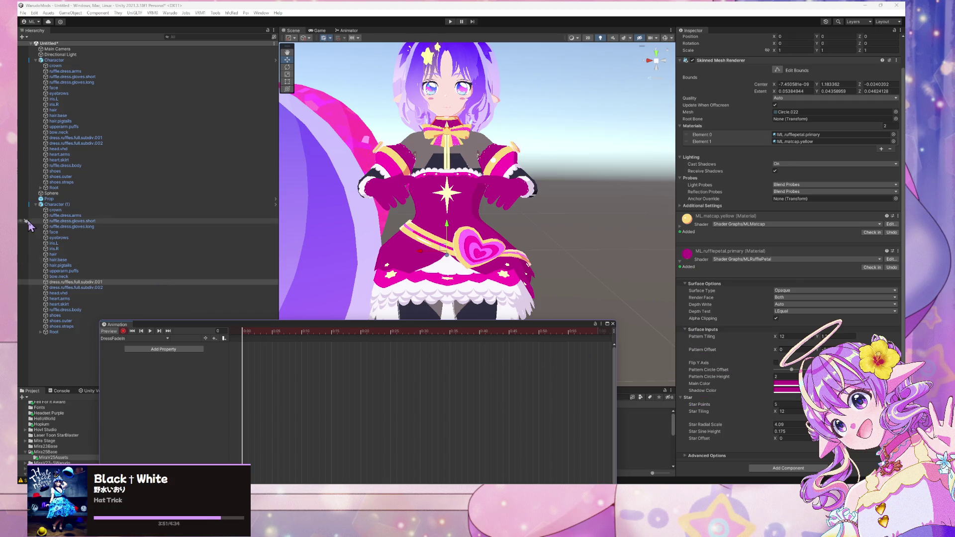
{"action": "left_click", "coordinate": [86, 288]}
{"action": "left_click", "coordinate": [85, 282]}
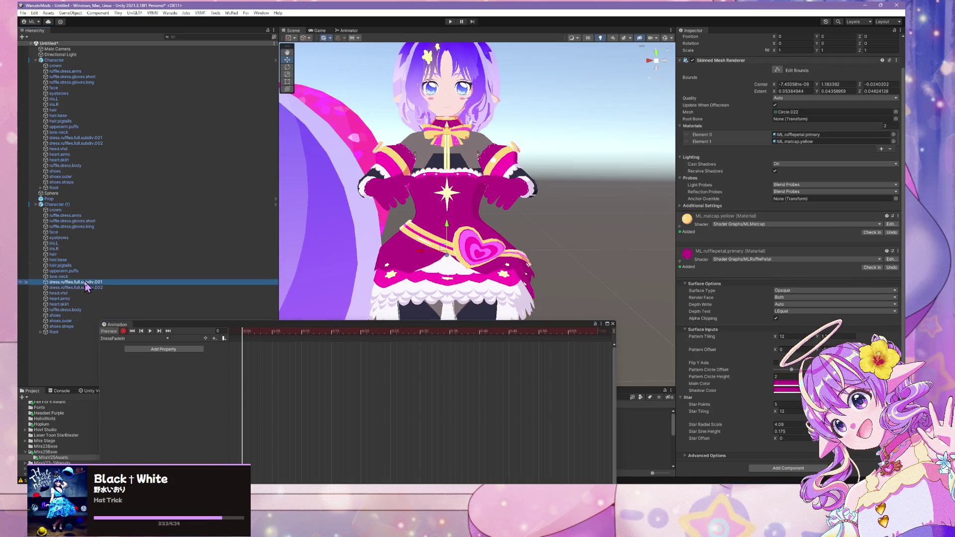
Select dress.ruffles.full.subdiv.002, scroll to Dissolve Mask and turn on Enable Dissolve Mask
{"action": "left_click", "coordinate": [85, 288]}
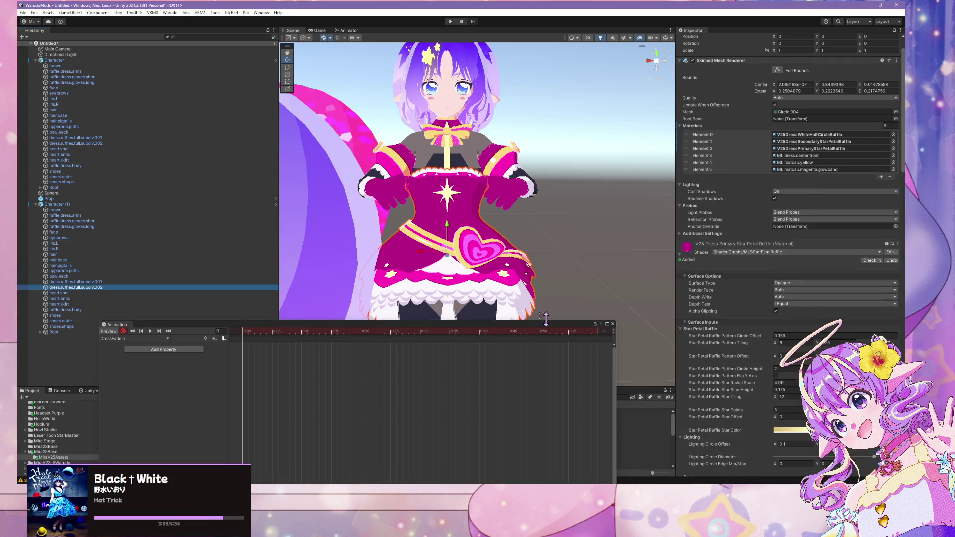
{"action": "scroll", "coordinate": [786, 249], "scroll_direction": "down", "scroll_amount": 10}
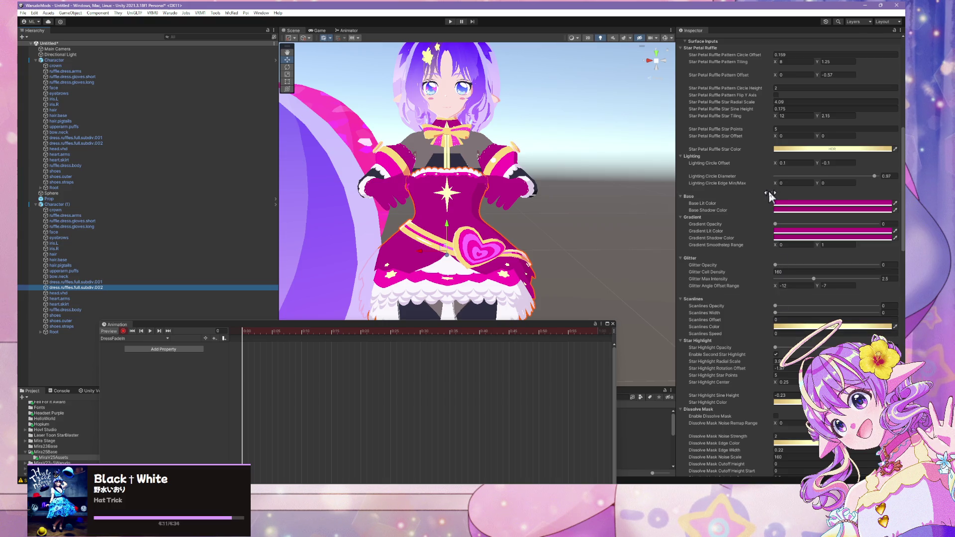
{"action": "scroll", "coordinate": [768, 191], "scroll_direction": "down", "scroll_amount": 5}
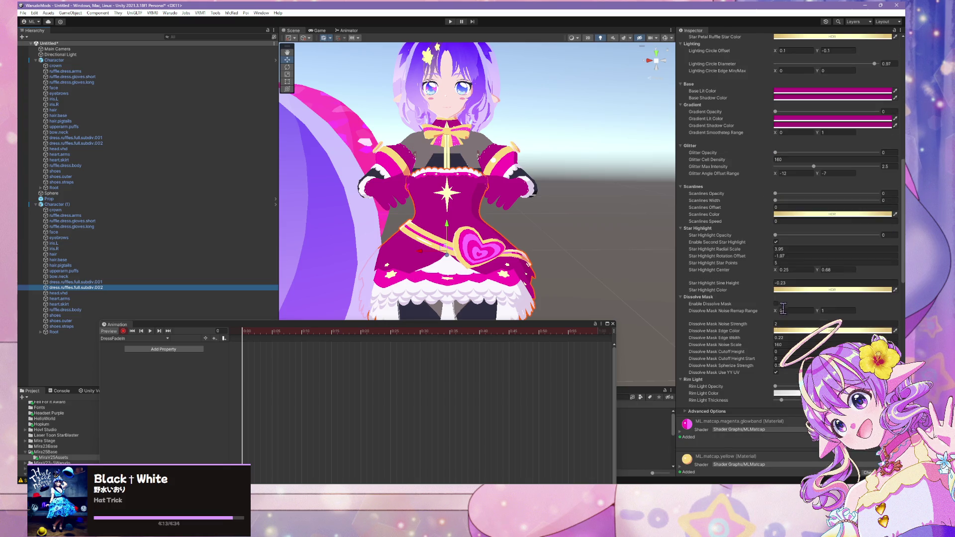
{"action": "left_click", "coordinate": [776, 303]}
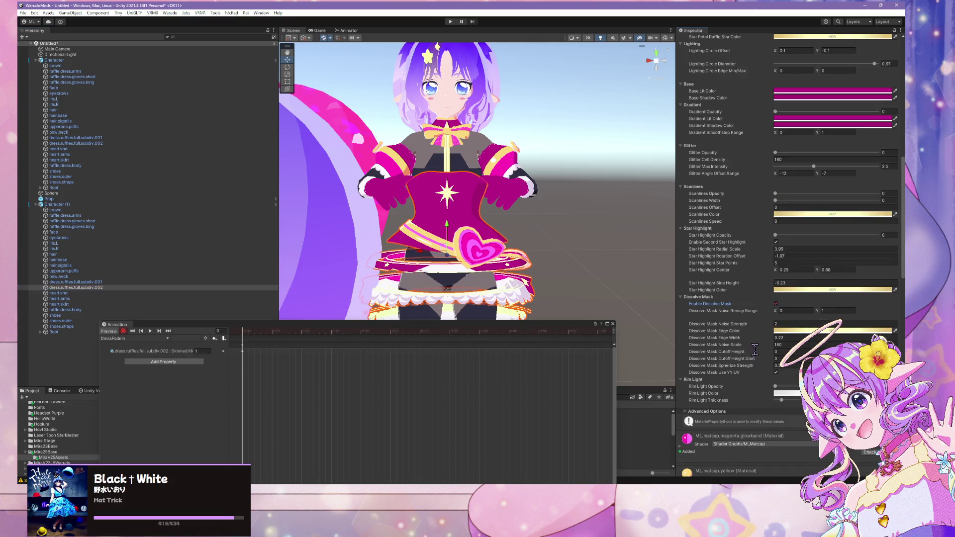
Key the Dissolve Mask Cutoff Height to -2 at frame 0
{"action": "left_click", "coordinate": [788, 344]}
{"action": "left_click_drag", "start_coordinate": [772, 355], "coordinate": [760, 351]}
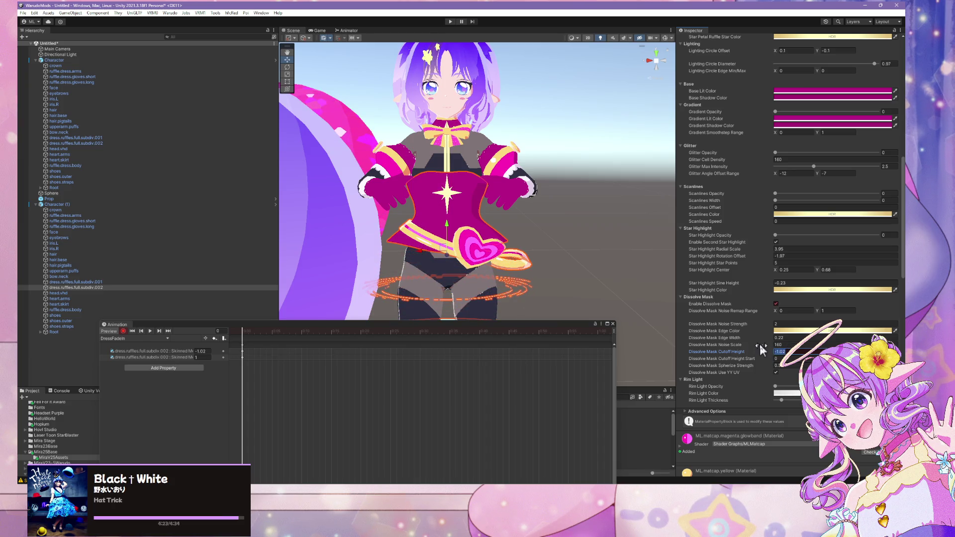
{"action": "type", "text": "-2"}
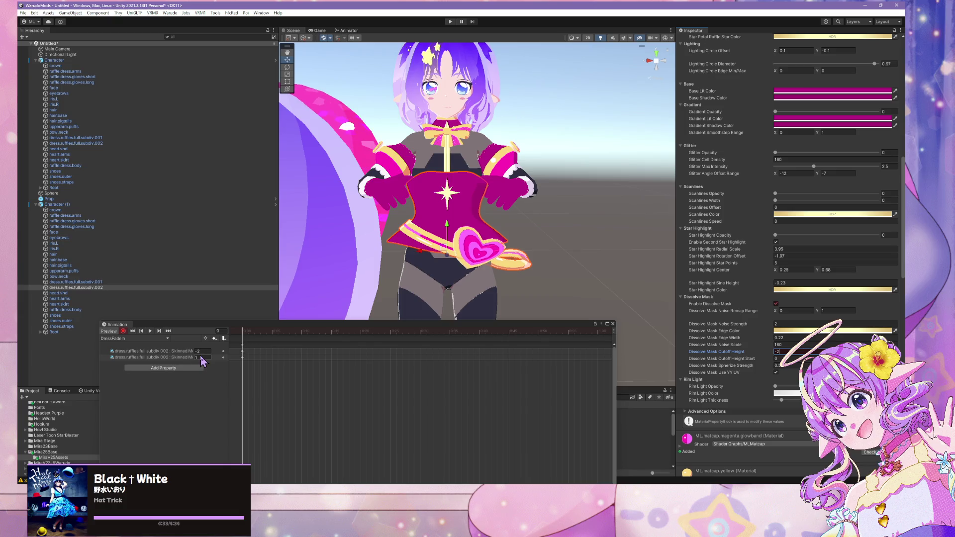
Key the Cutoff Height to 5 at frame 37 and play the clip to preview
{"action": "mouse_move", "coordinate": [242, 334]}
{"action": "left_mouse_down"}
{"action": "mouse_move", "coordinate": [476, 368]}
{"action": "mouse_move", "coordinate": [451, 371]}
{"action": "left_mouse_up"}
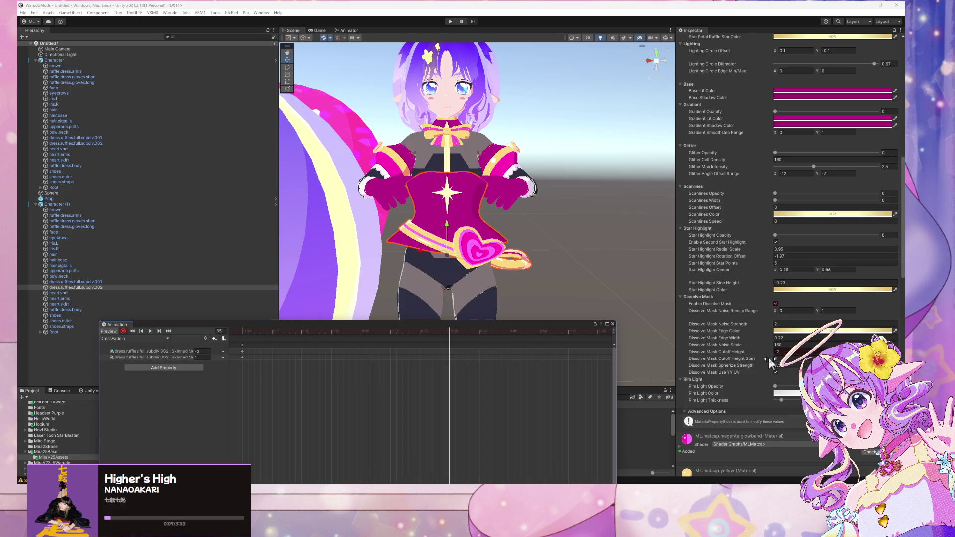
{"action": "mouse_move", "coordinate": [772, 356]}
{"action": "left_mouse_down"}
{"action": "mouse_move", "coordinate": [837, 350]}
{"action": "mouse_move", "coordinate": [796, 354]}
{"action": "left_mouse_up"}
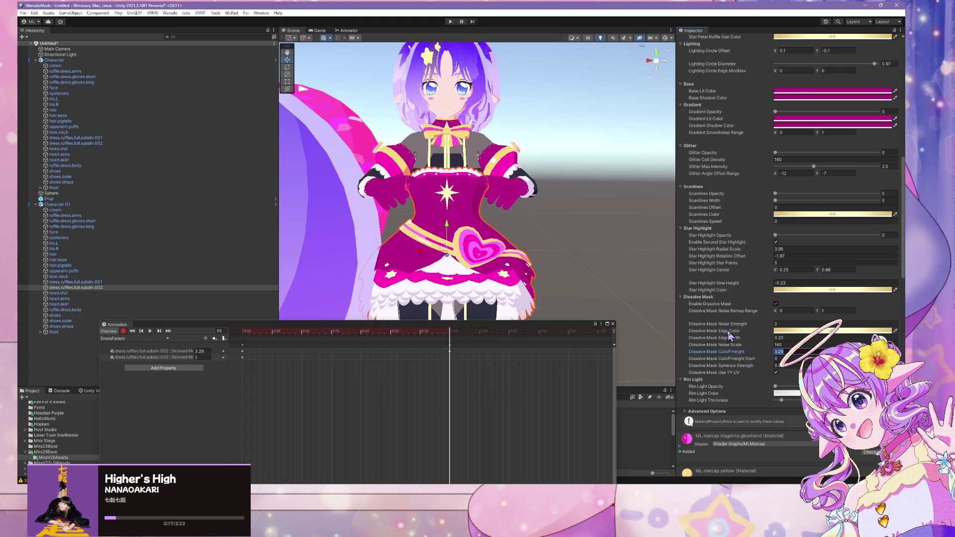
{"action": "type", "text": "5"}
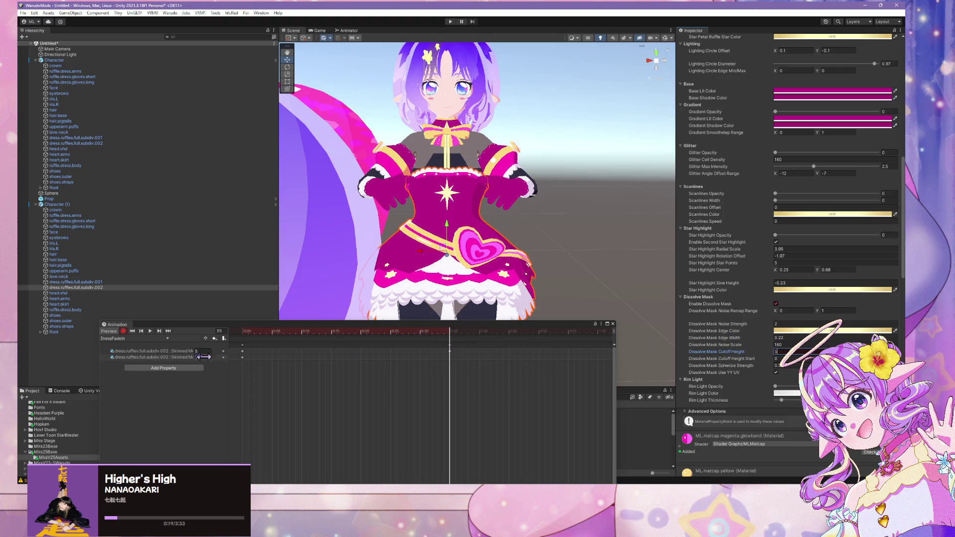
{"action": "left_click", "coordinate": [150, 331]}
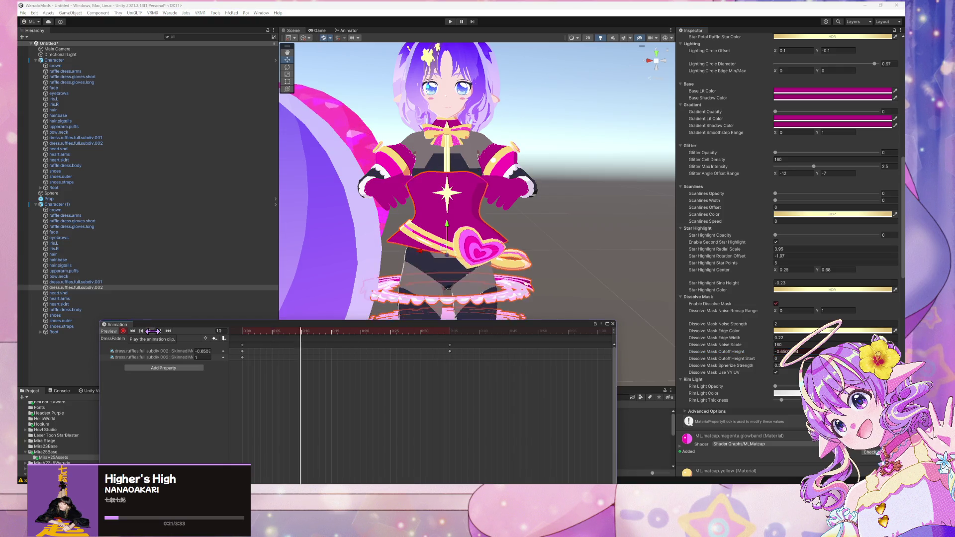
{"action": "scroll", "coordinate": [483, 391], "scroll_direction": "down", "scroll_amount": 2}
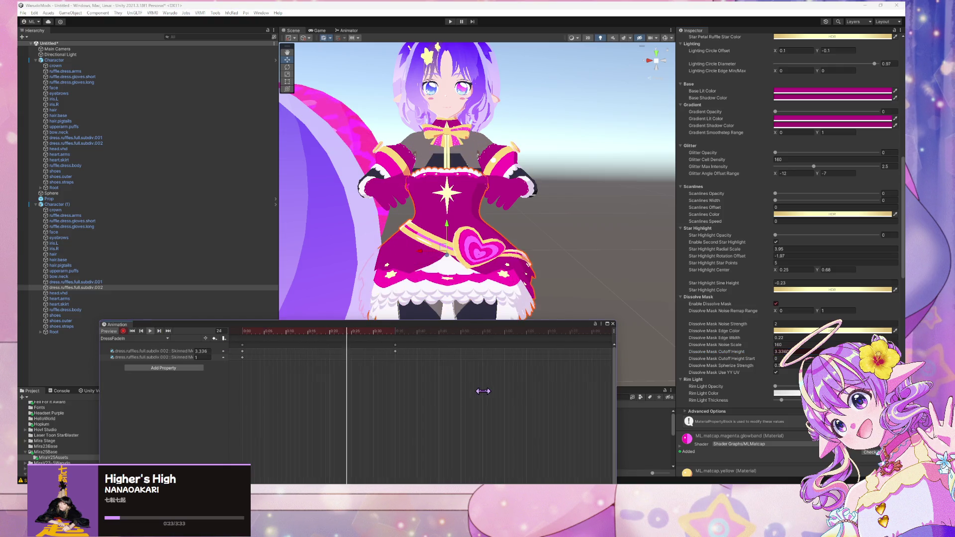
{"action": "scroll", "coordinate": [483, 391], "scroll_direction": "down", "scroll_amount": 3}
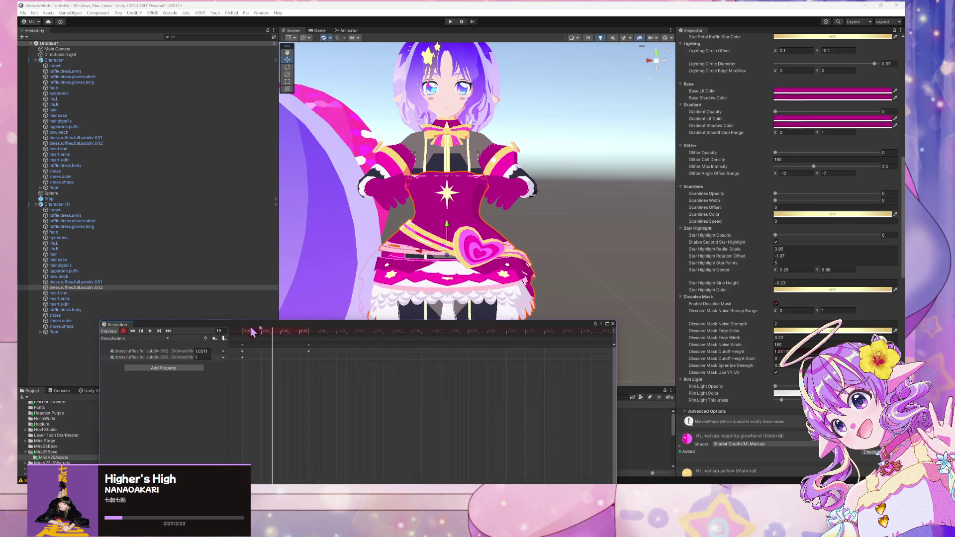
Move the cutoff height keyframe later to about 3:00 and jump to frame 180
{"action": "left_click", "coordinate": [614, 331]}
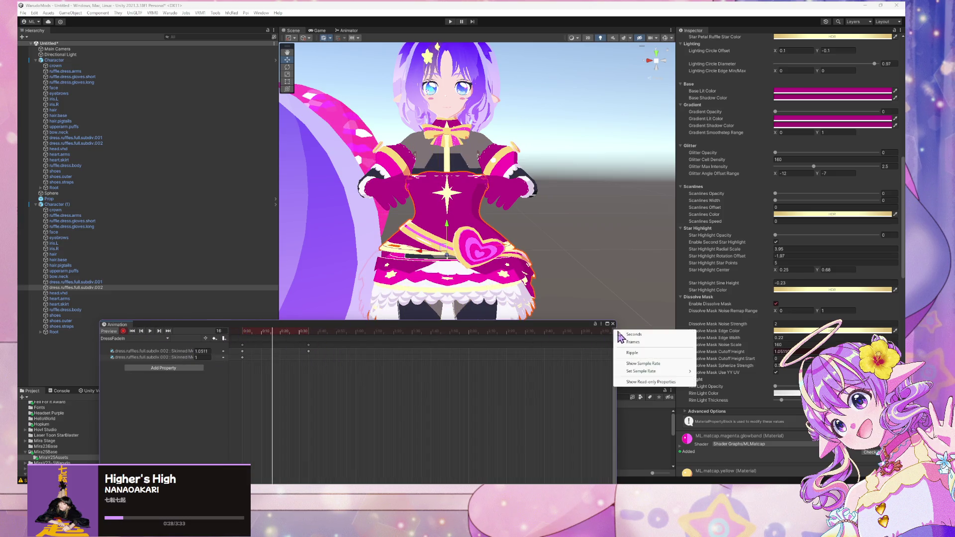
{"action": "left_click", "coordinate": [454, 366]}
{"action": "scroll", "coordinate": [412, 373], "scroll_direction": "down", "scroll_amount": 2}
{"action": "left_click_drag", "start_coordinate": [287, 354], "coordinate": [464, 360]}
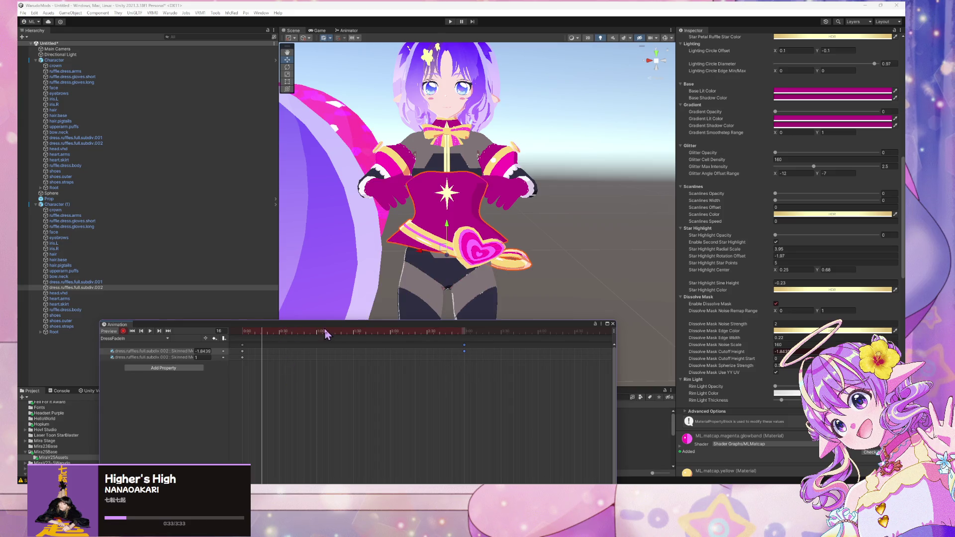
{"action": "mouse_move", "coordinate": [264, 337]}
{"action": "left_mouse_down"}
{"action": "mouse_move", "coordinate": [466, 349]}
{"action": "mouse_move", "coordinate": [466, 358]}
{"action": "left_mouse_up"}
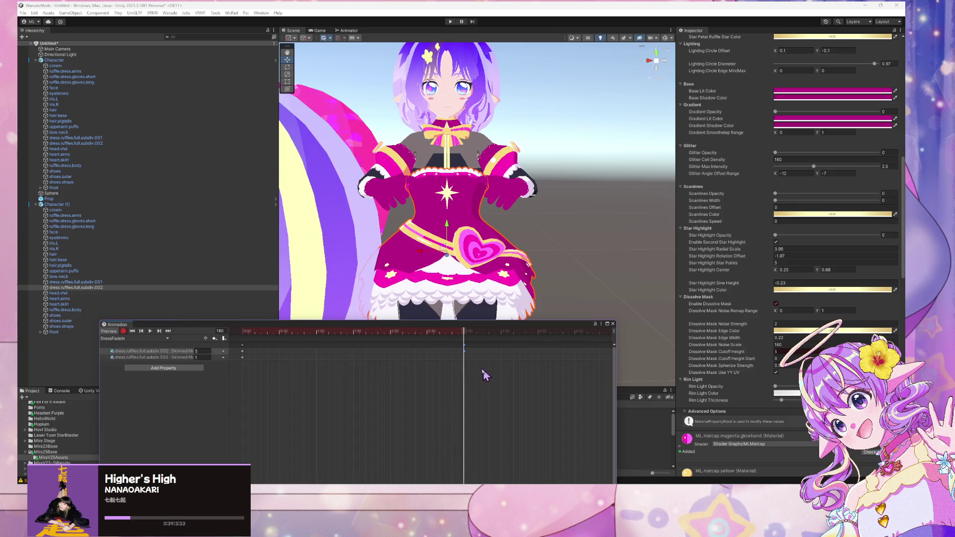
Key the dissolve mask off at around frame 180
{"action": "scroll", "coordinate": [475, 359], "scroll_direction": "up", "scroll_amount": 5}
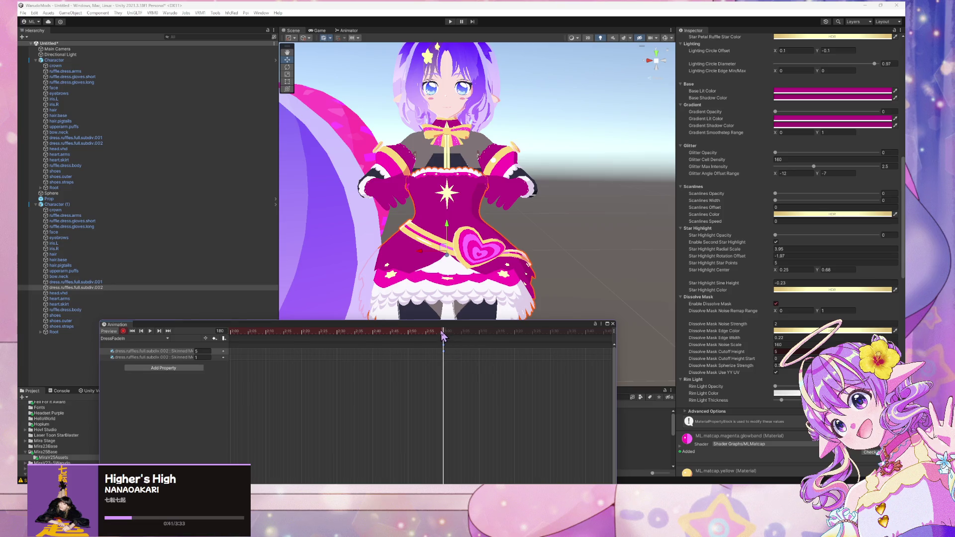
{"action": "mouse_move", "coordinate": [443, 337]}
{"action": "left_mouse_down"}
{"action": "mouse_move", "coordinate": [460, 341]}
{"action": "mouse_move", "coordinate": [443, 343]}
{"action": "left_mouse_up"}
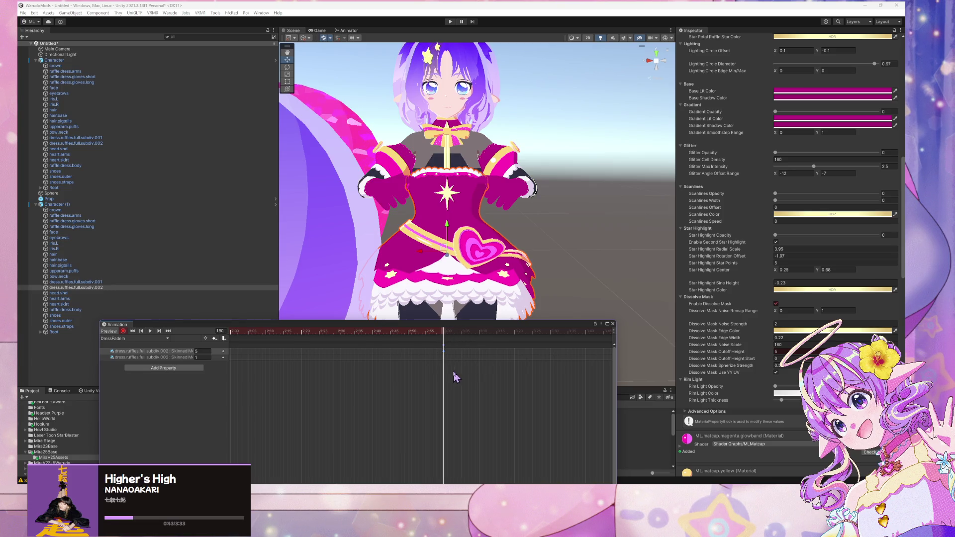
{"action": "left_click", "coordinate": [150, 358]}
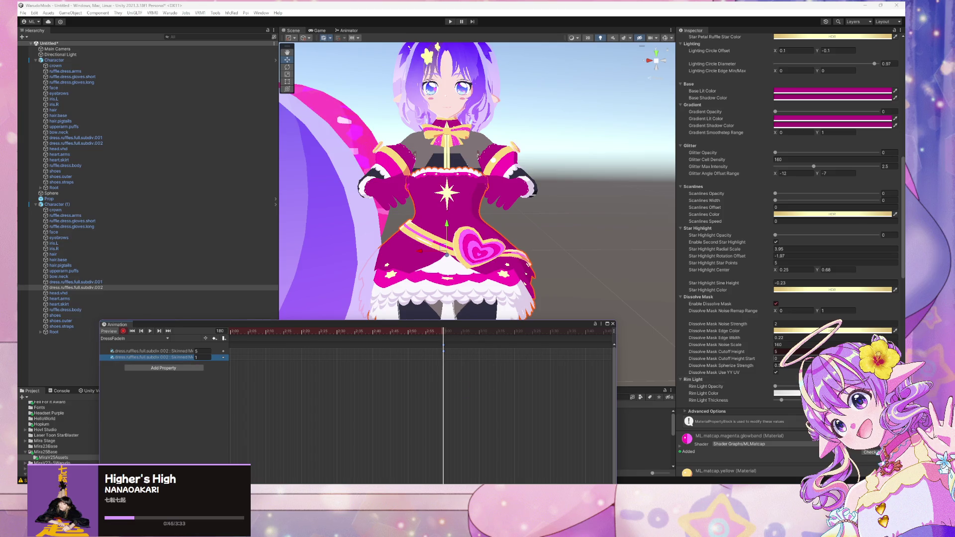
{"action": "left_click", "coordinate": [776, 303]}
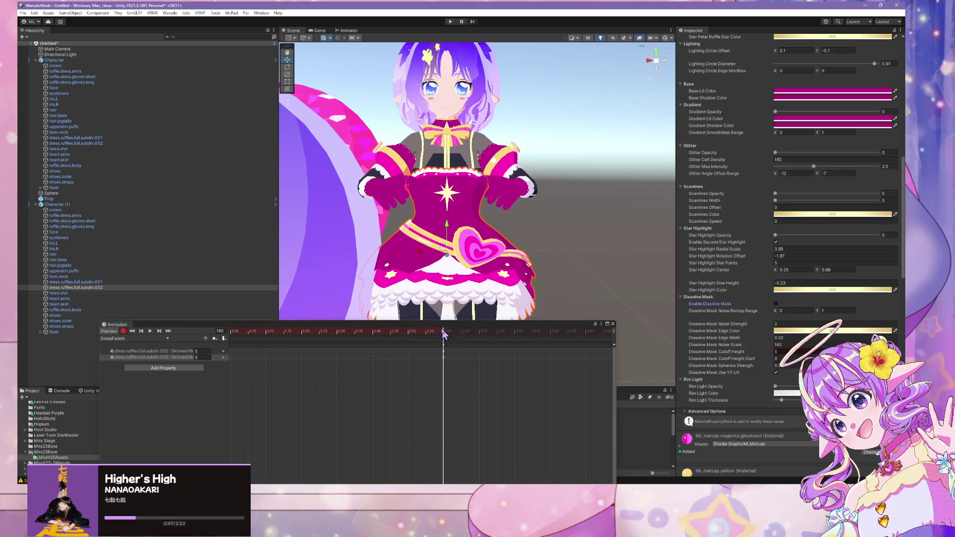
{"action": "left_click", "coordinate": [448, 321]}
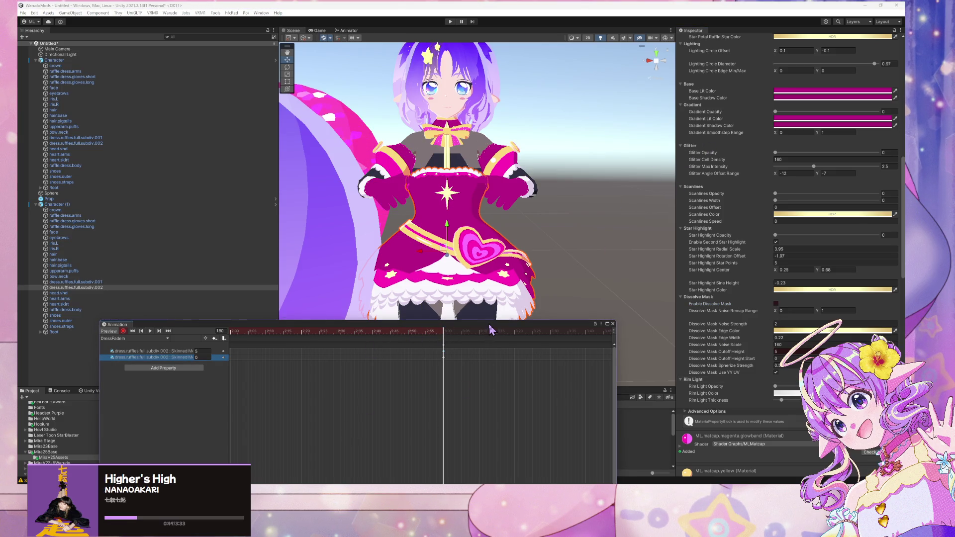
Play the DressFadeIn clip, then rewind to the start and play it again
{"action": "mouse_move", "coordinate": [490, 326]}
{"action": "left_mouse_down"}
{"action": "mouse_move", "coordinate": [641, 234]}
{"action": "mouse_move", "coordinate": [787, 269]}
{"action": "mouse_move", "coordinate": [781, 277]}
{"action": "left_mouse_up"}
{"action": "left_click", "coordinate": [440, 282]}
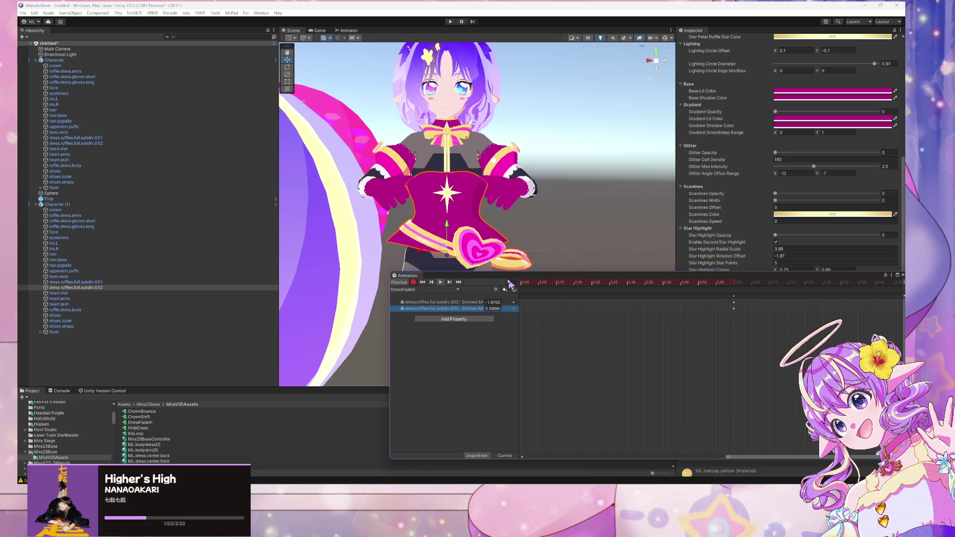
{"action": "mouse_move", "coordinate": [448, 275]}
{"action": "left_mouse_down"}
{"action": "mouse_move", "coordinate": [601, 258]}
{"action": "mouse_move", "coordinate": [695, 224]}
{"action": "left_mouse_up"}
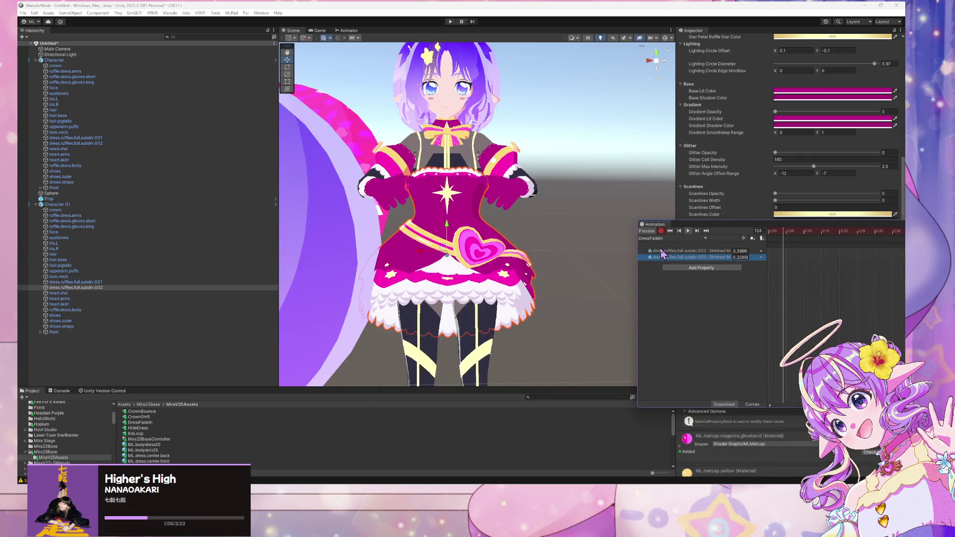
{"action": "mouse_move", "coordinate": [498, 259]}
{"action": "left_mouse_down"}
{"action": "mouse_move", "coordinate": [513, 305]}
{"action": "mouse_move", "coordinate": [531, 260]}
{"action": "left_mouse_up"}
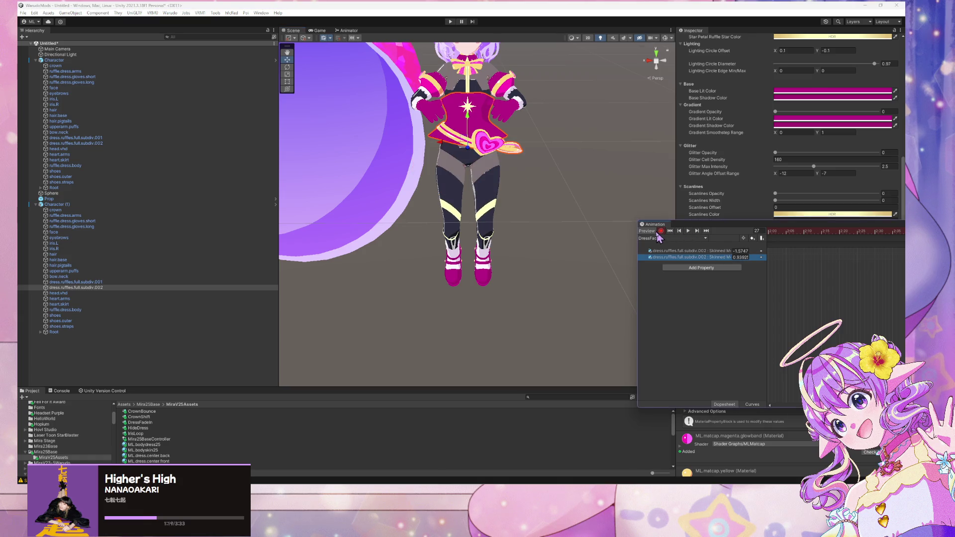
{"action": "left_click", "coordinate": [679, 231]}
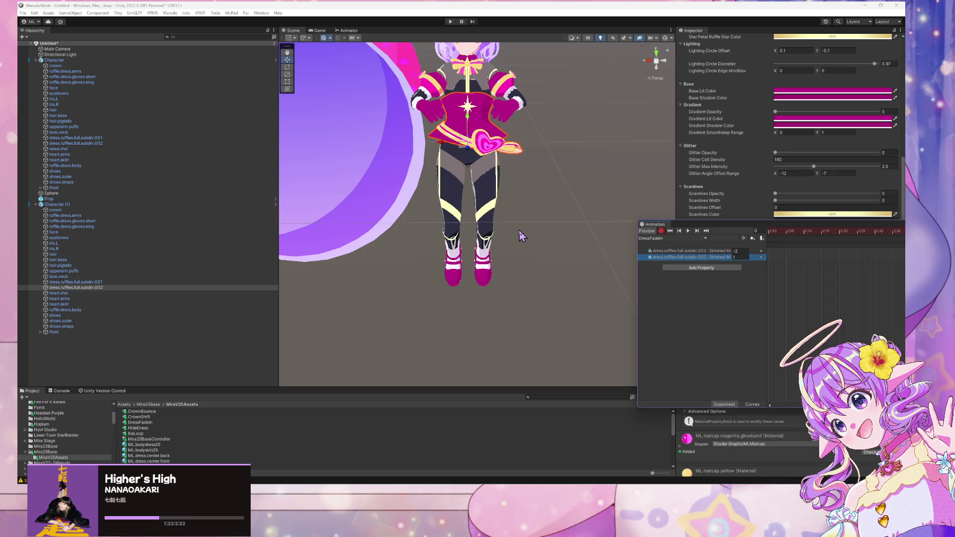
{"action": "left_click", "coordinate": [688, 232]}
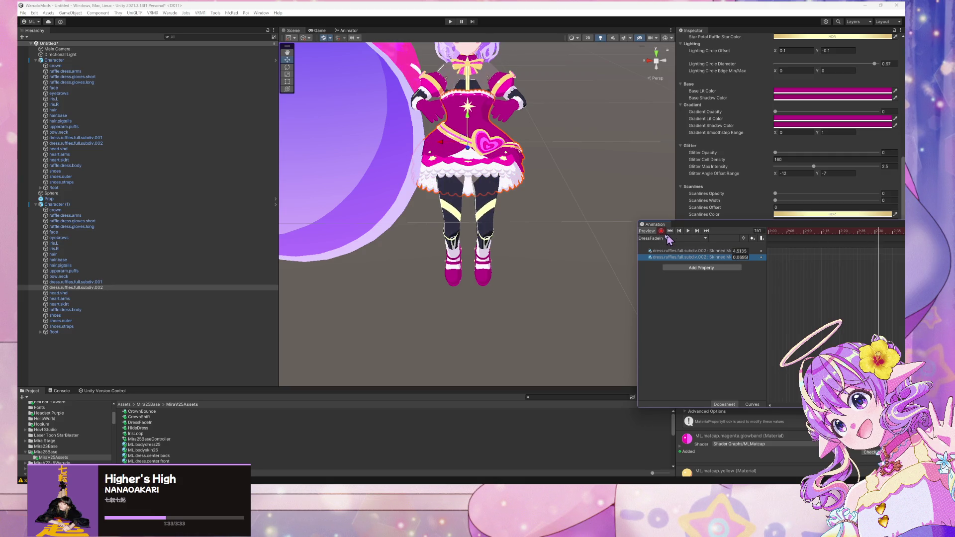
Orbit to face both characters, replay the fade-in, and return to the clip start
{"action": "mouse_move", "coordinate": [501, 202]}
{"action": "left_mouse_down"}
{"action": "mouse_move", "coordinate": [546, 153]}
{"action": "mouse_move", "coordinate": [529, 187]}
{"action": "left_mouse_up"}
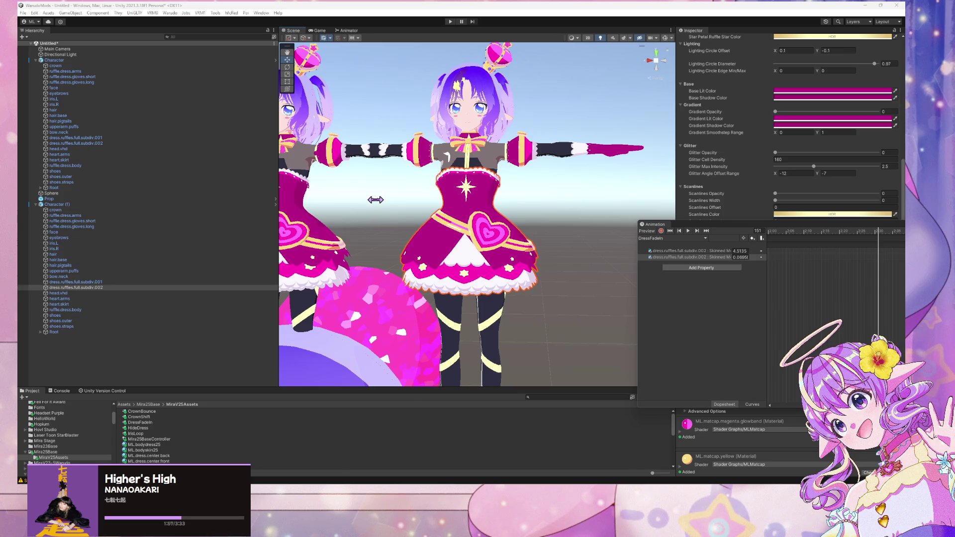
{"action": "left_click", "coordinate": [688, 231]}
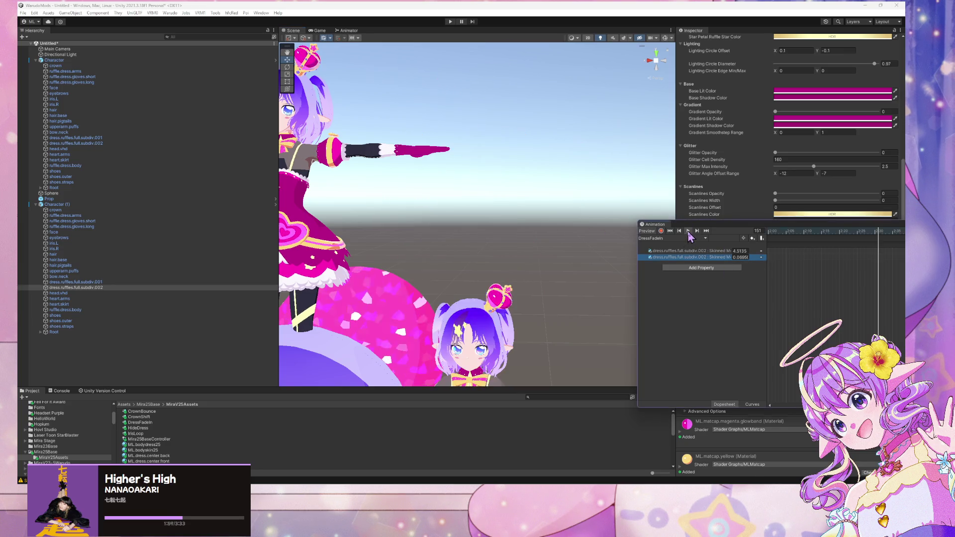
{"action": "left_click_drag", "start_coordinate": [459, 169], "coordinate": [460, 122]}
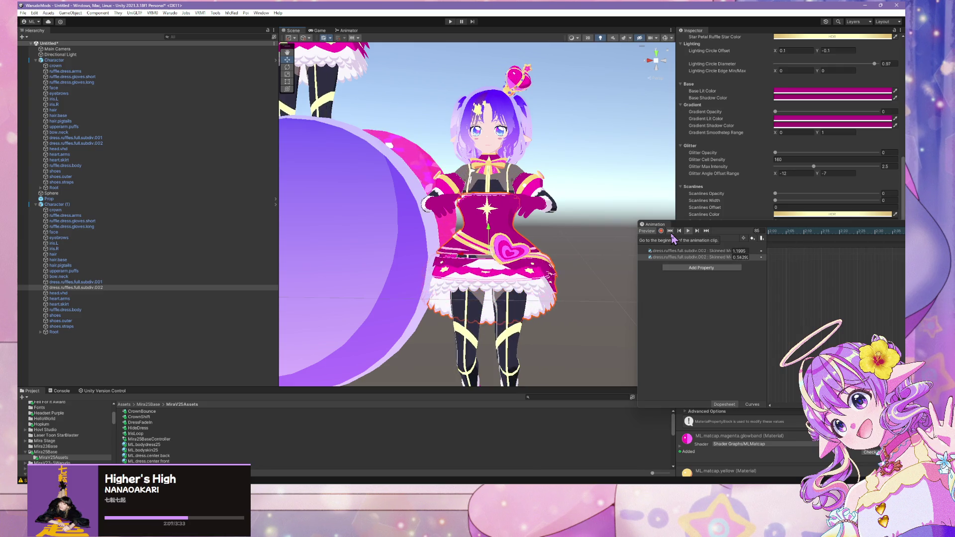
{"action": "left_click", "coordinate": [689, 233]}
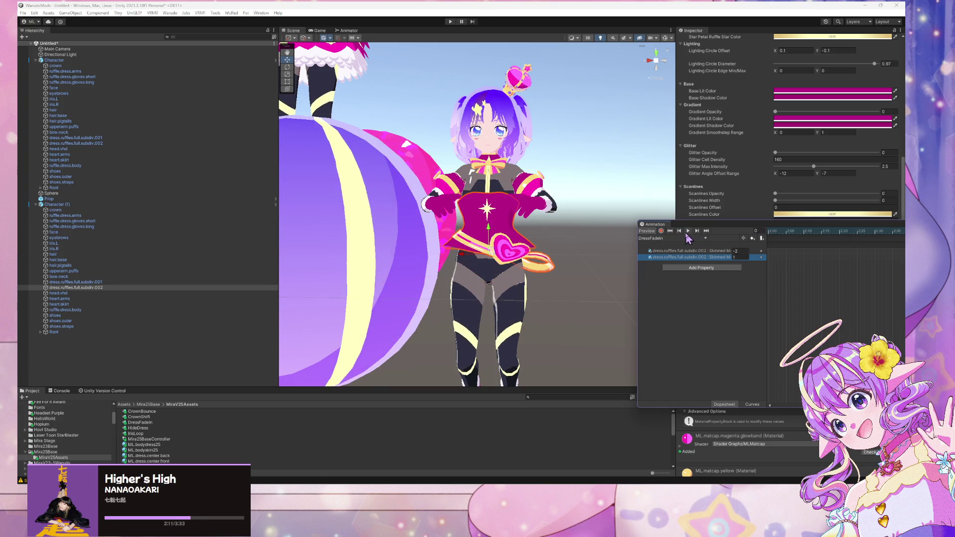
{"action": "scroll", "coordinate": [413, 164], "scroll_direction": "down", "scroll_amount": 5}
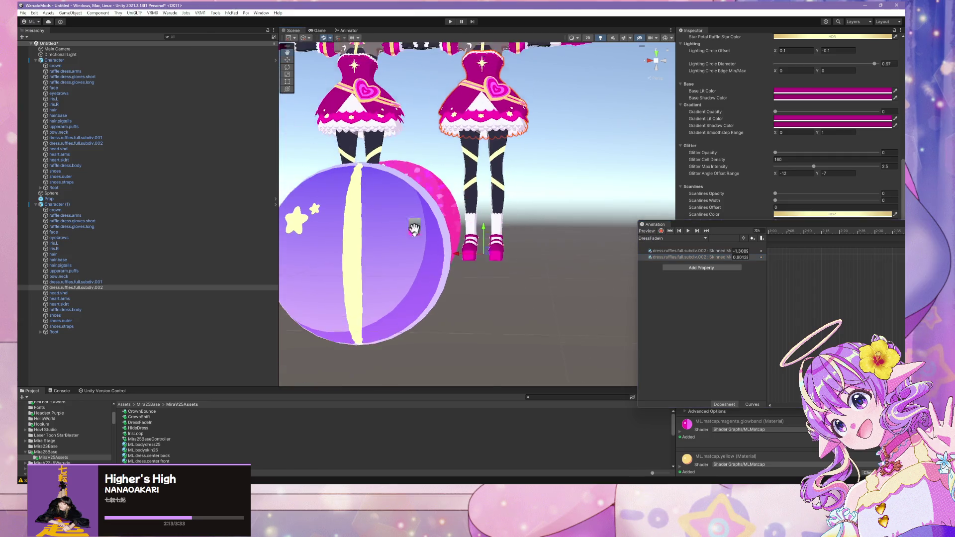
Zoom the Scene view out and give the Project panel's asset area more room
{"action": "scroll", "coordinate": [447, 243], "scroll_direction": "up", "scroll_amount": 10}
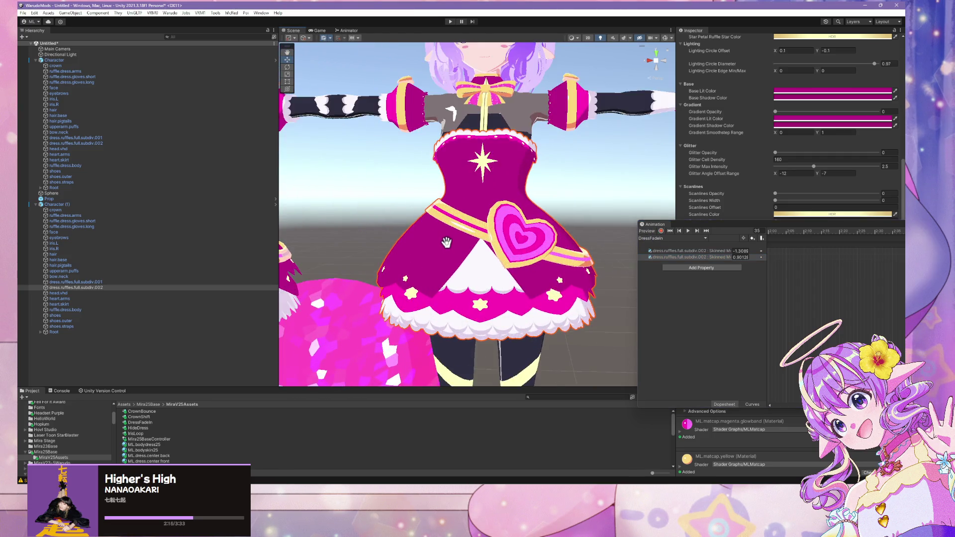
{"action": "scroll", "coordinate": [446, 242], "scroll_direction": "down", "scroll_amount": 5}
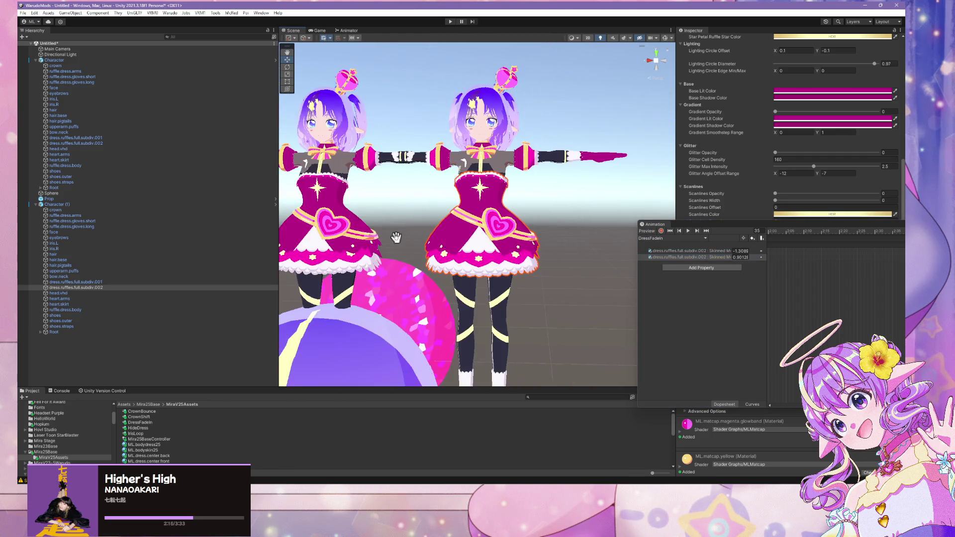
{"action": "scroll", "coordinate": [448, 239], "scroll_direction": "up", "scroll_amount": 3}
{"action": "scroll", "coordinate": [447, 235], "scroll_direction": "down", "scroll_amount": 5}
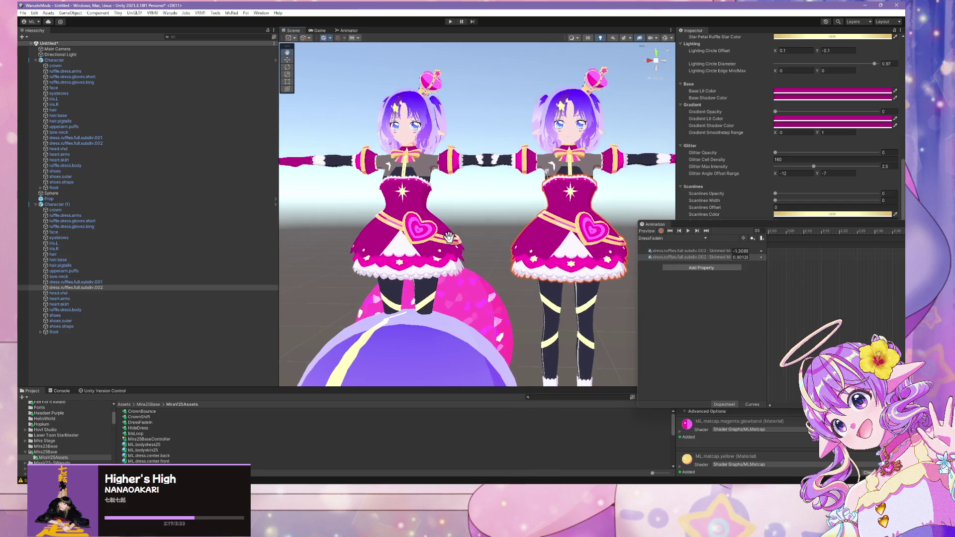
{"action": "scroll", "coordinate": [447, 244], "scroll_direction": "up", "scroll_amount": 4}
{"action": "scroll", "coordinate": [446, 256], "scroll_direction": "down", "scroll_amount": 3}
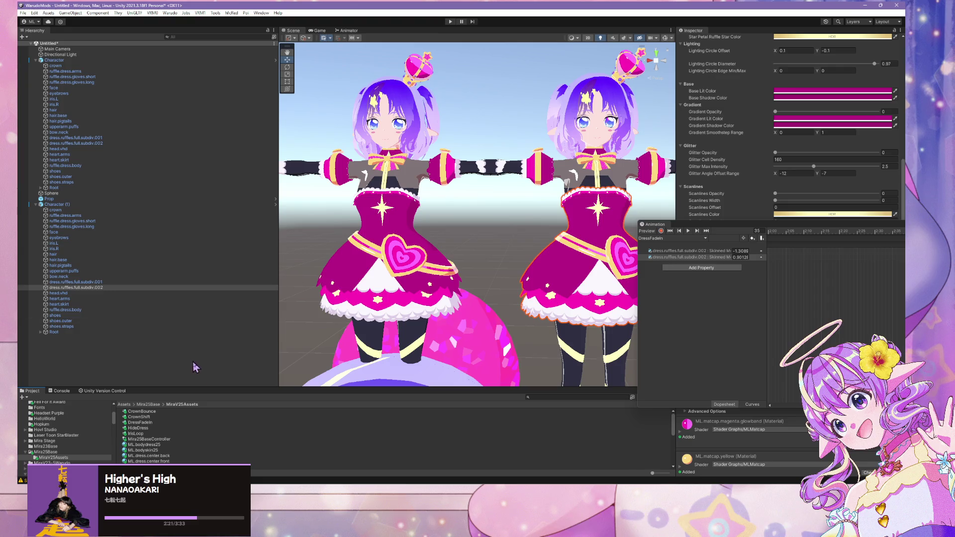
{"action": "mouse_move", "coordinate": [198, 388]}
{"action": "left_mouse_down"}
{"action": "mouse_move", "coordinate": [206, 290]}
{"action": "mouse_move", "coordinate": [201, 338]}
{"action": "left_mouse_up"}
Open Assets/MLShader/Materials/V25Dress and enlarge the Animation window over the scene
{"action": "scroll", "coordinate": [105, 388], "scroll_direction": "down", "scroll_amount": 5}
{"action": "scroll", "coordinate": [108, 387], "scroll_direction": "up", "scroll_amount": 3}
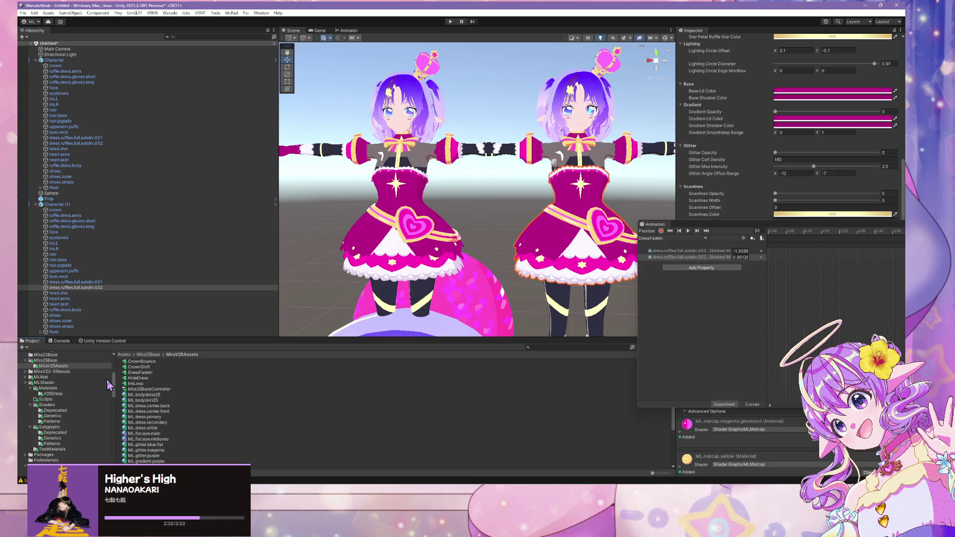
{"action": "left_click", "coordinate": [59, 393]}
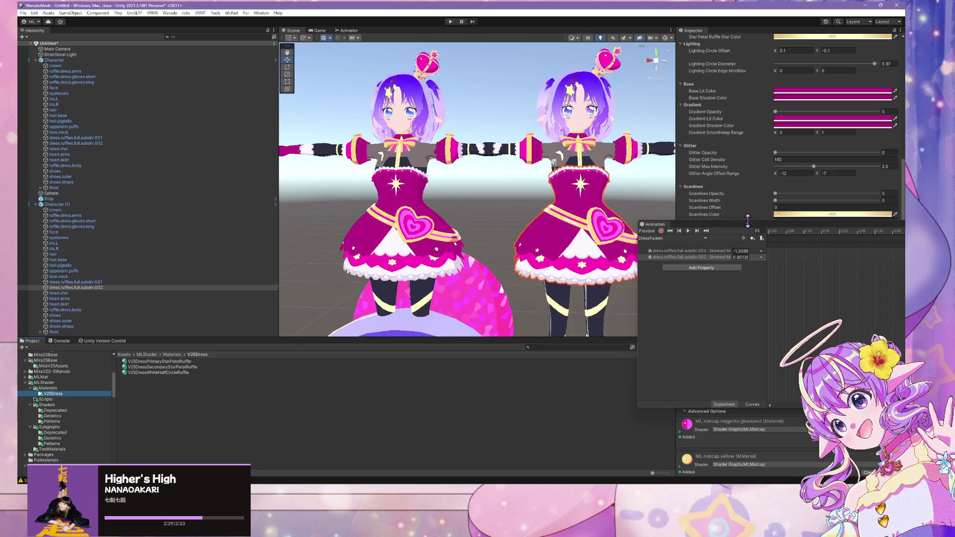
{"action": "left_click_drag", "start_coordinate": [639, 222], "coordinate": [387, 314]}
{"action": "left_click_drag", "start_coordinate": [482, 319], "coordinate": [350, 158]}
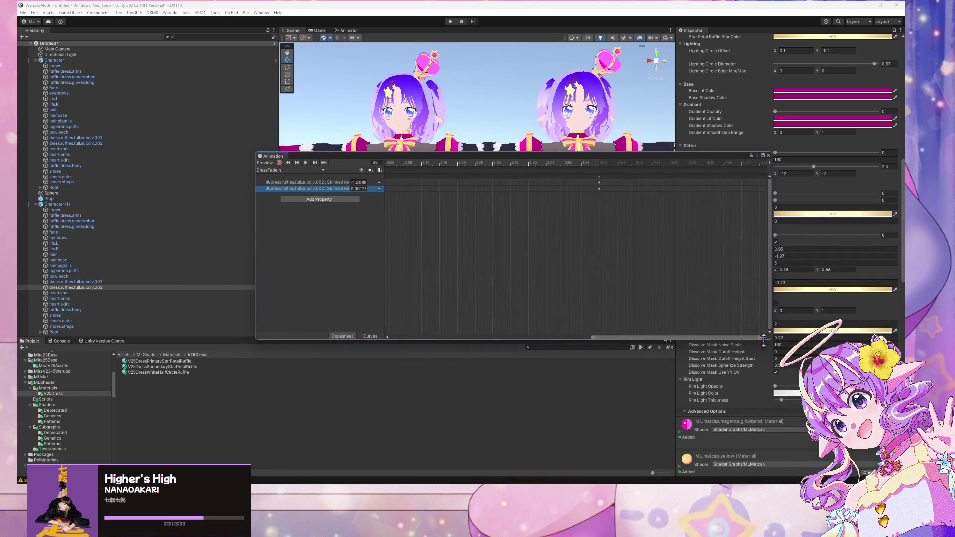
Commit the 13 changed material files to refactor-020626 with the summary 'Finish V25 Materials'
{"action": "key", "text": "alt+Tab"}
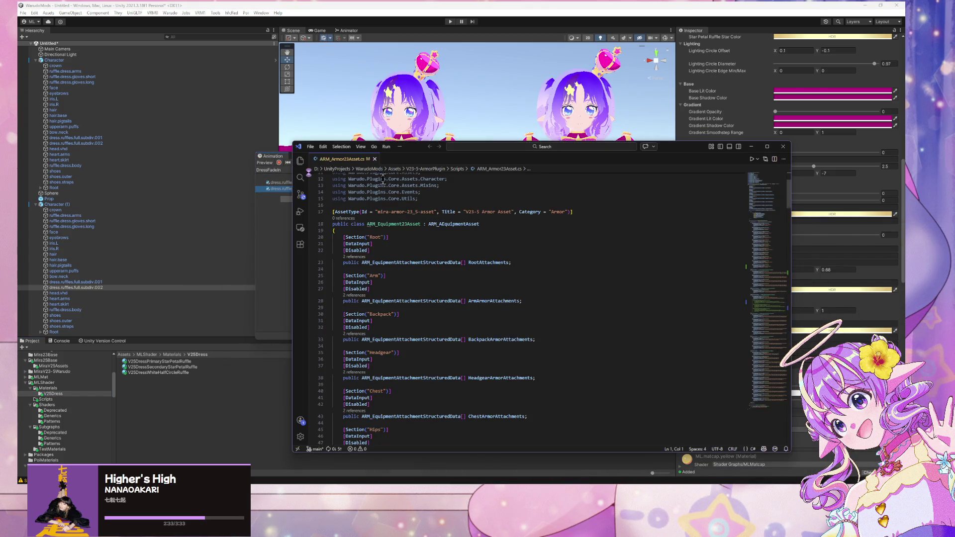
{"action": "left_click", "coordinate": [300, 161]}
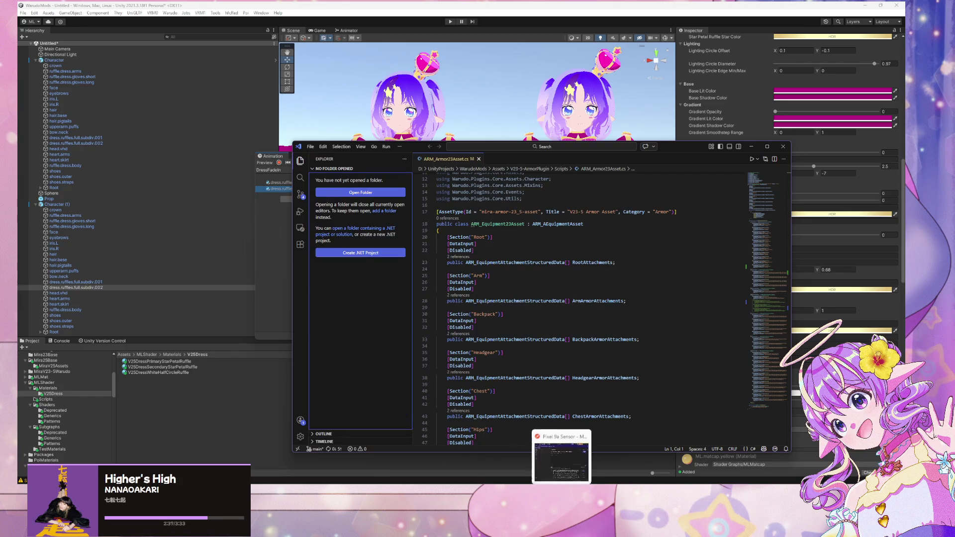
{"action": "left_click", "coordinate": [589, 456]}
{"action": "left_click", "coordinate": [593, 240]}
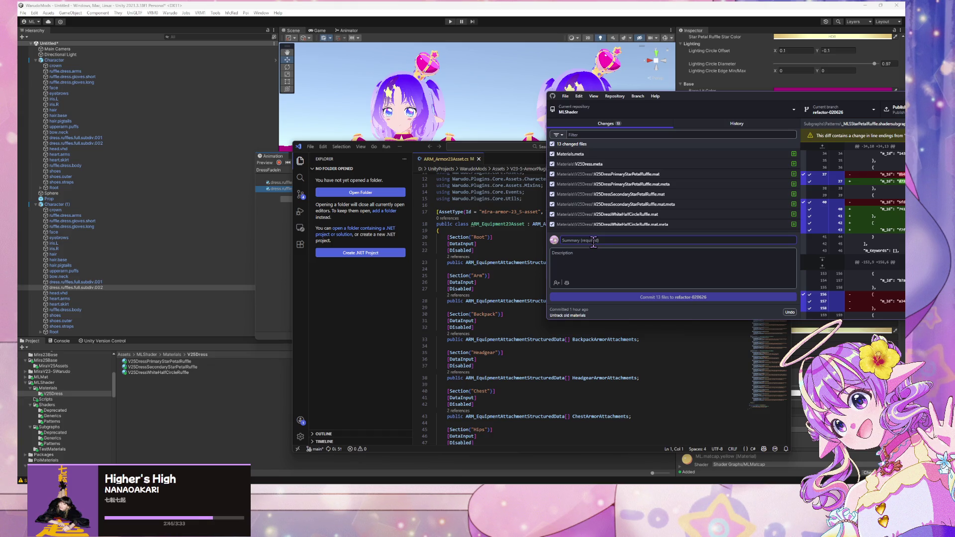
{"action": "type", "text": "Finish"}
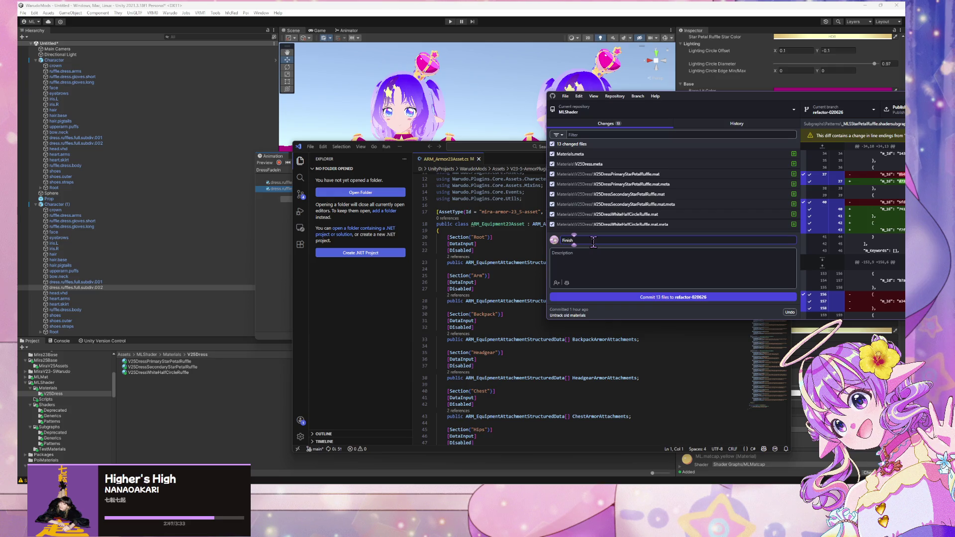
{"action": "type", "text": " V25 Ma"}
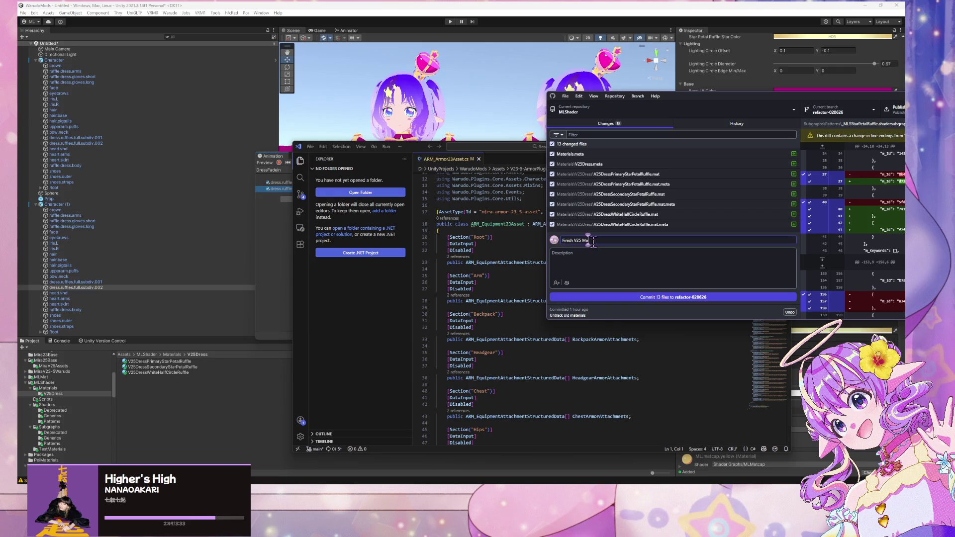
{"action": "type", "text": "terials"}
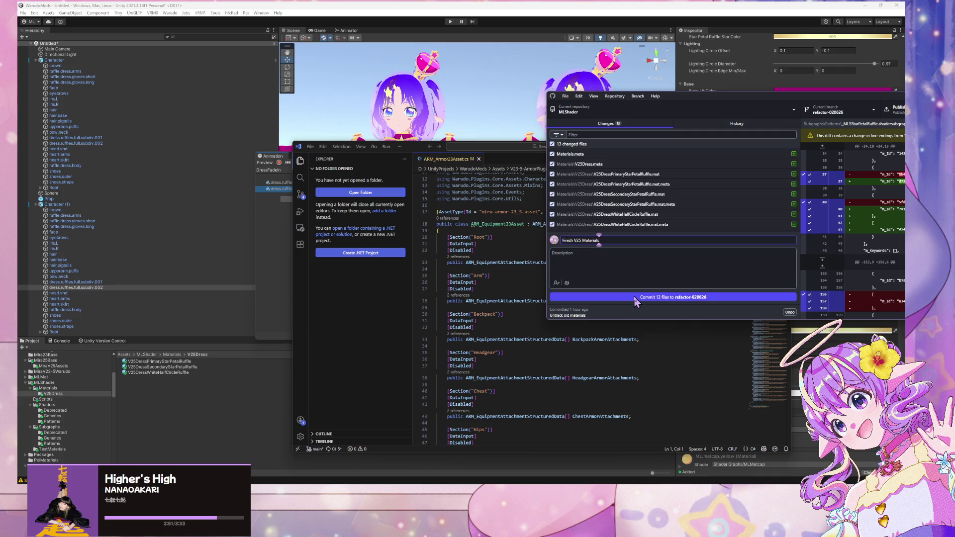
{"action": "left_click", "coordinate": [635, 297]}
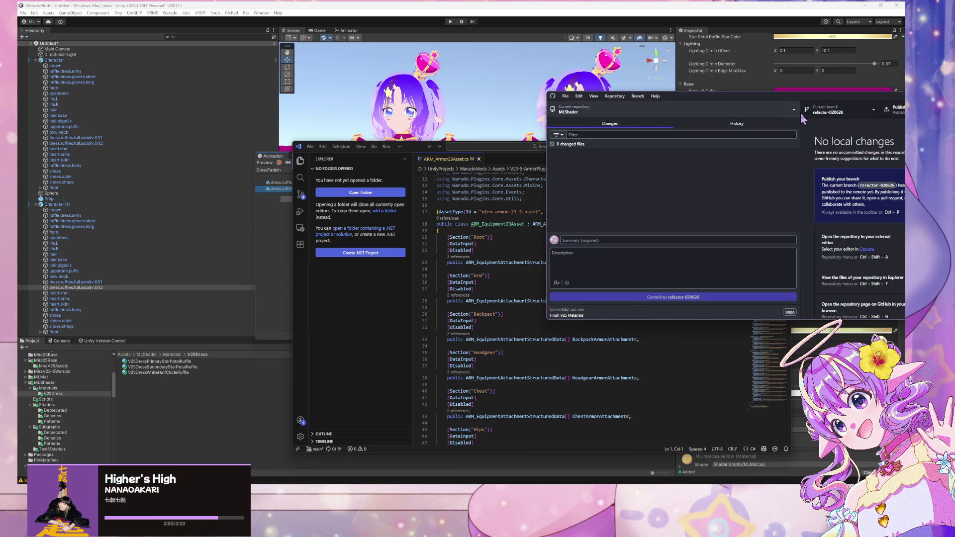
{"action": "left_click", "coordinate": [753, 110]}
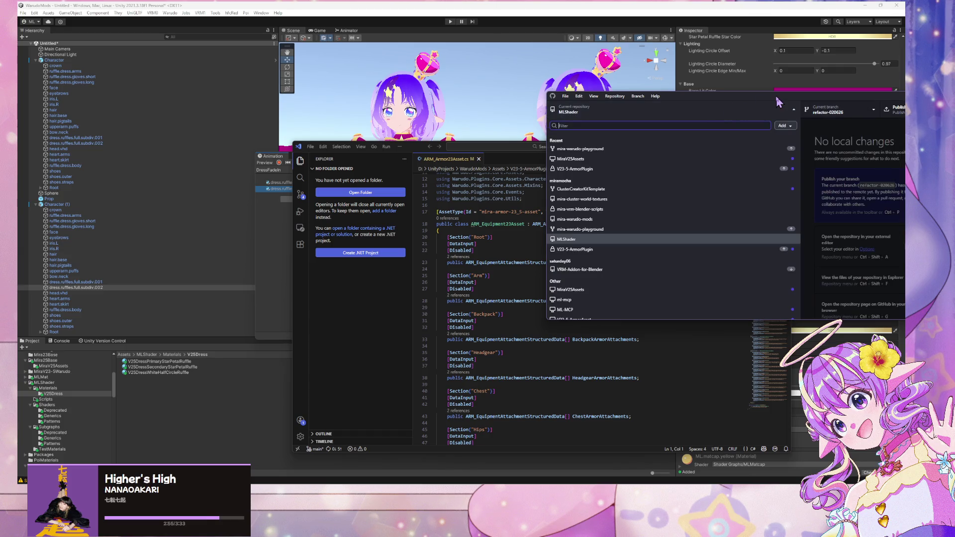
Publish the refactor-020626 branch to origin
{"action": "left_click_drag", "start_coordinate": [779, 100], "coordinate": [561, 116]}
{"action": "left_click", "coordinate": [628, 129]}
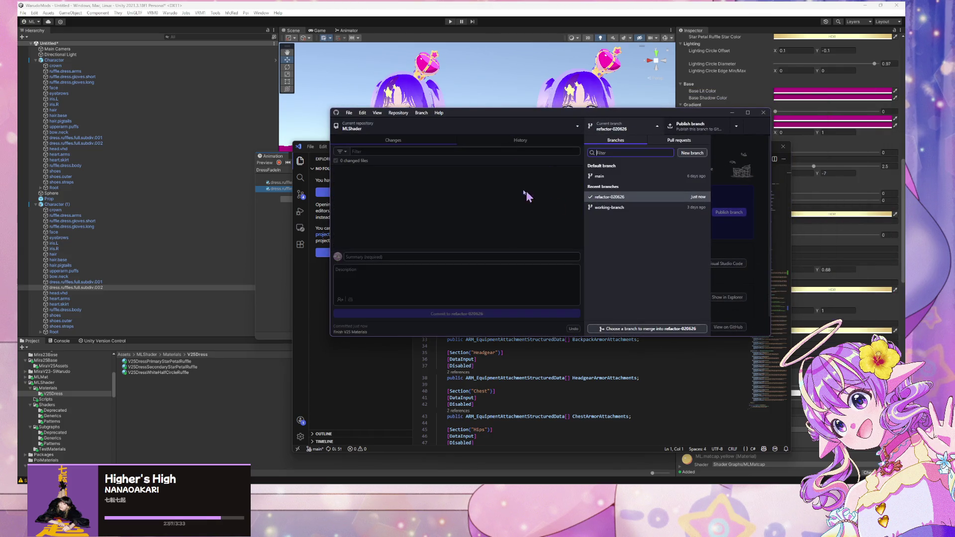
{"action": "left_click", "coordinate": [499, 194]}
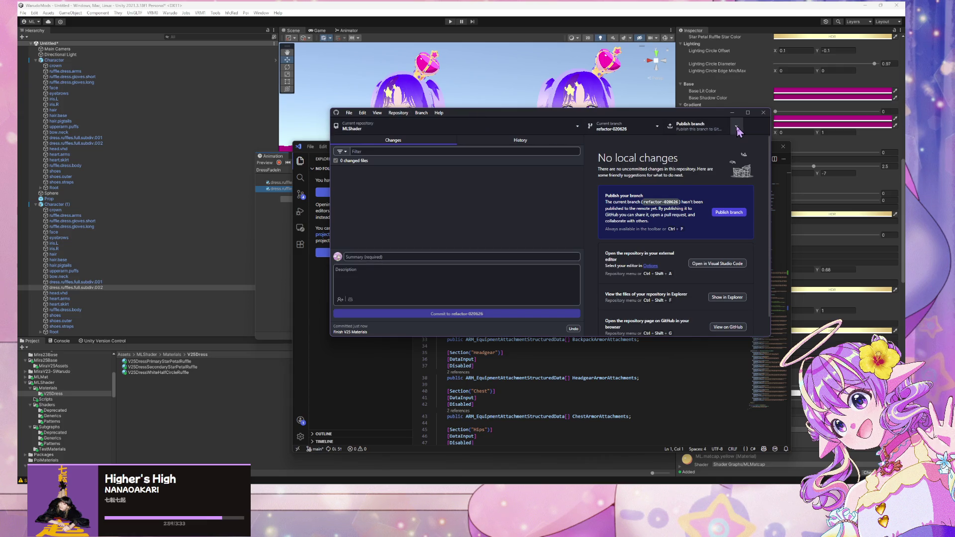
{"action": "left_click", "coordinate": [736, 126]}
{"action": "left_click", "coordinate": [736, 129]}
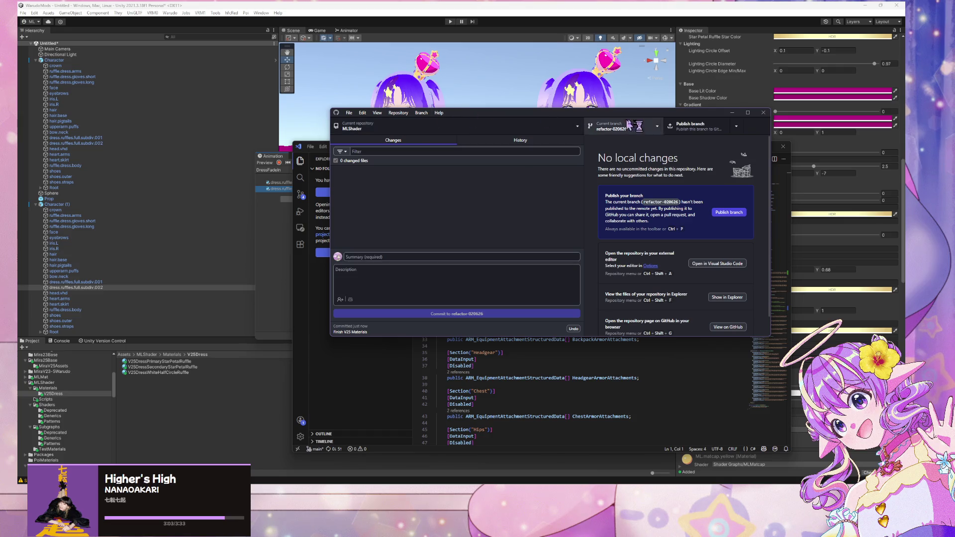
{"action": "left_click", "coordinate": [689, 126]}
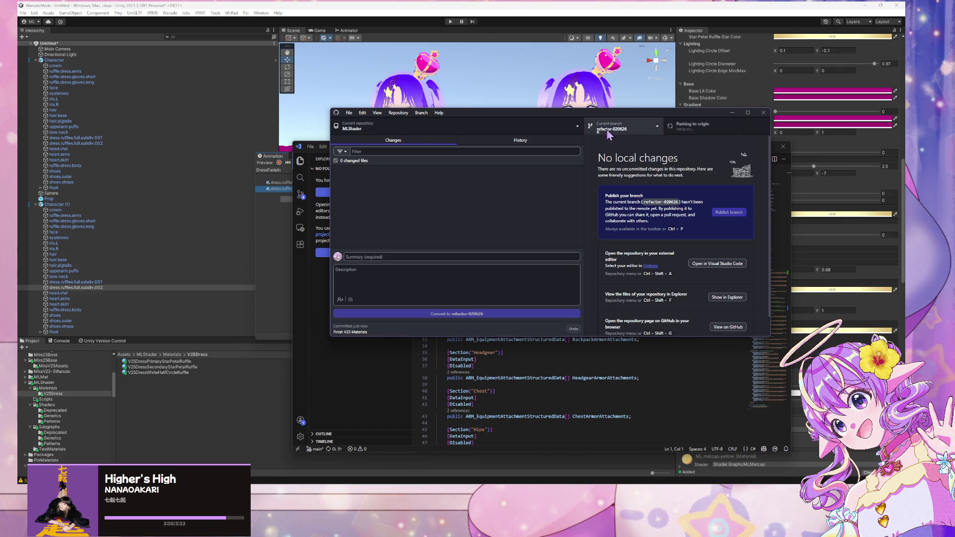
Switch the MLShader repository's current branch to main
{"action": "left_click", "coordinate": [661, 133]}
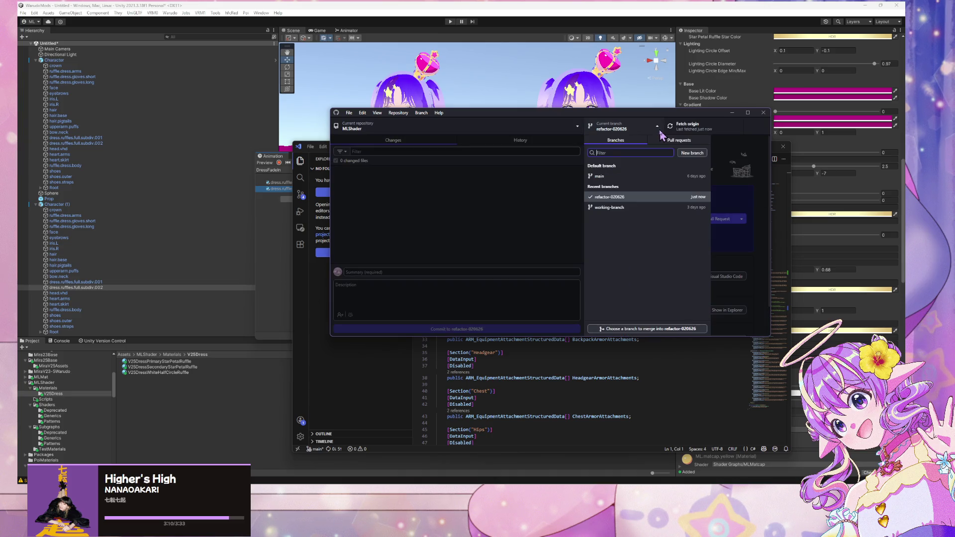
{"action": "left_click", "coordinate": [749, 198]}
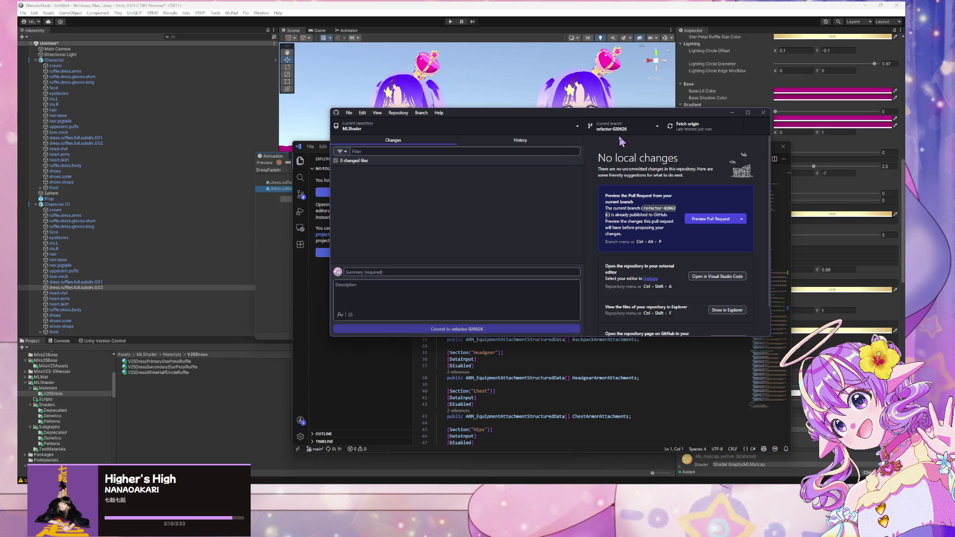
{"action": "left_click", "coordinate": [613, 118]}
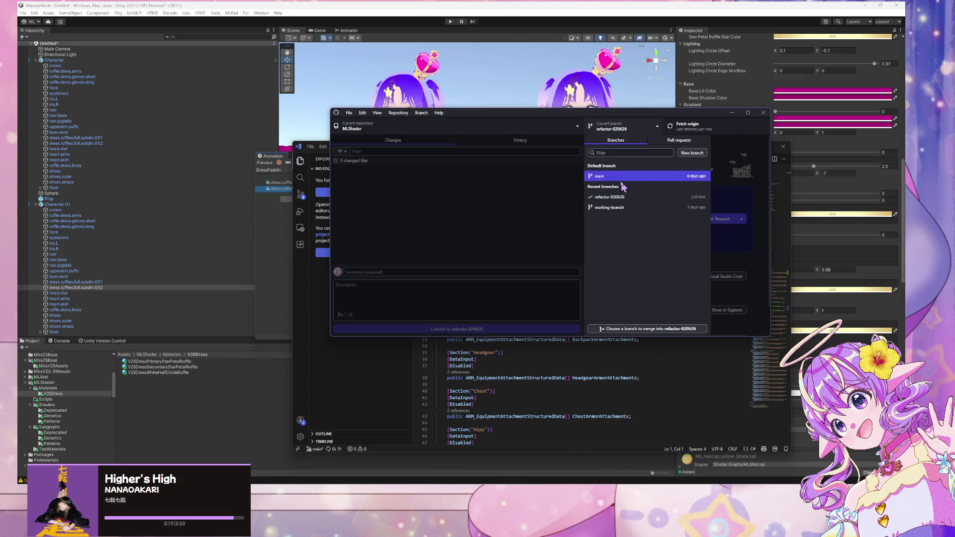
{"action": "left_click", "coordinate": [626, 179]}
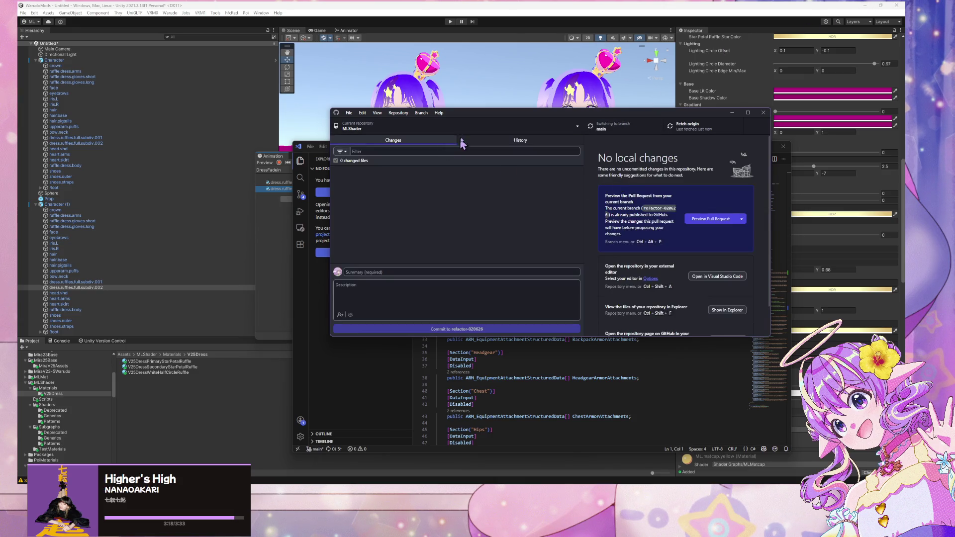
{"action": "left_click", "coordinate": [422, 113]}
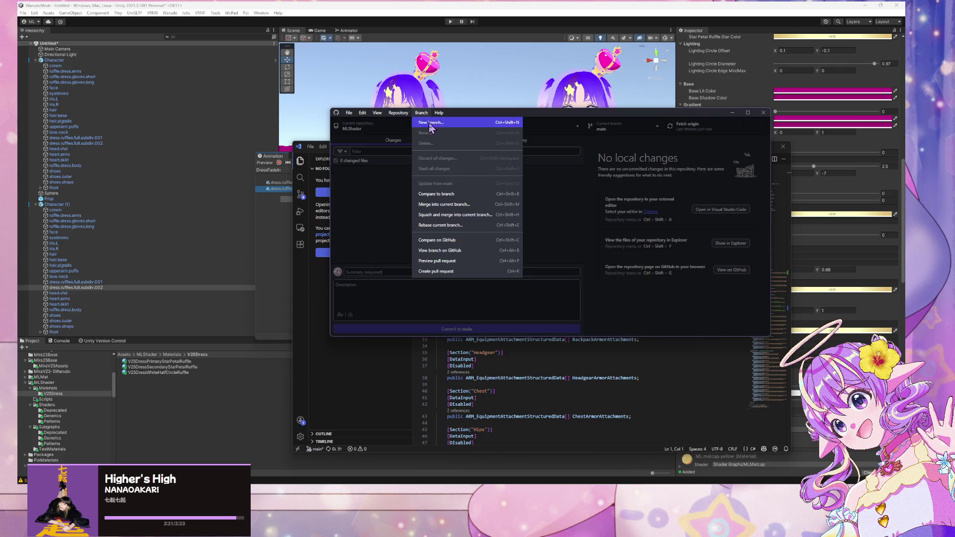
{"action": "left_click", "coordinate": [476, 214]}
{"action": "left_click", "coordinate": [558, 207]}
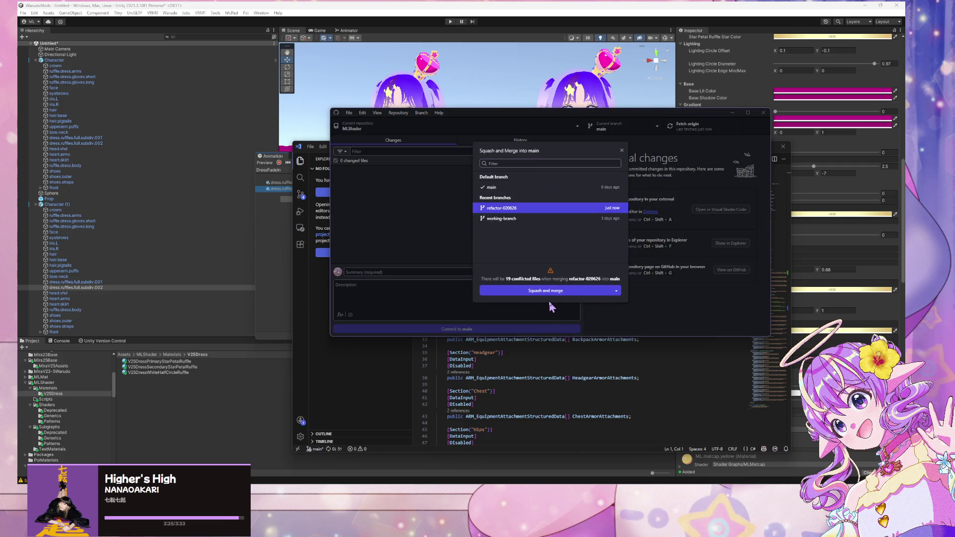
{"action": "left_click", "coordinate": [616, 292]}
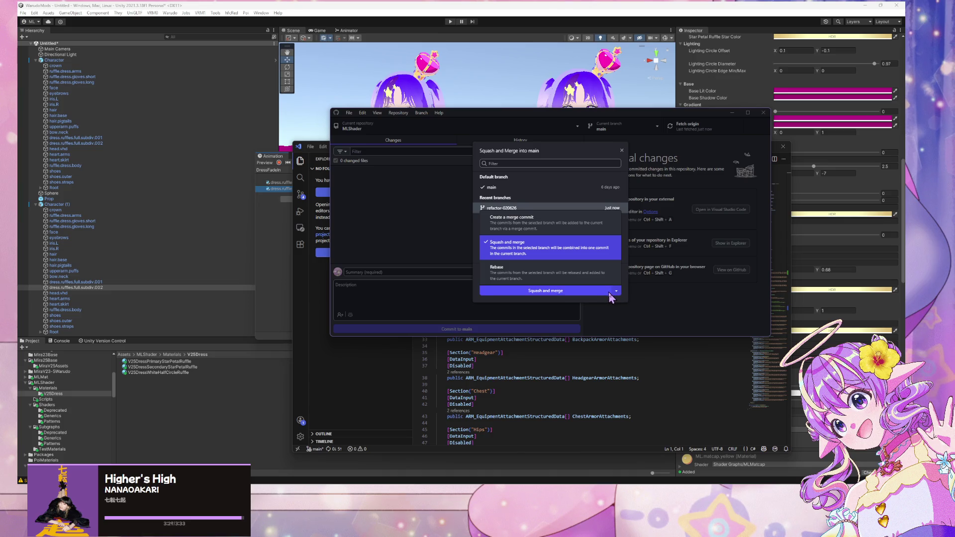
{"action": "left_click", "coordinate": [597, 272]}
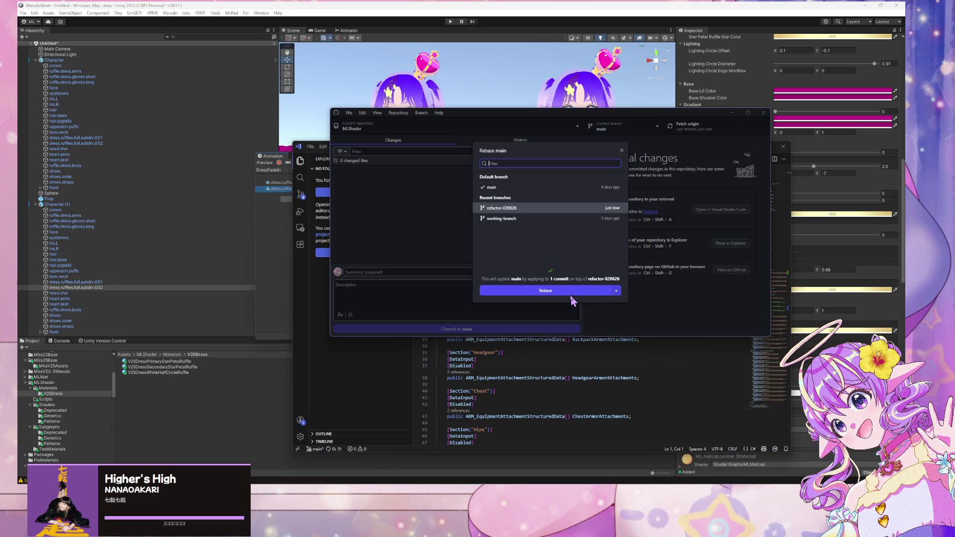
{"action": "left_click", "coordinate": [570, 294]}
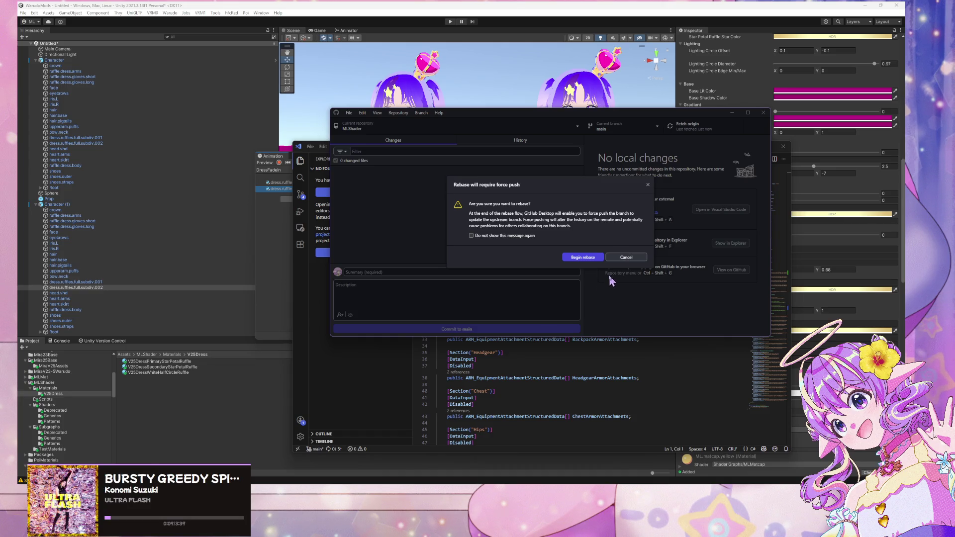
{"action": "left_click", "coordinate": [642, 261]}
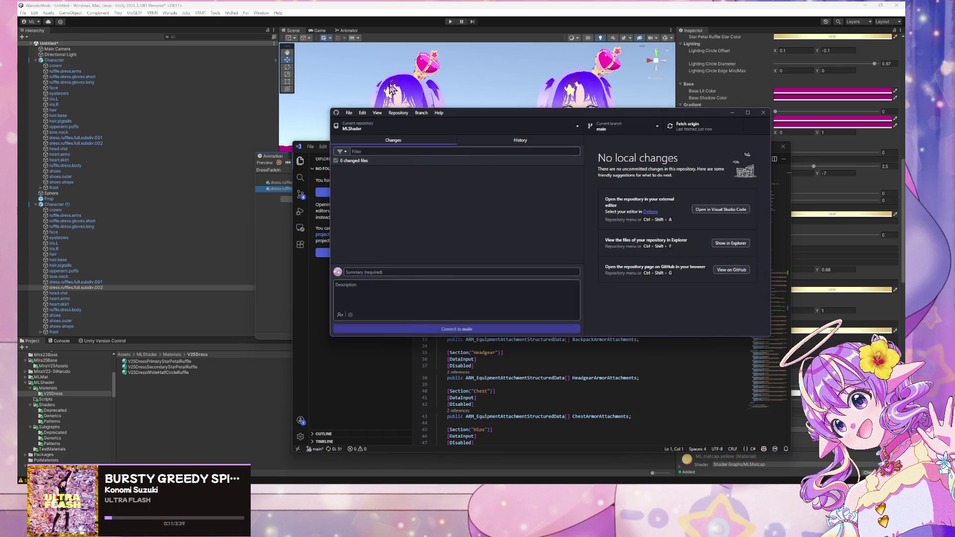
{"action": "left_click", "coordinate": [404, 116]}
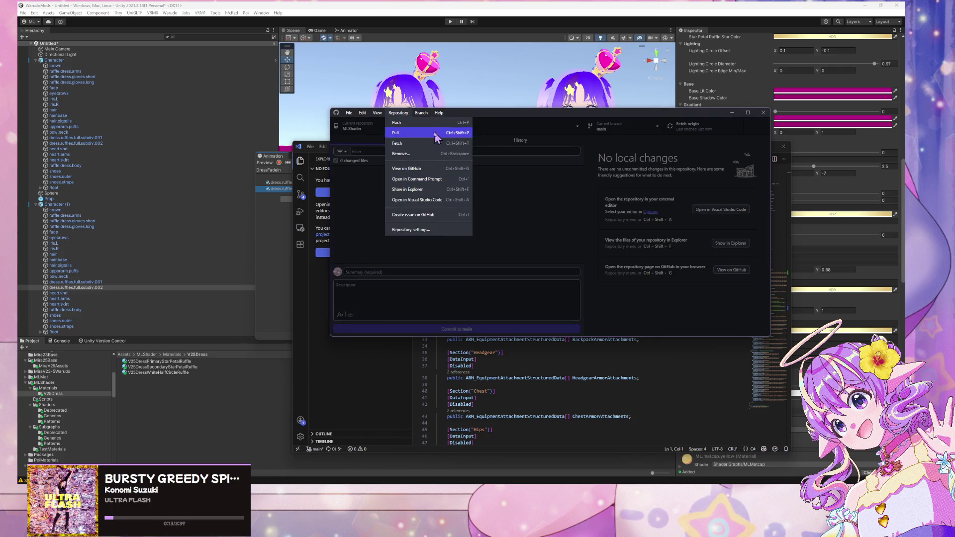
Merge refactor-020626 into main with a merge commit, which hits 19 conflicts
{"action": "left_click", "coordinate": [444, 204]}
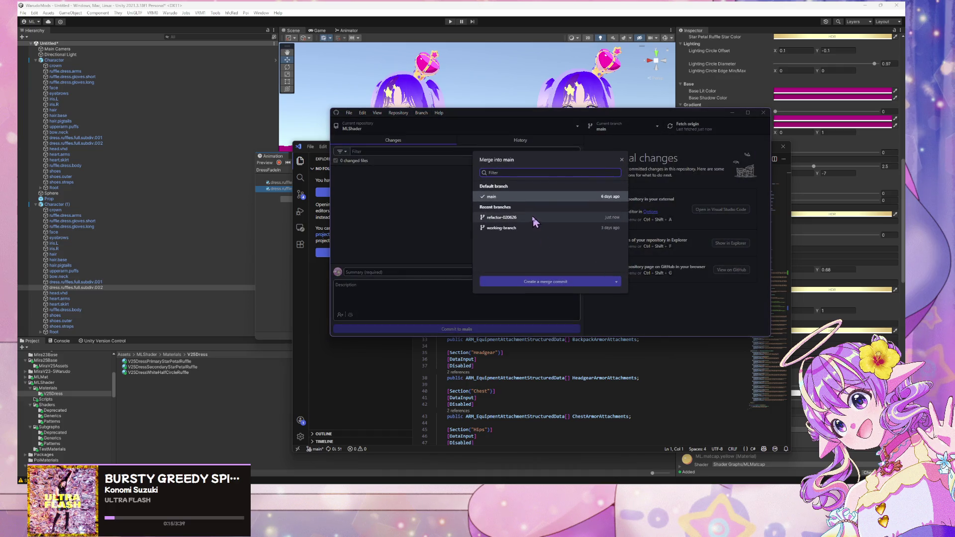
{"action": "left_click", "coordinate": [535, 219]}
{"action": "left_click", "coordinate": [570, 294]}
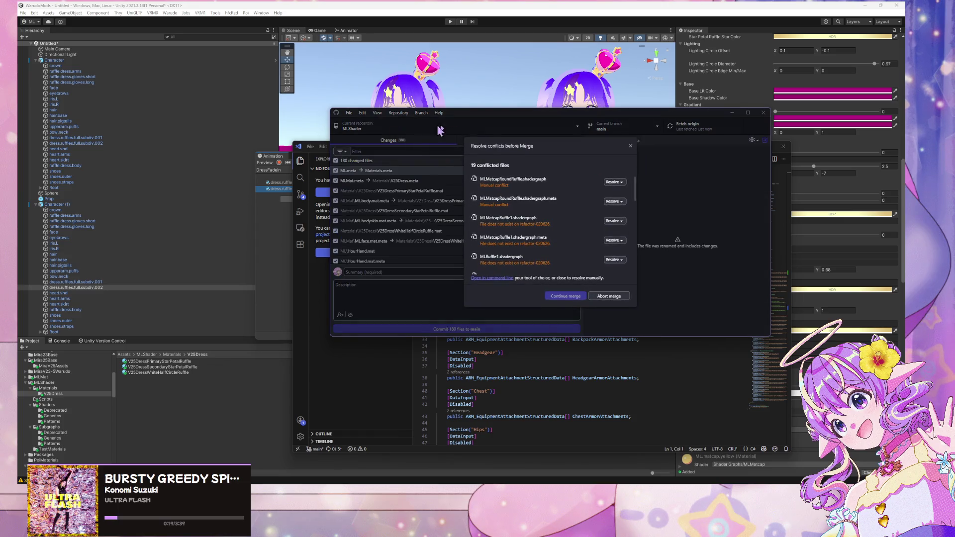
{"action": "left_click", "coordinate": [616, 182]}
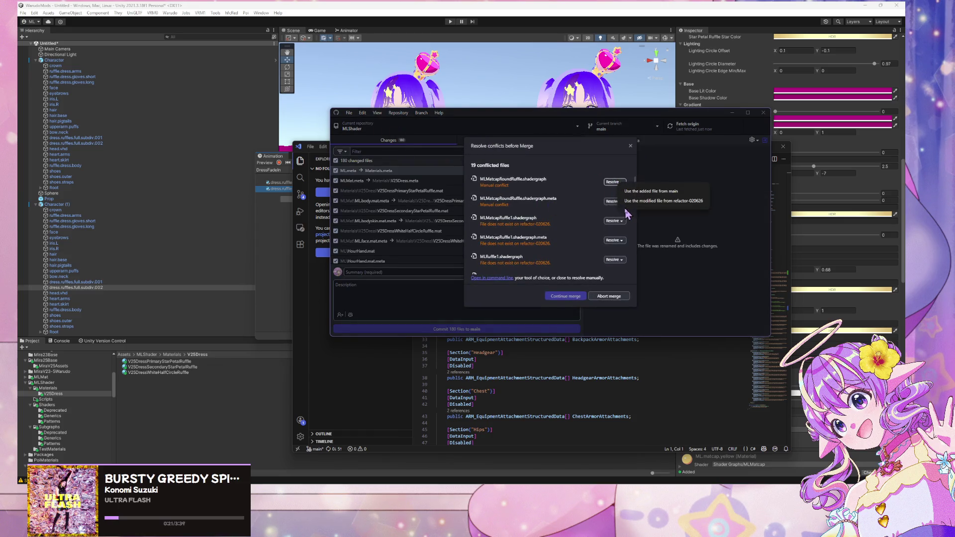
Open a command prompt in the MLShader folder and abort the conflicted merge
{"action": "left_click", "coordinate": [499, 279]}
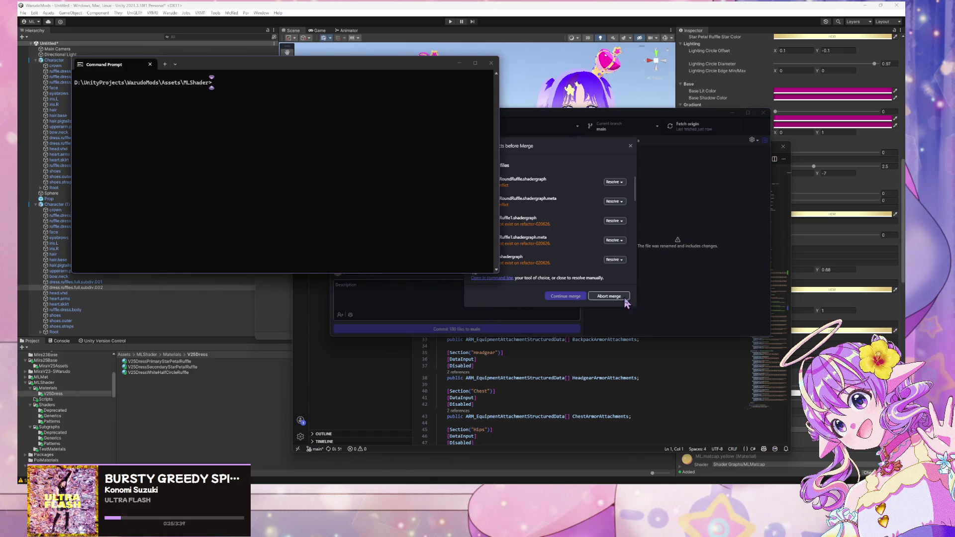
{"action": "left_click", "coordinate": [629, 158]}
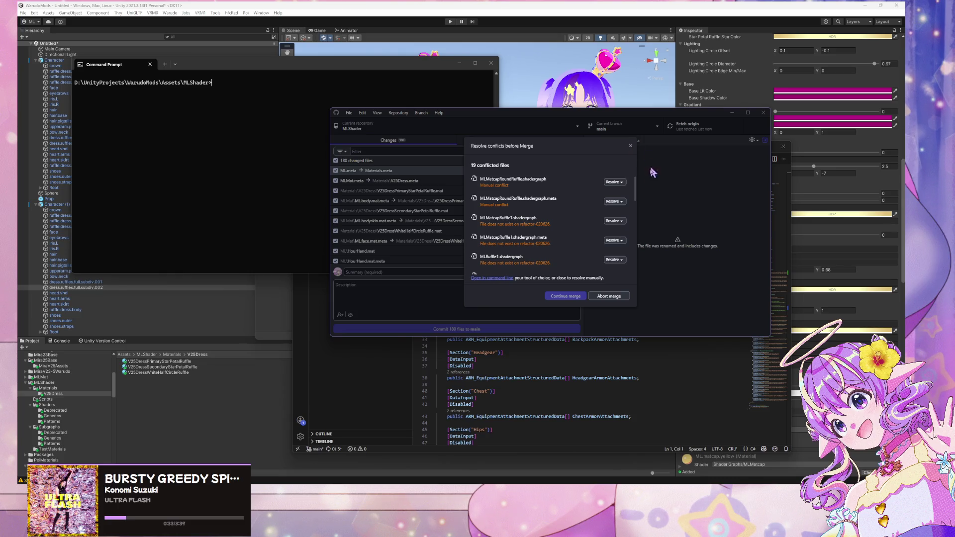
{"action": "left_click", "coordinate": [603, 296]}
{"action": "left_click", "coordinate": [269, 118]}
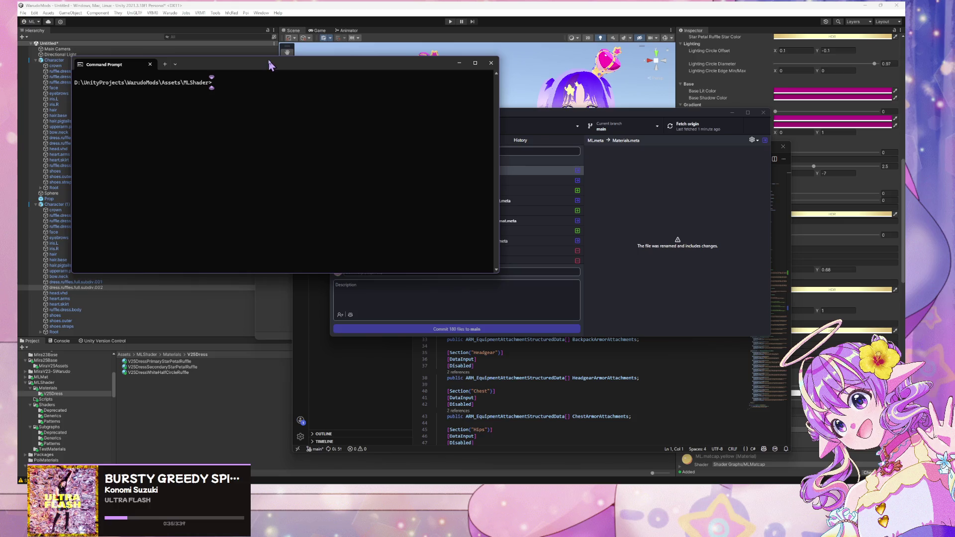
Run git in the MLShader Command Prompt to list its available commands
{"action": "left_click_drag", "start_coordinate": [267, 61], "coordinate": [329, 86]}
{"action": "type", "text": "git"}
{"action": "key", "text": "Return"}
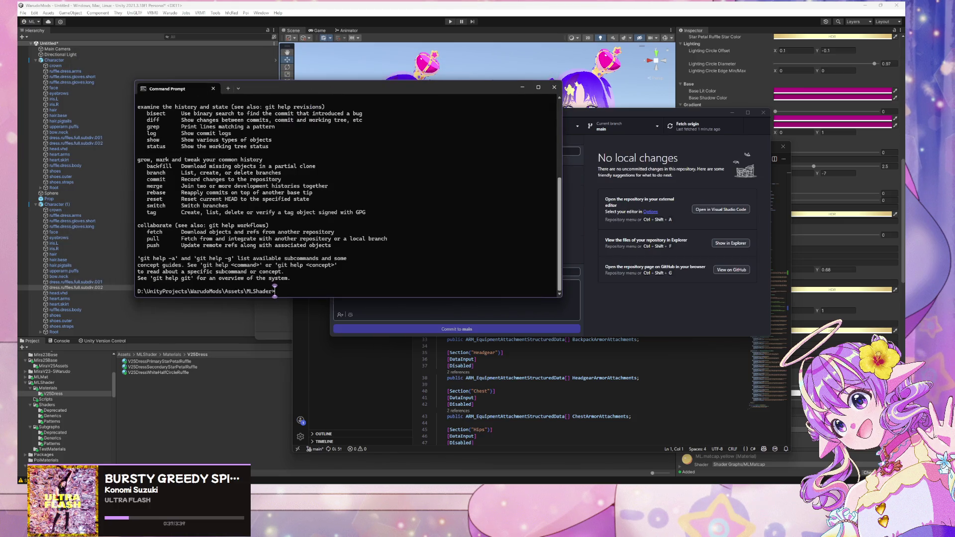
Type 'git checkout refactor-020626', checking the branch name in GitHub Desktop's branch list
{"action": "type", "text": "git checkout "}
{"action": "type", "text": "refactor-"}
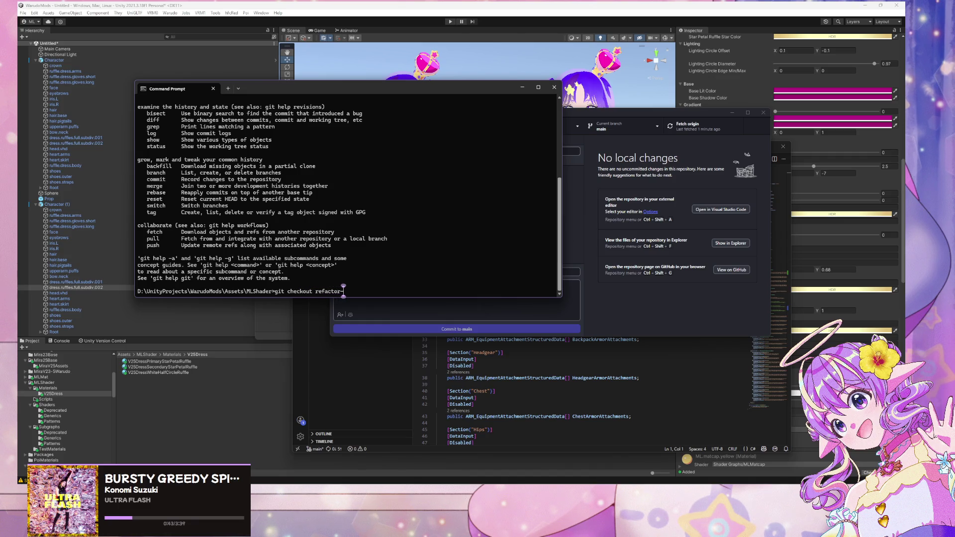
{"action": "left_click", "coordinate": [653, 303]}
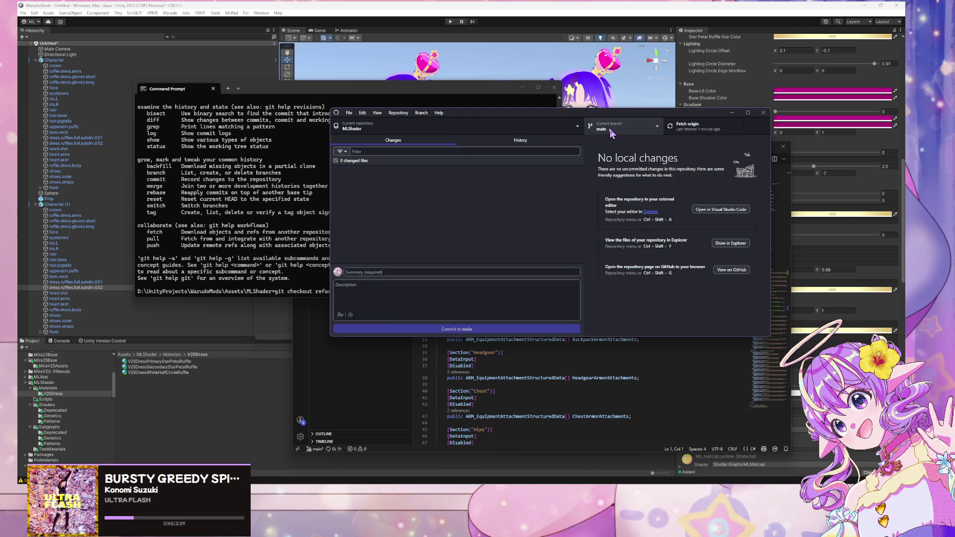
{"action": "left_click", "coordinate": [611, 130]}
{"action": "left_click", "coordinate": [217, 218]}
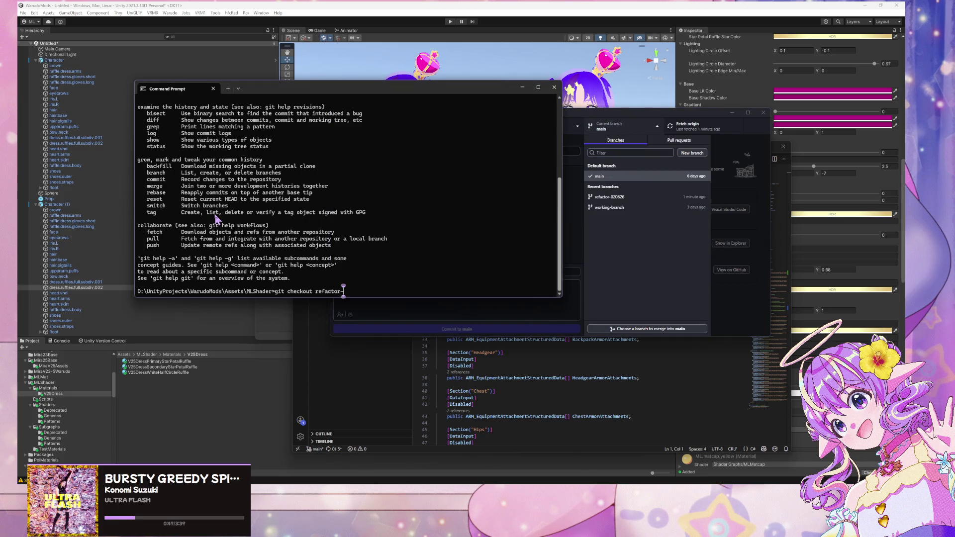
{"action": "type", "text": "02"}
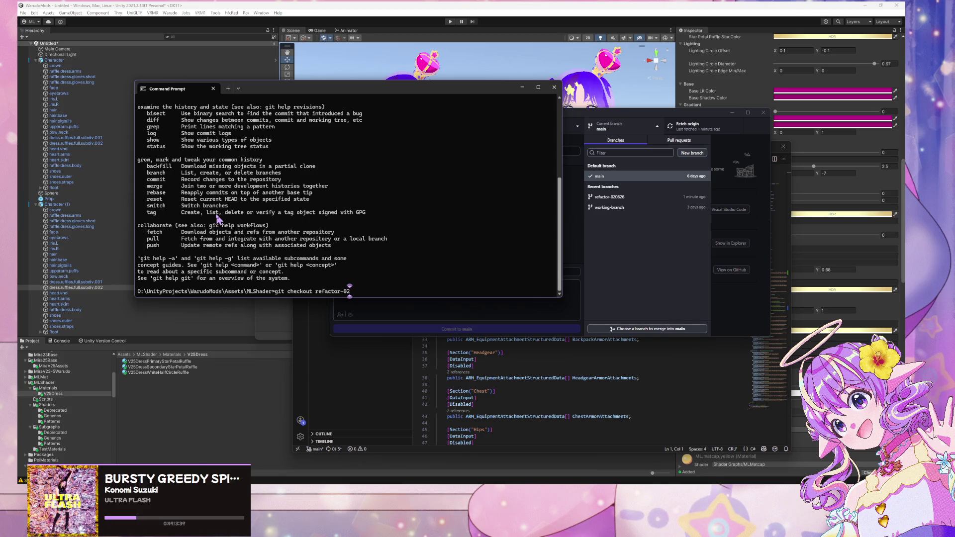
{"action": "type", "text": "0626"}
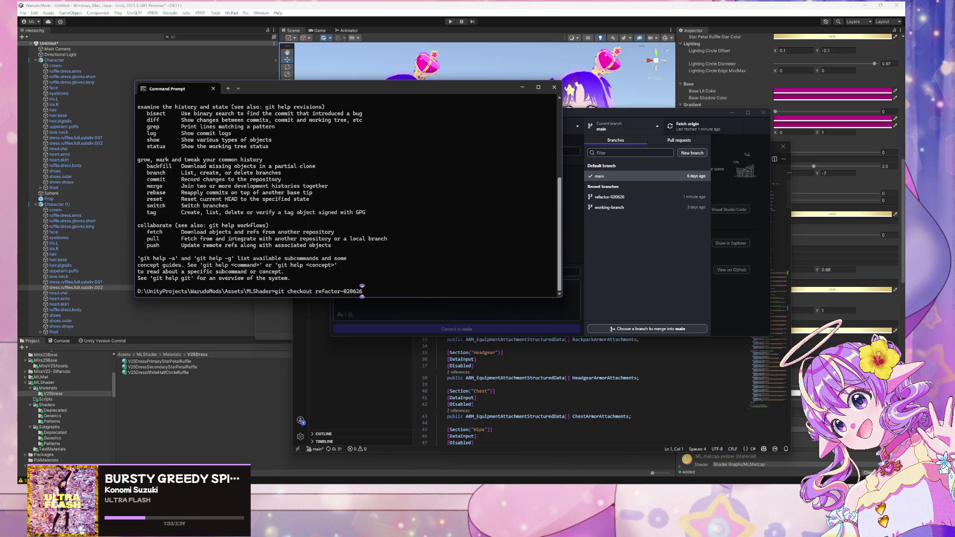
{"action": "left_click", "coordinate": [597, 447]}
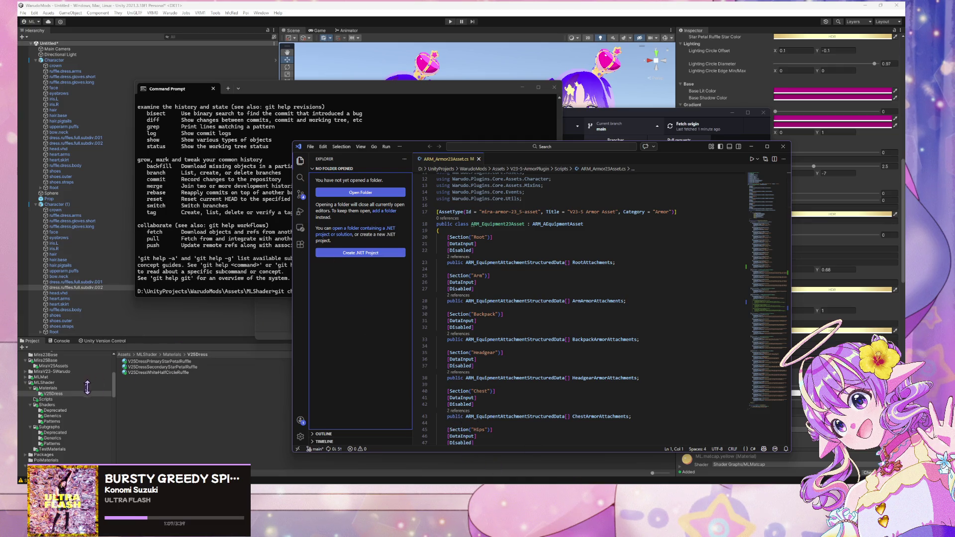
{"action": "left_click", "coordinate": [230, 225]}
{"action": "scroll", "coordinate": [231, 224], "scroll_direction": "up", "scroll_amount": 4}
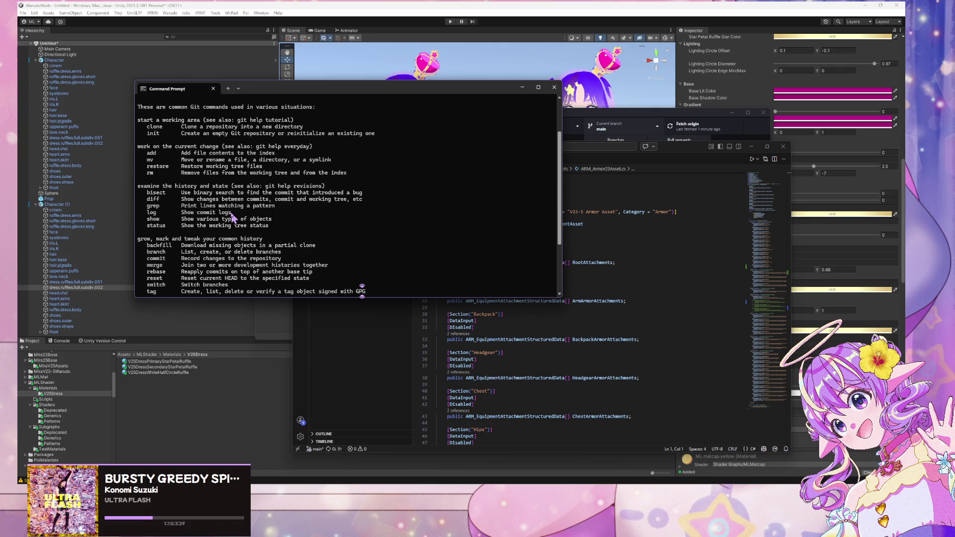
{"action": "scroll", "coordinate": [232, 217], "scroll_direction": "down", "scroll_amount": 4}
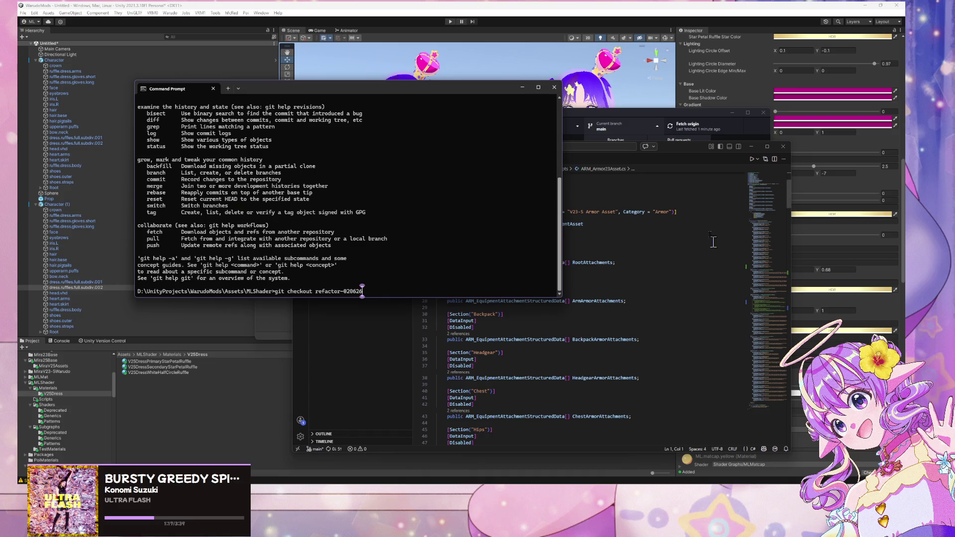
Trim the command back to 'git checkout ' and minimize every window to the desktop
{"action": "key", "text": "alt+Tab"}
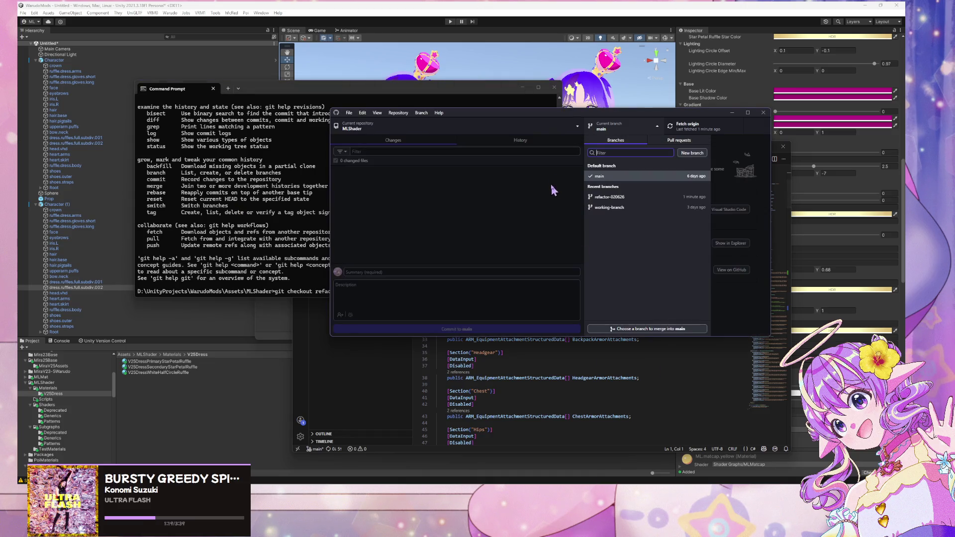
{"action": "left_click", "coordinate": [613, 132]}
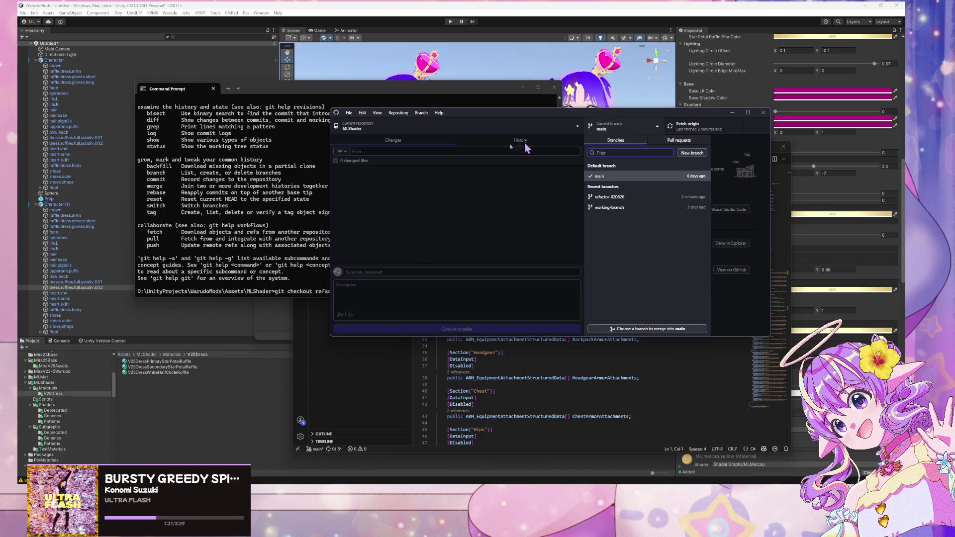
{"action": "left_click", "coordinate": [230, 191]}
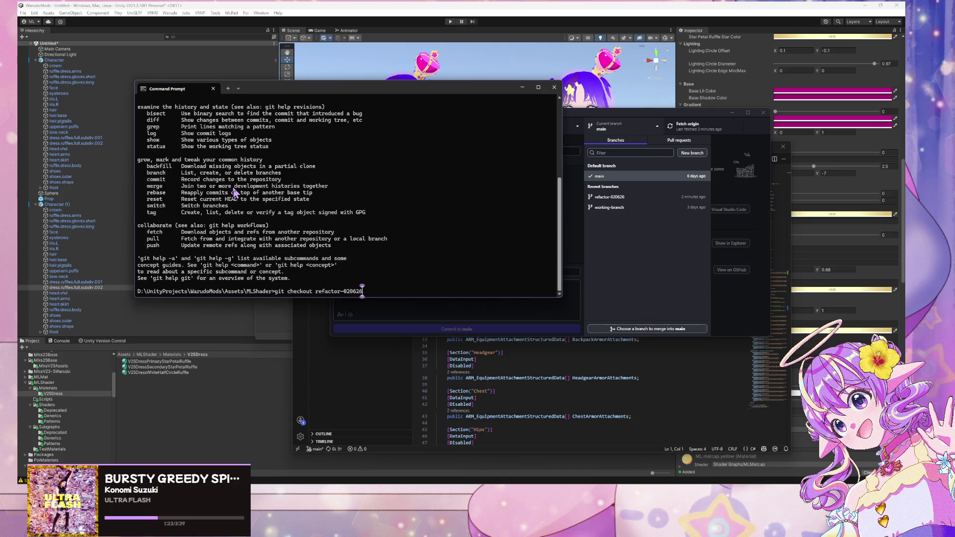
{"action": "type", "text": "-"}
{"action": "key", "text": "BackSpace"}
{"action": "key", "text": "BackSpace"}
{"action": "key", "text": "BackSpace"}
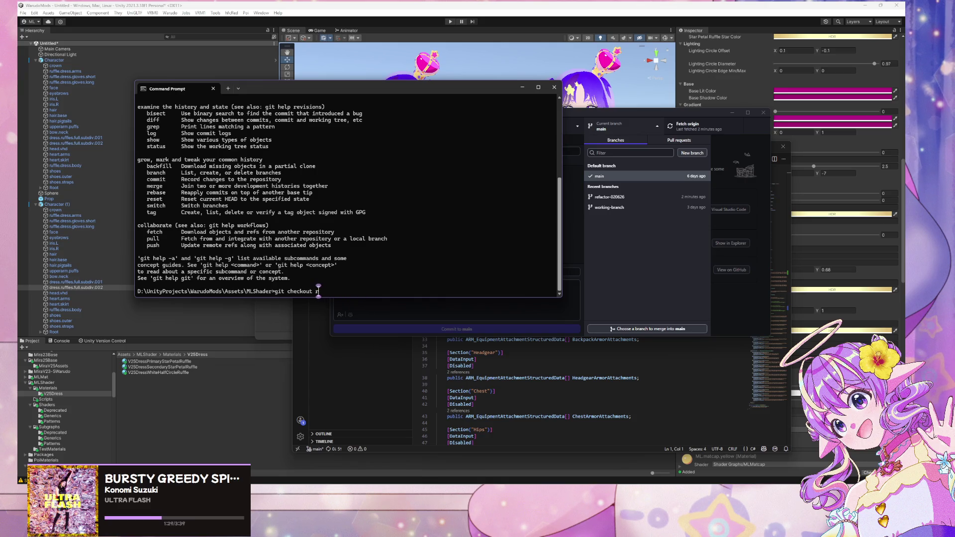
{"action": "key", "text": "BackSpace"}
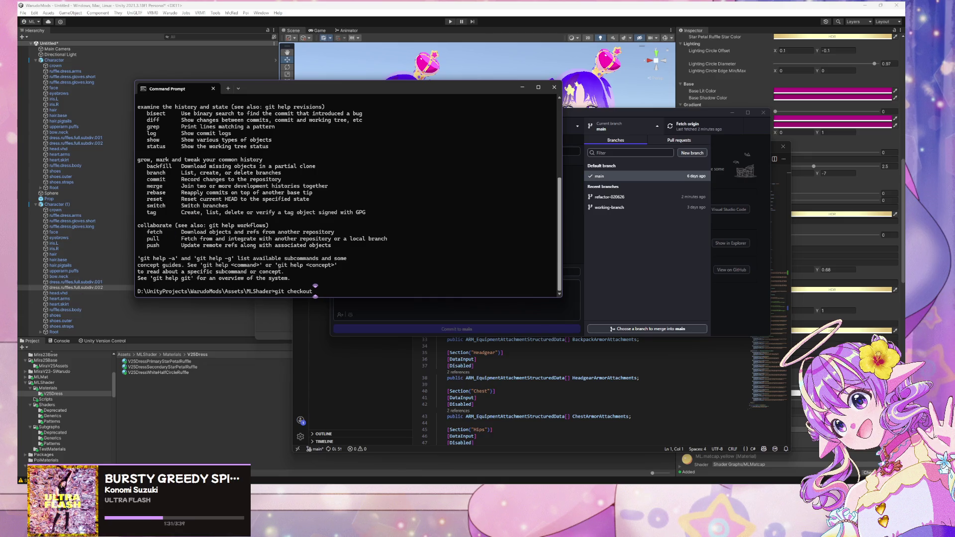
{"action": "key", "text": "super+d"}
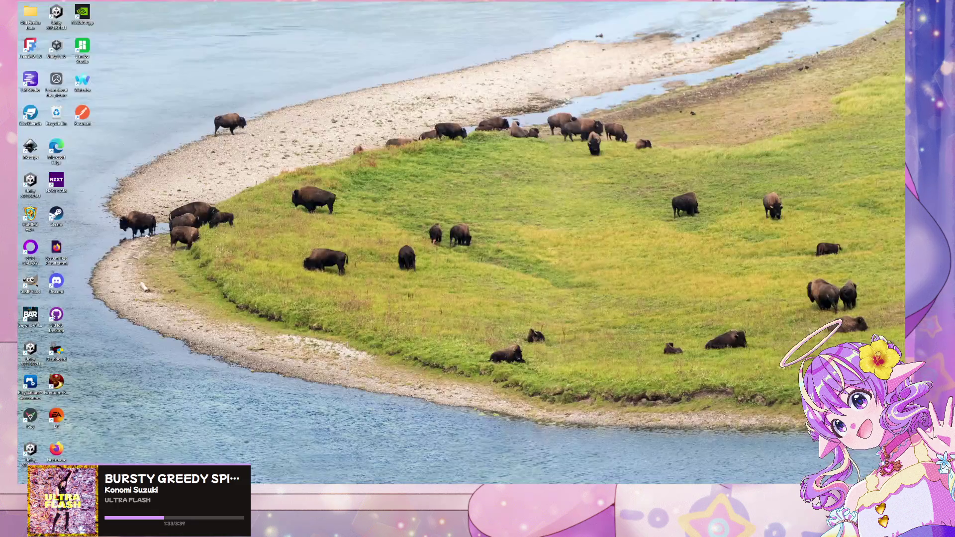
Run 'git checkout refactor-020626 -- ./', bringing 94 changed files onto main
{"action": "key", "text": "super+d"}
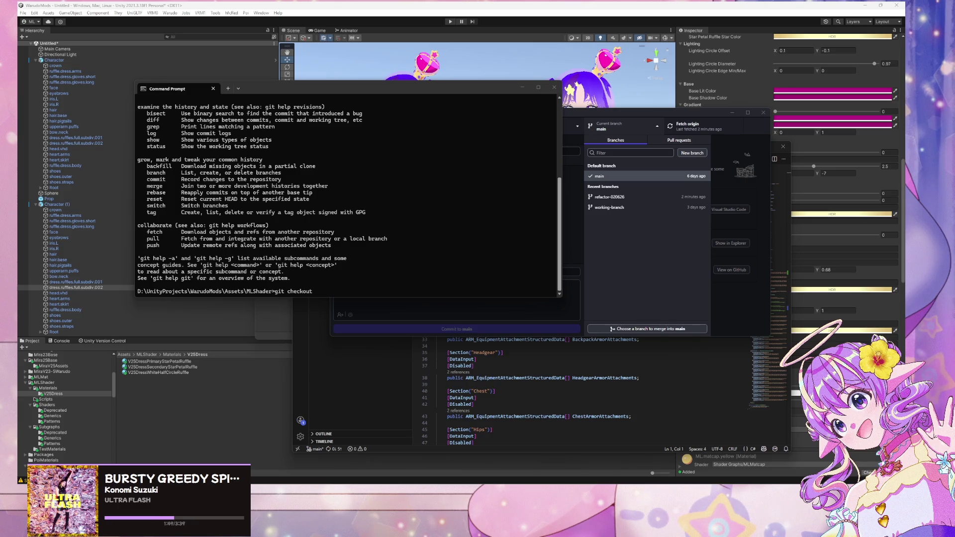
{"action": "left_click", "coordinate": [420, 255]}
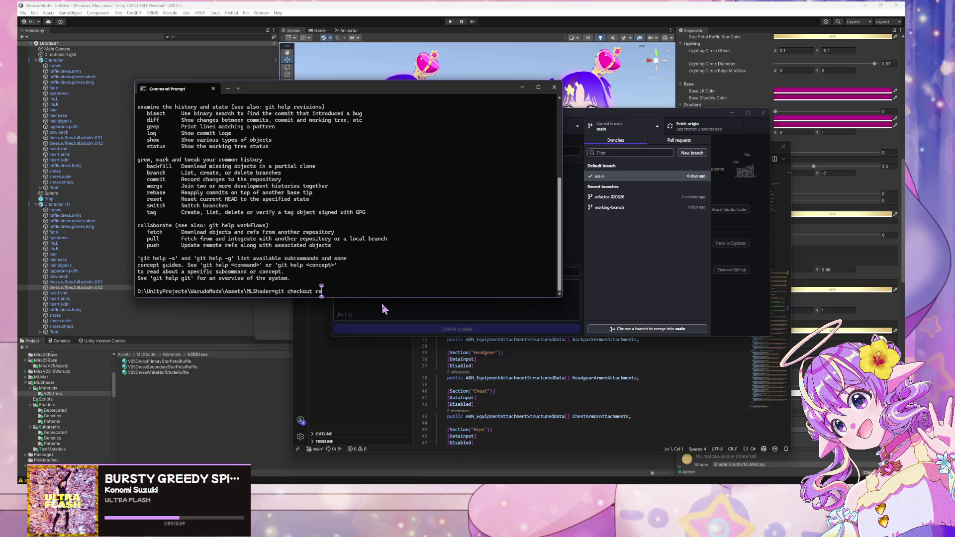
{"action": "type", "text": "refactor"}
{"action": "type", "text": "-0206"}
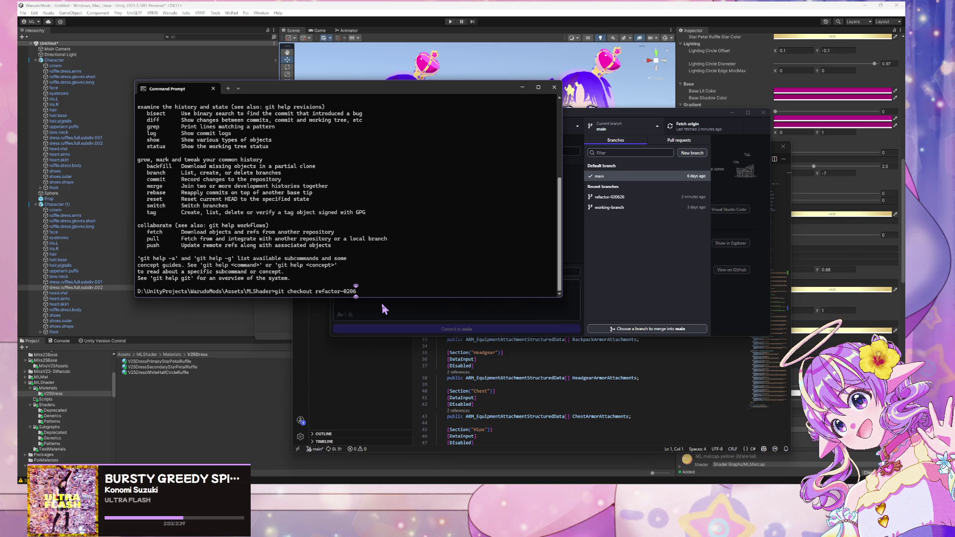
{"action": "type", "text": "26"}
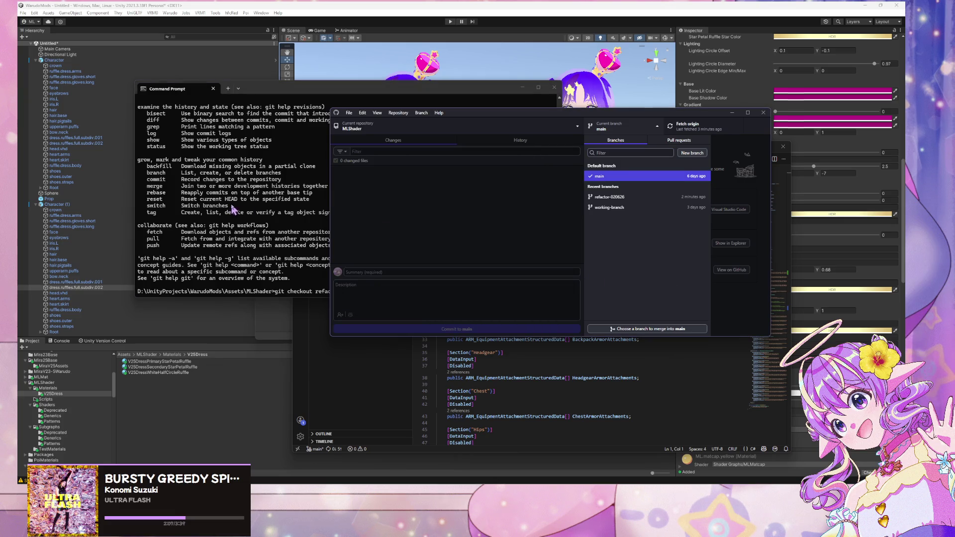
{"action": "left_click", "coordinate": [298, 231]}
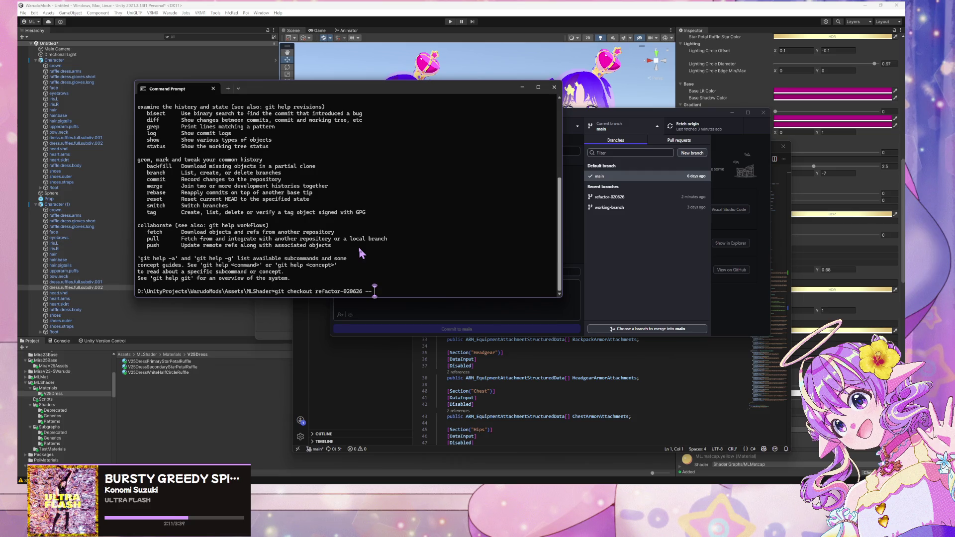
{"action": "type", "text": "./"}
{"action": "key", "text": "Return"}
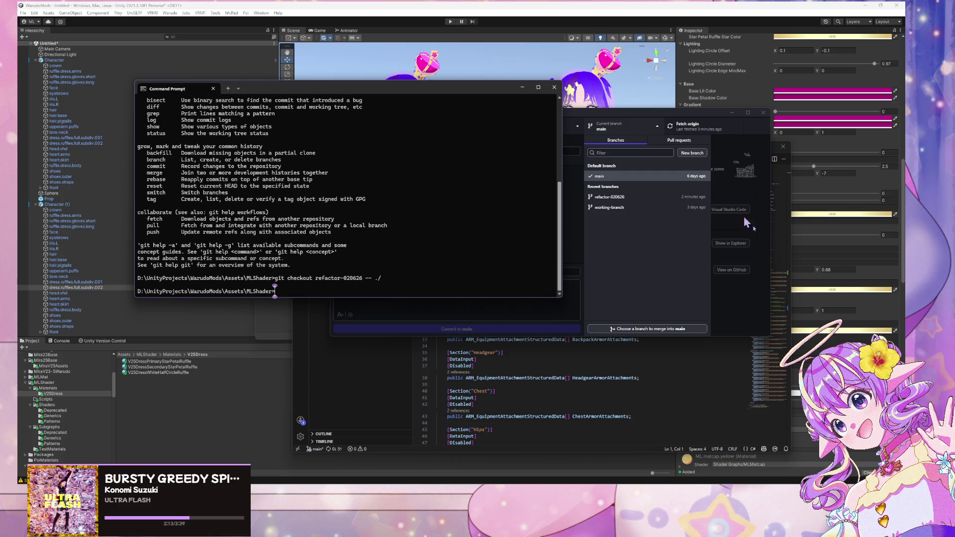
{"action": "left_click", "coordinate": [735, 292]}
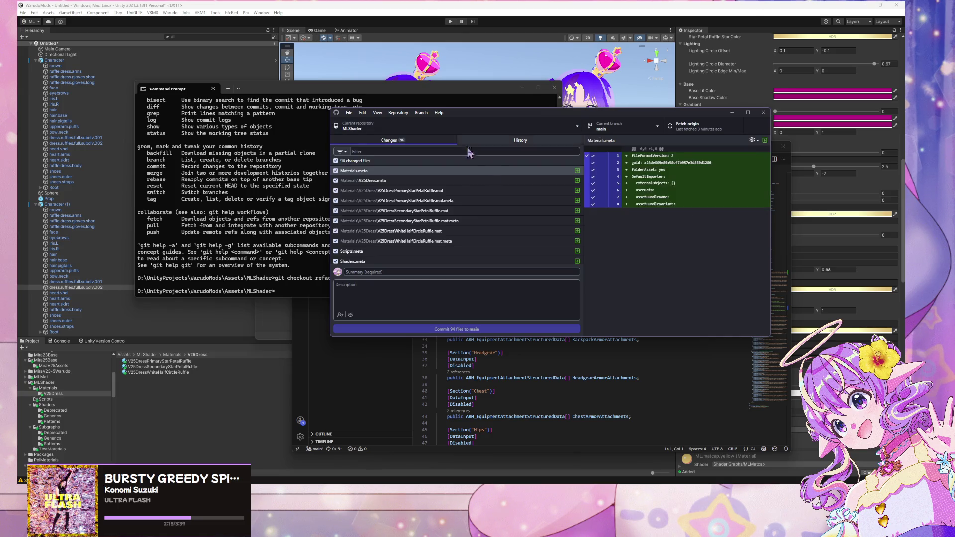
Browse the 94 changed files on main and the History tab, then return to Changes
{"action": "scroll", "coordinate": [541, 213], "scroll_direction": "down", "scroll_amount": 10}
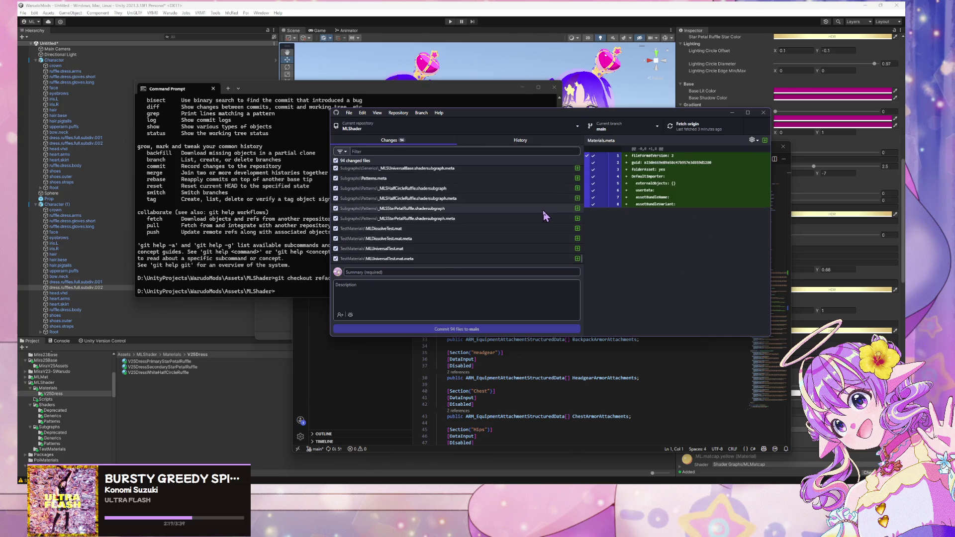
{"action": "scroll", "coordinate": [543, 210], "scroll_direction": "up", "scroll_amount": 20}
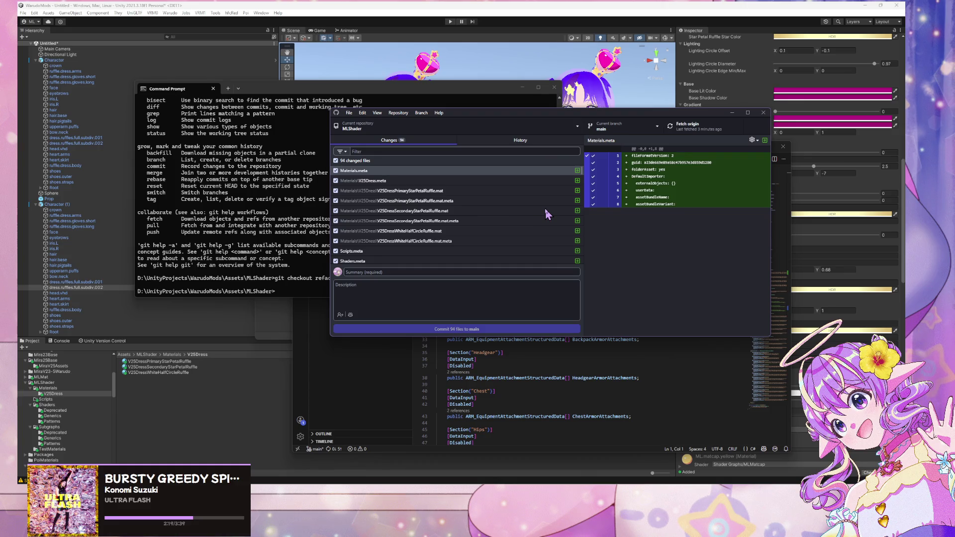
{"action": "scroll", "coordinate": [544, 208], "scroll_direction": "down", "scroll_amount": 10}
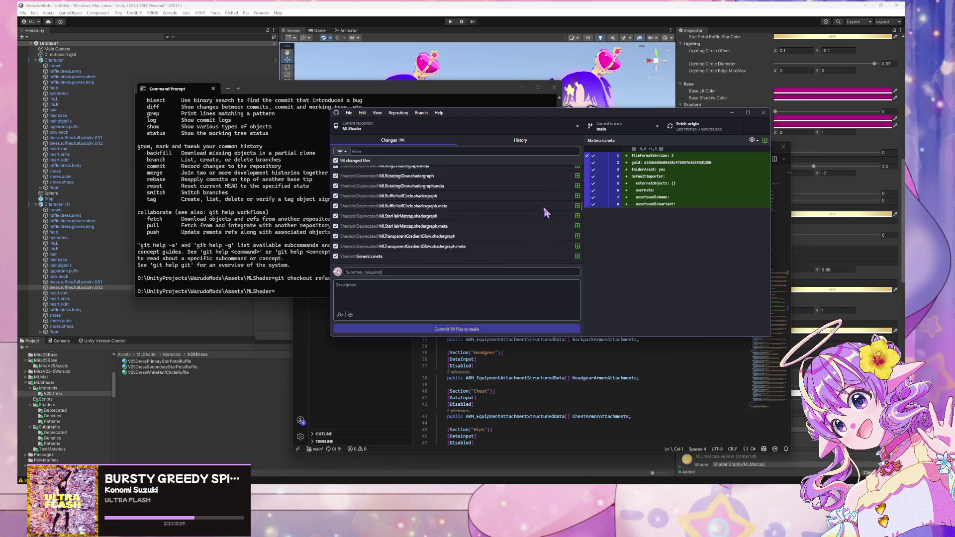
{"action": "left_click", "coordinate": [517, 140]}
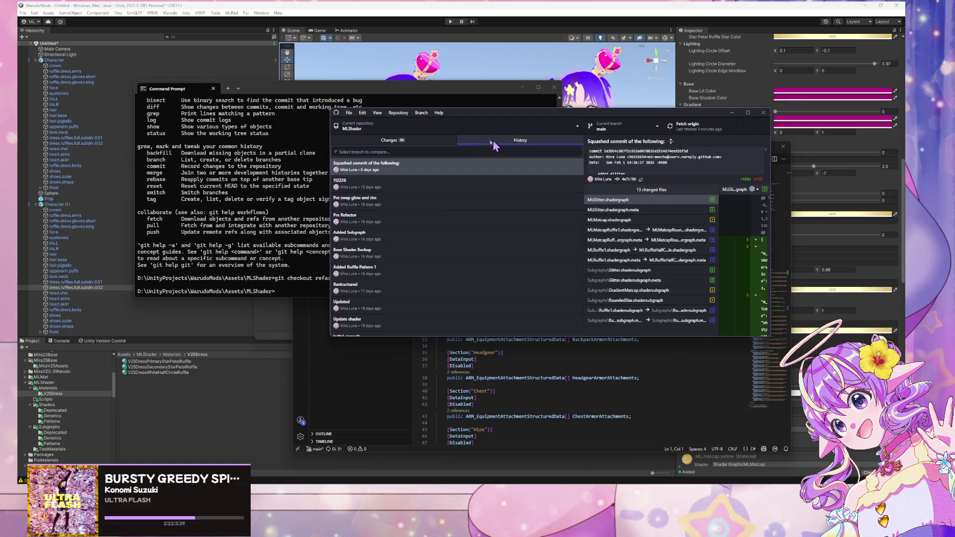
{"action": "left_click", "coordinate": [408, 141]}
{"action": "scroll", "coordinate": [490, 211], "scroll_direction": "down", "scroll_amount": 10}
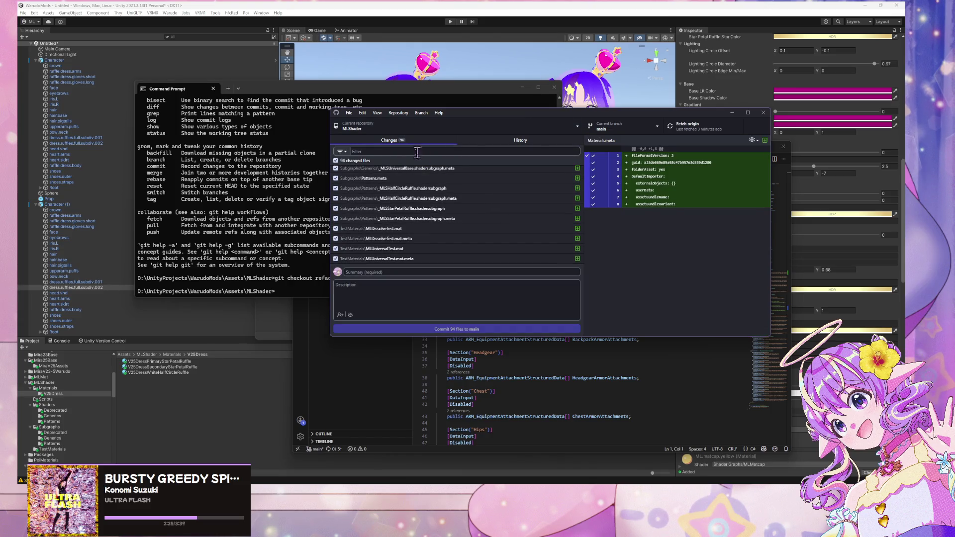
{"action": "left_click", "coordinate": [399, 113]}
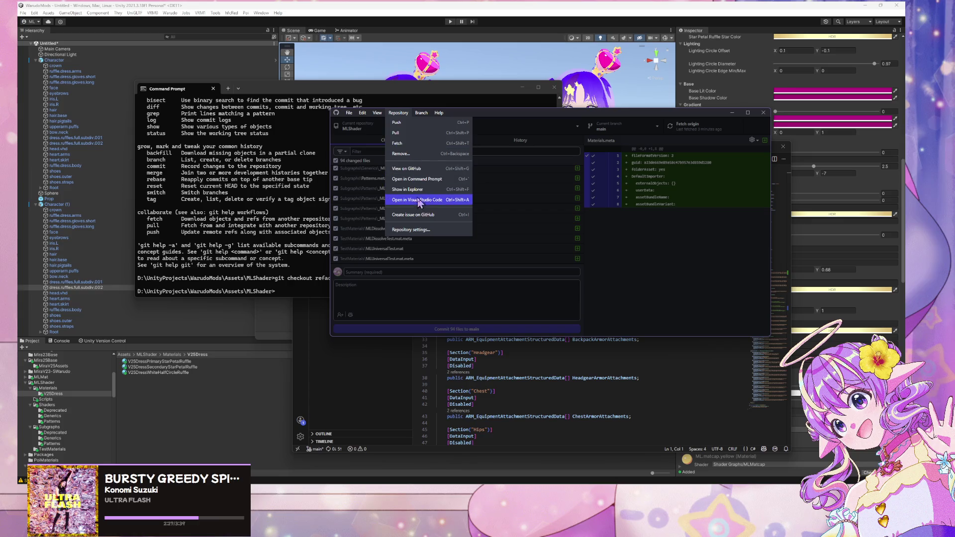
Open MLShader in Visual Studio Code and expand TestMaterials to see its new .mat files
{"action": "left_click", "coordinate": [418, 199]}
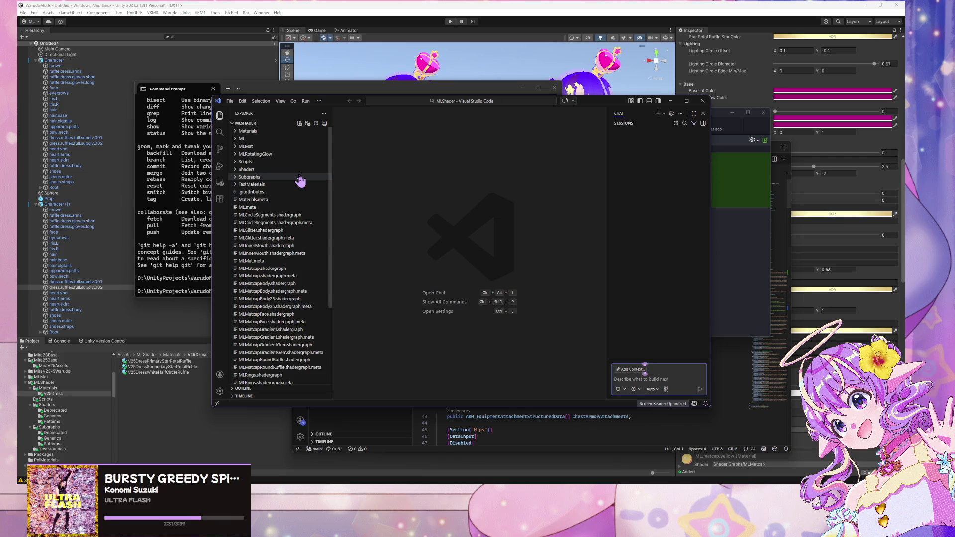
{"action": "scroll", "coordinate": [298, 184], "scroll_direction": "down", "scroll_amount": 5}
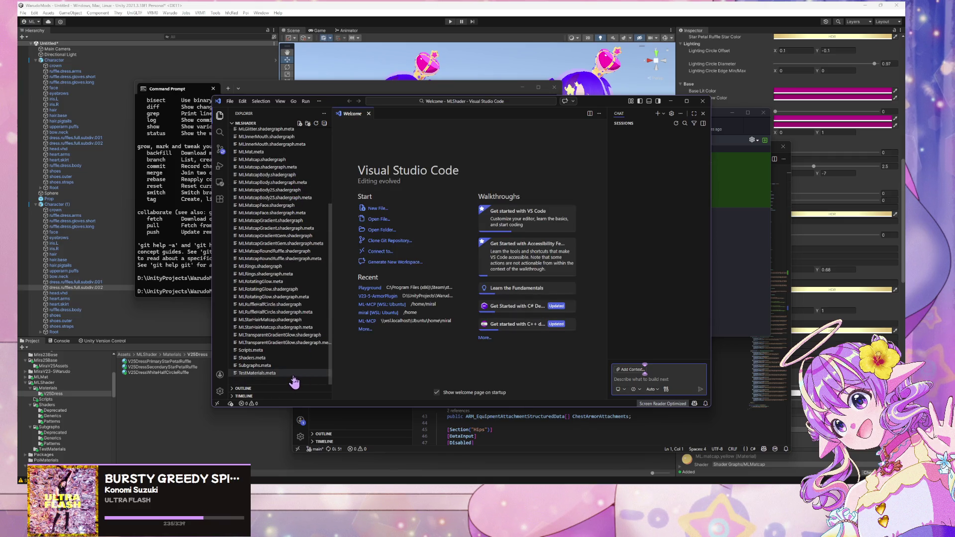
{"action": "scroll", "coordinate": [293, 293], "scroll_direction": "up", "scroll_amount": 5}
{"action": "left_click", "coordinate": [237, 185]}
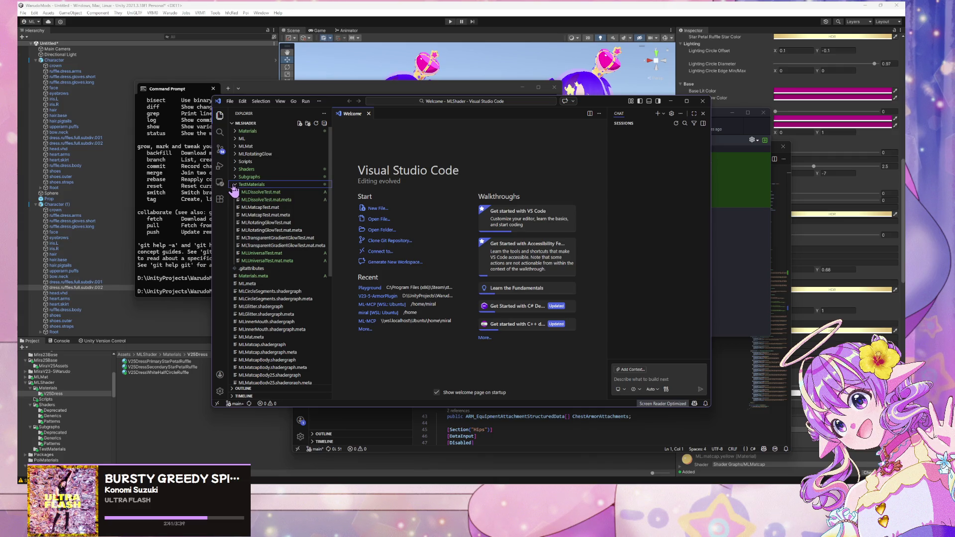
{"action": "scroll", "coordinate": [262, 211], "scroll_direction": "down", "scroll_amount": 5}
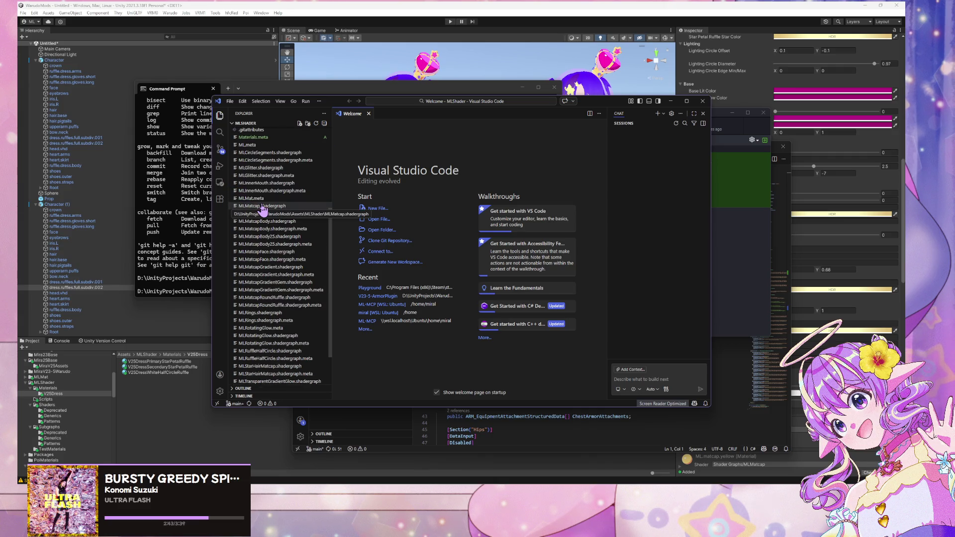
{"action": "scroll", "coordinate": [262, 211], "scroll_direction": "up", "scroll_amount": 5}
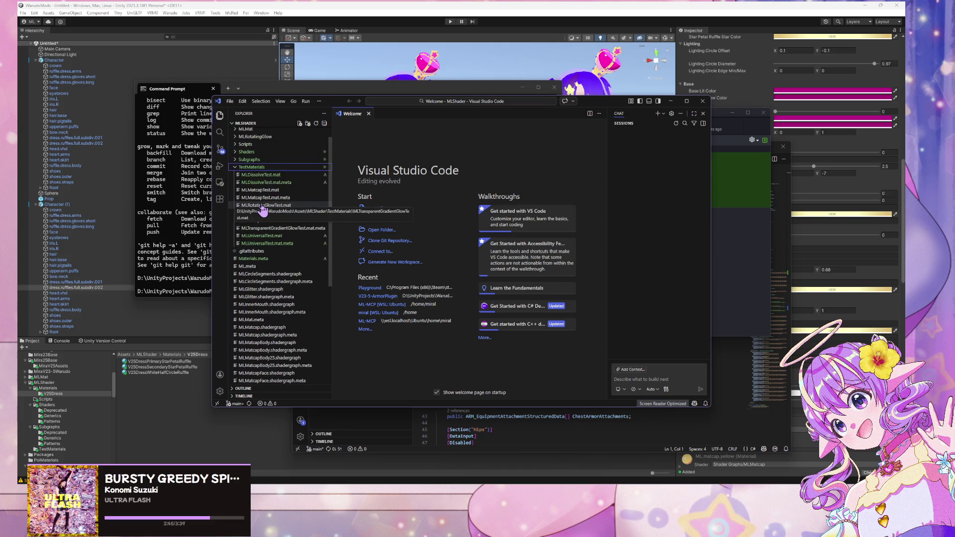
{"action": "left_click", "coordinate": [765, 261]}
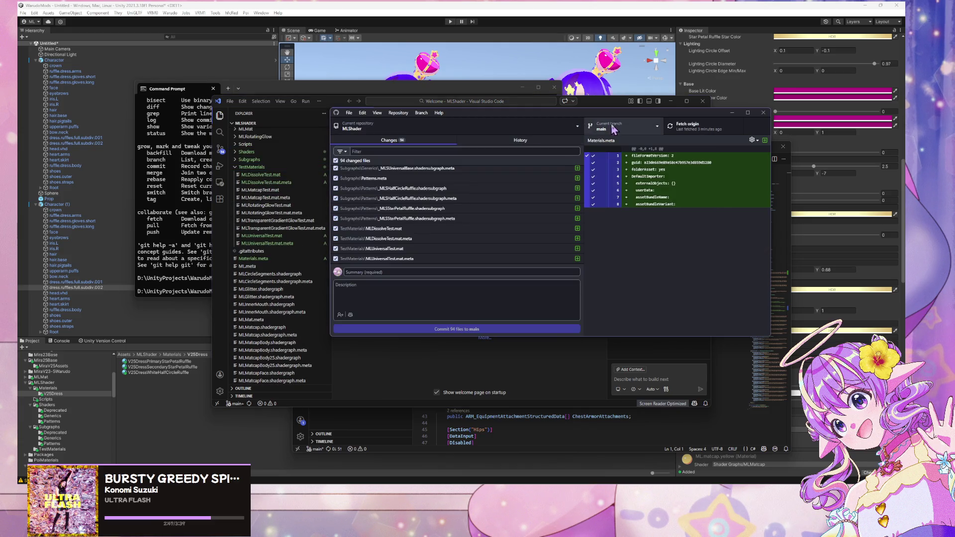
Cancel the switch to refactor-020626, staying on main with its 94 changes
{"action": "left_click", "coordinate": [617, 128]}
{"action": "left_click", "coordinate": [638, 200]}
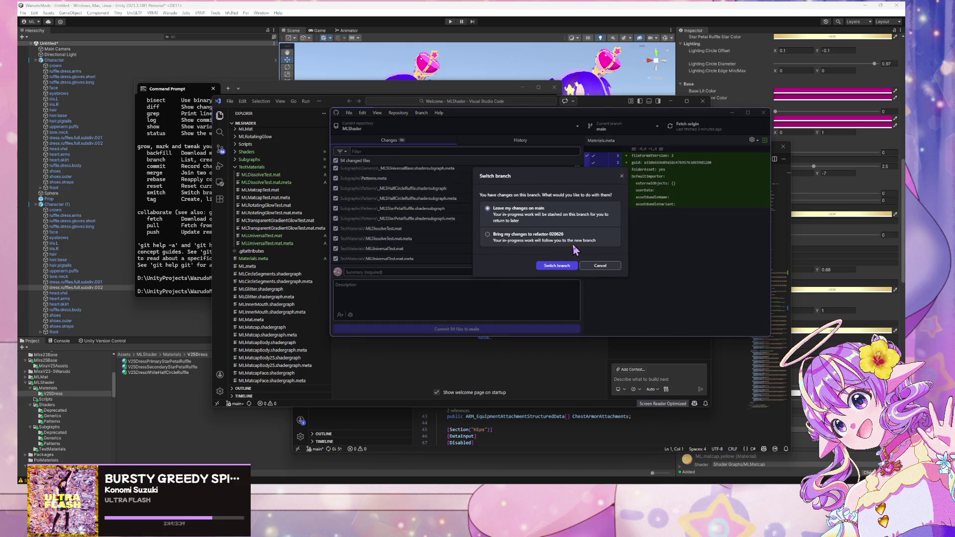
{"action": "left_click", "coordinate": [611, 268]}
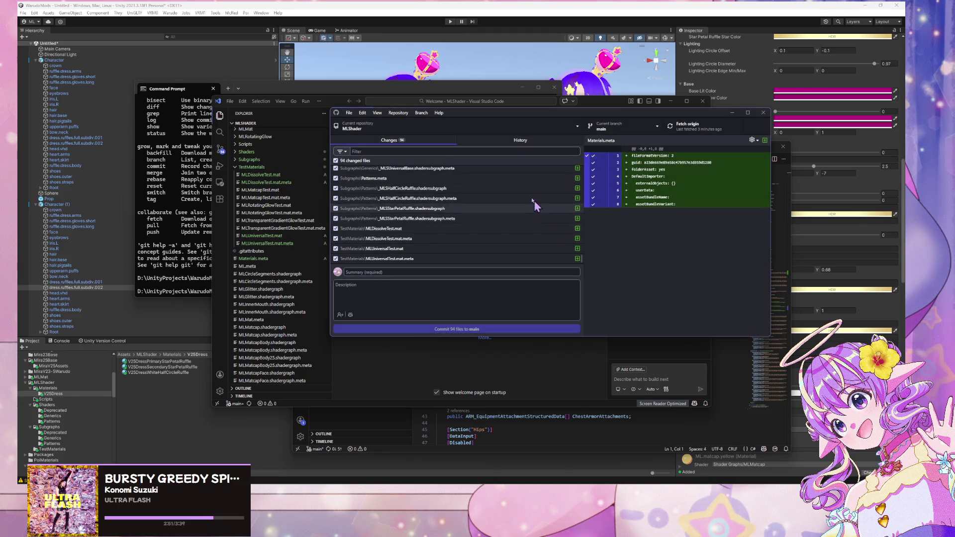
{"action": "scroll", "coordinate": [530, 174], "scroll_direction": "up", "scroll_amount": 10}
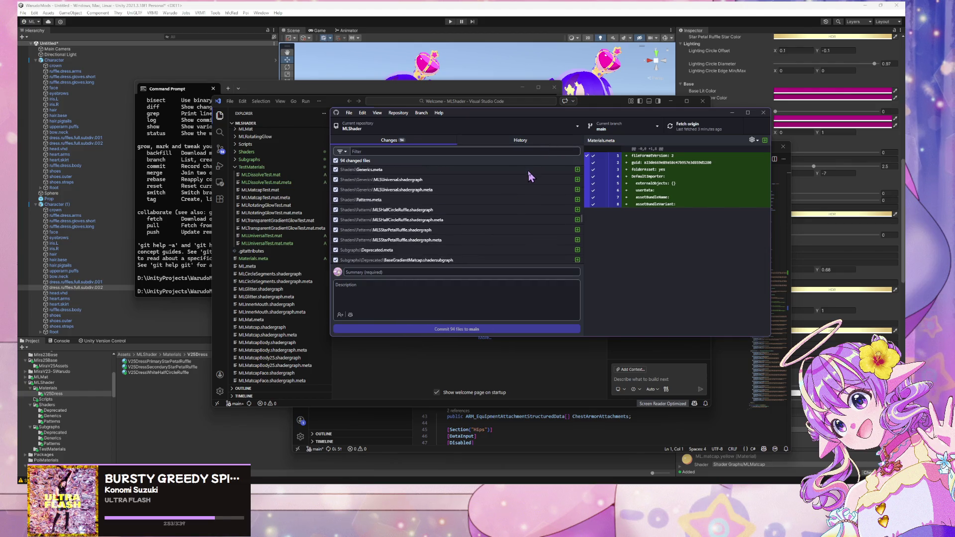
{"action": "scroll", "coordinate": [524, 180], "scroll_direction": "down", "scroll_amount": 8}
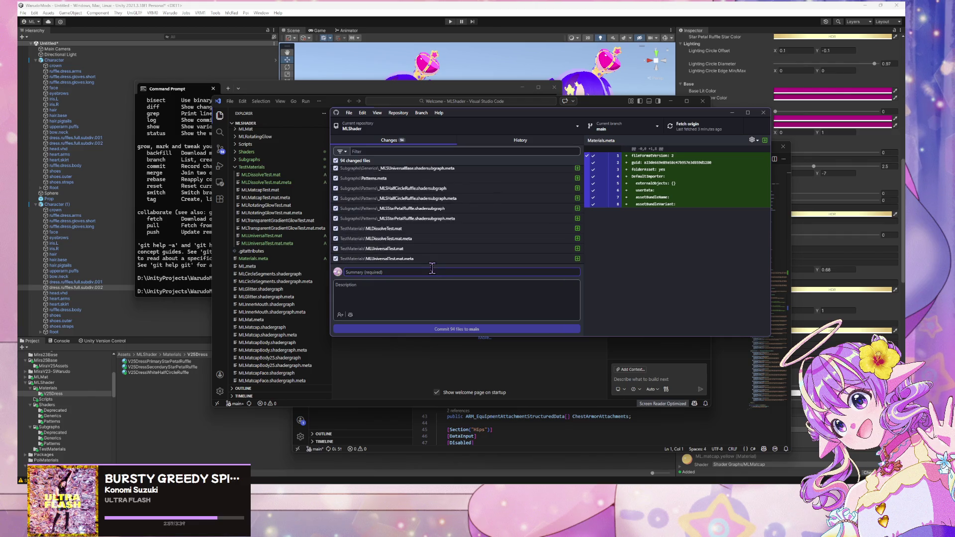
Select all 94 changed files and discard all changes
{"action": "key", "text": "ctrl+a"}
{"action": "right_click", "coordinate": [496, 252]}
{"action": "left_click", "coordinate": [495, 259]}
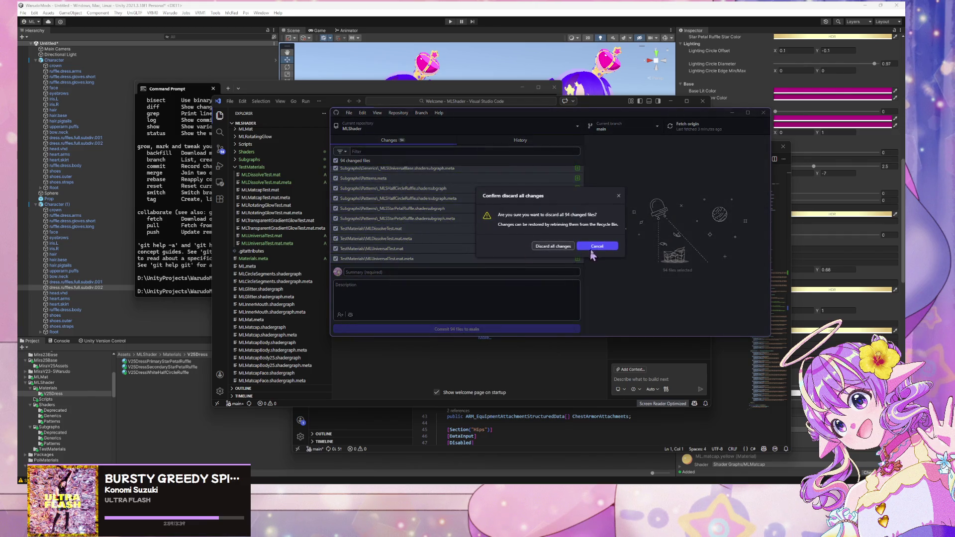
{"action": "left_click", "coordinate": [562, 247]}
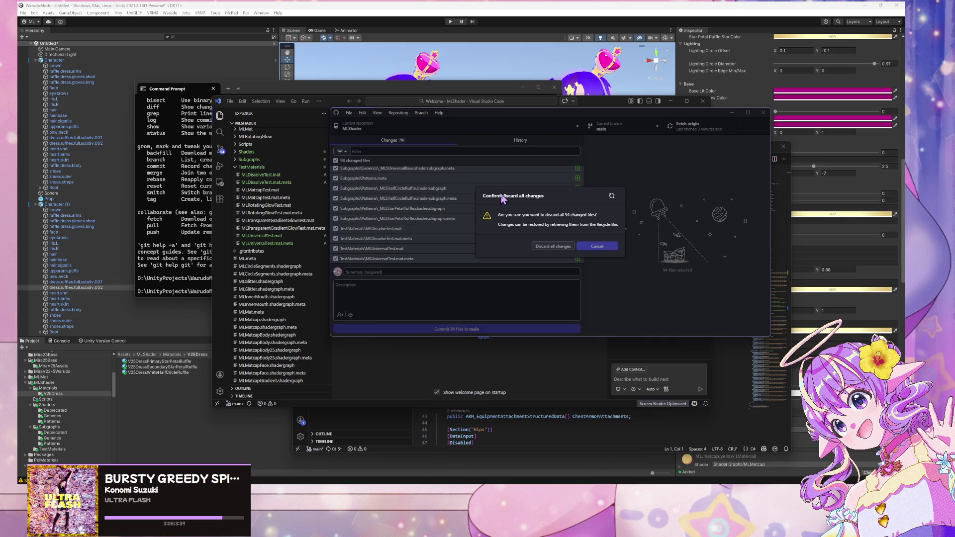
Check out refactor-020626, then switch back to main
{"action": "left_click", "coordinate": [609, 127]}
{"action": "left_click", "coordinate": [637, 196]}
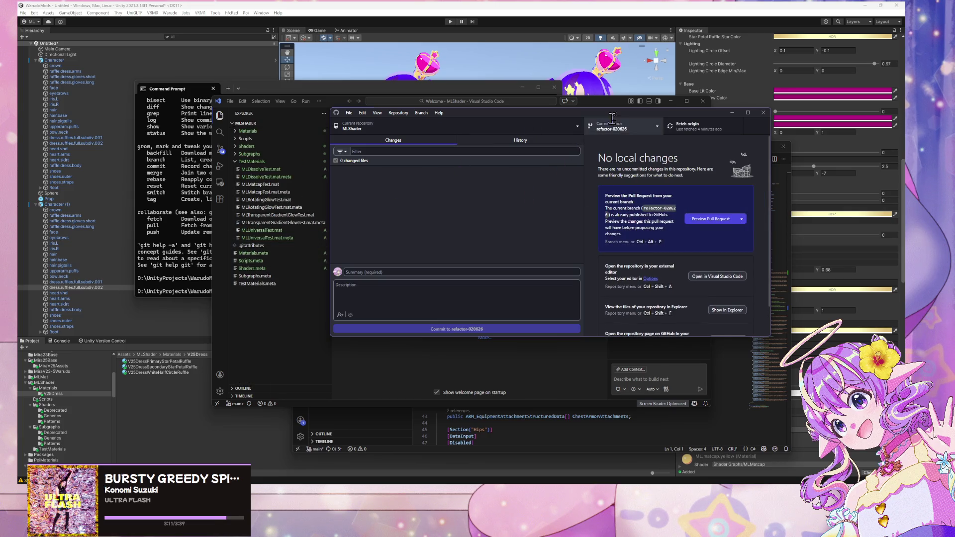
{"action": "left_click", "coordinate": [626, 130]}
{"action": "left_click", "coordinate": [615, 180]}
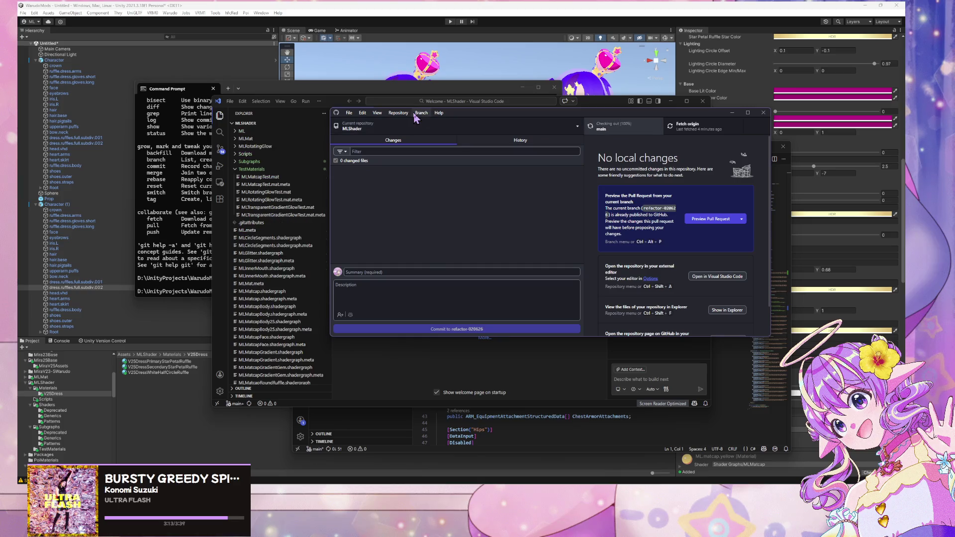
Merge refactor-020626 into main with a regular merge commit, stopping at 19 conflicts
{"action": "left_click", "coordinate": [415, 115]}
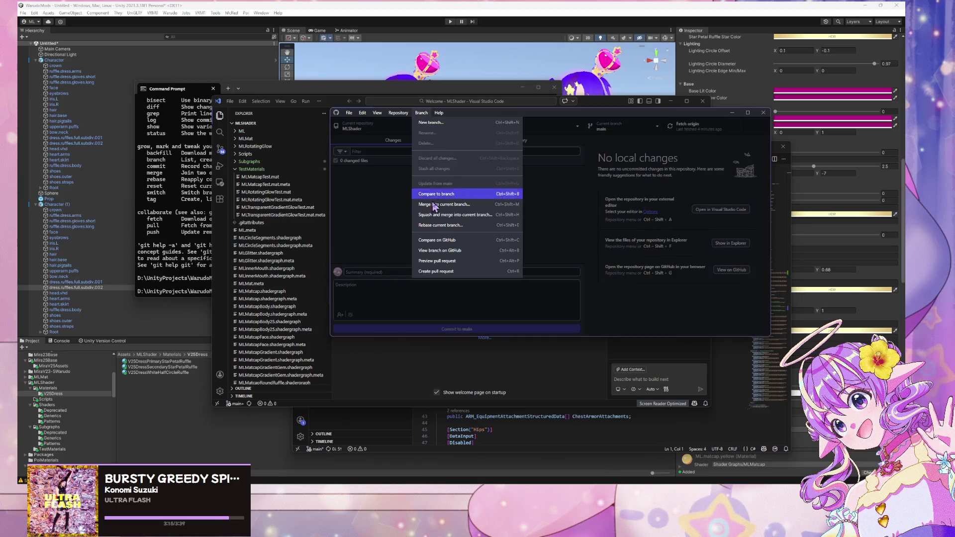
{"action": "left_click", "coordinate": [474, 208]}
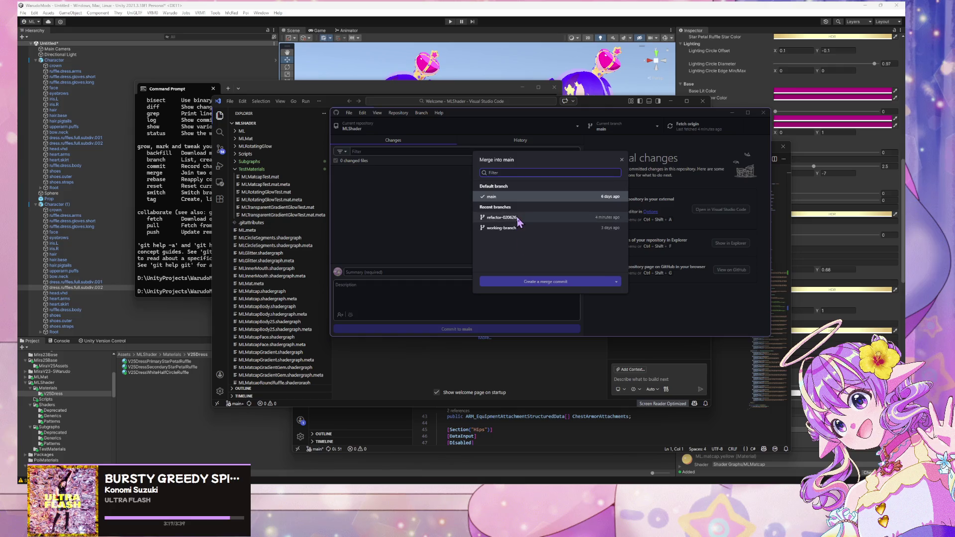
{"action": "left_click", "coordinate": [492, 209]}
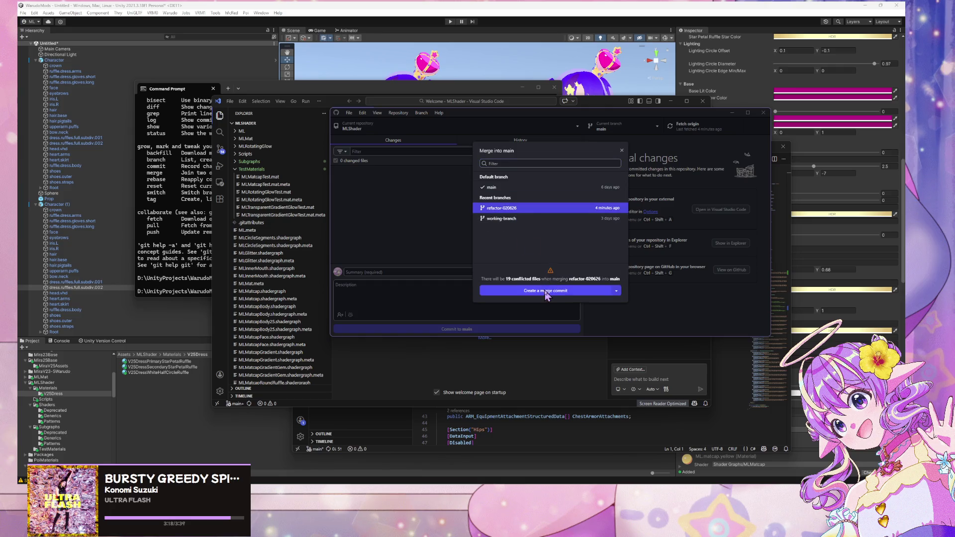
{"action": "left_click", "coordinate": [617, 293]}
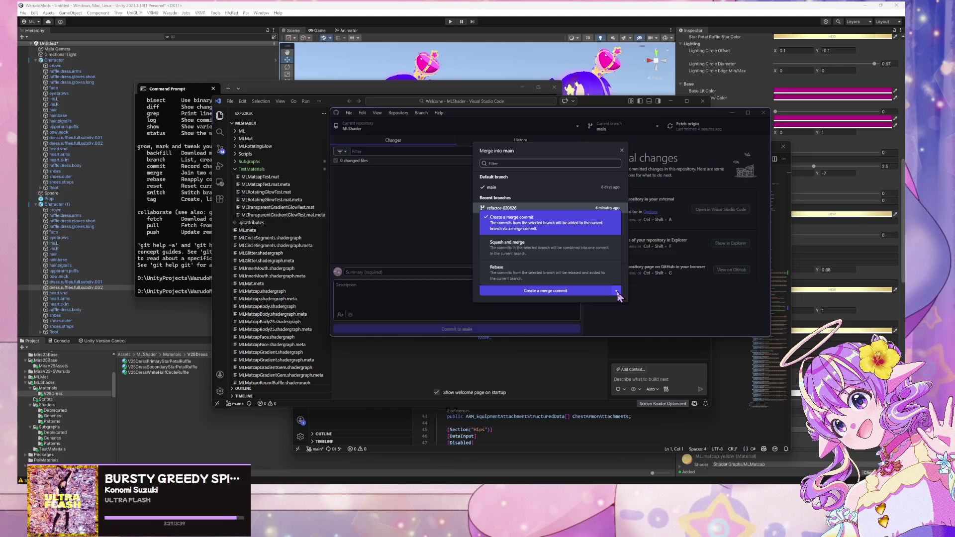
{"action": "left_click", "coordinate": [617, 294]}
{"action": "key", "text": "Escape"}
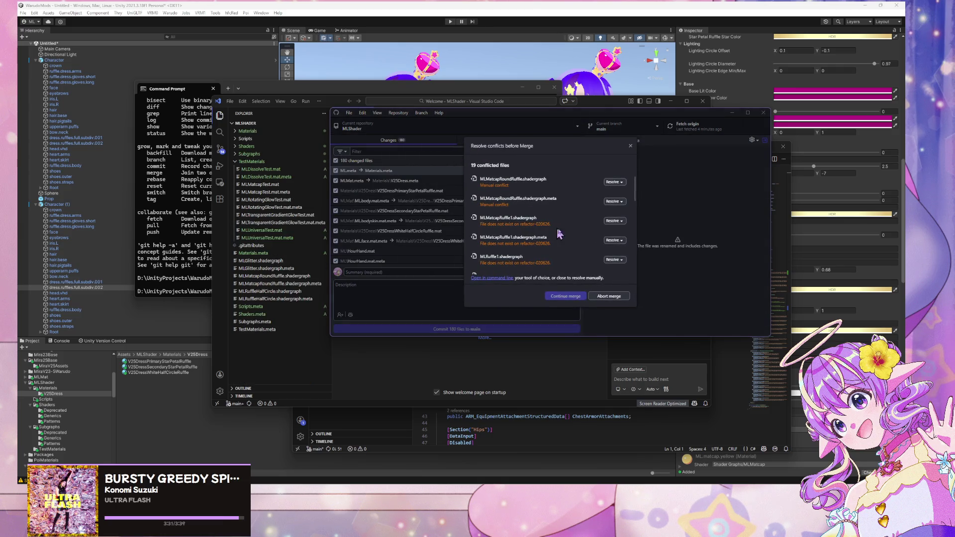
Keep the refactor-020626 versions of the first two conflicted files
{"action": "left_click", "coordinate": [627, 184]}
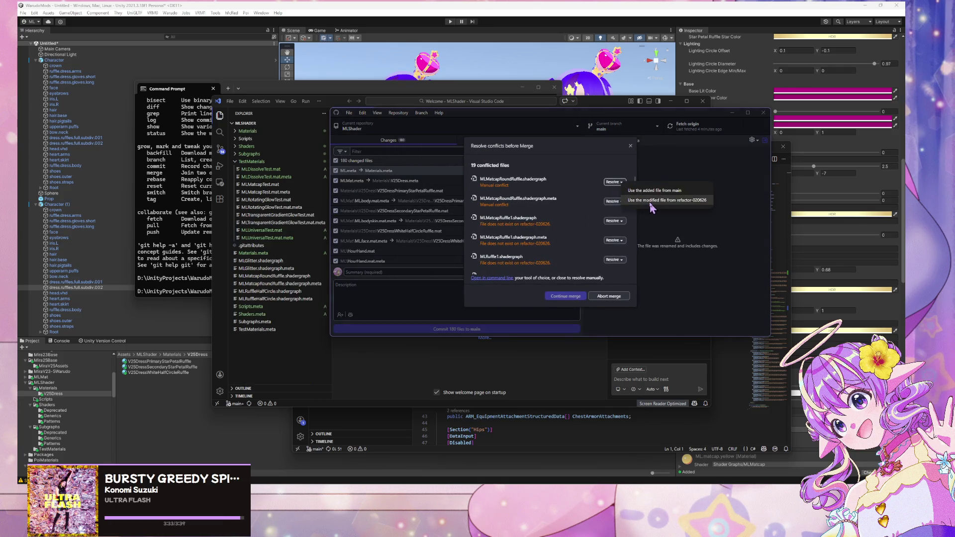
{"action": "left_click", "coordinate": [649, 204]}
{"action": "left_click", "coordinate": [613, 209]}
{"action": "left_click", "coordinate": [647, 225]}
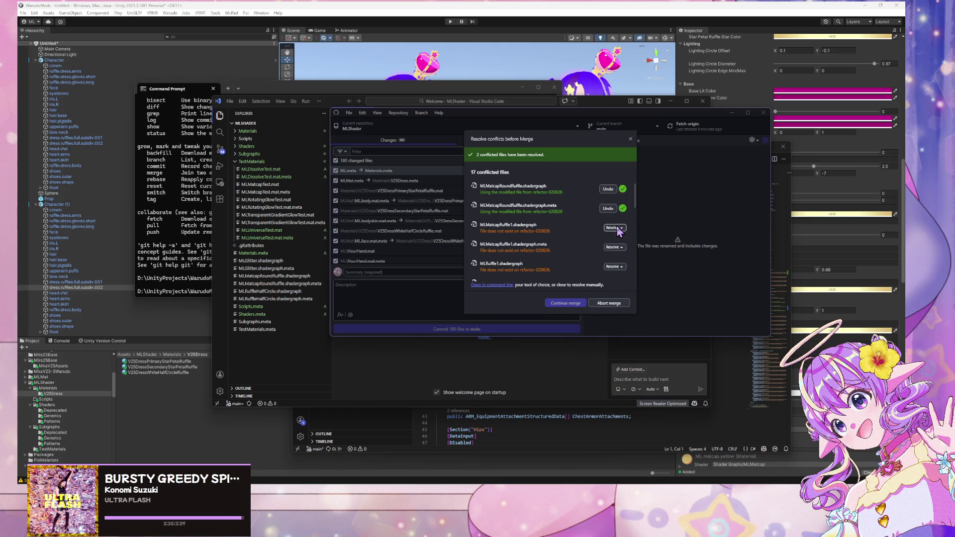
{"action": "left_click", "coordinate": [613, 227]}
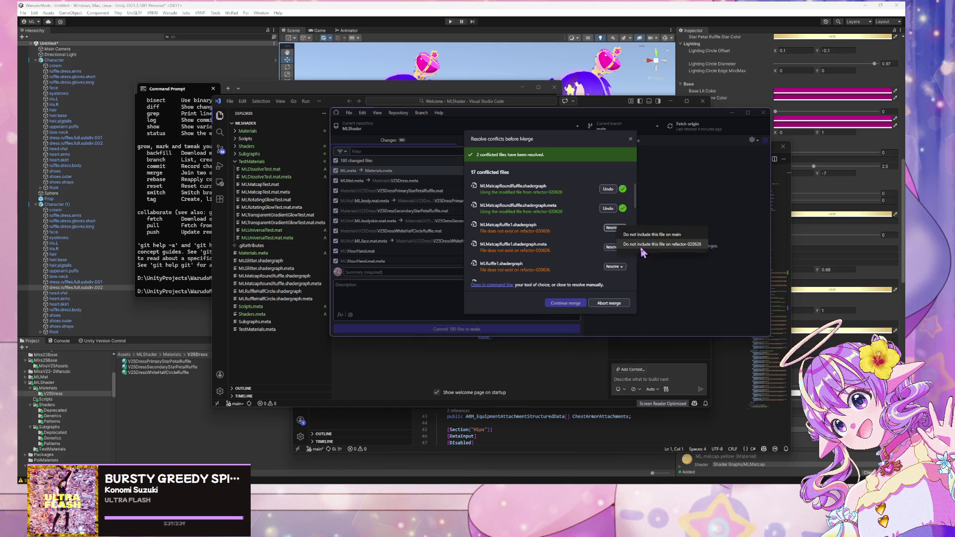
{"action": "left_click", "coordinate": [517, 235]}
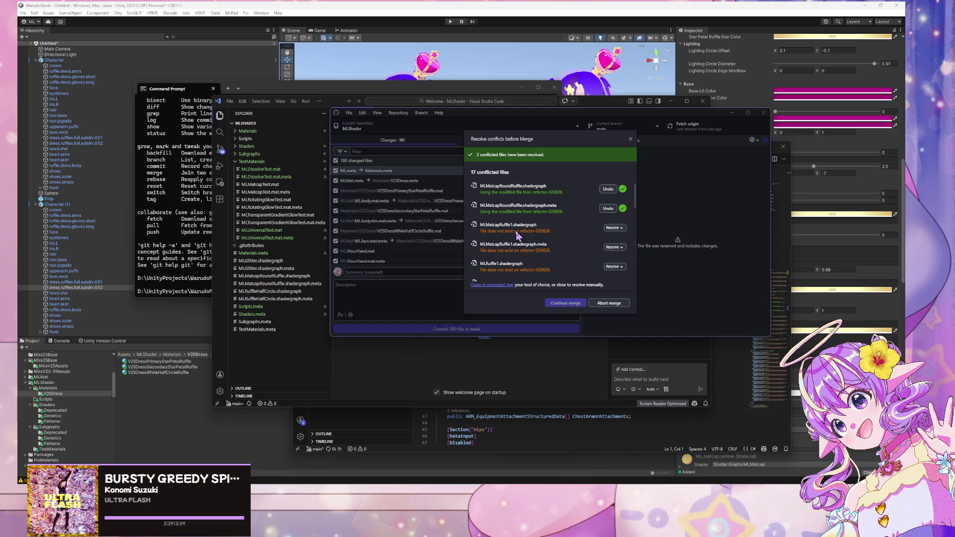
{"action": "scroll", "coordinate": [536, 224], "scroll_direction": "down", "scroll_amount": 5}
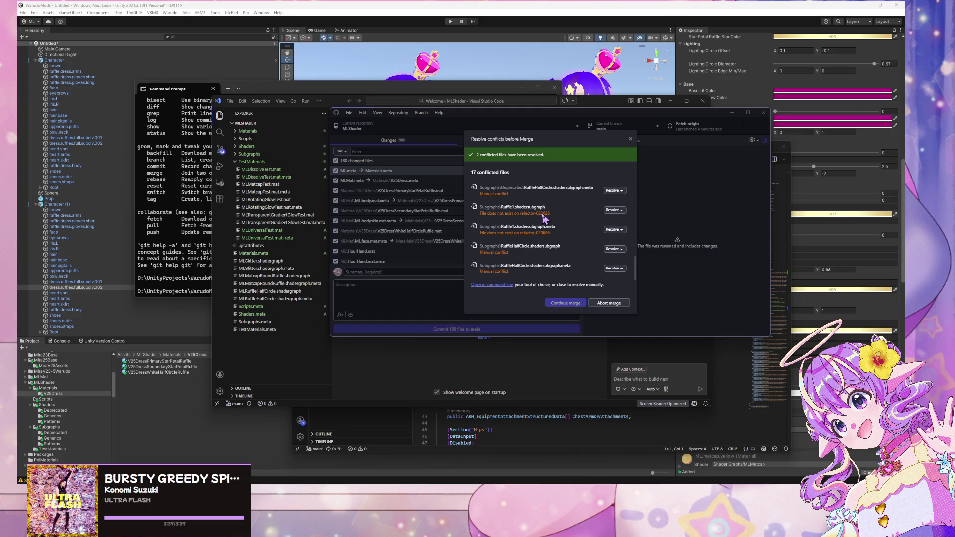
{"action": "scroll", "coordinate": [545, 217], "scroll_direction": "up", "scroll_amount": 3}
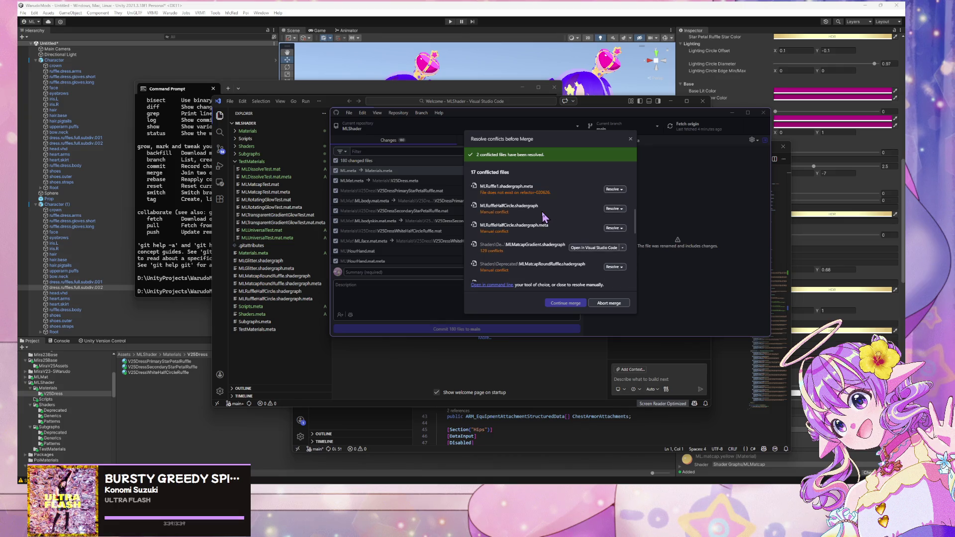
Take refactor-020626's MLMatcapGradient.shadergraph, MLMatcapRoundRuffle.shadergraph and its .meta file
{"action": "left_click", "coordinate": [623, 248]}
{"action": "left_click", "coordinate": [653, 290]}
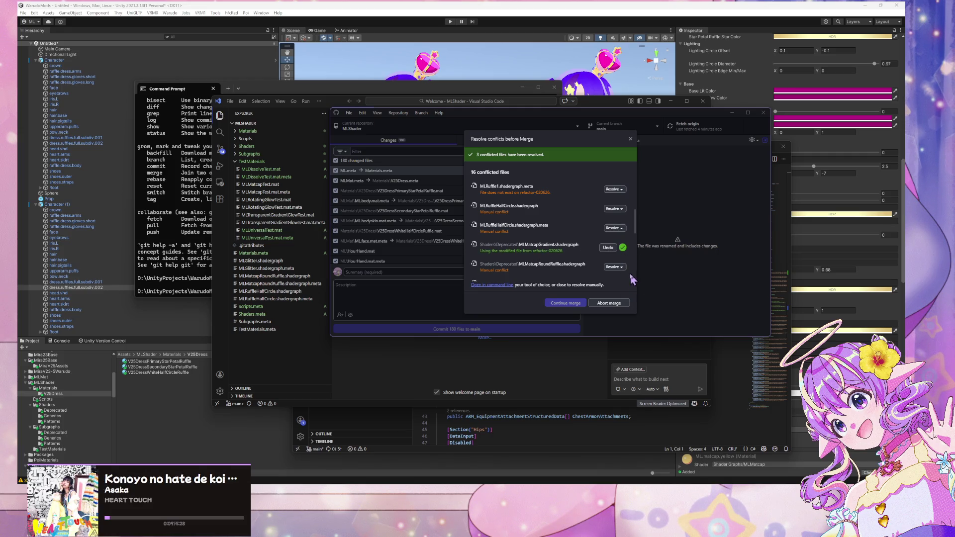
{"action": "left_click", "coordinate": [626, 270]}
{"action": "left_click", "coordinate": [654, 297]}
{"action": "scroll", "coordinate": [617, 234], "scroll_direction": "down", "scroll_amount": 2}
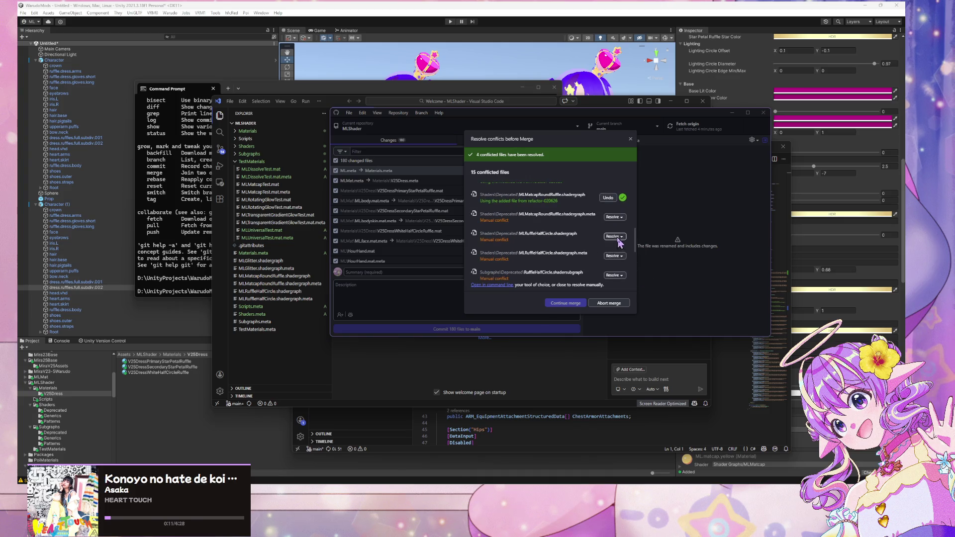
{"action": "left_click", "coordinate": [621, 219]}
{"action": "left_click", "coordinate": [647, 236]}
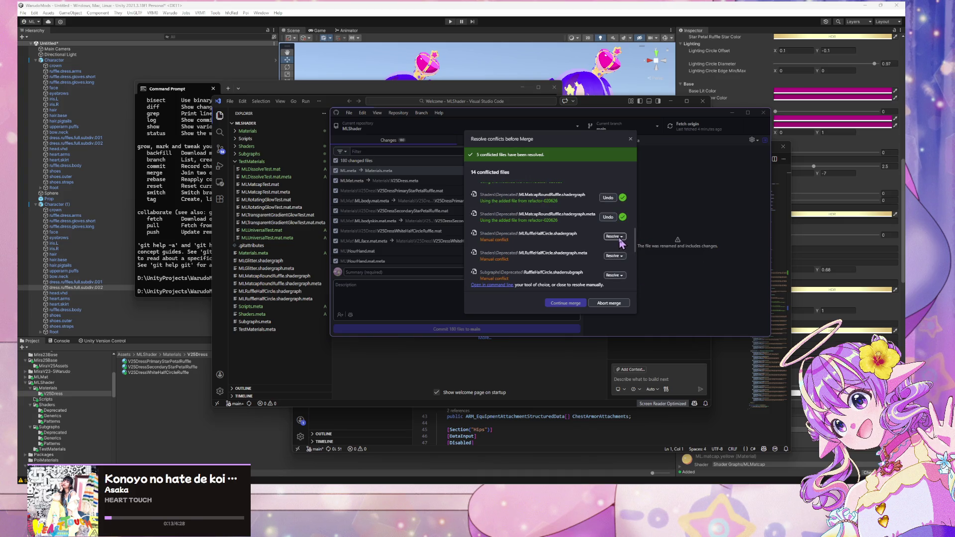
Take the added refactor-020626 files for MLRuffleHalfCircle.shadergraph, the RuffleHalfCircle subgraph, and their .meta files
{"action": "left_click", "coordinate": [621, 237]}
{"action": "left_click", "coordinate": [647, 256]}
{"action": "left_click", "coordinate": [612, 255]}
{"action": "left_click", "coordinate": [647, 275]}
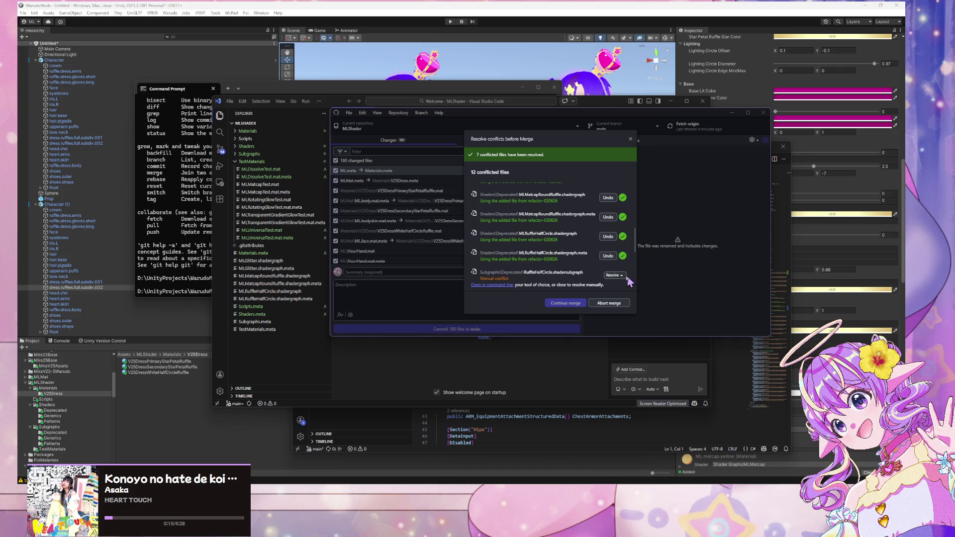
{"action": "left_click", "coordinate": [614, 275]}
{"action": "left_click", "coordinate": [643, 294]}
{"action": "scroll", "coordinate": [617, 239], "scroll_direction": "down", "scroll_amount": 3}
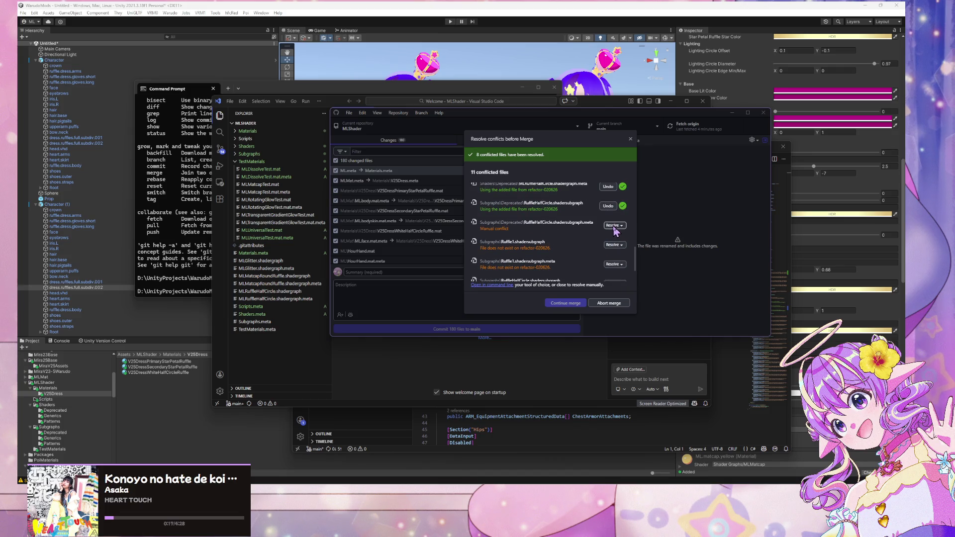
{"action": "left_click", "coordinate": [615, 226]}
{"action": "left_click", "coordinate": [647, 246]}
Keep Ruffle1.shadersubgraph and its .meta deleted, and take refactor's modified RuffleHalfCircle.shadersubgraph and .meta
{"action": "left_click", "coordinate": [612, 245]}
{"action": "left_click", "coordinate": [612, 245]}
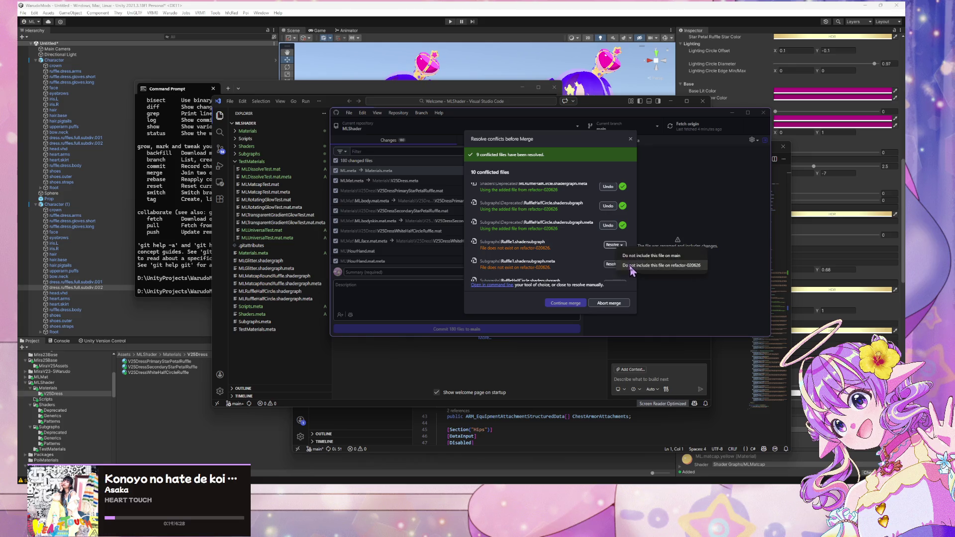
{"action": "left_click", "coordinate": [646, 265]}
{"action": "left_click", "coordinate": [607, 256]}
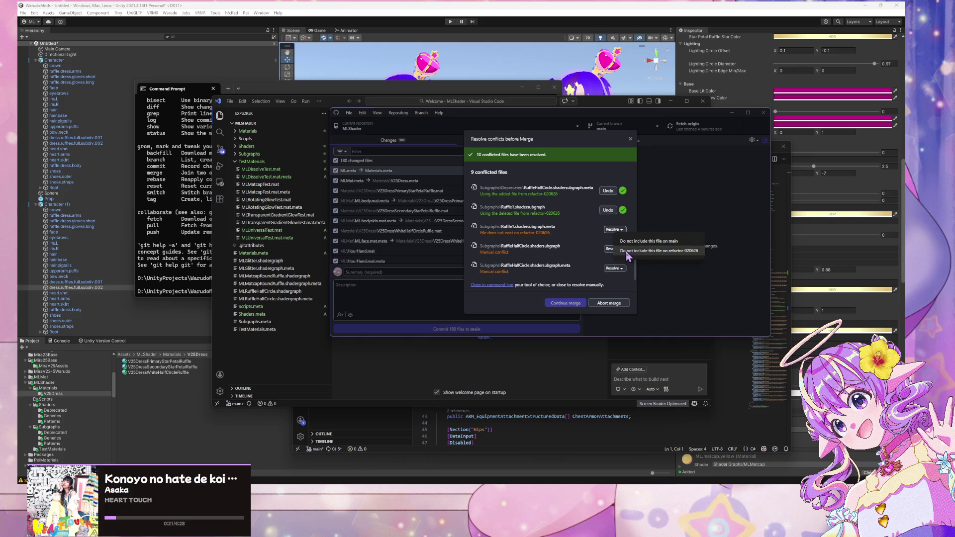
{"action": "left_click", "coordinate": [615, 249]}
{"action": "left_click", "coordinate": [632, 275]}
{"action": "left_click", "coordinate": [615, 268]}
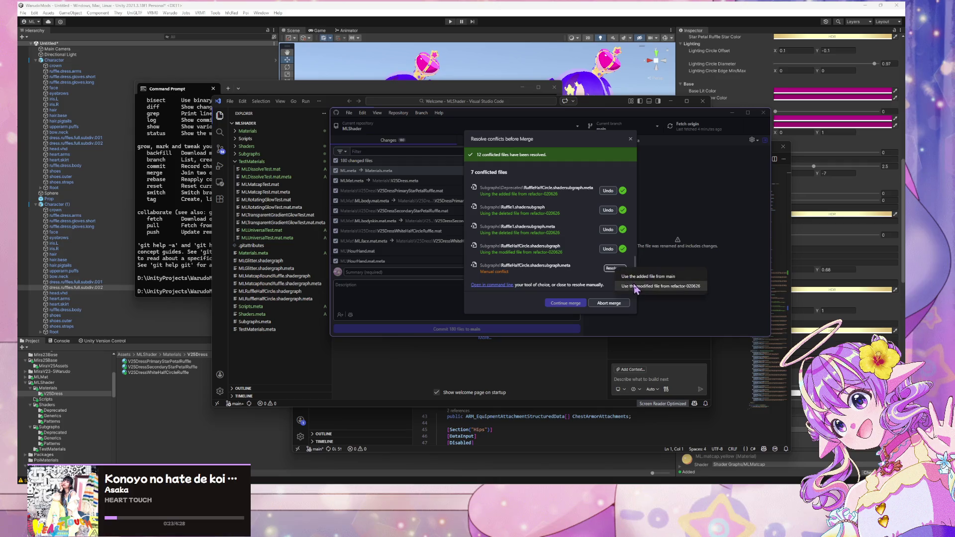
{"action": "left_click", "coordinate": [630, 287]}
Take refactor-020626's modified MLRuffleHalfCircle.shadergraph and its .meta file
{"action": "scroll", "coordinate": [621, 243], "scroll_direction": "up", "scroll_amount": 2}
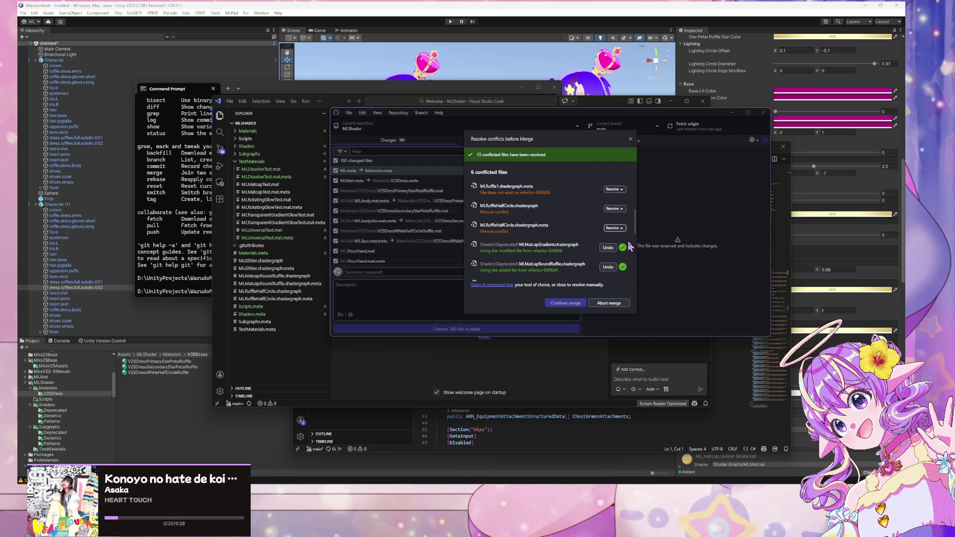
{"action": "left_click", "coordinate": [614, 228]}
{"action": "left_click", "coordinate": [632, 245]}
{"action": "left_click", "coordinate": [615, 209]}
{"action": "left_click", "coordinate": [632, 226]}
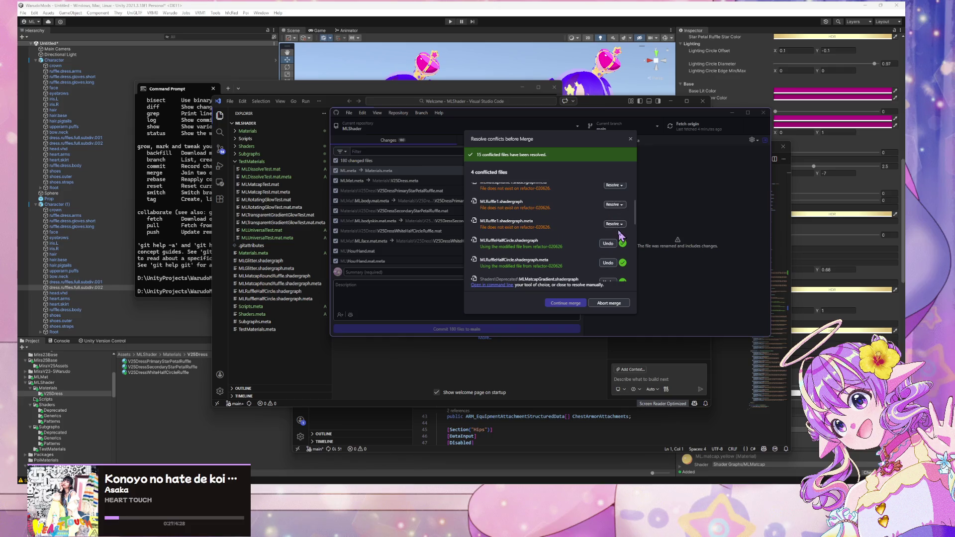
Keep MLRuffle1 and MLMatcapRuffle1 shadergraphs and .meta files deleted, then continue the merge
{"action": "left_click", "coordinate": [615, 224]}
{"action": "left_click", "coordinate": [631, 242]}
{"action": "left_click", "coordinate": [615, 204]}
{"action": "left_click", "coordinate": [631, 222]}
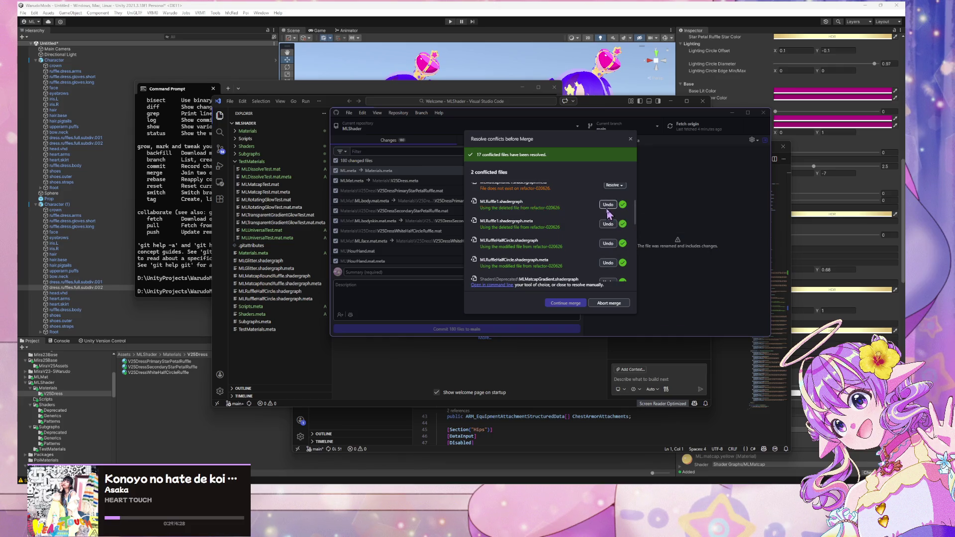
{"action": "left_click", "coordinate": [613, 247]}
{"action": "left_click", "coordinate": [642, 269]}
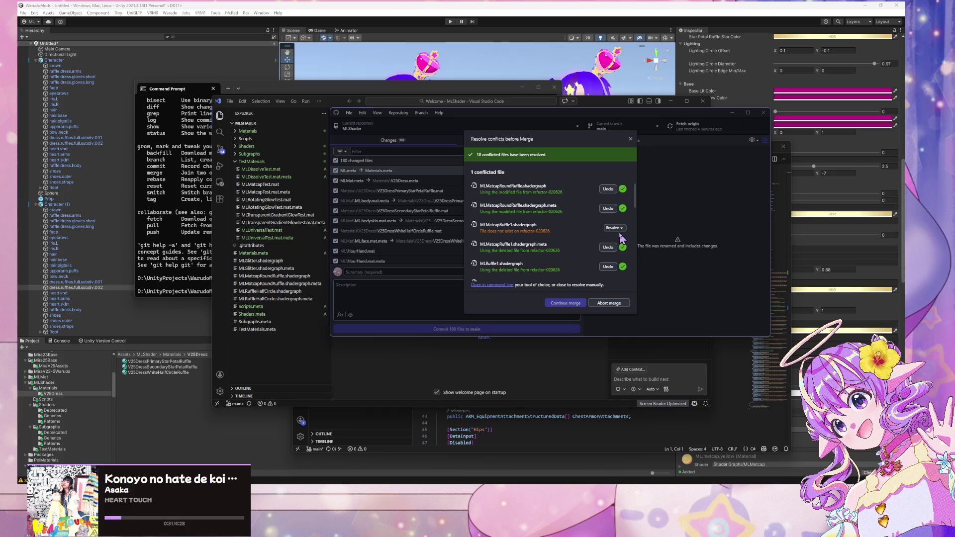
{"action": "left_click", "coordinate": [615, 227]}
{"action": "left_click", "coordinate": [642, 245]}
{"action": "scroll", "coordinate": [613, 204], "scroll_direction": "down", "scroll_amount": 5}
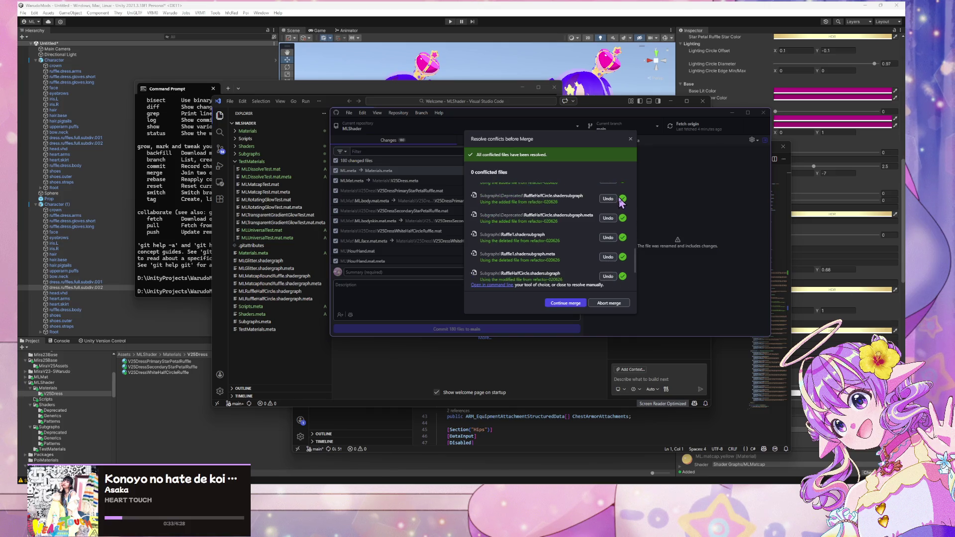
{"action": "left_click", "coordinate": [568, 303]}
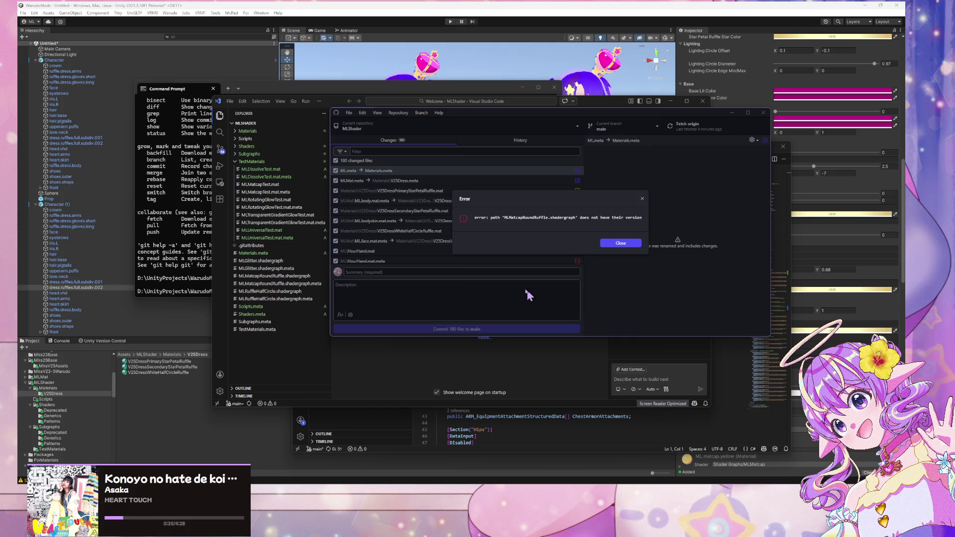
Close the missing-version error, scroll the changes list, and bring up RuffleHalfCircle.shadersubgraph's context menu
{"action": "left_click", "coordinate": [620, 246]}
{"action": "scroll", "coordinate": [525, 204], "scroll_direction": "down", "scroll_amount": 5}
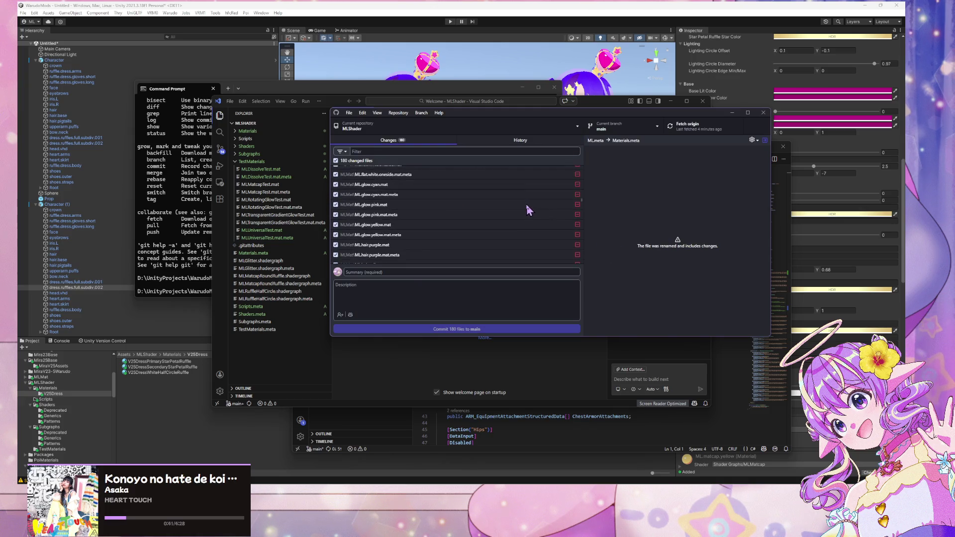
{"action": "scroll", "coordinate": [526, 205], "scroll_direction": "down", "scroll_amount": 10}
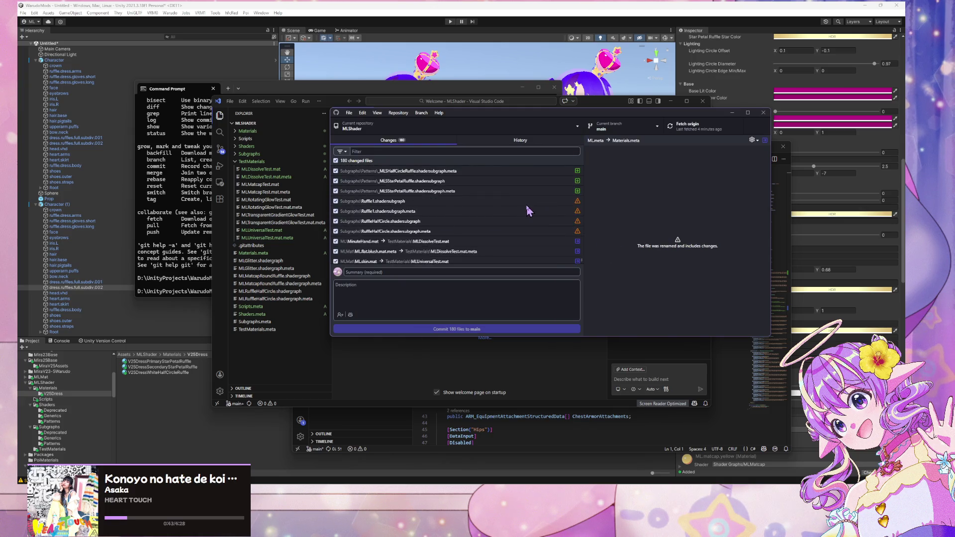
{"action": "scroll", "coordinate": [527, 211], "scroll_direction": "down", "scroll_amount": 10}
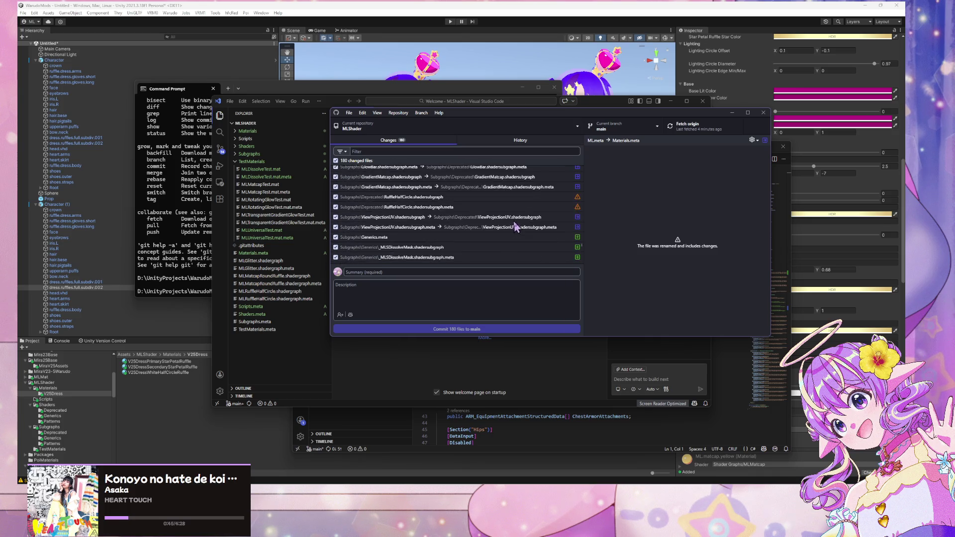
{"action": "right_click", "coordinate": [468, 198]}
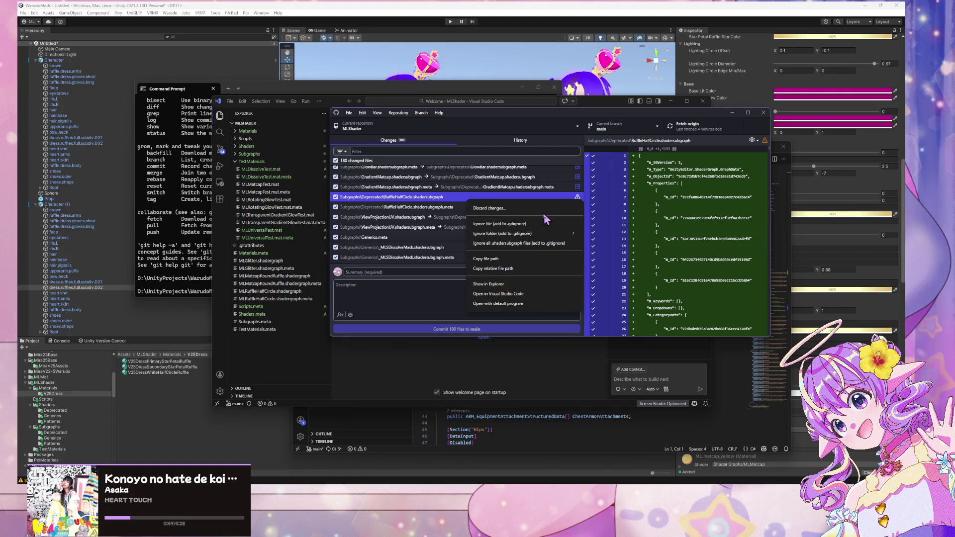
Inspect the RuffleHalfCircle file's context menu and the diff display options without changing anything
{"action": "key", "text": "Escape"}
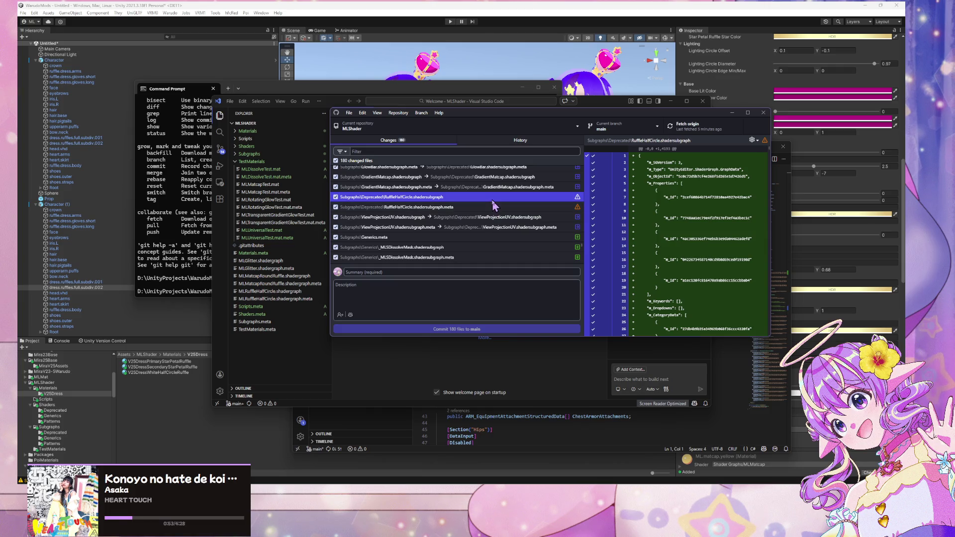
{"action": "right_click", "coordinate": [494, 205]}
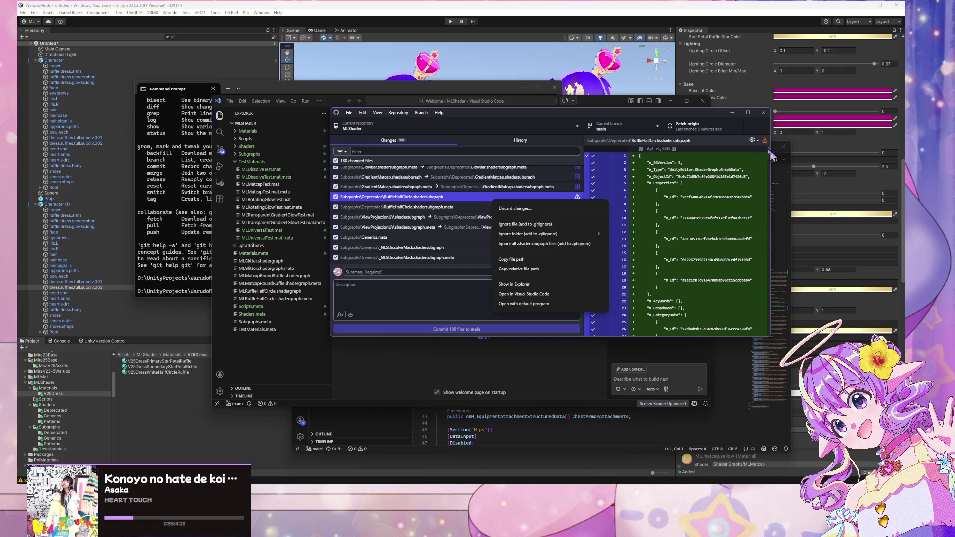
{"action": "left_click", "coordinate": [752, 140]}
{"action": "left_click", "coordinate": [752, 141]}
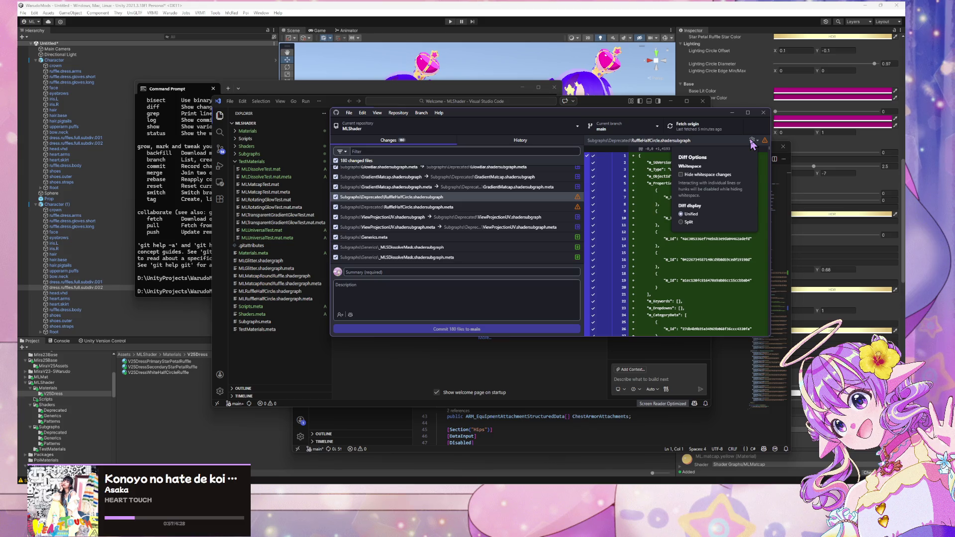
{"action": "left_click", "coordinate": [752, 140]}
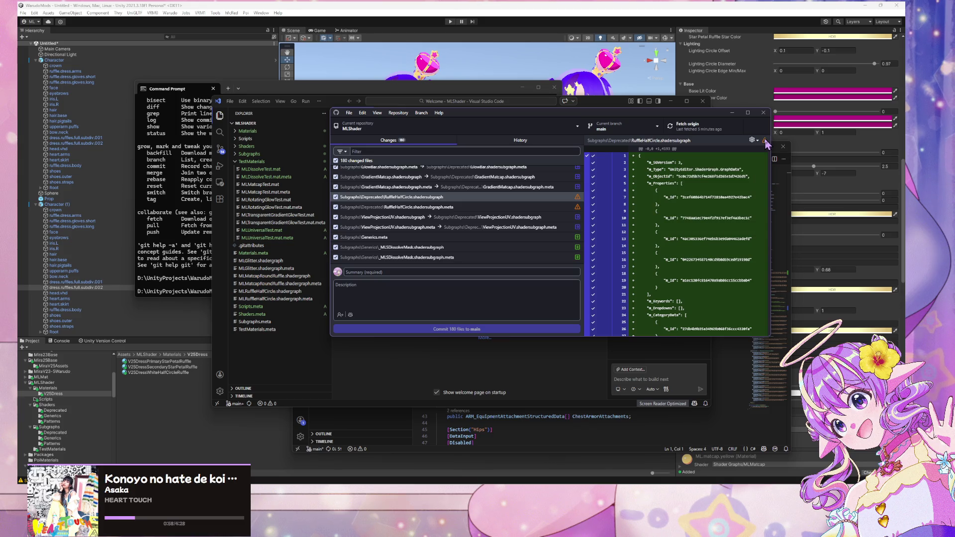
{"action": "right_click", "coordinate": [577, 198]}
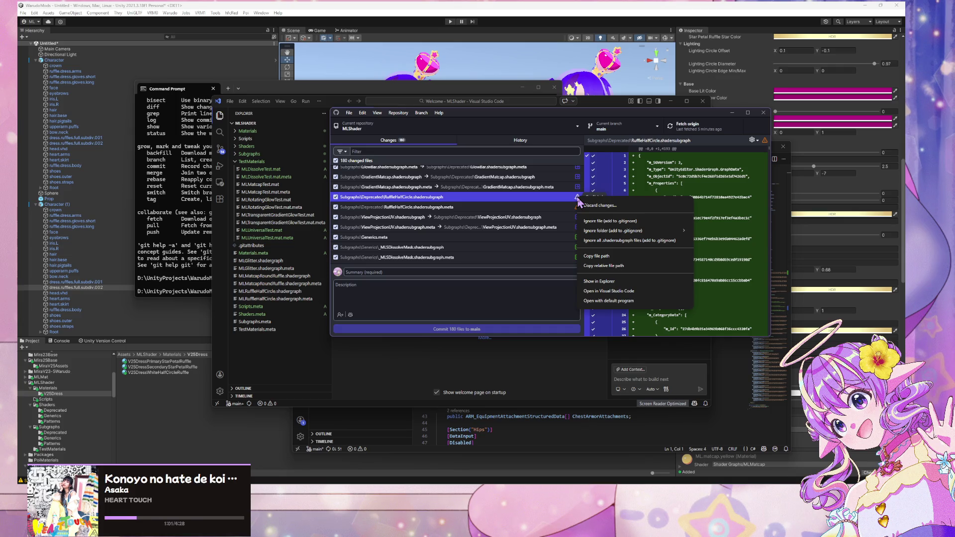
{"action": "left_click", "coordinate": [638, 187]}
Try switching to refactor-020626, leaving changes on main, then dismiss the needs-merge error
{"action": "left_click", "coordinate": [659, 126]}
{"action": "left_click", "coordinate": [617, 206]}
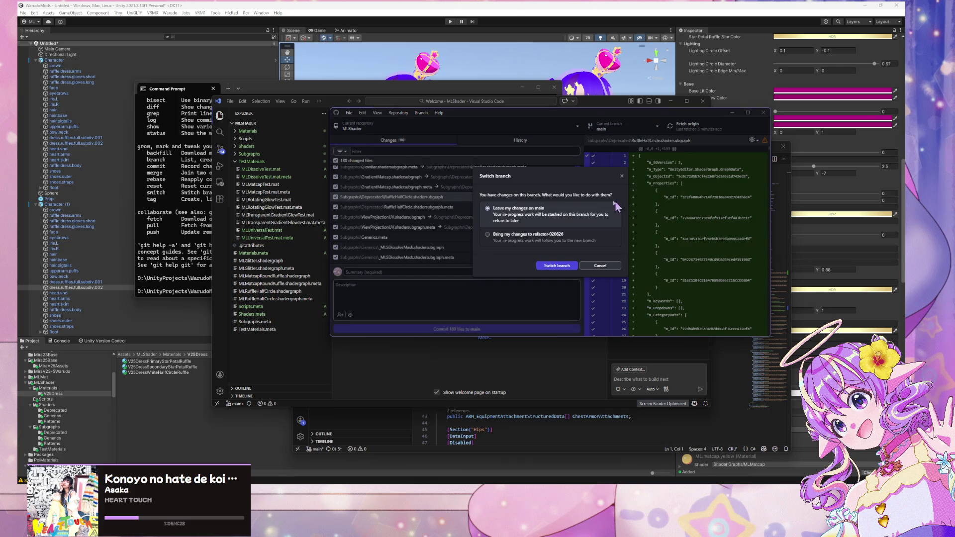
{"action": "left_click", "coordinate": [572, 237]}
{"action": "left_click", "coordinate": [571, 266]}
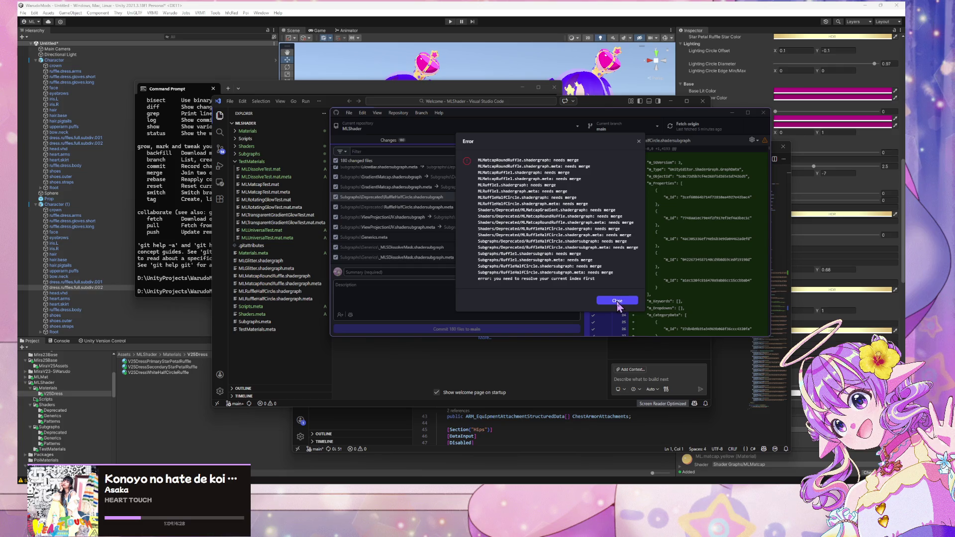
{"action": "left_click", "coordinate": [618, 302]}
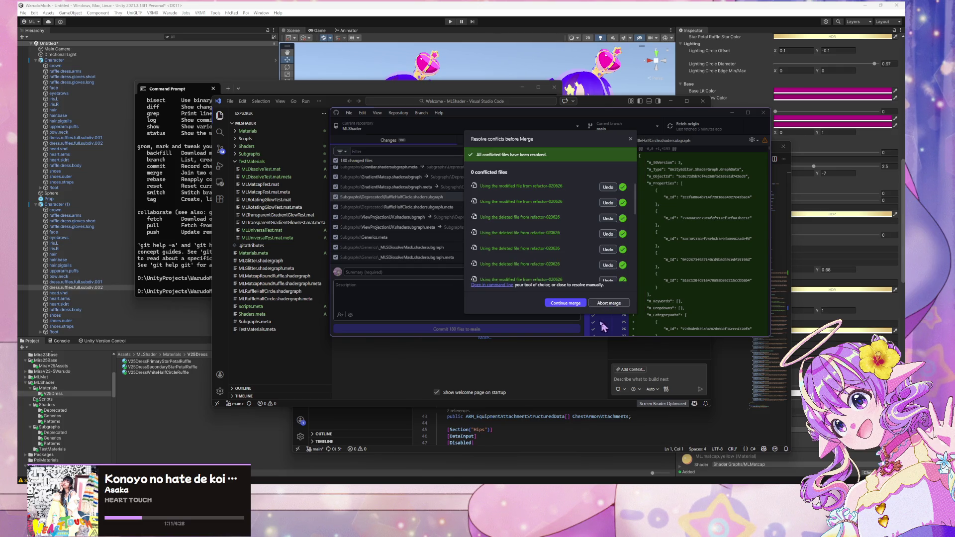
Retry the merge, dismiss the error, and select both RuffleHalfCircle.shadersubgraph and its .meta to view their diffs
{"action": "scroll", "coordinate": [588, 207], "scroll_direction": "up", "scroll_amount": 5}
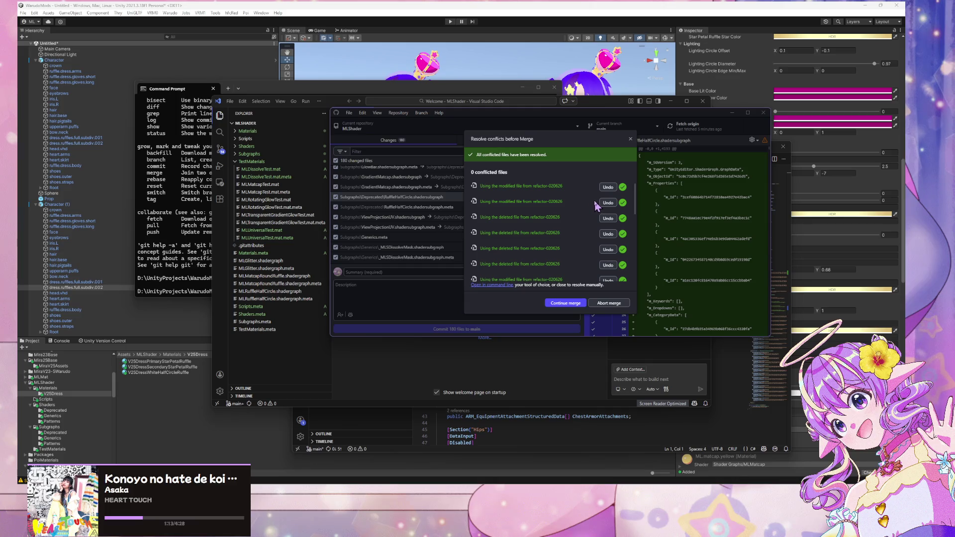
{"action": "left_click", "coordinate": [574, 308]}
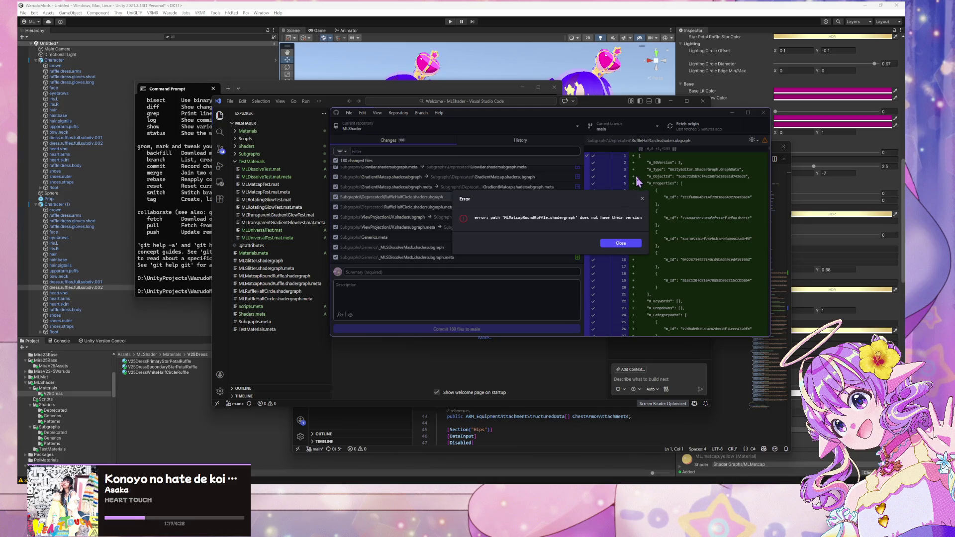
{"action": "left_click", "coordinate": [617, 244]}
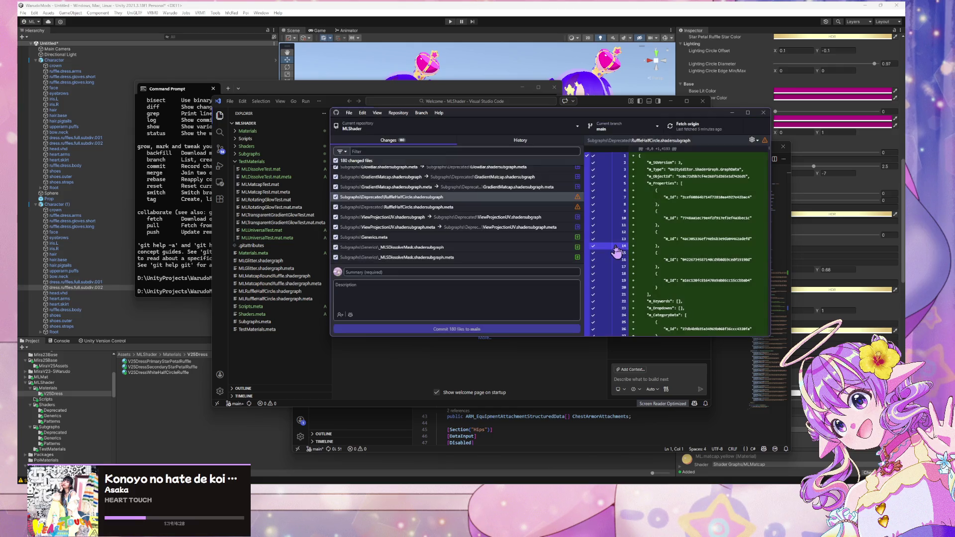
{"action": "left_click", "coordinate": [547, 208]}
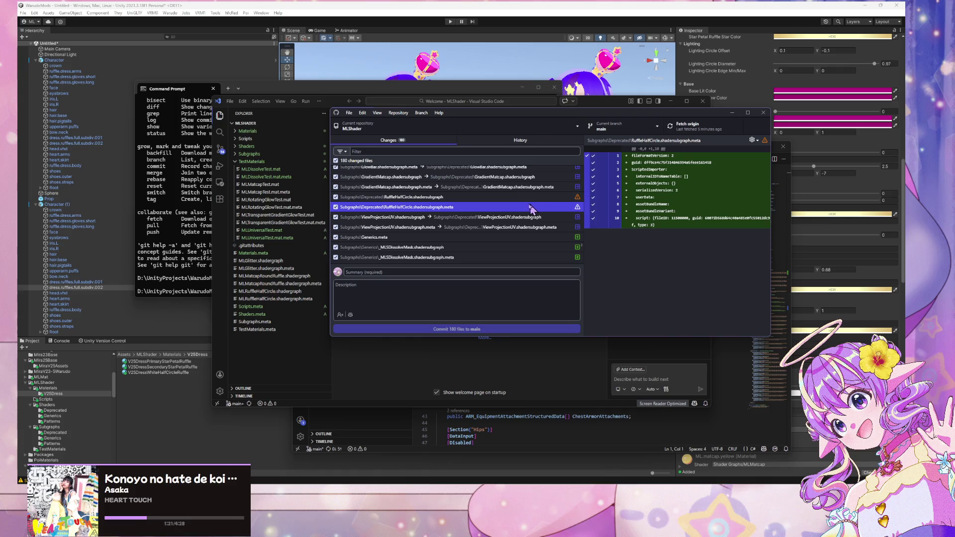
{"action": "key", "text": "Up"}
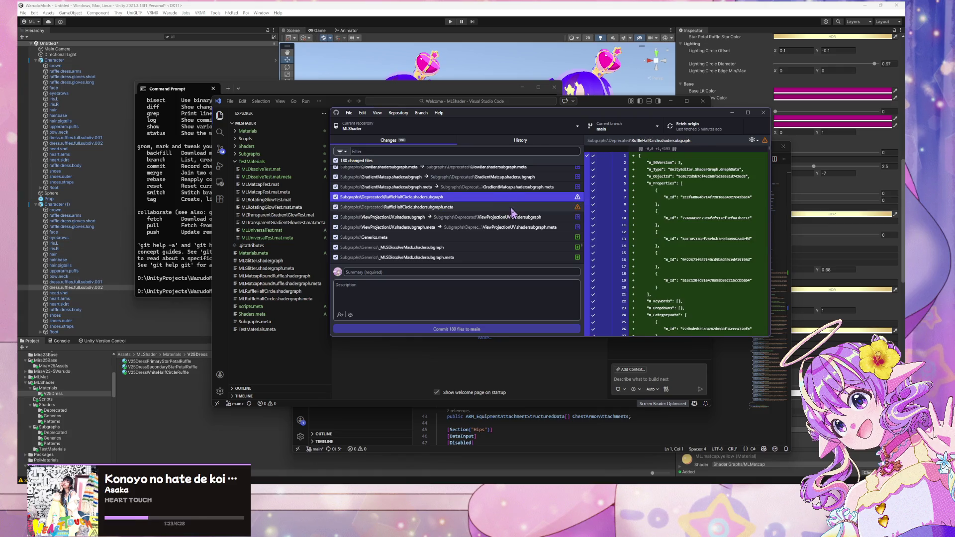
{"action": "left_click", "coordinate": [498, 208], "text": "shift"}
Uncheck both conflicted RuffleHalfCircle subgraph files so they are excluded from the commit
{"action": "right_click", "coordinate": [482, 210]}
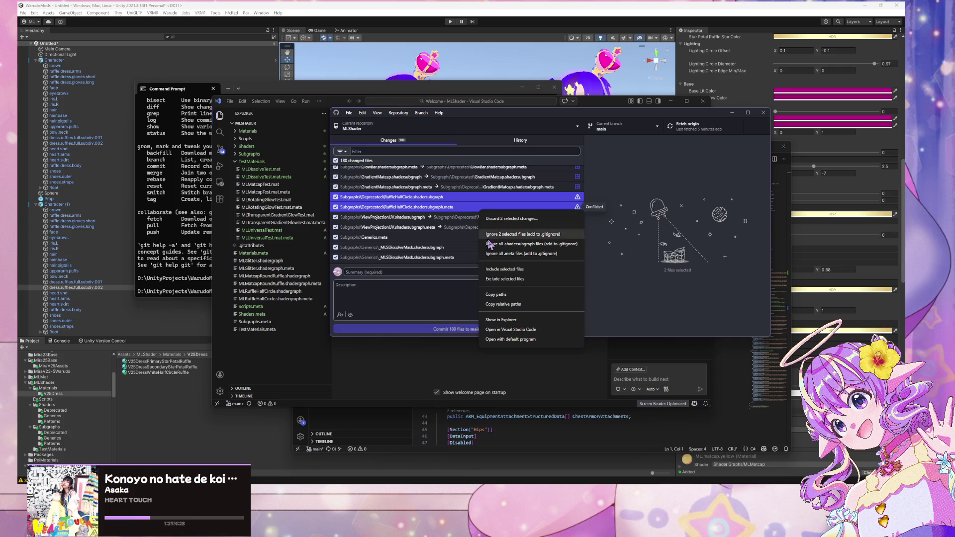
{"action": "left_click", "coordinate": [505, 272]}
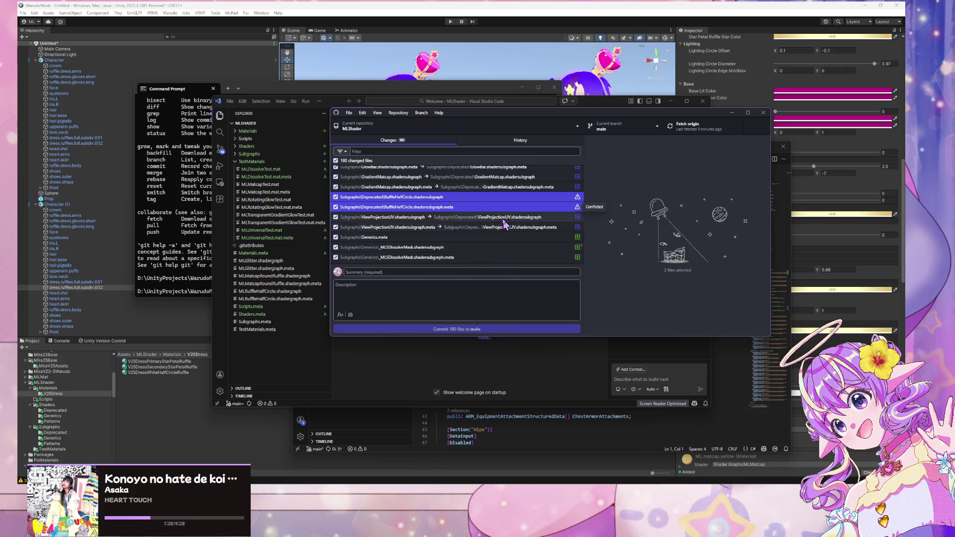
{"action": "left_click", "coordinate": [336, 197]}
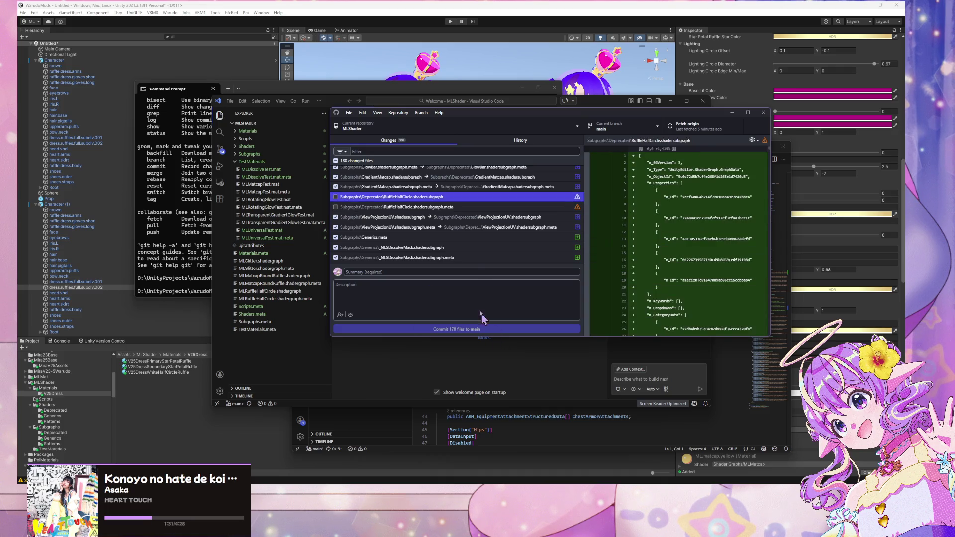
{"action": "left_click", "coordinate": [473, 272]}
{"action": "scroll", "coordinate": [512, 241], "scroll_direction": "down", "scroll_amount": 10}
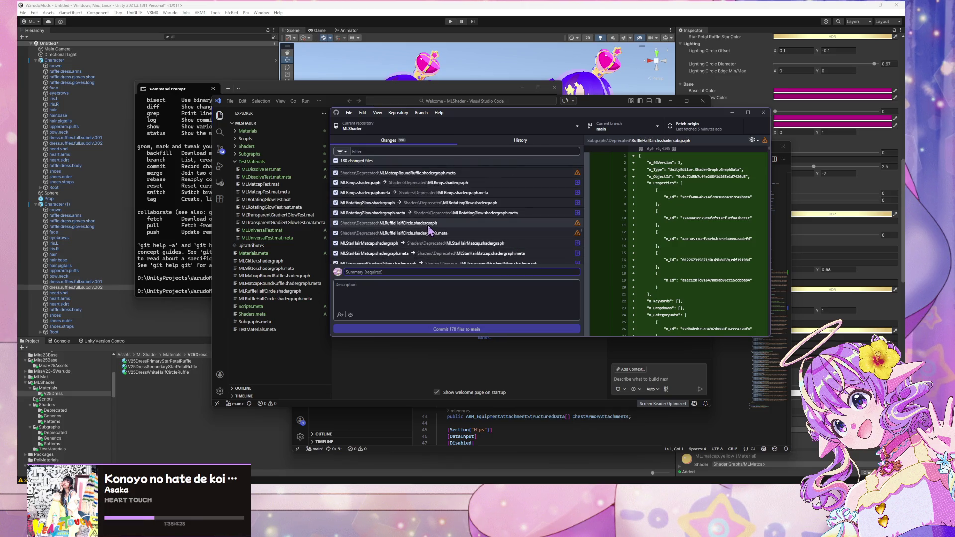
Review the MLRuffleHalfCircle.shadergraph.meta and ML.meta-to-Materials.meta diffs, then select all 180 changed files
{"action": "left_click", "coordinate": [430, 232]}
{"action": "scroll", "coordinate": [488, 232], "scroll_direction": "up", "scroll_amount": 10}
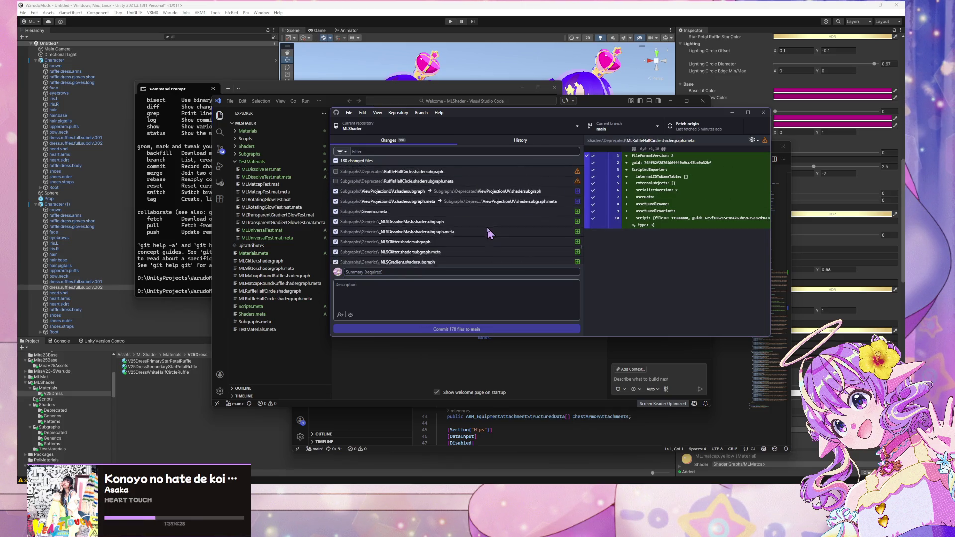
{"action": "scroll", "coordinate": [488, 232], "scroll_direction": "down", "scroll_amount": 10}
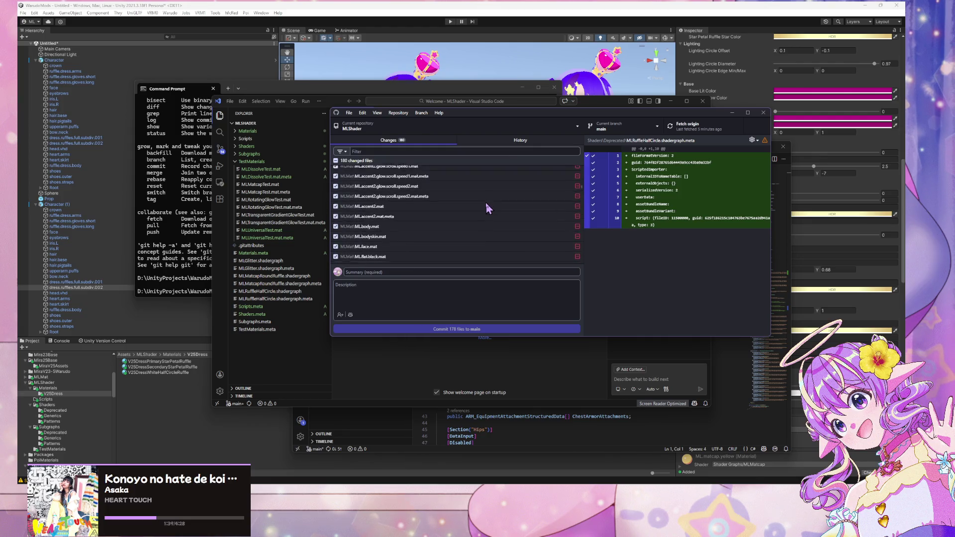
{"action": "scroll", "coordinate": [487, 208], "scroll_direction": "up", "scroll_amount": 10}
{"action": "left_click", "coordinate": [485, 171]}
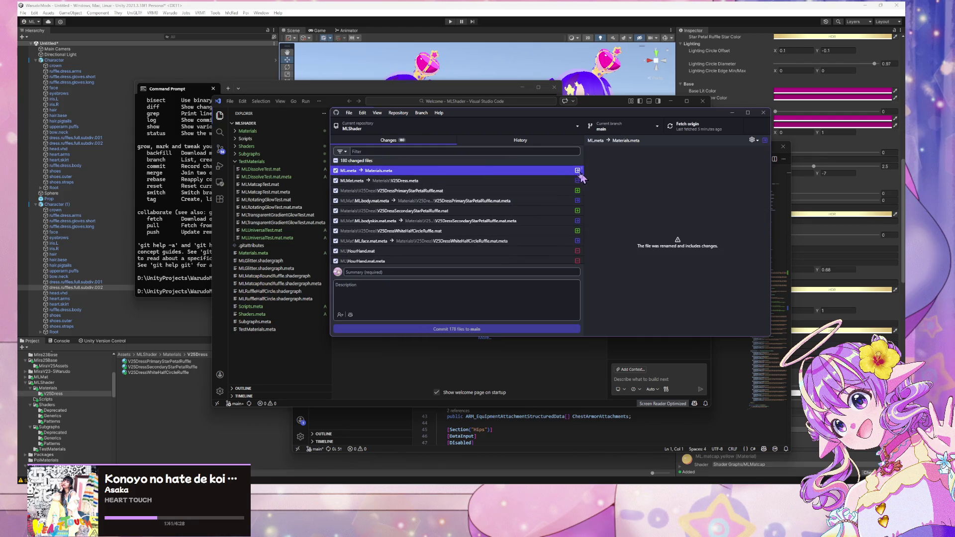
{"action": "left_click_drag", "start_coordinate": [581, 170], "coordinate": [586, 297]}
{"action": "left_click", "coordinate": [488, 258], "text": "shift"}
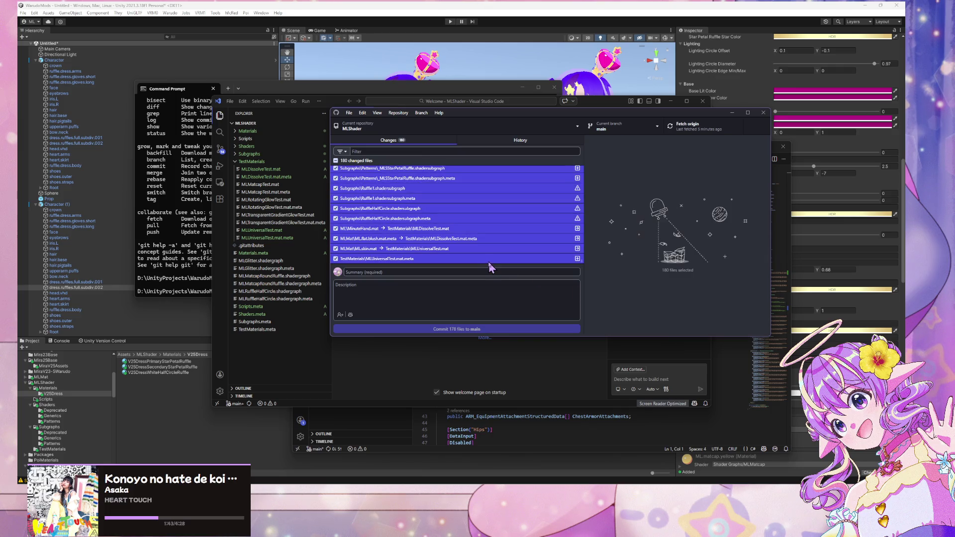
Permanently discard all 180 selected changes
{"action": "right_click", "coordinate": [489, 259]}
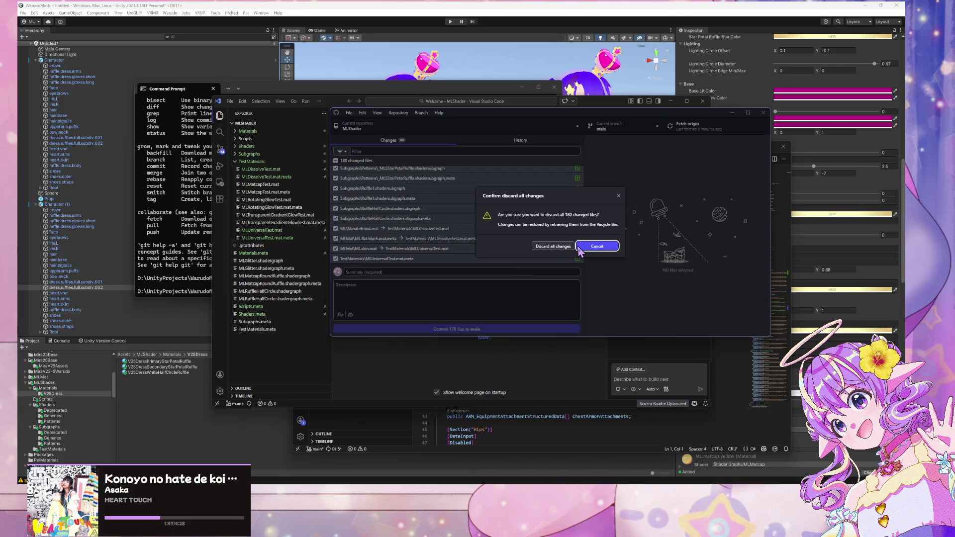
{"action": "left_click", "coordinate": [557, 247]}
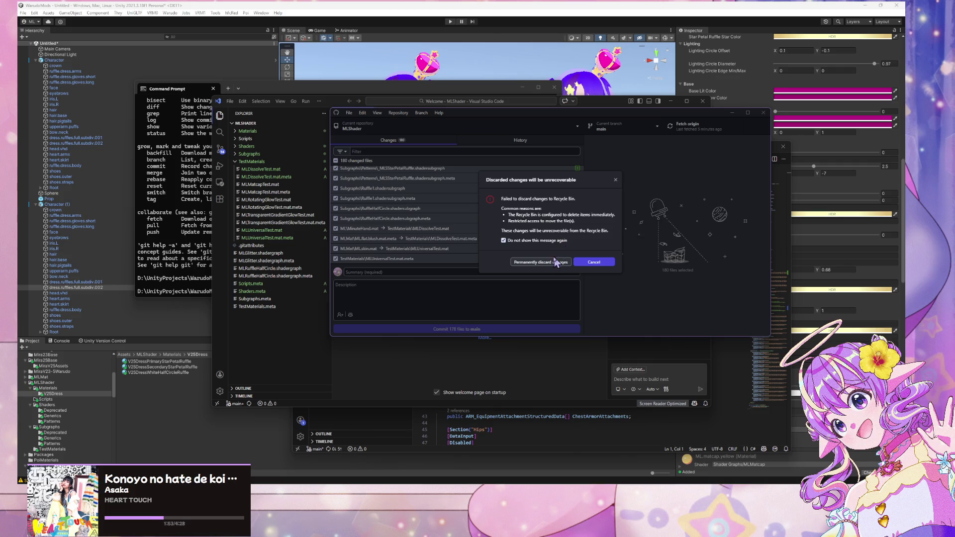
{"action": "left_click", "coordinate": [551, 265]}
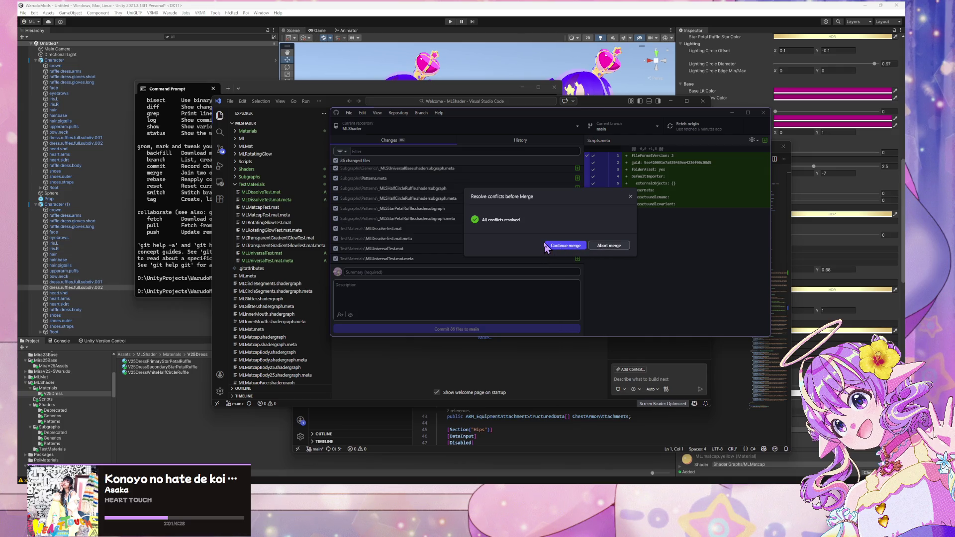
Continue the merge, then select and discard all 86 remaining changed files on main
{"action": "left_click", "coordinate": [582, 248]}
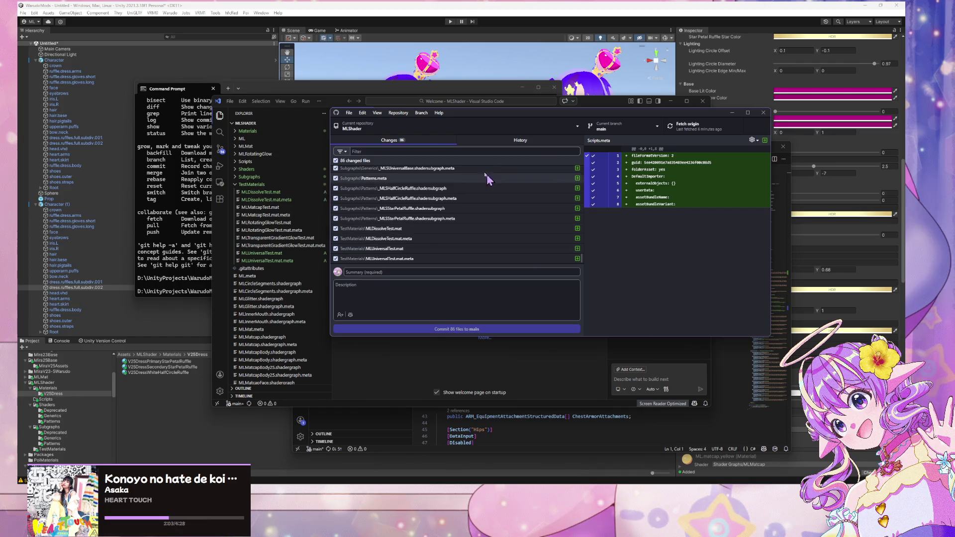
{"action": "scroll", "coordinate": [480, 174], "scroll_direction": "up", "scroll_amount": 15}
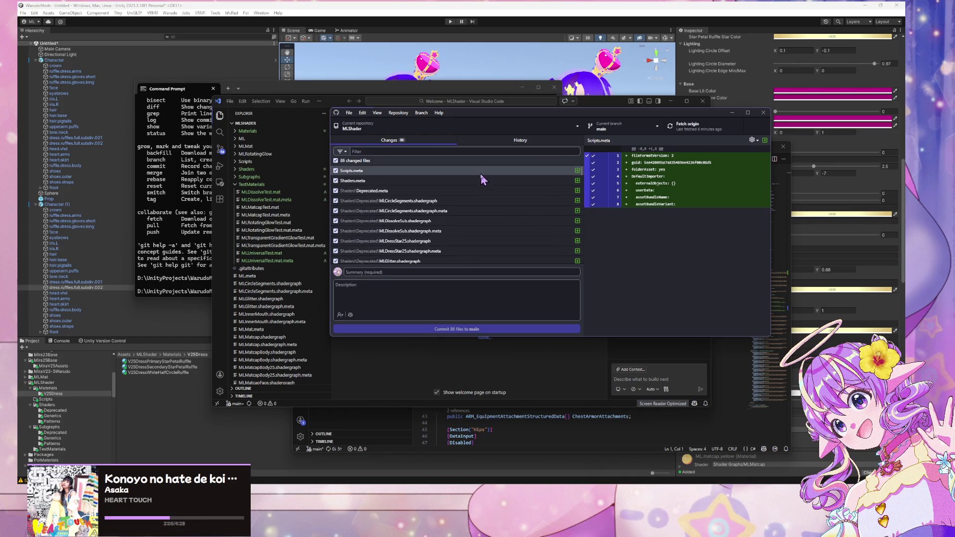
{"action": "scroll", "coordinate": [477, 223], "scroll_direction": "down", "scroll_amount": 15}
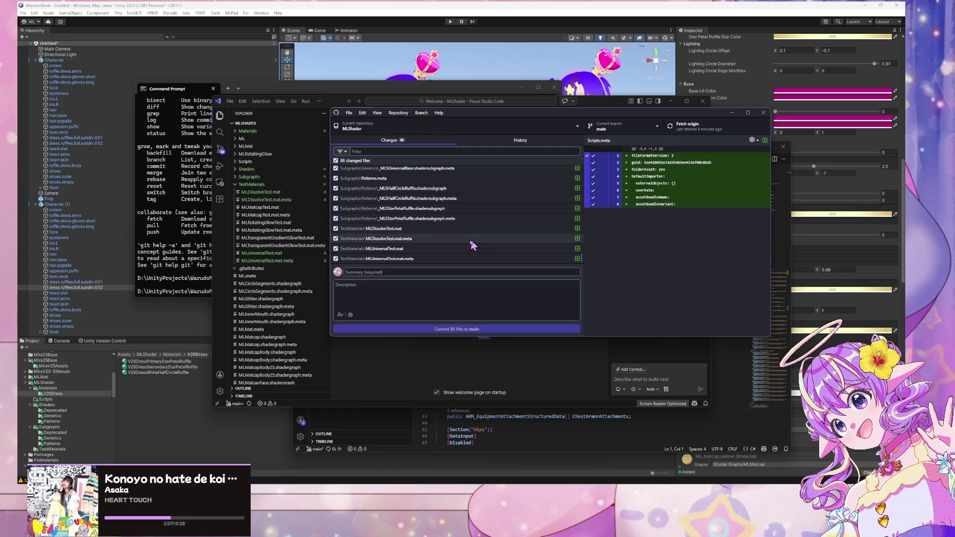
{"action": "key", "text": "ctrl+a"}
{"action": "right_click", "coordinate": [458, 260]}
{"action": "left_click", "coordinate": [478, 265]}
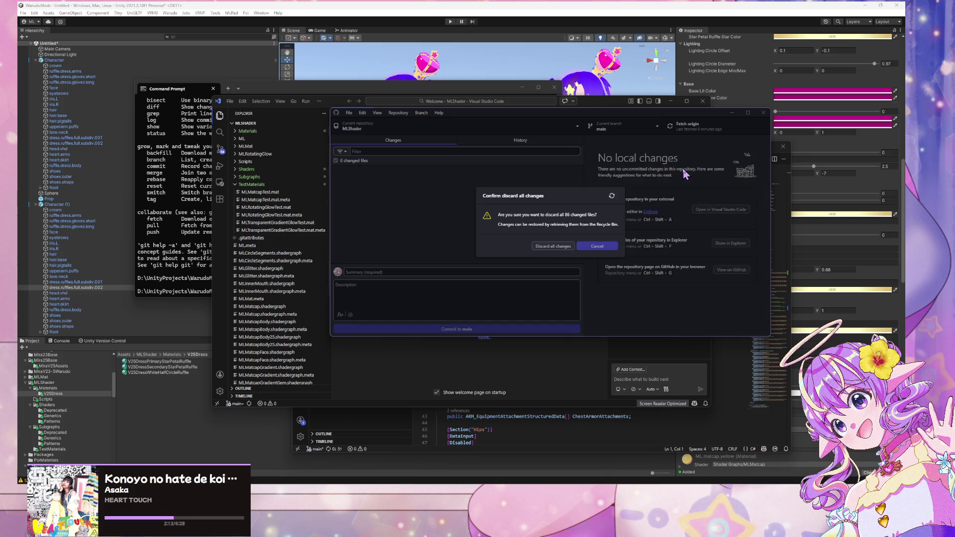
{"action": "left_click", "coordinate": [622, 127]}
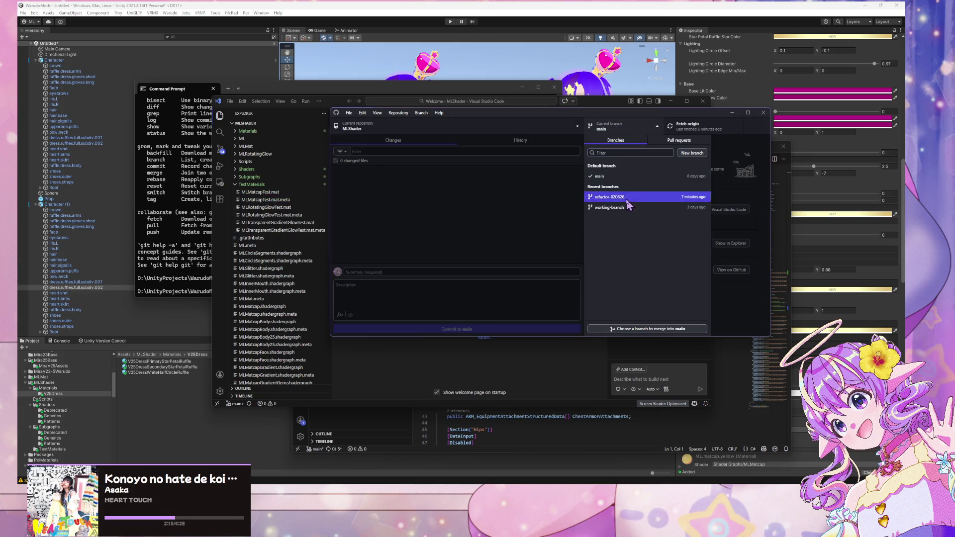
Switch to refactor-020626, merge main into it, and keep refactor's MLMatcapRoundRuffle.shadergraph and .meta
{"action": "left_click", "coordinate": [630, 203]}
{"action": "left_click", "coordinate": [422, 112]}
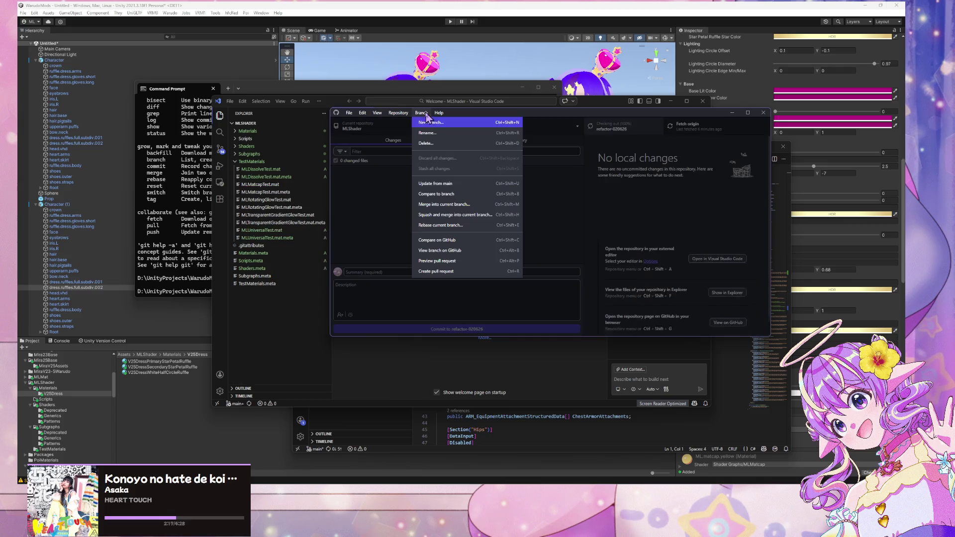
{"action": "left_click", "coordinate": [462, 185]}
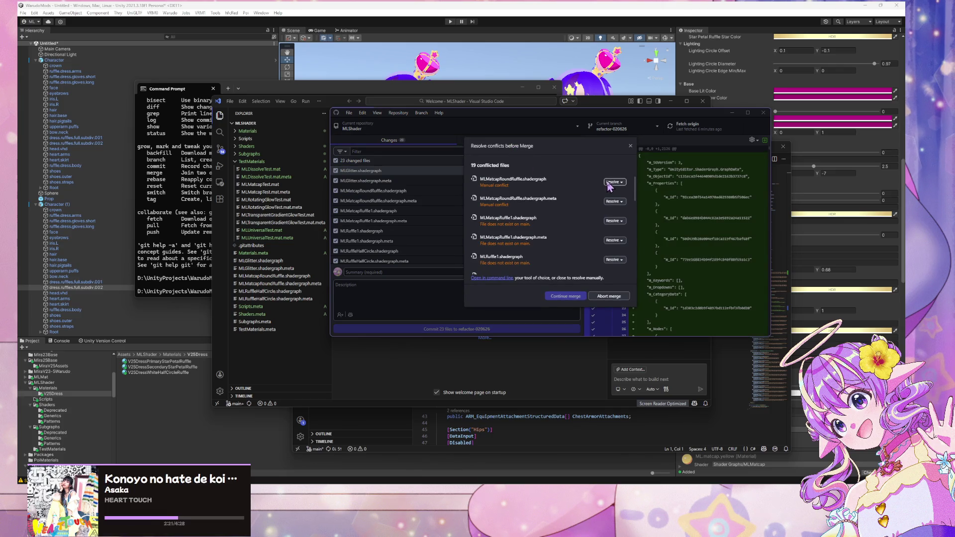
{"action": "left_click", "coordinate": [610, 183]}
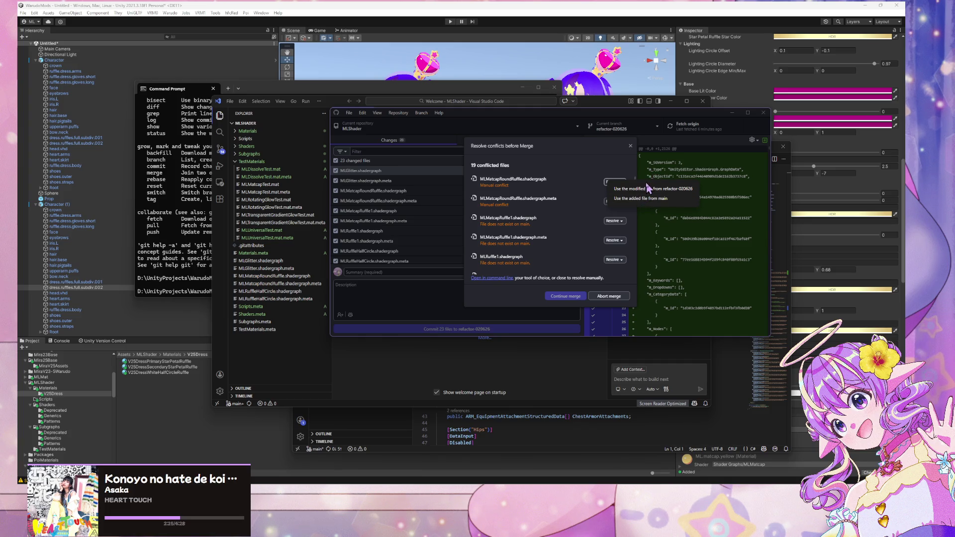
{"action": "left_click", "coordinate": [649, 188]}
{"action": "left_click", "coordinate": [613, 208]}
{"action": "left_click", "coordinate": [639, 216]}
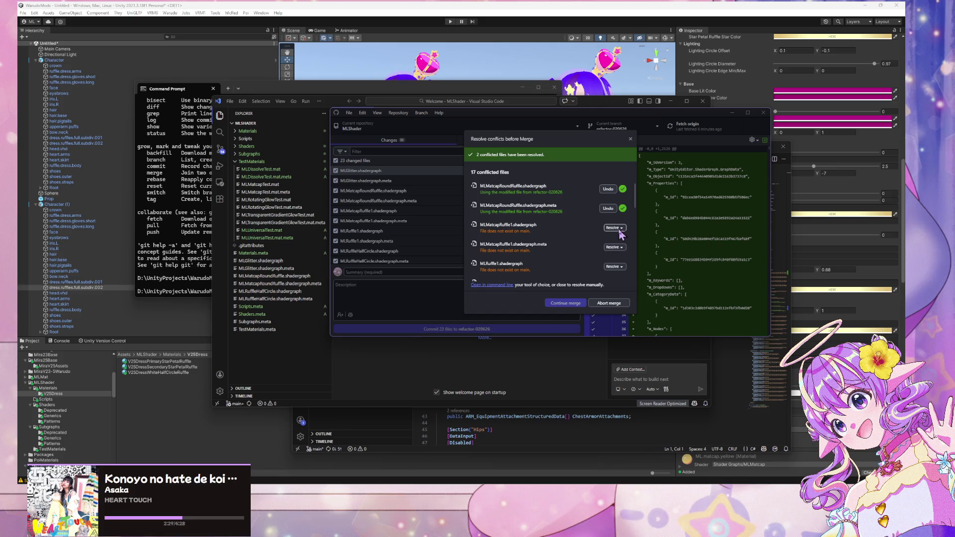
Keep MLMatcapRuffle1 and MLRuffle1 files deleted and take refactor's MLRuffleHalfCircle.shadergraph and .meta
{"action": "left_click", "coordinate": [614, 228]}
{"action": "left_click", "coordinate": [620, 251]}
{"action": "left_click", "coordinate": [614, 247]}
{"action": "left_click", "coordinate": [652, 254]}
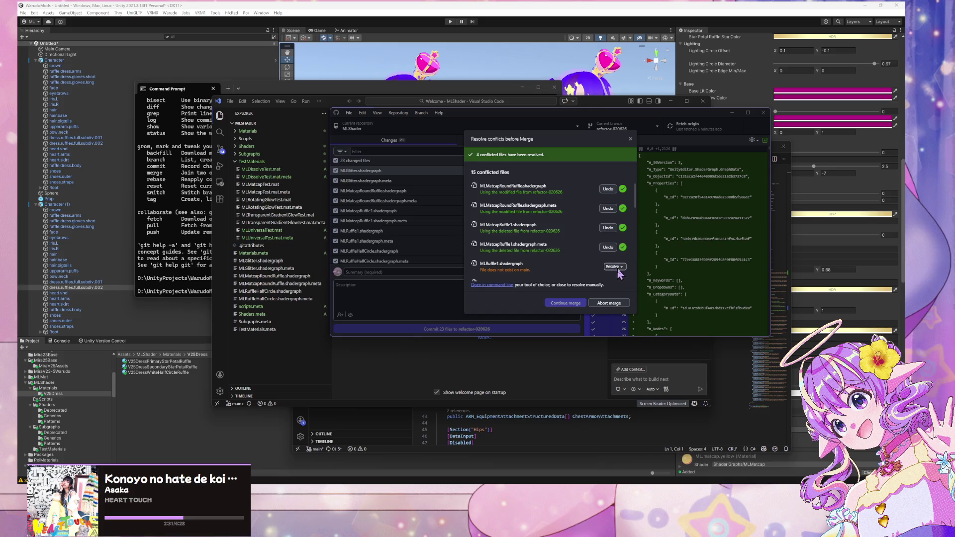
{"action": "left_click", "coordinate": [614, 267]}
{"action": "left_click", "coordinate": [651, 277]}
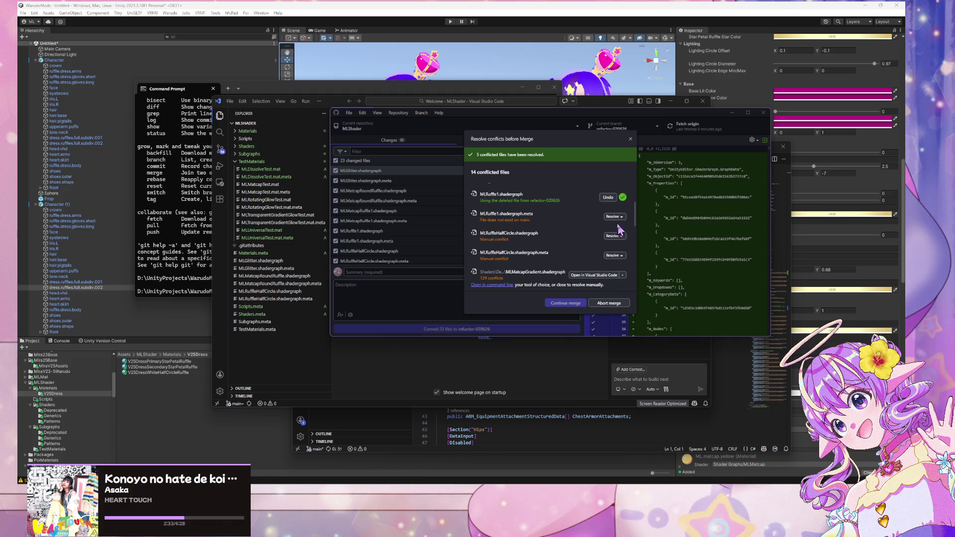
{"action": "left_click", "coordinate": [615, 236]}
{"action": "left_click", "coordinate": [647, 244]}
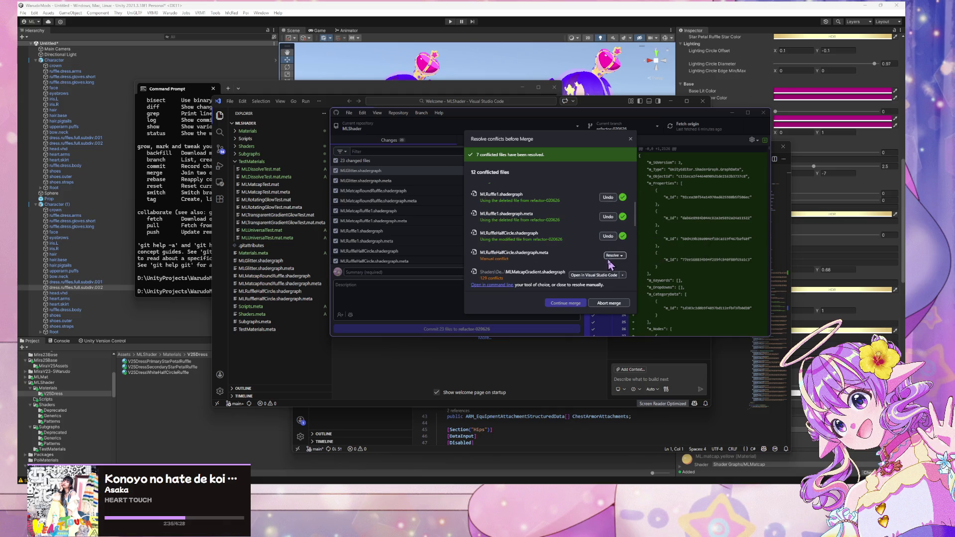
{"action": "left_click", "coordinate": [614, 255]}
{"action": "left_click", "coordinate": [647, 263]}
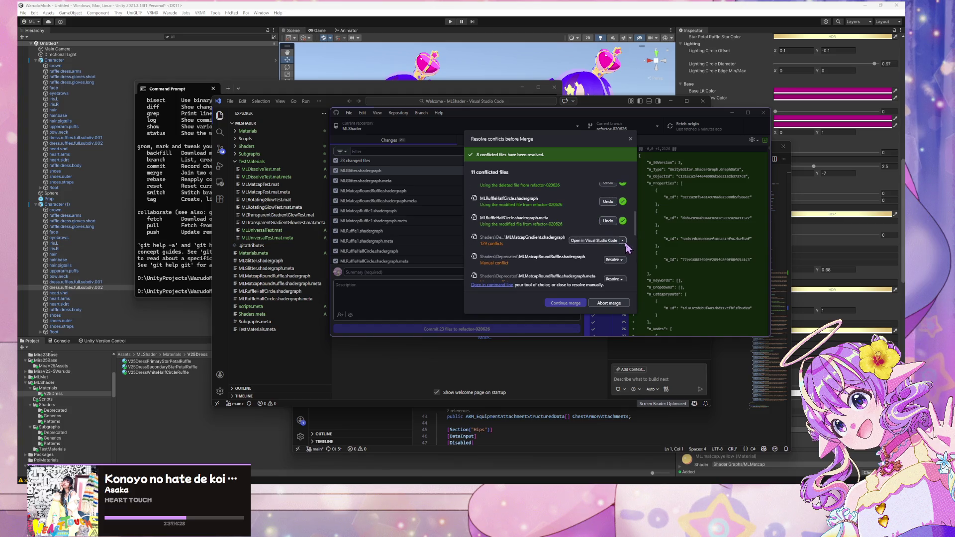
Take refactor-020626's MLMatcapGradient, Deprecated MLMatcapRoundRuffle and MLRuffleHalfCircle files, then close the conflicts dialog
{"action": "left_click", "coordinate": [622, 241]}
{"action": "left_click", "coordinate": [669, 274]}
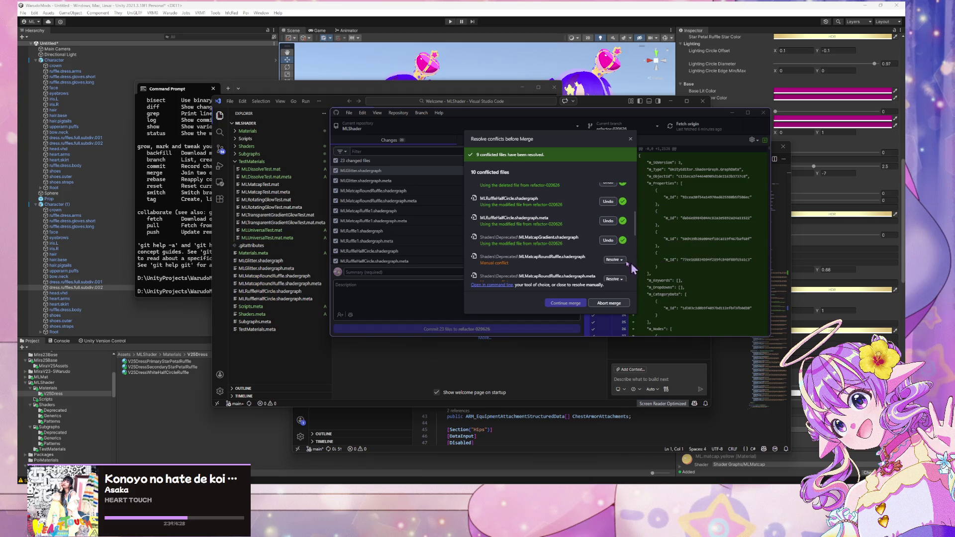
{"action": "left_click", "coordinate": [613, 260]}
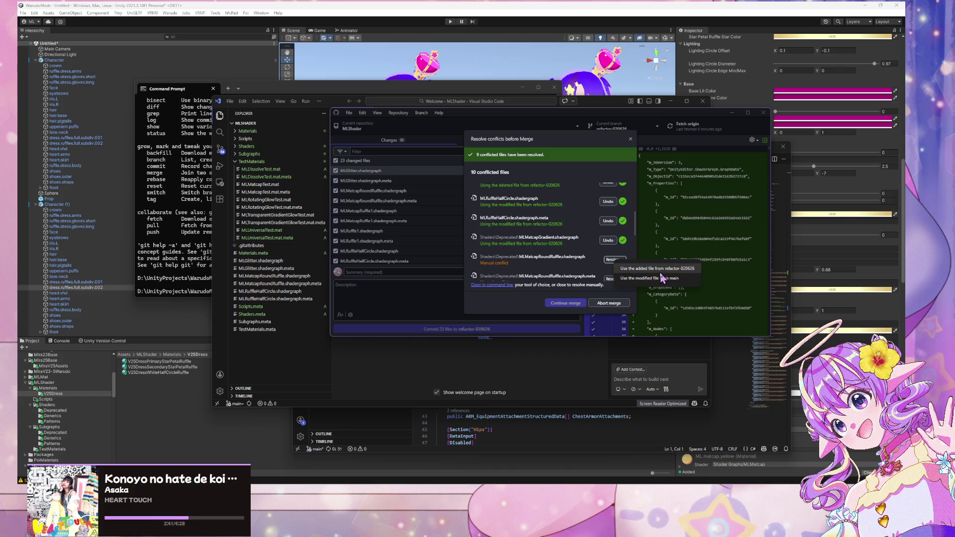
{"action": "left_click", "coordinate": [657, 269]}
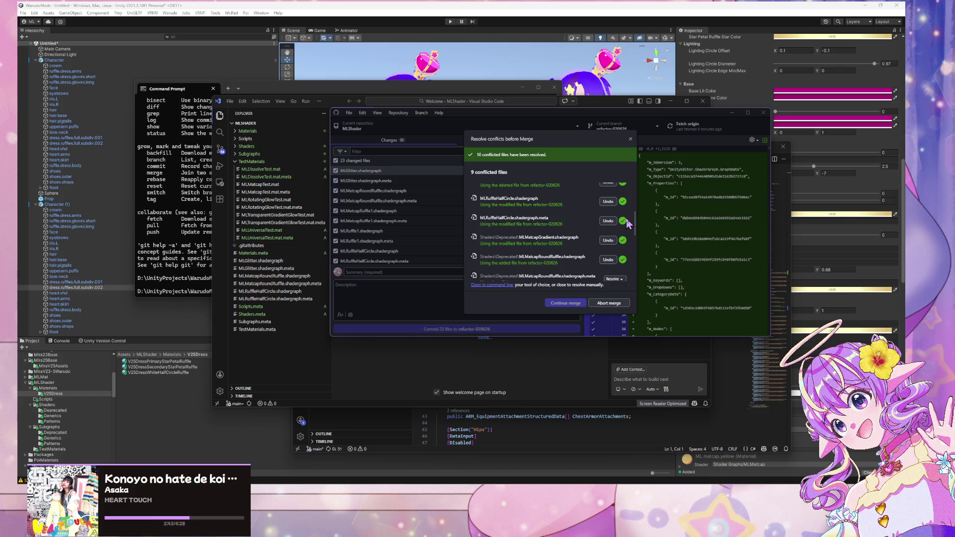
{"action": "scroll", "coordinate": [626, 217], "scroll_direction": "up", "scroll_amount": 3}
{"action": "scroll", "coordinate": [629, 225], "scroll_direction": "down", "scroll_amount": 3}
{"action": "left_click", "coordinate": [612, 244]}
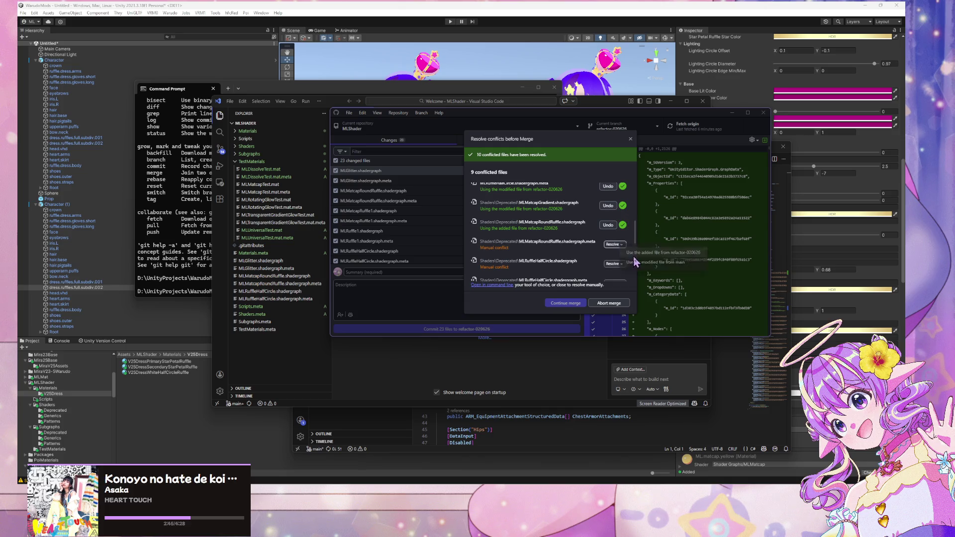
{"action": "left_click", "coordinate": [645, 260]}
{"action": "left_click", "coordinate": [617, 264]}
{"action": "left_click", "coordinate": [639, 271]}
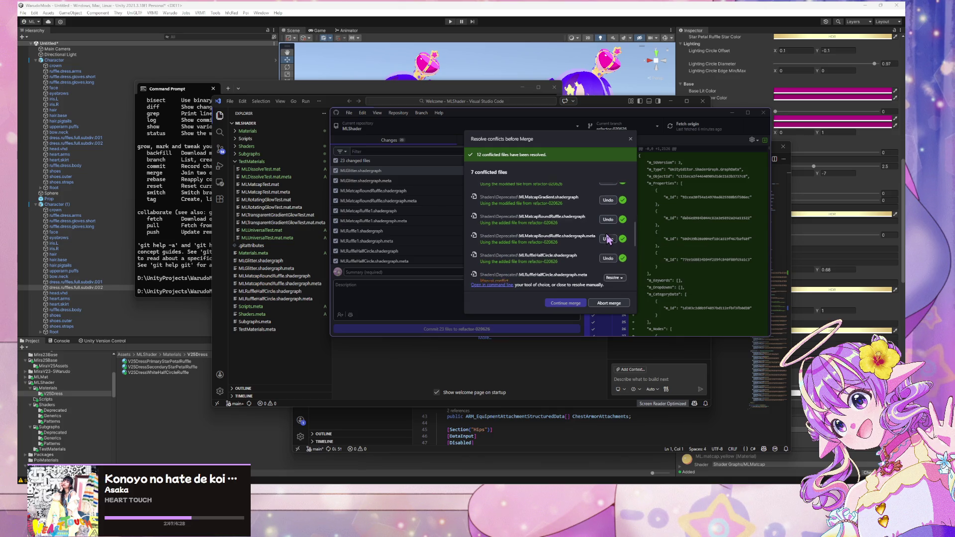
{"action": "left_click", "coordinate": [618, 215]}
{"action": "key", "text": "Escape"}
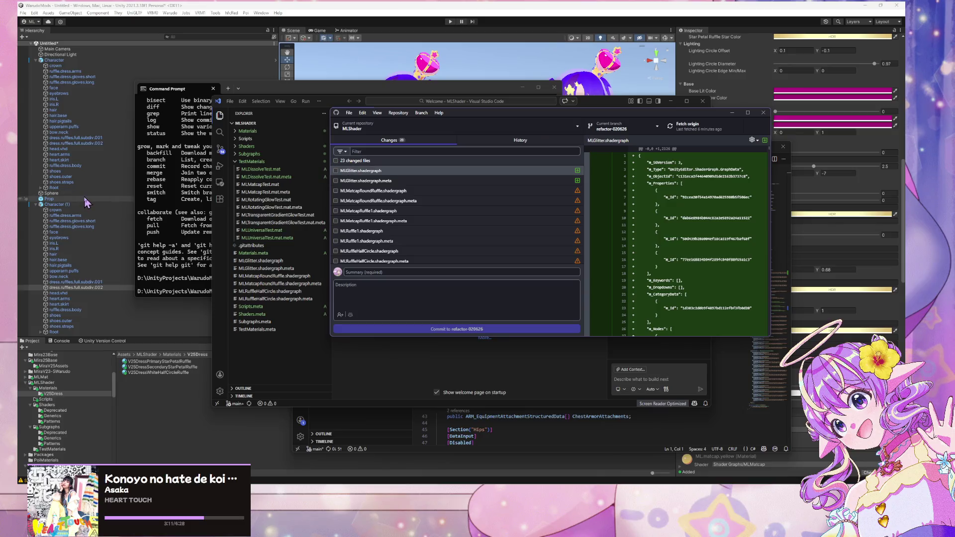
Include all 23 changed files and review the MLMatcapRoundRuffle and MLMatcapRuffle1 shadergraph diffs
{"action": "left_click", "coordinate": [336, 161]}
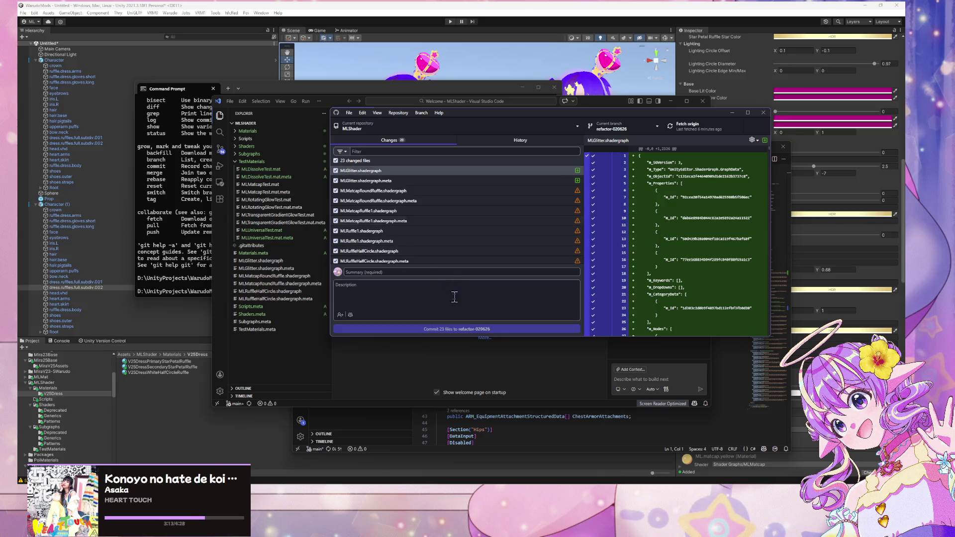
{"action": "left_click", "coordinate": [518, 191]}
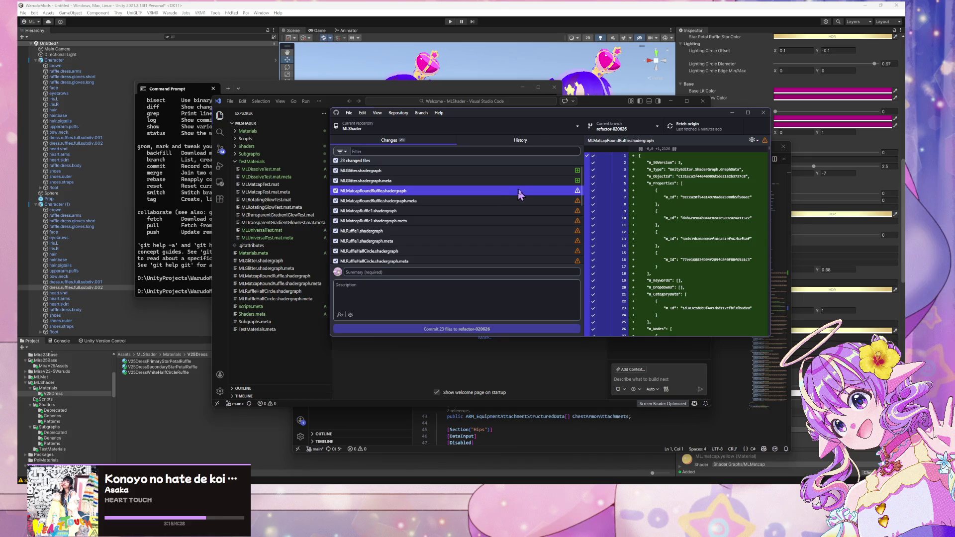
{"action": "right_click", "coordinate": [562, 192]}
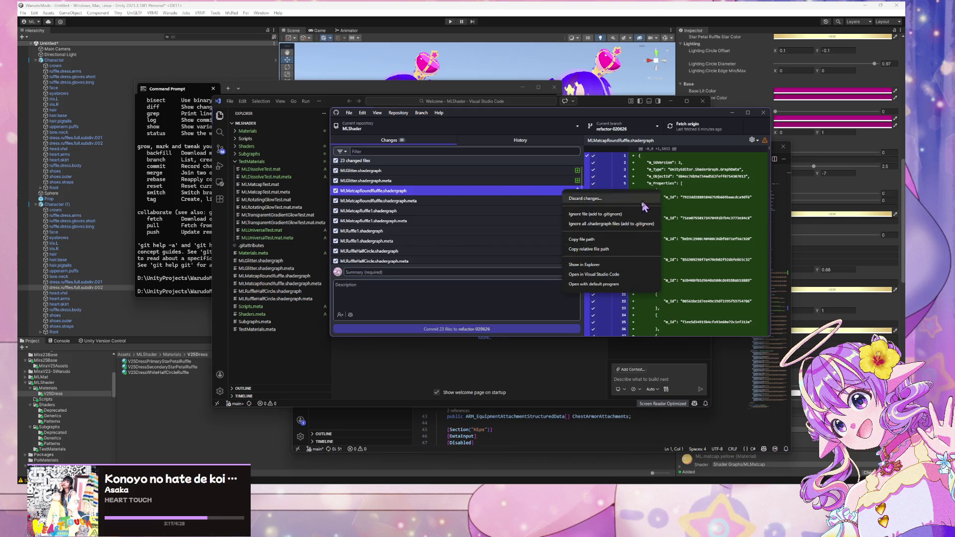
{"action": "left_click", "coordinate": [489, 213]}
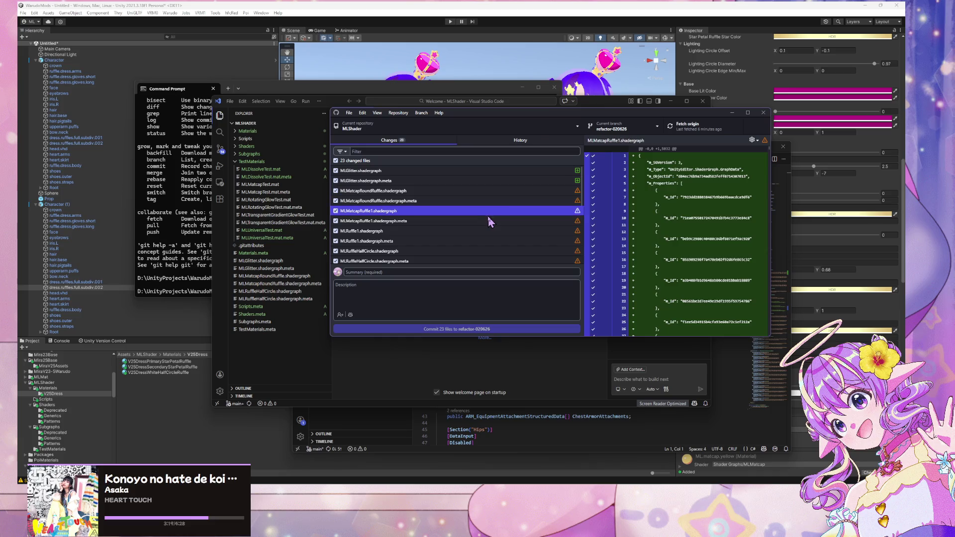
{"action": "left_click", "coordinate": [482, 230]}
{"action": "left_click", "coordinate": [502, 214]}
{"action": "left_click", "coordinate": [512, 194]}
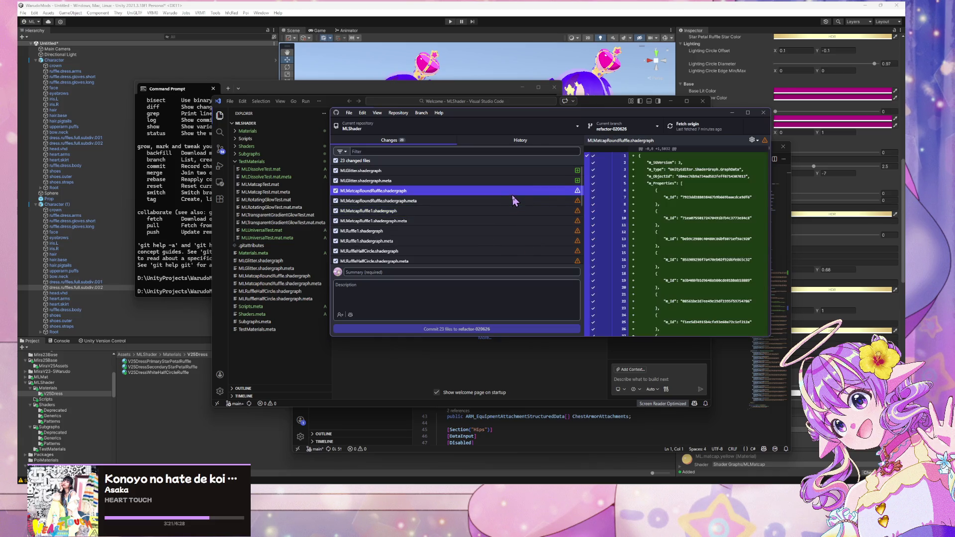
{"action": "scroll", "coordinate": [561, 189], "scroll_direction": "down", "scroll_amount": 5}
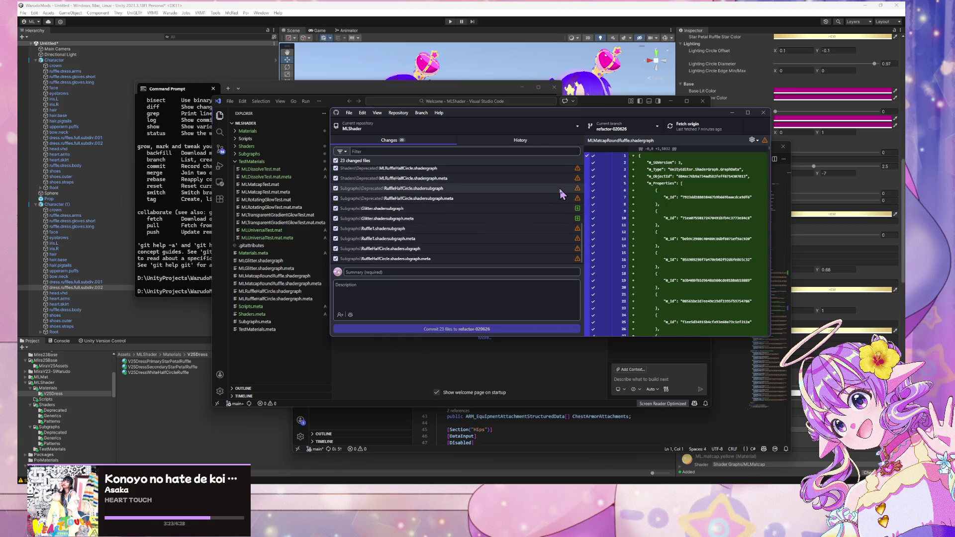
Inspect the Ruffle1.shadersubgraph, RuffleHalfCircle.shadersubgraph.meta and MLGlitter.shadergraph diffs
{"action": "left_click", "coordinate": [479, 229]}
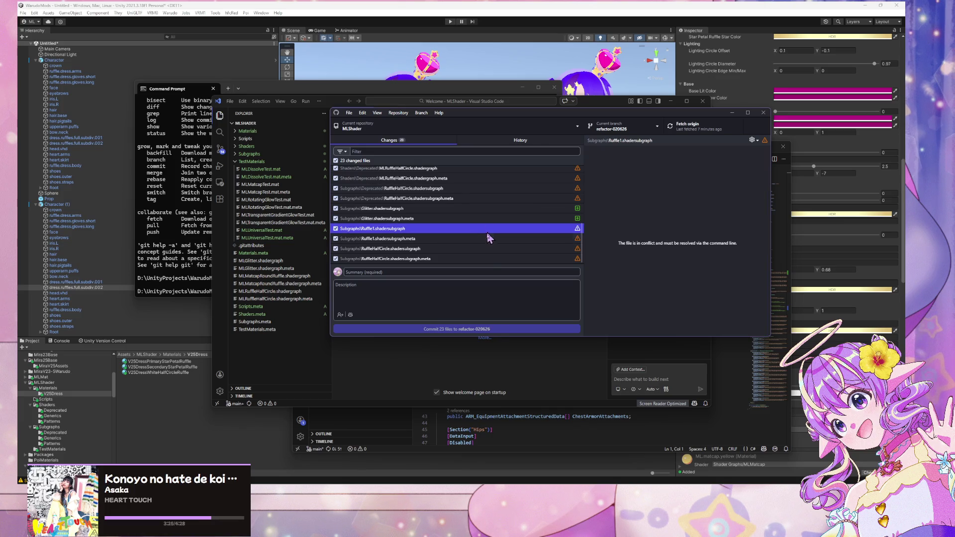
{"action": "left_click", "coordinate": [484, 259]}
{"action": "left_click", "coordinate": [486, 228]}
{"action": "scroll", "coordinate": [496, 209], "scroll_direction": "up", "scroll_amount": 3}
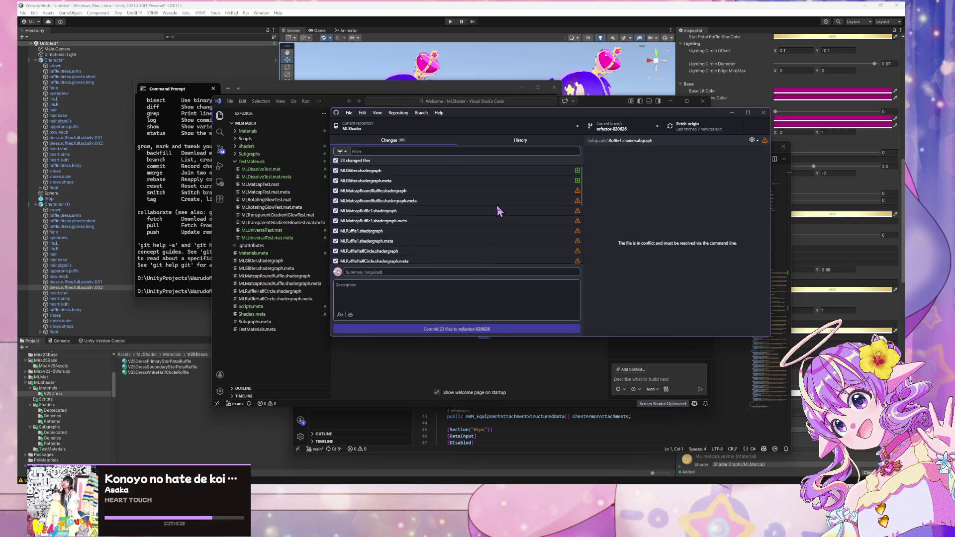
{"action": "left_click", "coordinate": [479, 172]}
{"action": "left_click", "coordinate": [468, 182]}
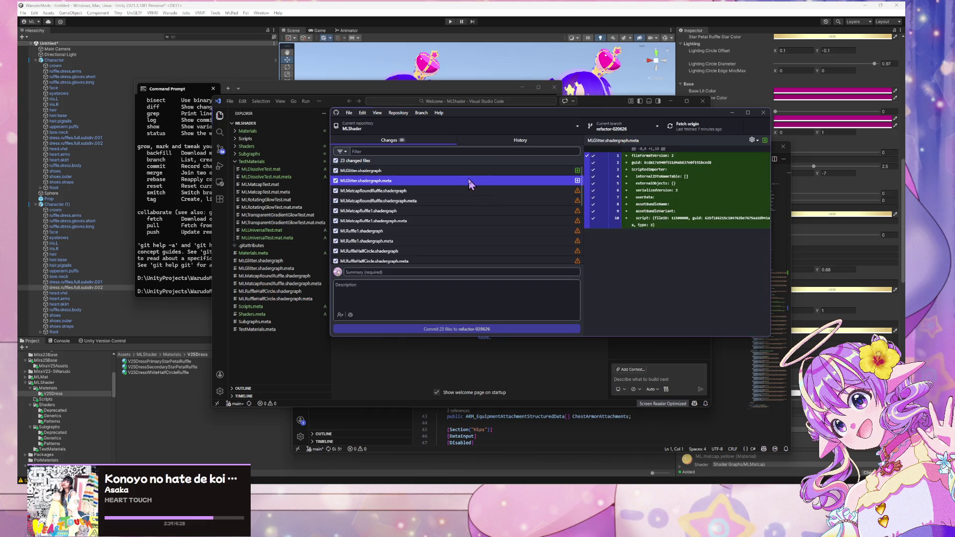
{"action": "left_click", "coordinate": [472, 172]}
{"action": "scroll", "coordinate": [470, 192], "scroll_direction": "down", "scroll_amount": 3}
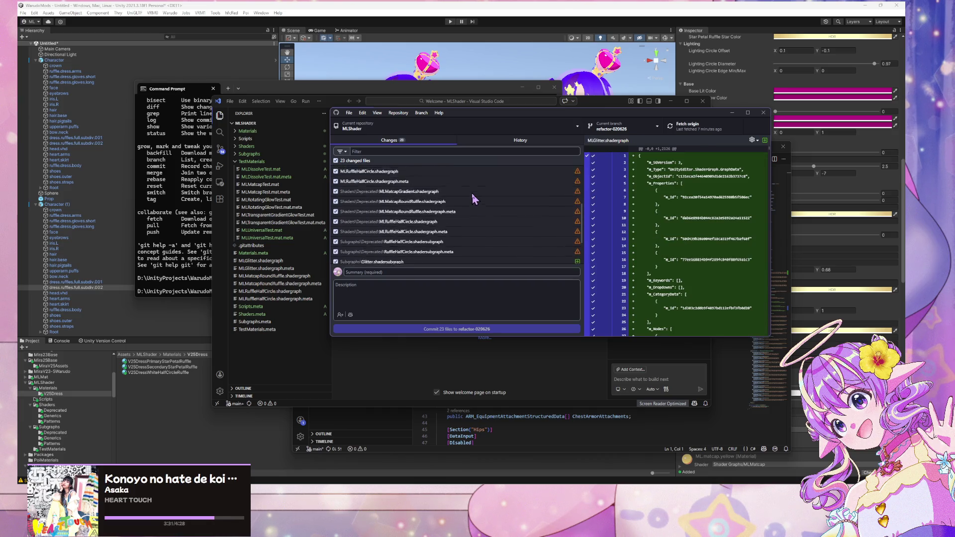
{"action": "scroll", "coordinate": [471, 193], "scroll_direction": "down", "scroll_amount": 2}
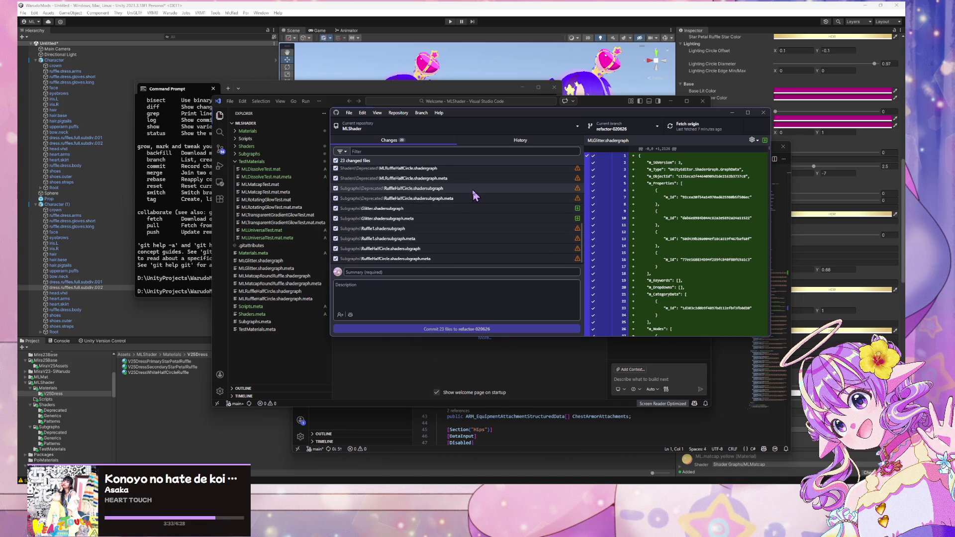
Select all 23 changed files and discard all their changes
{"action": "key", "text": "ctrl+a"}
{"action": "scroll", "coordinate": [469, 230], "scroll_direction": "up", "scroll_amount": 5}
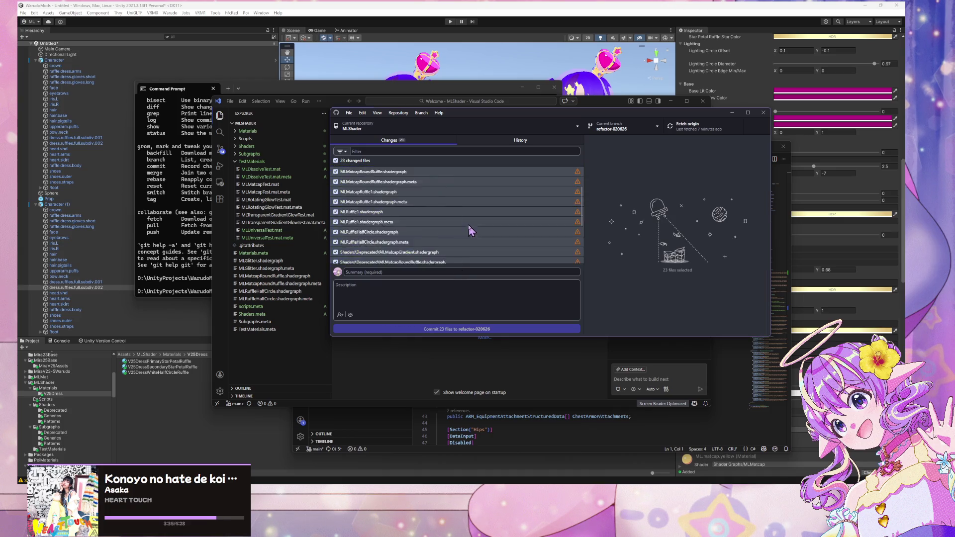
{"action": "left_click", "coordinate": [336, 161]}
{"action": "left_click", "coordinate": [336, 161]}
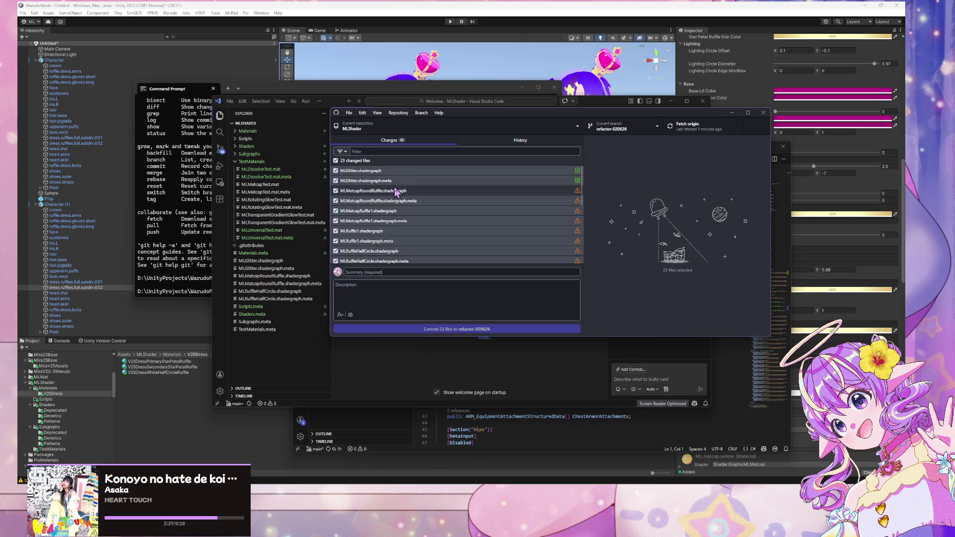
{"action": "right_click", "coordinate": [394, 188]}
{"action": "left_click", "coordinate": [427, 194]}
{"action": "left_click", "coordinate": [563, 248]}
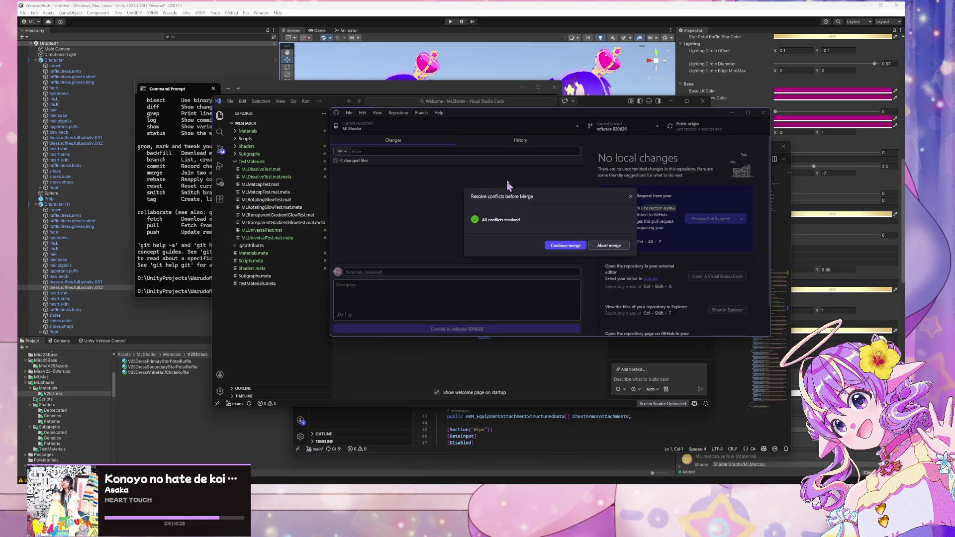
Abort the current merge and start merging main into refactor-020626 again
{"action": "left_click", "coordinate": [602, 246]}
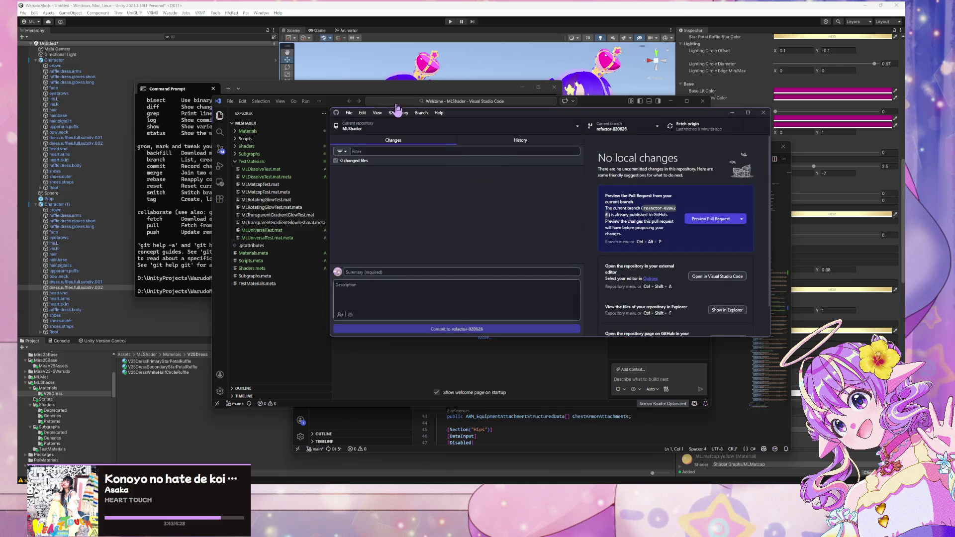
{"action": "left_click", "coordinate": [420, 113]}
{"action": "left_click", "coordinate": [462, 186]}
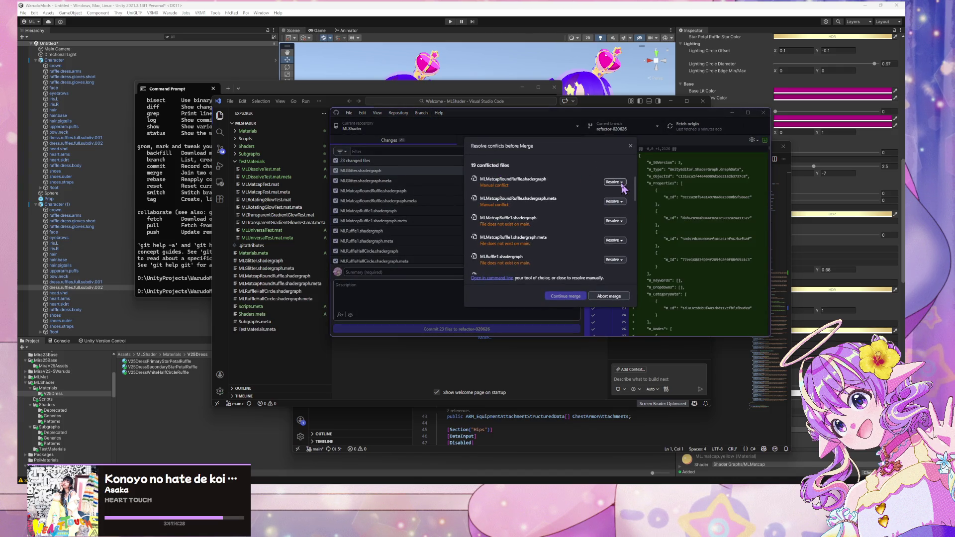
Resolve MLMatcapRoundRuffle and MLMatcapRuffle1 shadergraphs and their meta files with refactor-020626's versions
{"action": "left_click", "coordinate": [647, 192]}
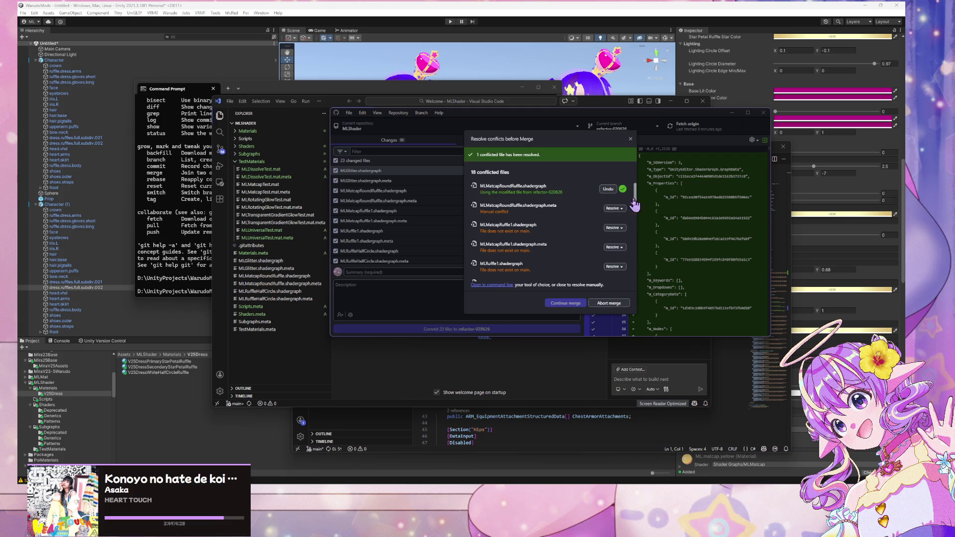
{"action": "left_click", "coordinate": [614, 208]}
{"action": "left_click", "coordinate": [647, 217]}
{"action": "left_click", "coordinate": [621, 228]}
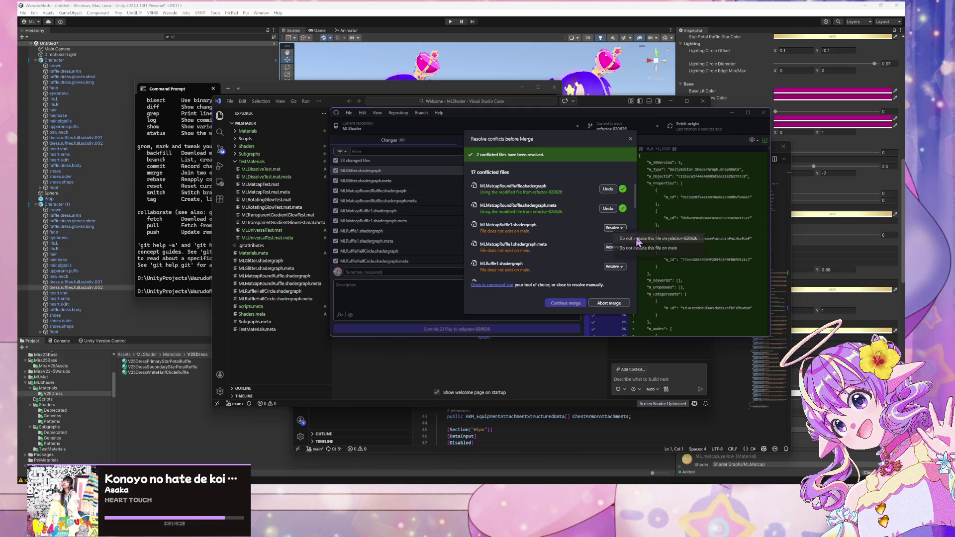
{"action": "left_click", "coordinate": [638, 239]}
{"action": "left_click", "coordinate": [615, 247]}
{"action": "left_click", "coordinate": [640, 258]}
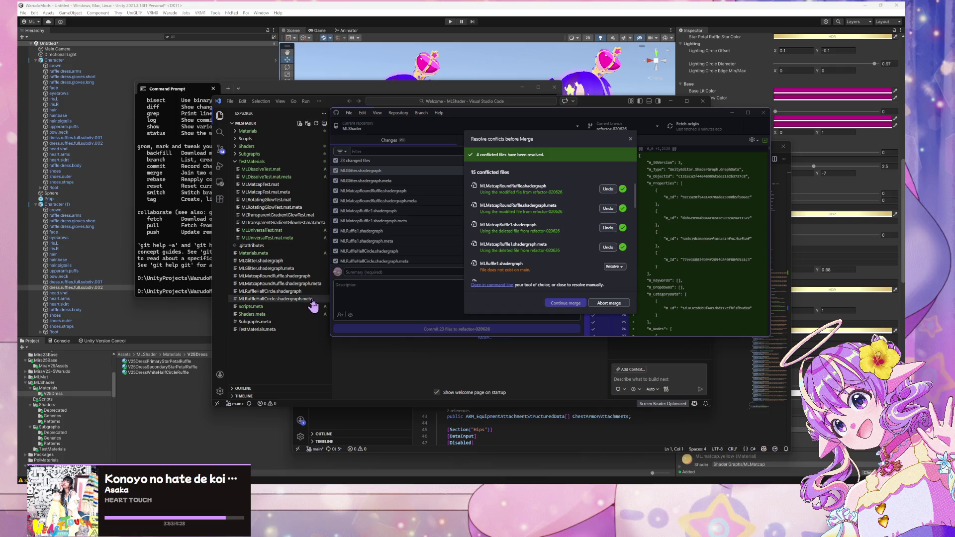
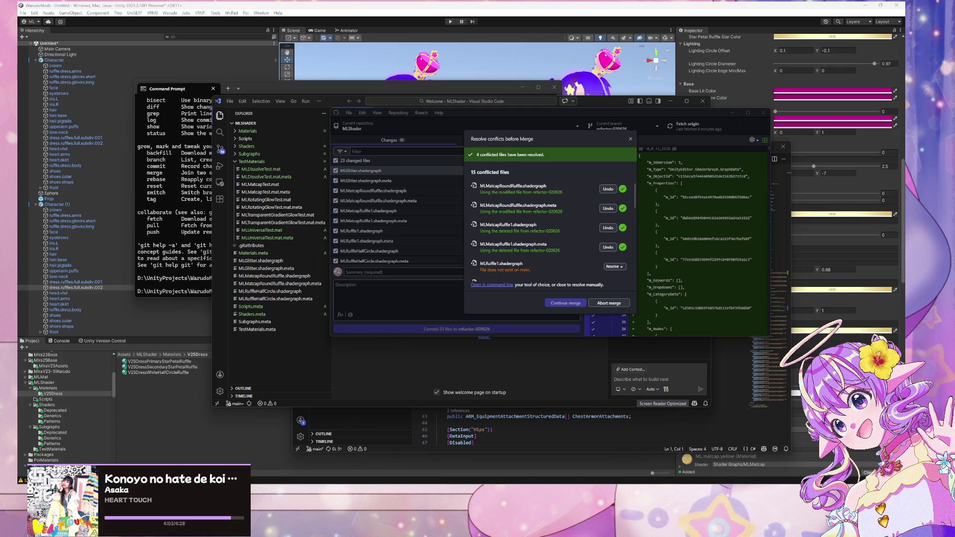
Mark MLRuffle1.shadergraph and its meta file as deleted in the merge
{"action": "left_click", "coordinate": [615, 267]}
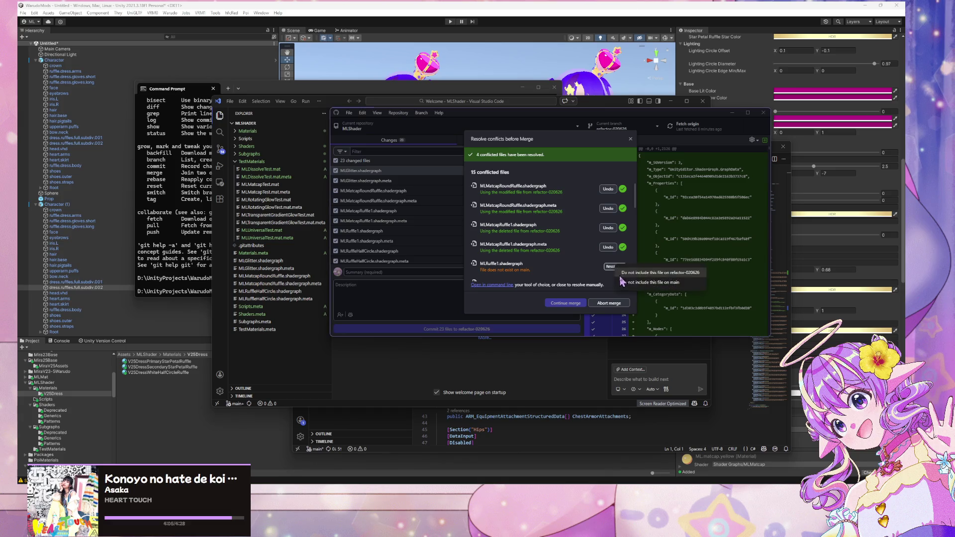
{"action": "left_click", "coordinate": [647, 283]}
{"action": "left_click", "coordinate": [614, 218]}
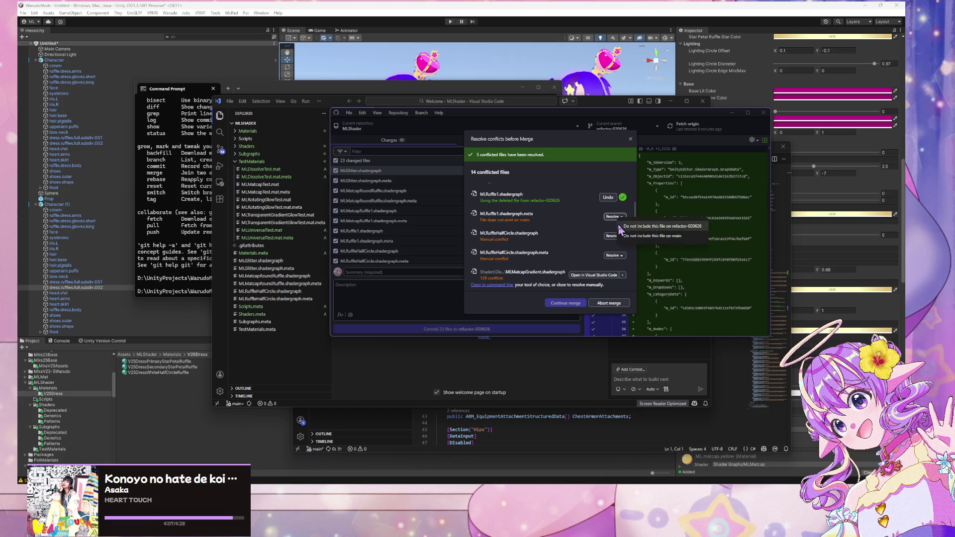
{"action": "left_click", "coordinate": [626, 227]}
{"action": "left_click", "coordinate": [614, 236]}
{"action": "left_click", "coordinate": [587, 238]}
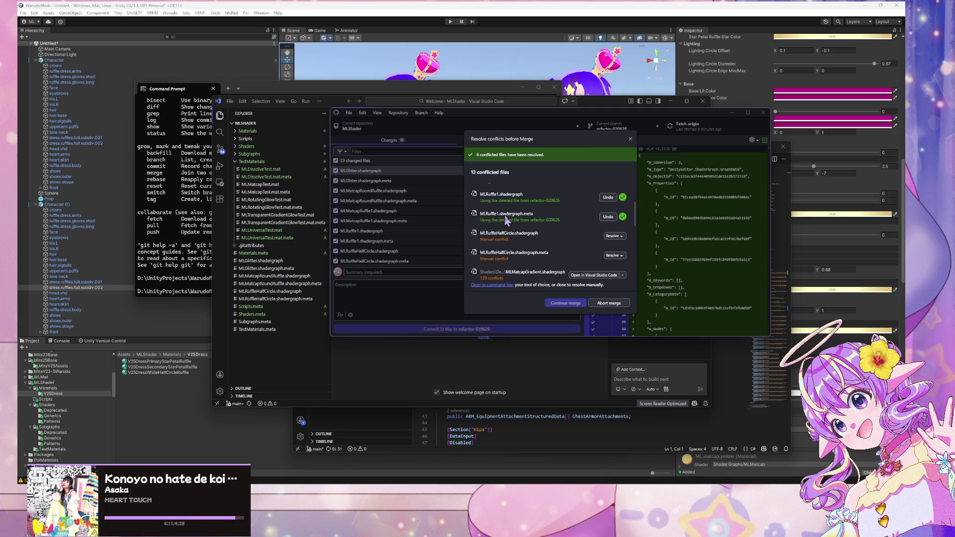
Undo the earlier resolutions for the MLRuffle1, MLMatcapRuffle1 and MLMatcapRoundRuffle graphs and metas
{"action": "left_click", "coordinate": [608, 218]}
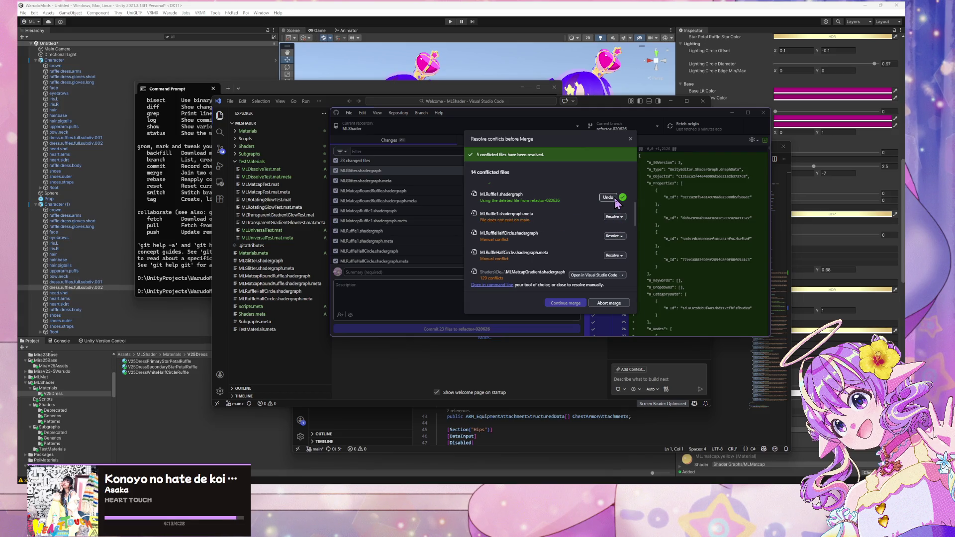
{"action": "left_click", "coordinate": [608, 197]}
{"action": "scroll", "coordinate": [635, 221], "scroll_direction": "up", "scroll_amount": 2}
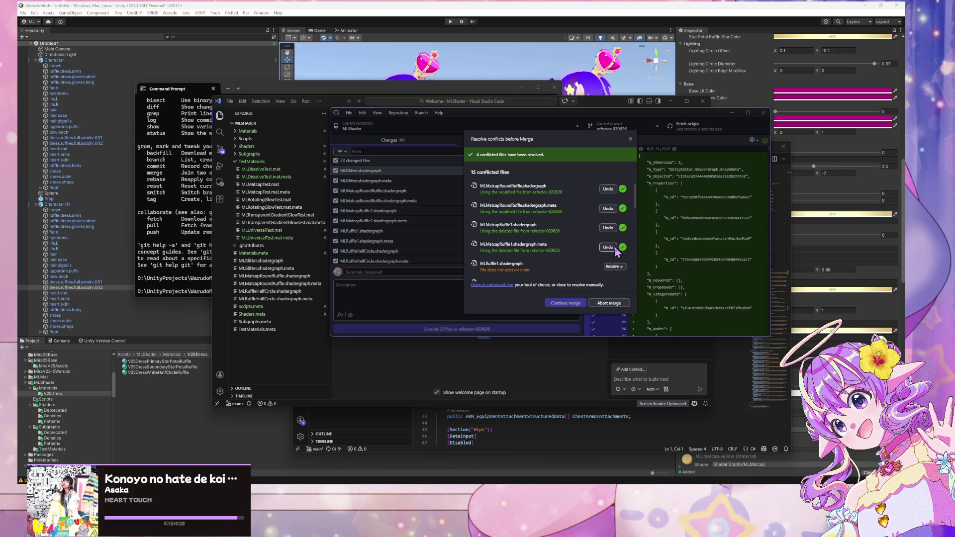
{"action": "left_click", "coordinate": [614, 248]}
{"action": "left_click", "coordinate": [614, 228]}
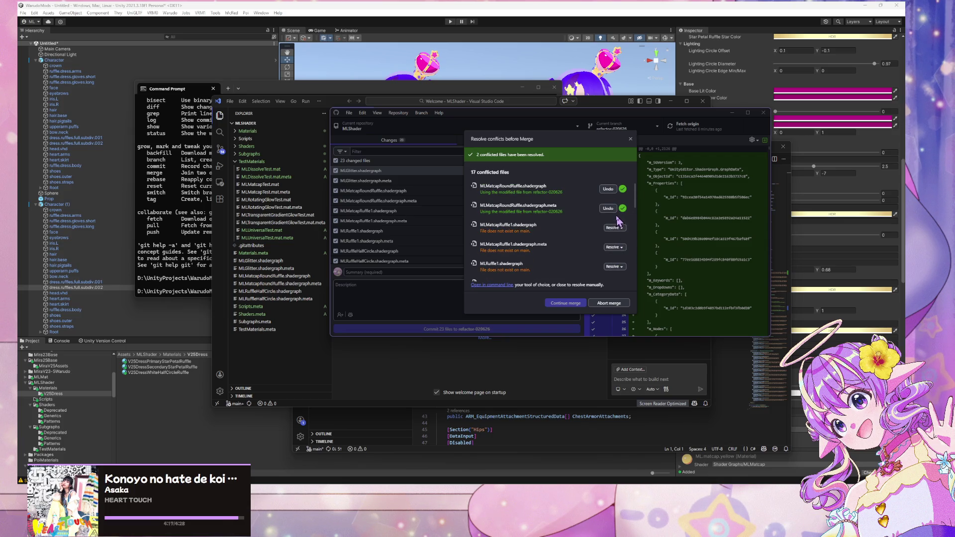
{"action": "left_click", "coordinate": [612, 209]}
{"action": "left_click", "coordinate": [609, 189]}
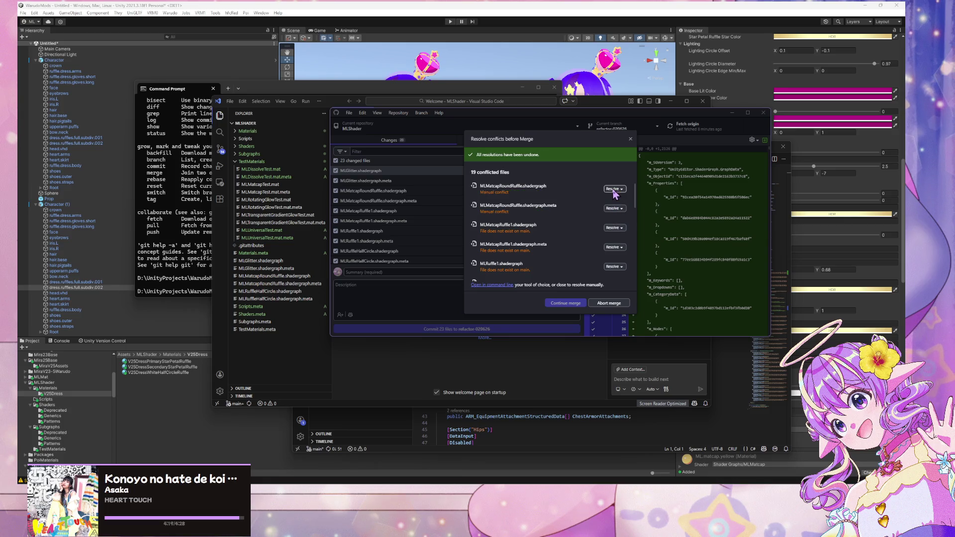
Use refactor-020626's MLMatcapRoundRuffle graph and meta, and keep MLMatcapRuffle1.shadergraph deleted
{"action": "left_click", "coordinate": [614, 189]}
{"action": "left_click", "coordinate": [641, 195]}
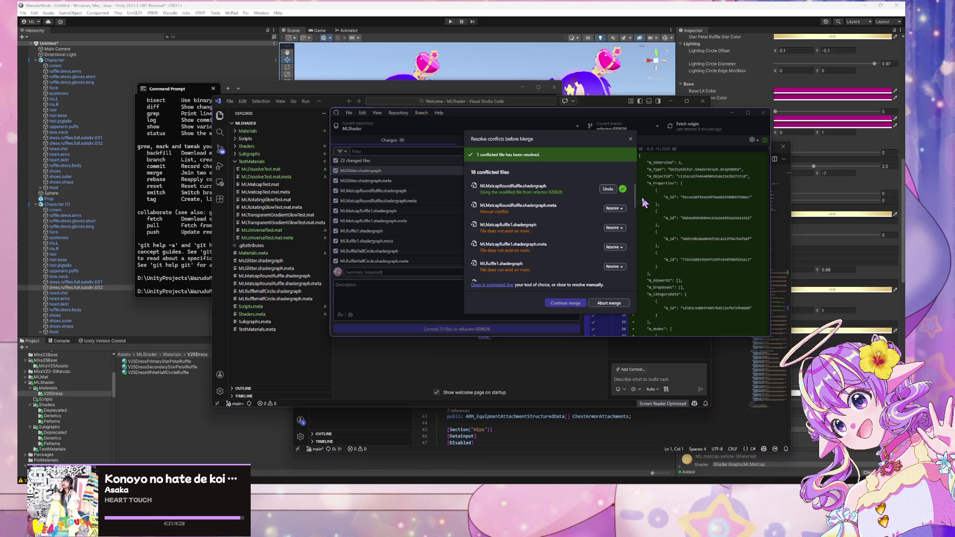
{"action": "left_click", "coordinate": [613, 208]}
{"action": "left_click", "coordinate": [642, 214]}
{"action": "left_click", "coordinate": [614, 228]}
{"action": "left_click", "coordinate": [647, 234]}
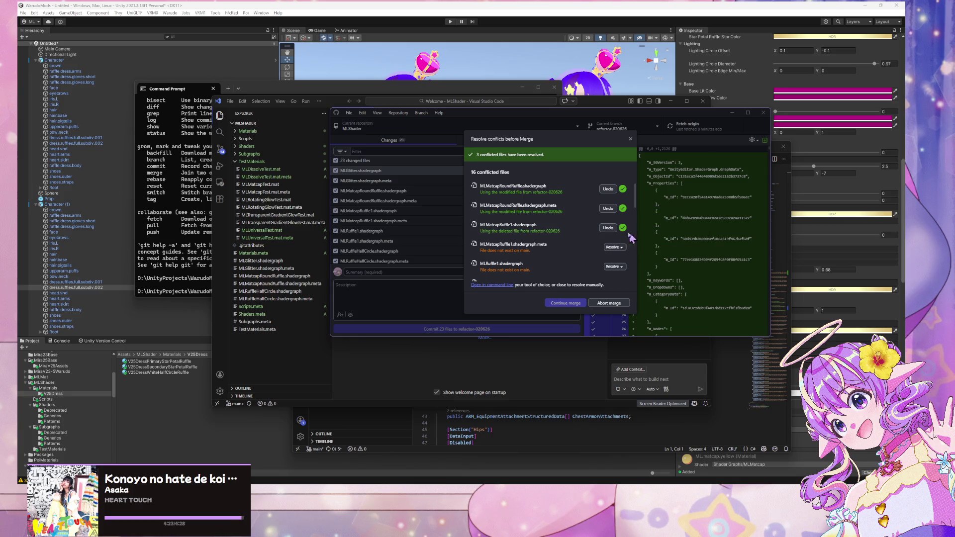
Keep the MLMatcapRuffle1 meta and the MLRuffle1 graph and meta deleted
{"action": "scroll", "coordinate": [612, 238], "scroll_direction": "down", "scroll_amount": 1}
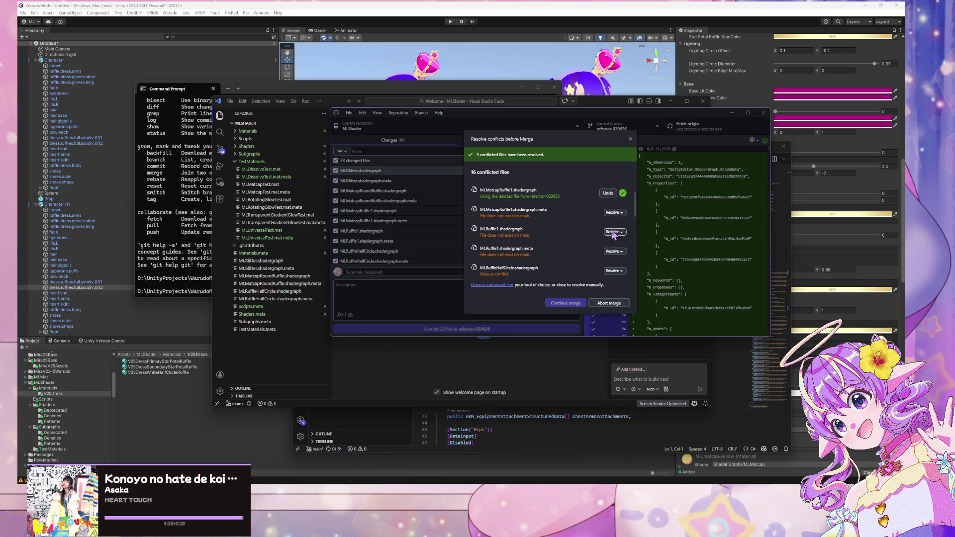
{"action": "left_click", "coordinate": [615, 213]}
{"action": "left_click", "coordinate": [646, 219]}
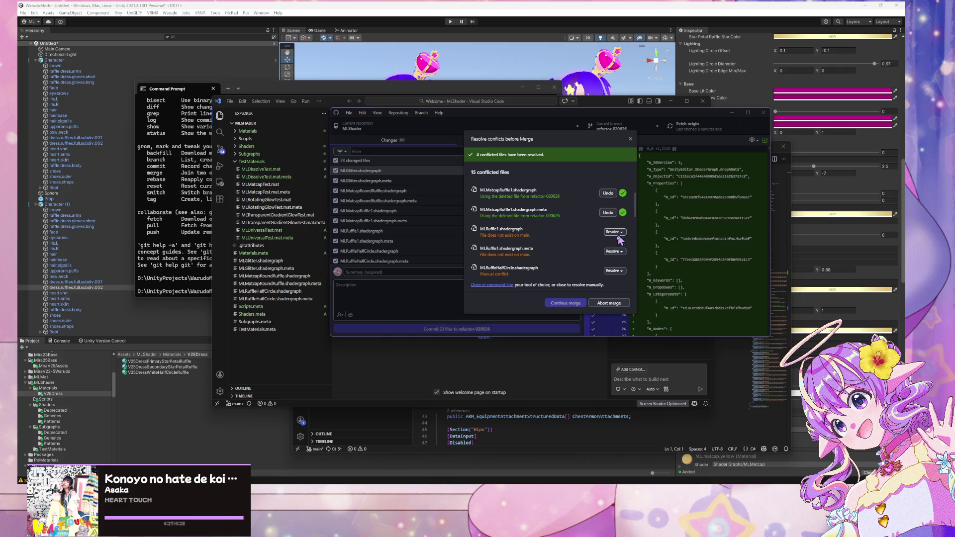
{"action": "left_click", "coordinate": [615, 232]}
{"action": "left_click", "coordinate": [647, 237]}
{"action": "left_click", "coordinate": [615, 251]}
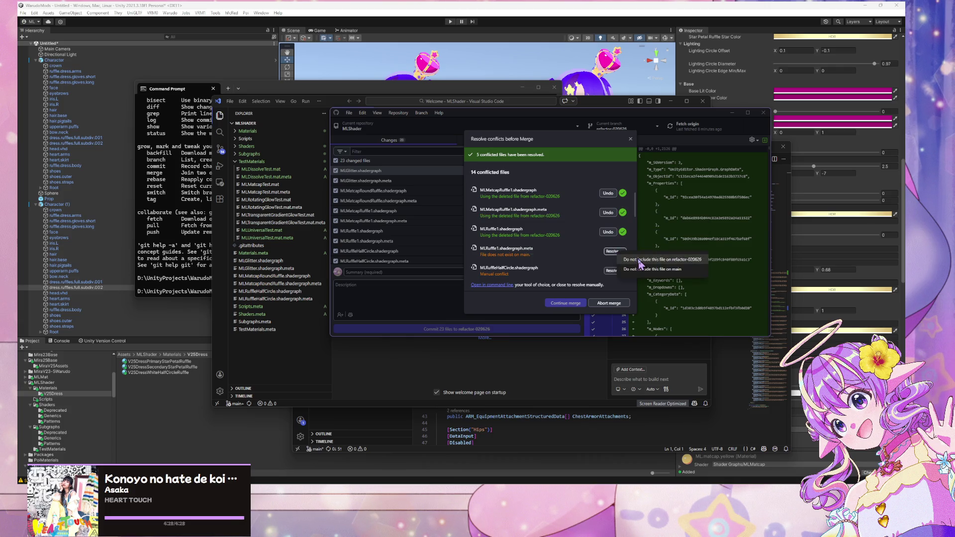
{"action": "left_click", "coordinate": [644, 258]}
Use the modified refactor-020626 MLRuffleHalfCircle.shadergraph and its meta file
{"action": "scroll", "coordinate": [572, 260], "scroll_direction": "down", "scroll_amount": 1}
{"action": "left_click", "coordinate": [615, 236]}
{"action": "left_click", "coordinate": [645, 243]}
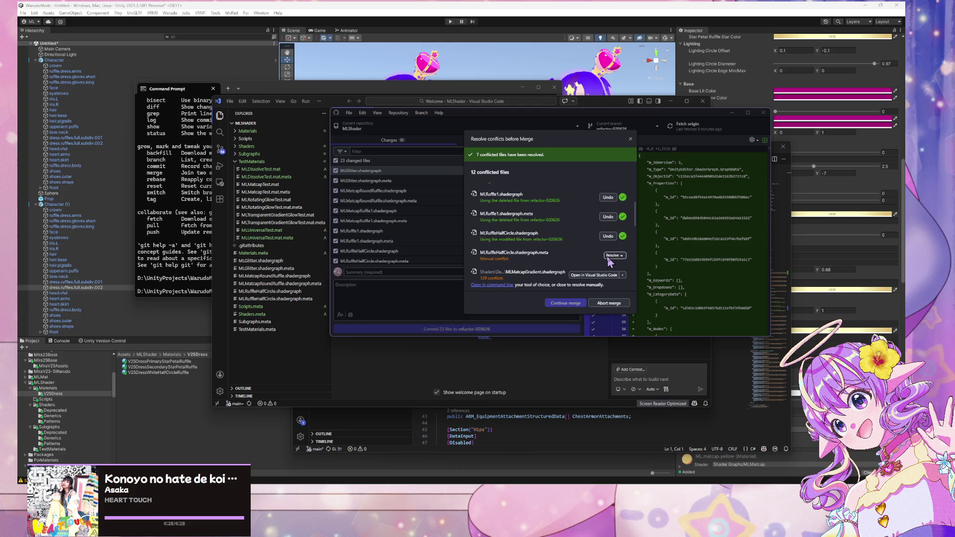
{"action": "left_click", "coordinate": [615, 256]}
{"action": "left_click", "coordinate": [644, 264]}
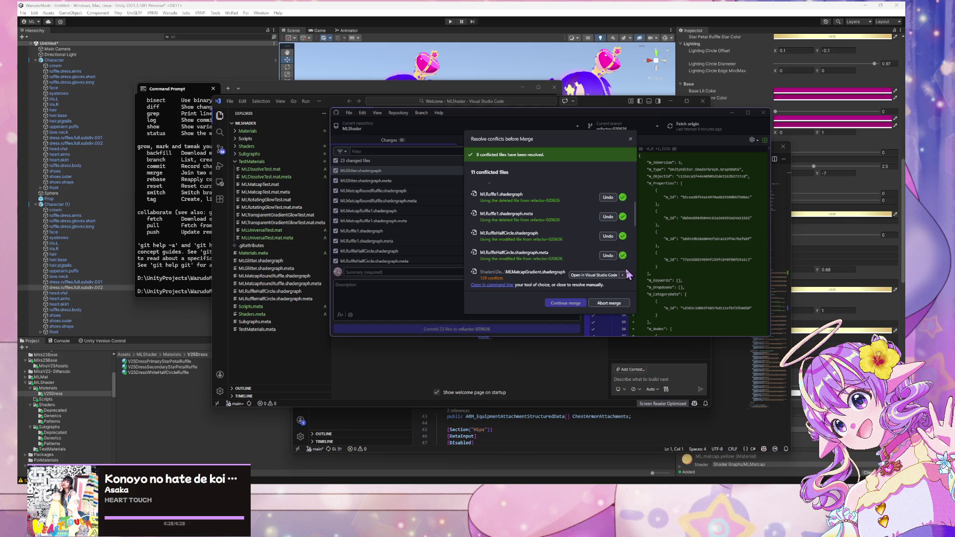
Use the modified MLMatcapGradient and the added MLMatcapRoundRuffle graph and meta from refactor-020626
{"action": "left_click", "coordinate": [610, 259]}
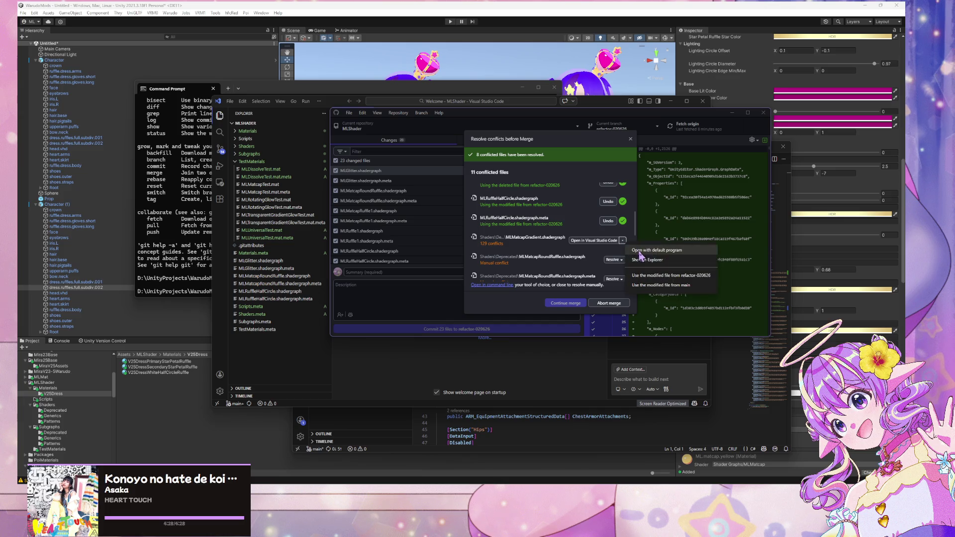
{"action": "left_click", "coordinate": [664, 277]}
{"action": "left_click", "coordinate": [613, 260]}
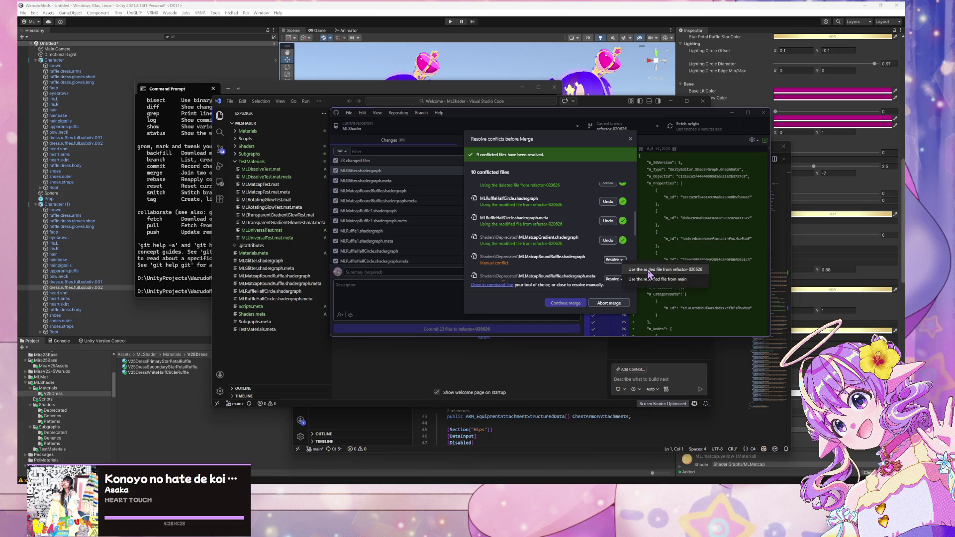
{"action": "left_click", "coordinate": [649, 269]}
{"action": "left_click", "coordinate": [613, 209]}
{"action": "left_click", "coordinate": [647, 220]}
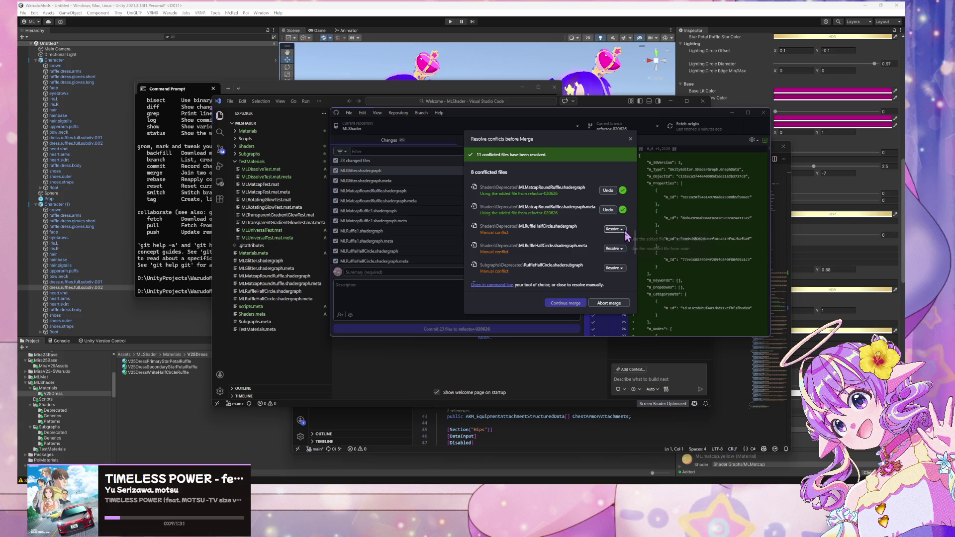
Use the added MLRuffleHalfCircle graph, its meta, and RuffleHalfCircle.shadersubgraph from refactor-020626
{"action": "left_click", "coordinate": [615, 229]}
{"action": "left_click", "coordinate": [646, 238]}
{"action": "left_click", "coordinate": [615, 248]}
{"action": "left_click", "coordinate": [647, 259]}
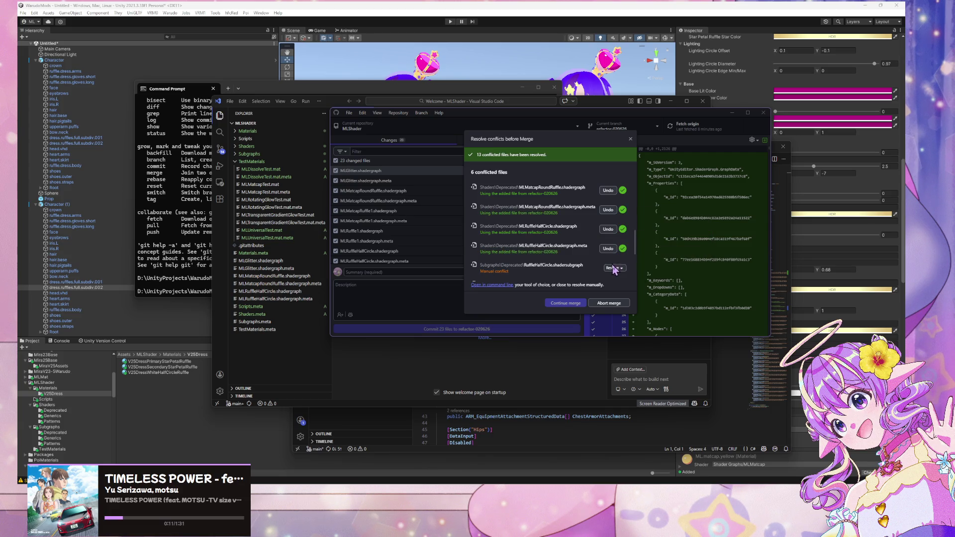
{"action": "scroll", "coordinate": [626, 260], "scroll_direction": "down", "scroll_amount": 1}
{"action": "left_click", "coordinate": [623, 257]}
{"action": "left_click", "coordinate": [646, 268]}
Use the added RuffleHalfCircle.shadersubgraph.meta from refactor-020626
{"action": "scroll", "coordinate": [619, 239], "scroll_direction": "down", "scroll_amount": 2}
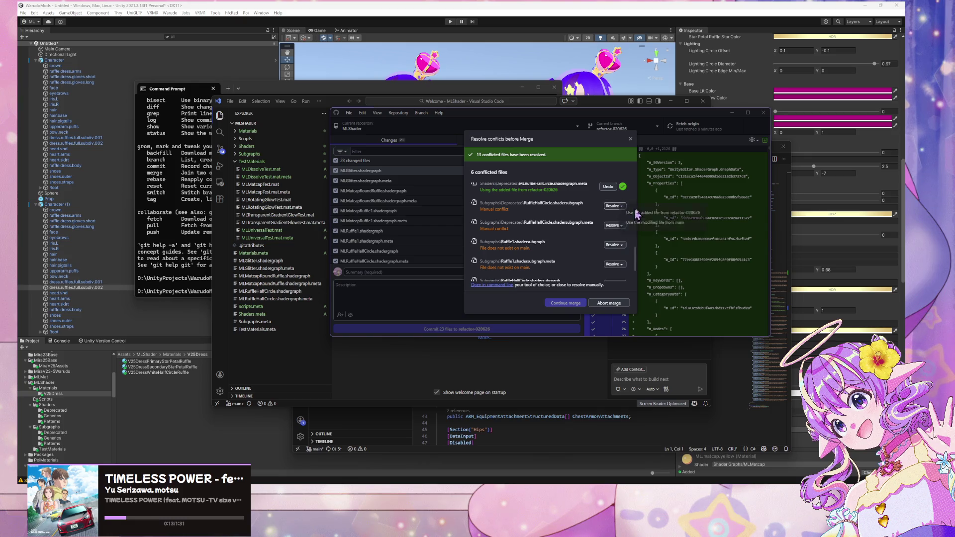
{"action": "left_click", "coordinate": [614, 227]}
{"action": "left_click", "coordinate": [626, 236]}
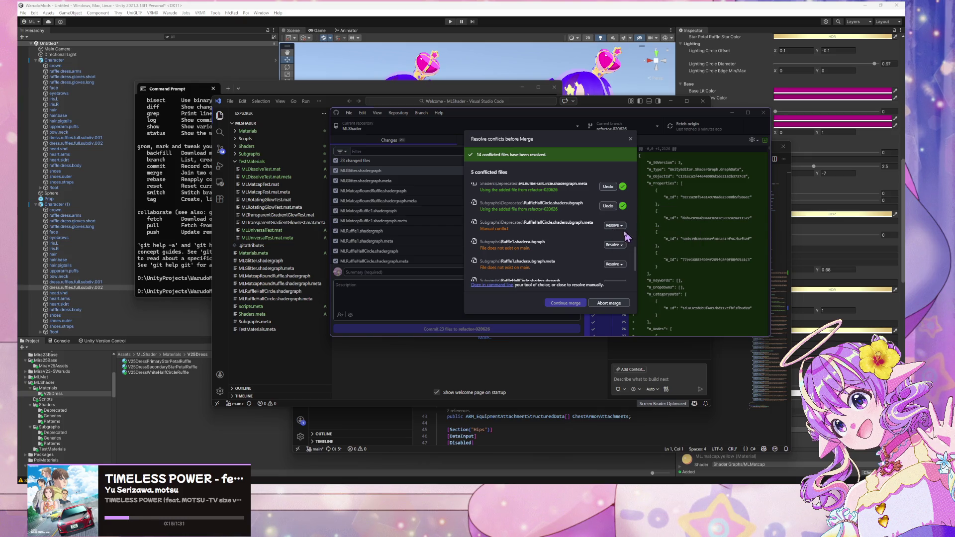
{"action": "left_click", "coordinate": [615, 227]}
{"action": "left_click", "coordinate": [624, 235]}
Keep Ruffle1.shadersubgraph and its meta deleted, and take modified versions for the last two conflicts
{"action": "left_click", "coordinate": [615, 245]}
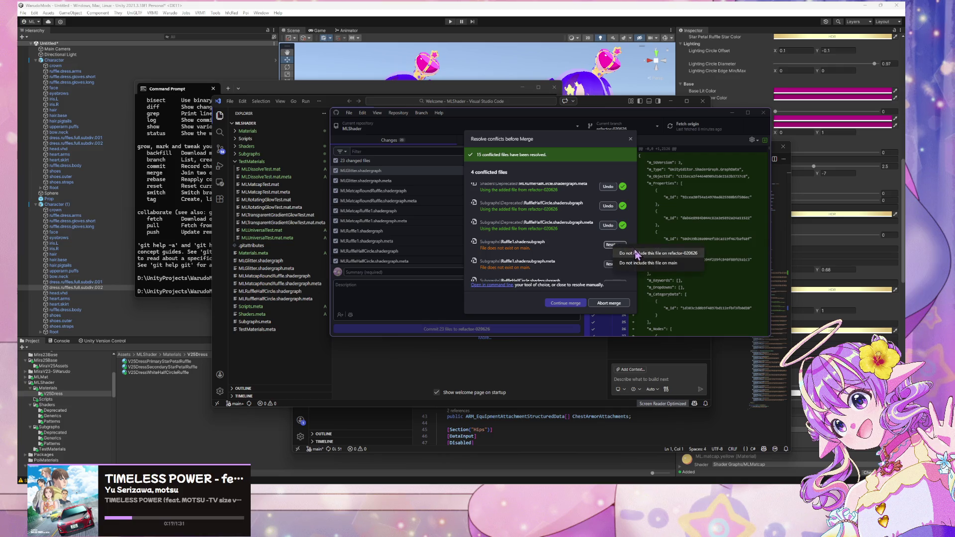
{"action": "left_click", "coordinate": [610, 255]}
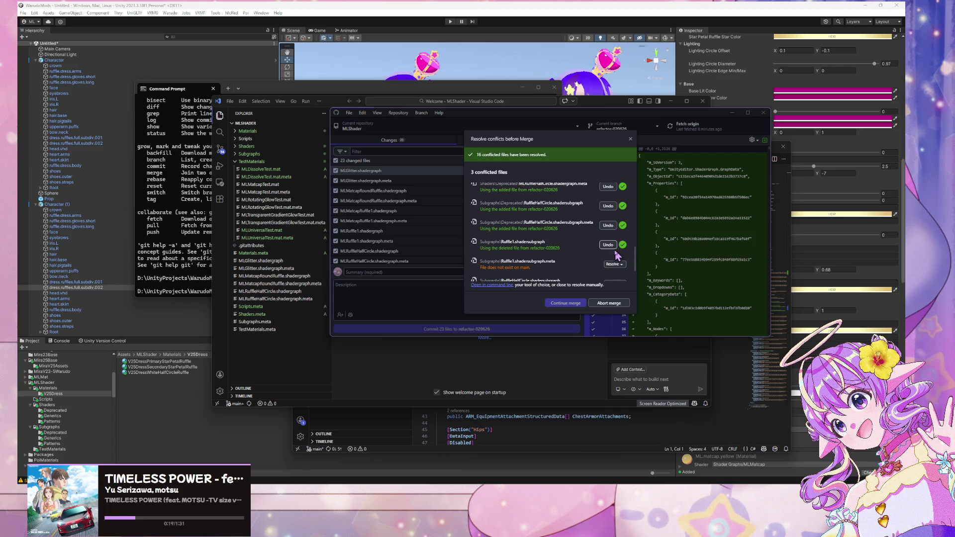
{"action": "left_click", "coordinate": [615, 264]}
{"action": "left_click", "coordinate": [647, 269]}
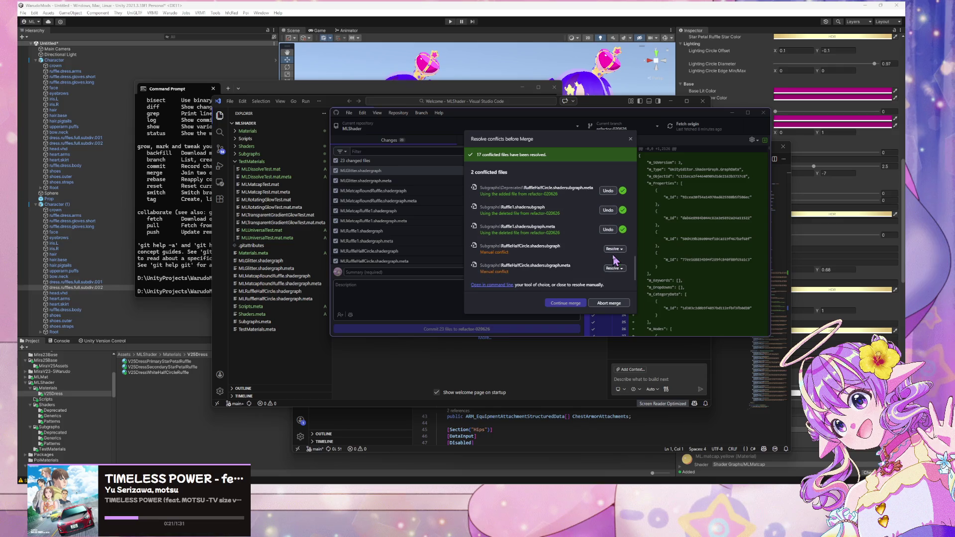
{"action": "left_click", "coordinate": [619, 248]}
{"action": "left_click", "coordinate": [628, 254]}
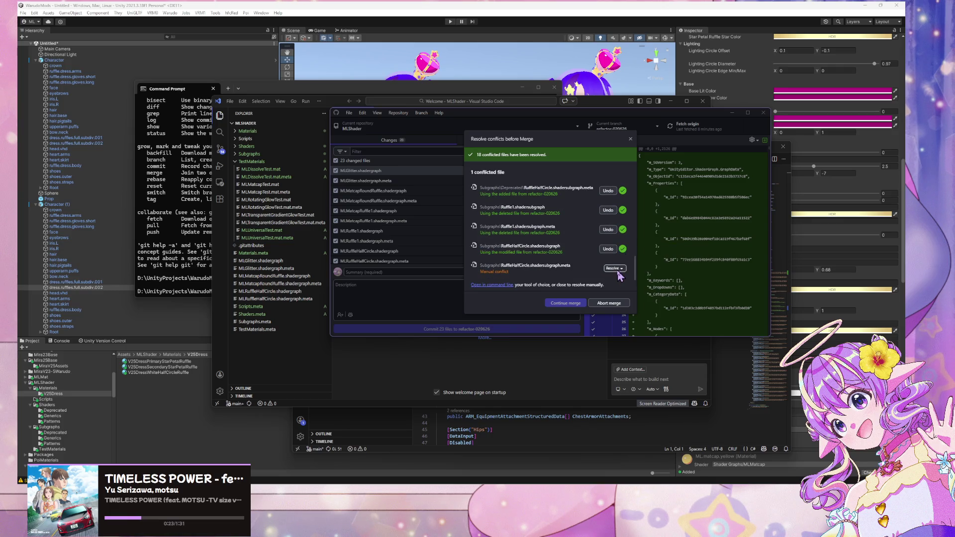
{"action": "left_click", "coordinate": [612, 268]}
{"action": "left_click", "coordinate": [629, 274]}
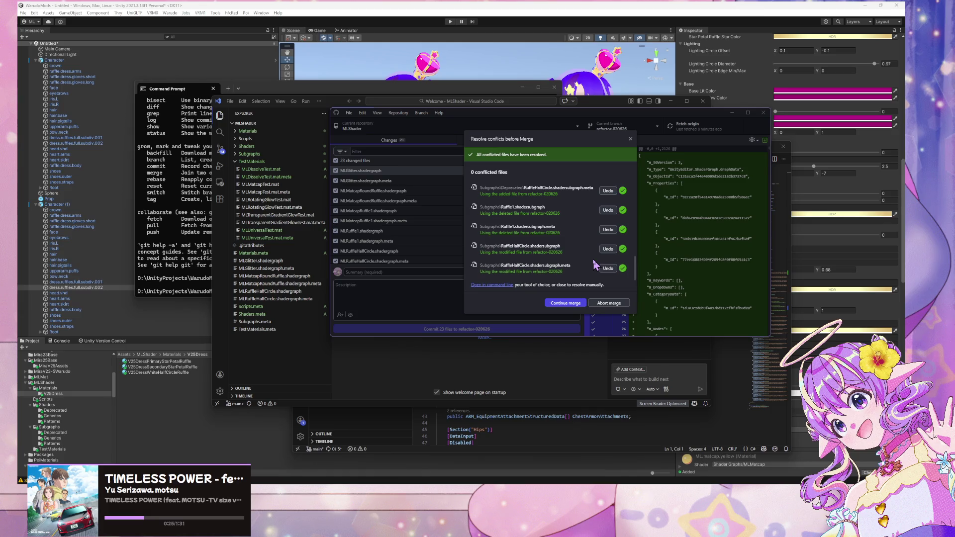
Attempt to continue the merge, dismiss the error, and review the MLMatcapRoundRuffle and MLGlitter diffs
{"action": "left_click", "coordinate": [566, 304]}
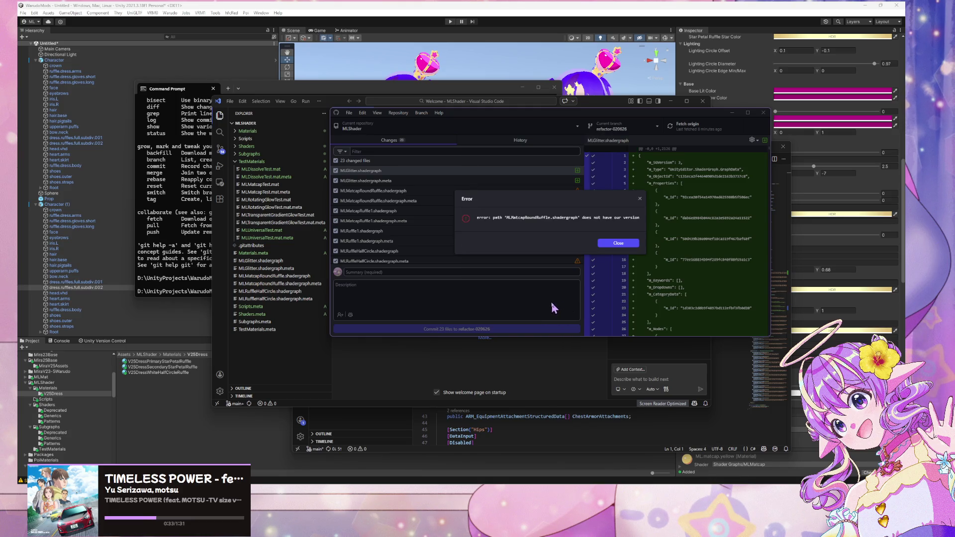
{"action": "left_click", "coordinate": [618, 243]}
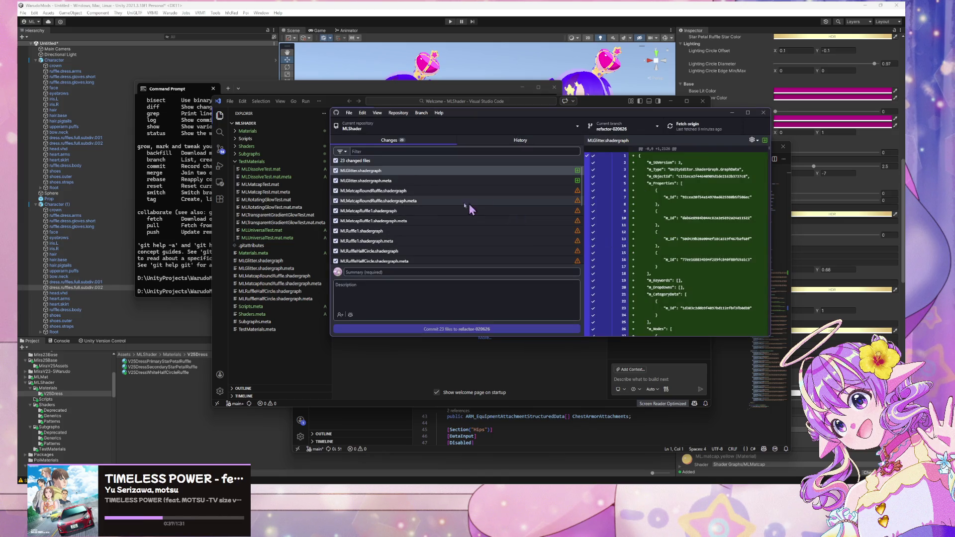
{"action": "left_click", "coordinate": [447, 193]}
{"action": "left_click", "coordinate": [447, 201]}
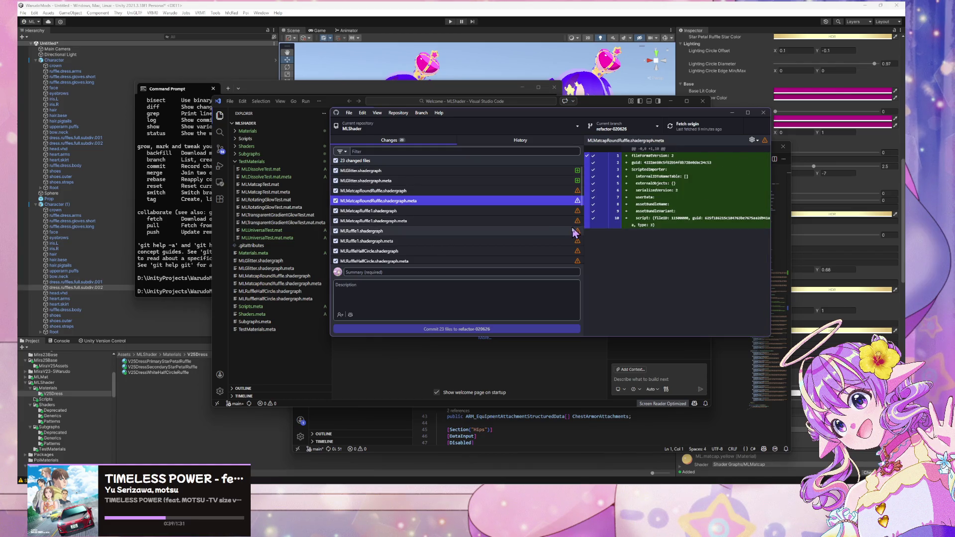
{"action": "left_click", "coordinate": [491, 191]}
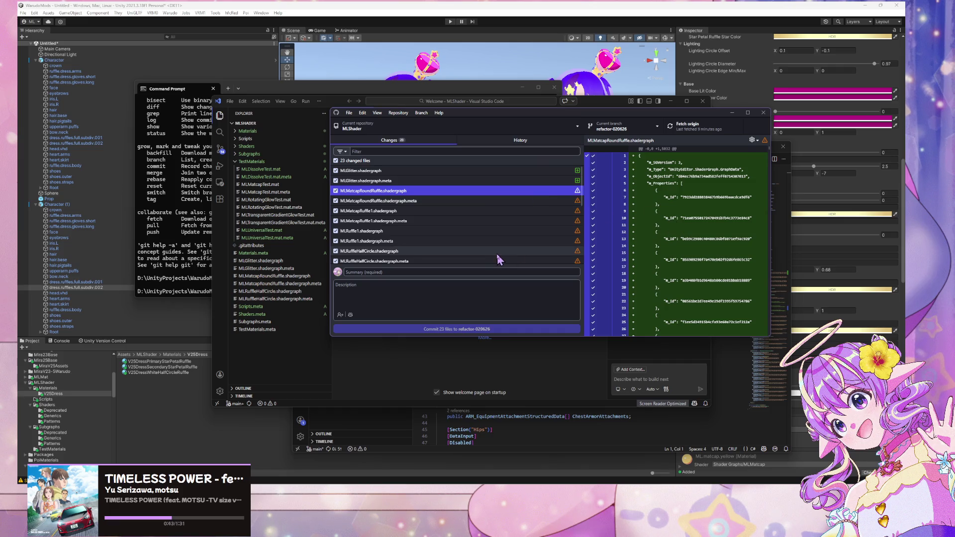
{"action": "left_click", "coordinate": [441, 230]}
{"action": "left_click", "coordinate": [444, 182]}
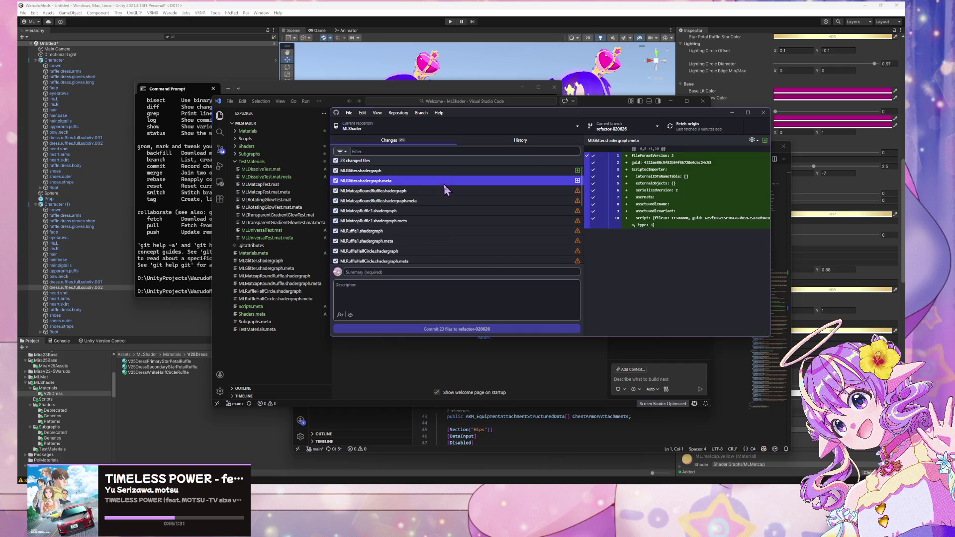
Exclude all changed files from the commit, then include all 23 files again
{"action": "left_click", "coordinate": [444, 170]}
{"action": "key", "text": "ctrl+a"}
{"action": "key", "text": "space"}
{"action": "left_click", "coordinate": [441, 191]}
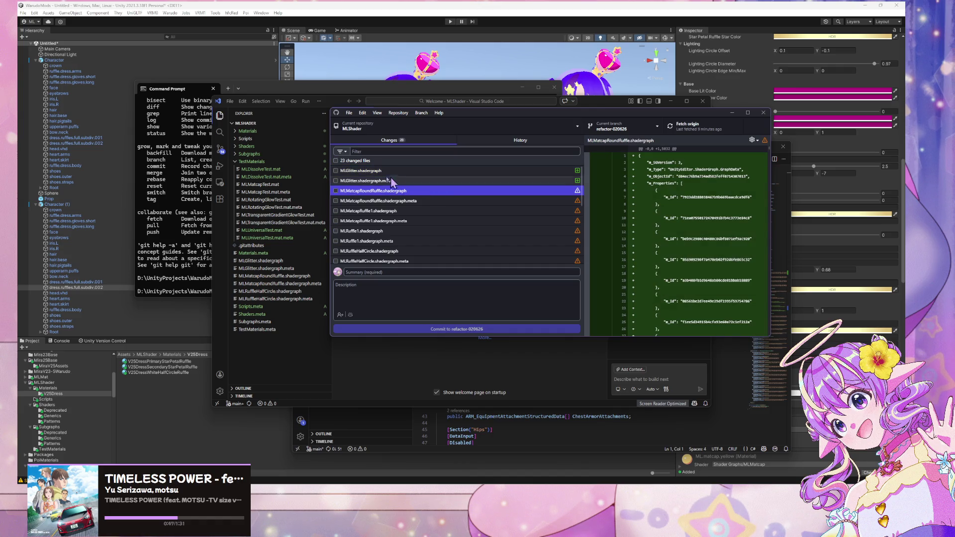
{"action": "left_click", "coordinate": [336, 161]}
Inspect the RuffleHalfCircle meta, MLMatcapGradient conflict diff and MLRuffle1.shadergraph status
{"action": "scroll", "coordinate": [455, 228], "scroll_direction": "down", "scroll_amount": 5}
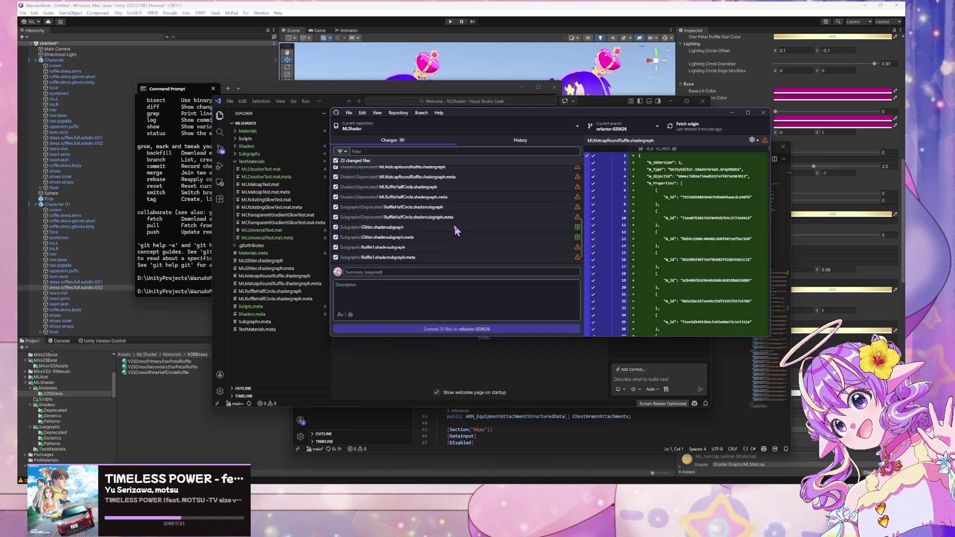
{"action": "scroll", "coordinate": [451, 231], "scroll_direction": "up", "scroll_amount": 2}
{"action": "left_click", "coordinate": [433, 237]}
{"action": "scroll", "coordinate": [433, 236], "scroll_direction": "up", "scroll_amount": 2}
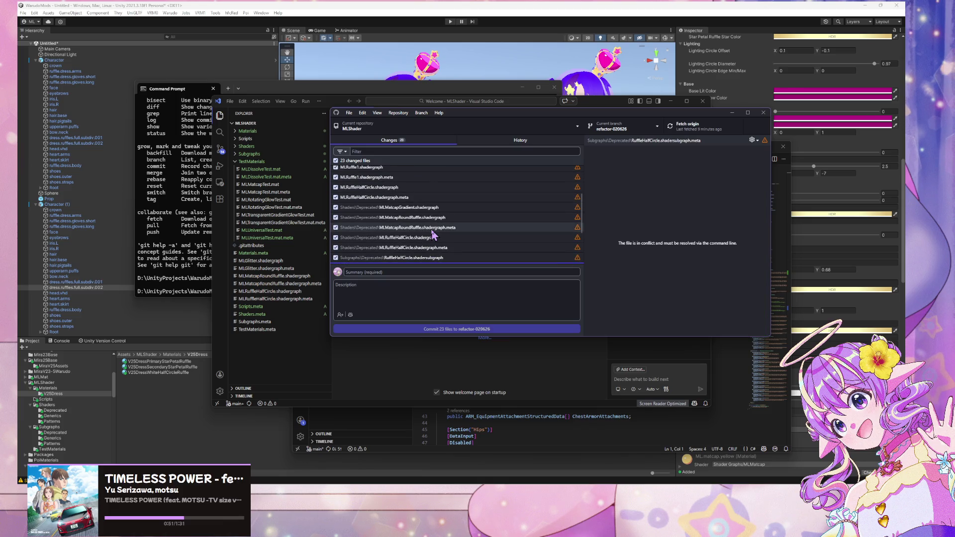
{"action": "scroll", "coordinate": [432, 235], "scroll_direction": "down", "scroll_amount": 2}
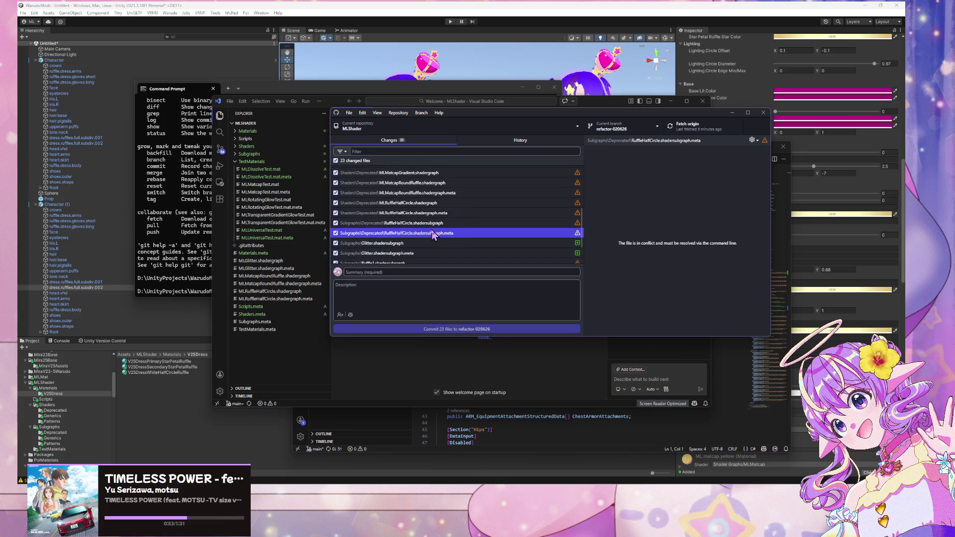
{"action": "left_click", "coordinate": [441, 175]}
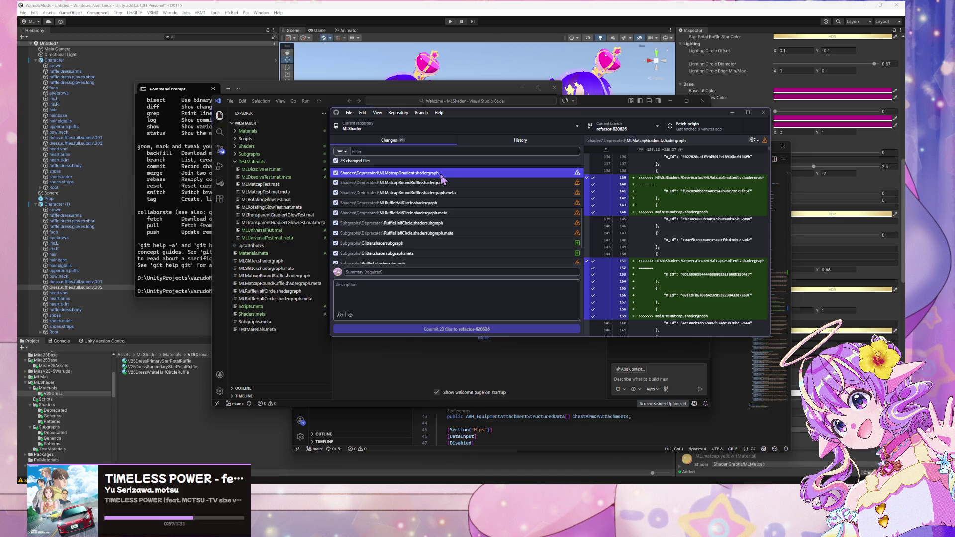
{"action": "scroll", "coordinate": [403, 189], "scroll_direction": "down", "scroll_amount": 5}
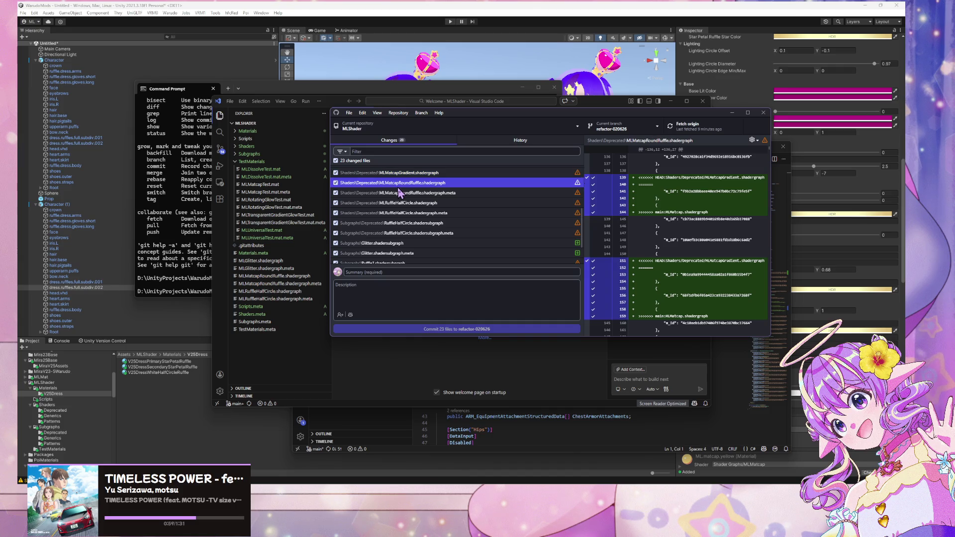
{"action": "scroll", "coordinate": [445, 206], "scroll_direction": "down", "scroll_amount": 3}
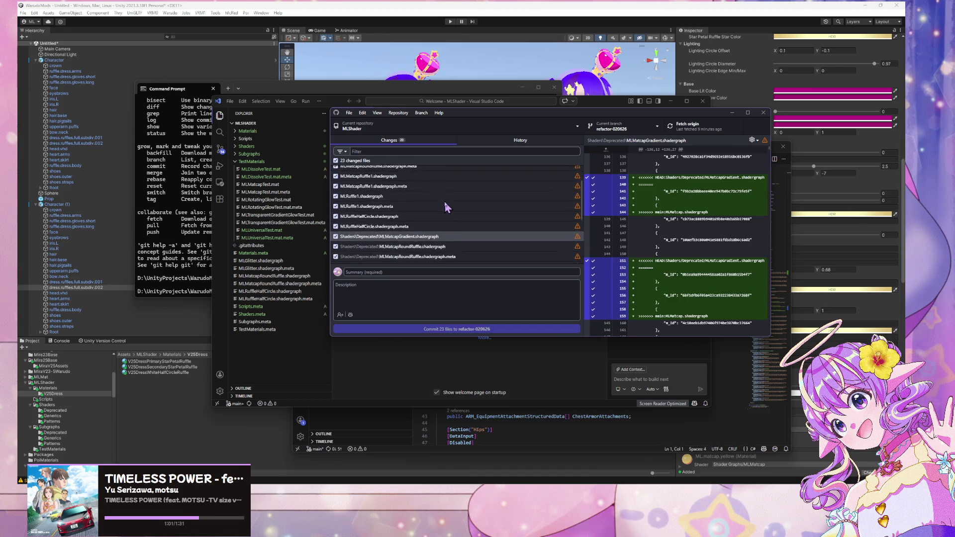
{"action": "right_click", "coordinate": [447, 202]}
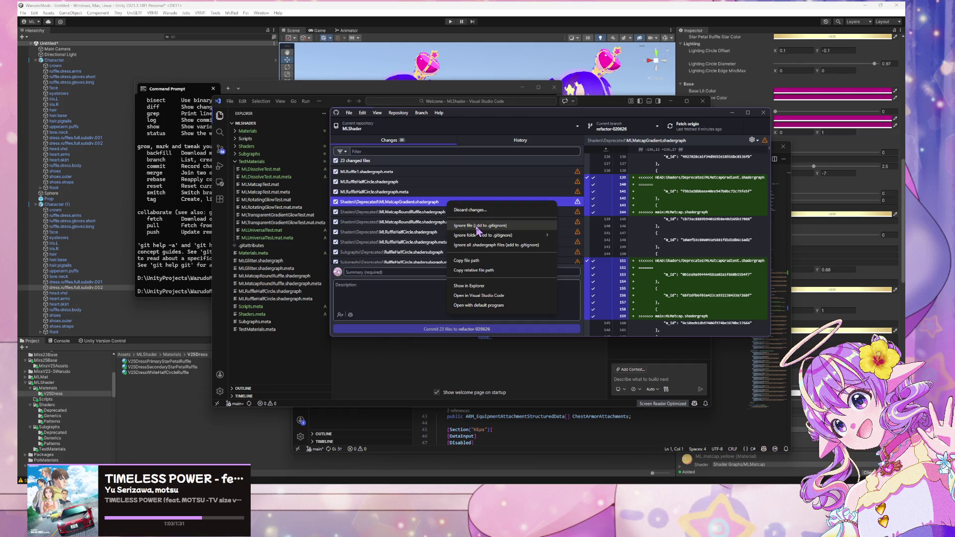
{"action": "scroll", "coordinate": [401, 211], "scroll_direction": "up", "scroll_amount": 3}
{"action": "left_click", "coordinate": [399, 196]}
Read through the MLMatcapRoundRuffle graph and meta diffs, then show the History with 'Finish V25 Materials'
{"action": "scroll", "coordinate": [405, 197], "scroll_direction": "up", "scroll_amount": 3}
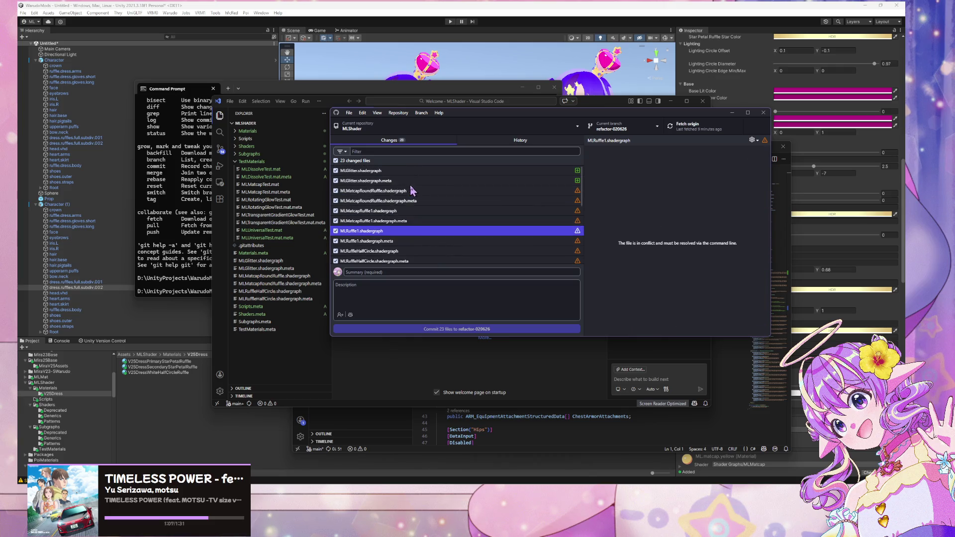
{"action": "left_click", "coordinate": [426, 194]}
{"action": "scroll", "coordinate": [672, 224], "scroll_direction": "down", "scroll_amount": 10}
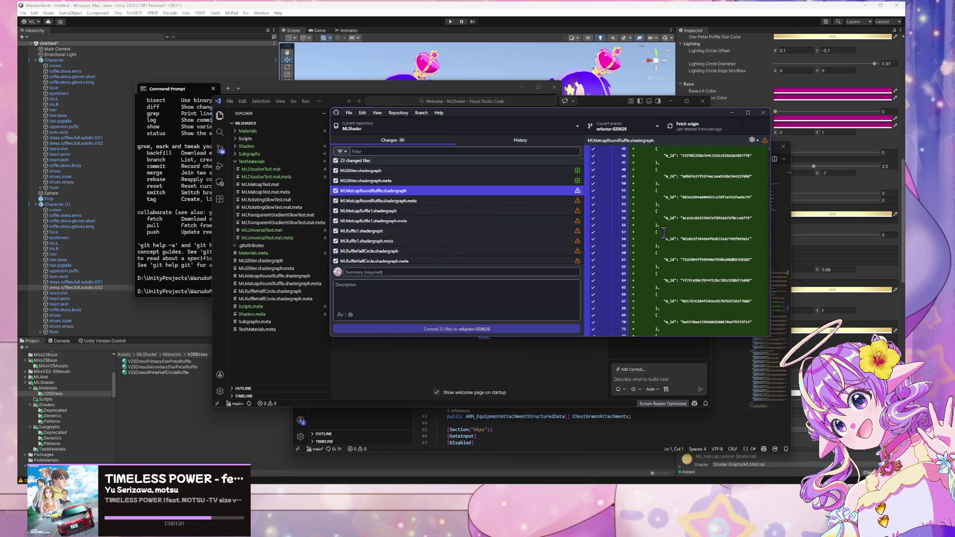
{"action": "scroll", "coordinate": [660, 240], "scroll_direction": "down", "scroll_amount": 20}
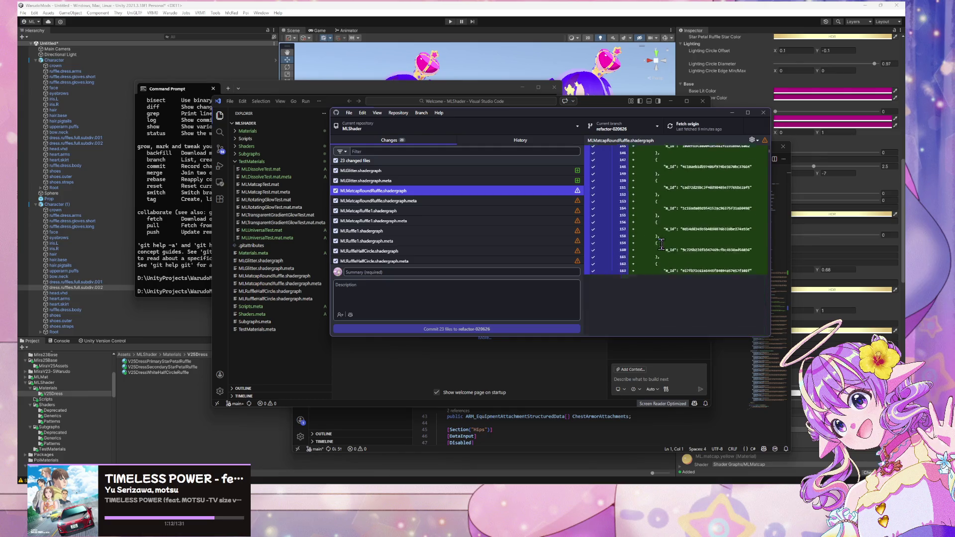
{"action": "scroll", "coordinate": [659, 243], "scroll_direction": "down", "scroll_amount": 20}
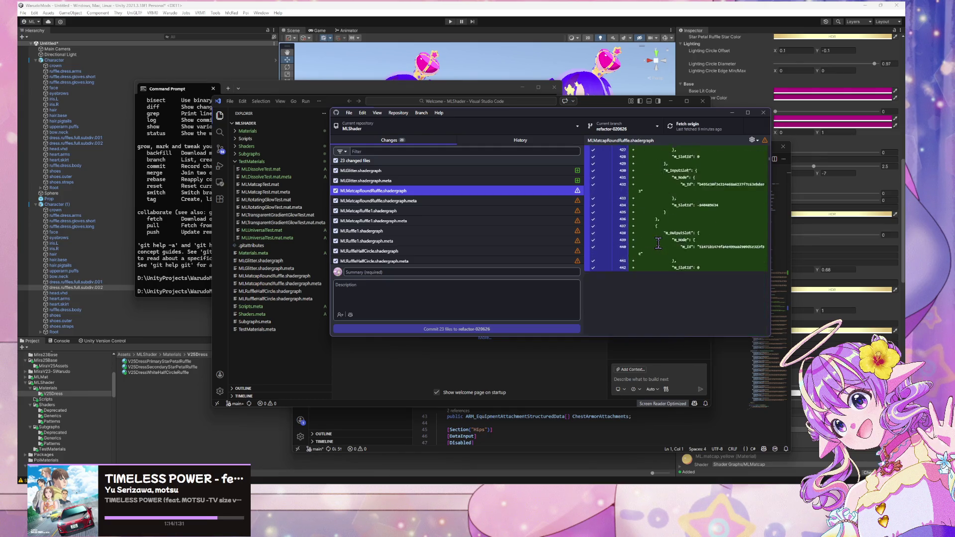
{"action": "scroll", "coordinate": [658, 242], "scroll_direction": "down", "scroll_amount": 20}
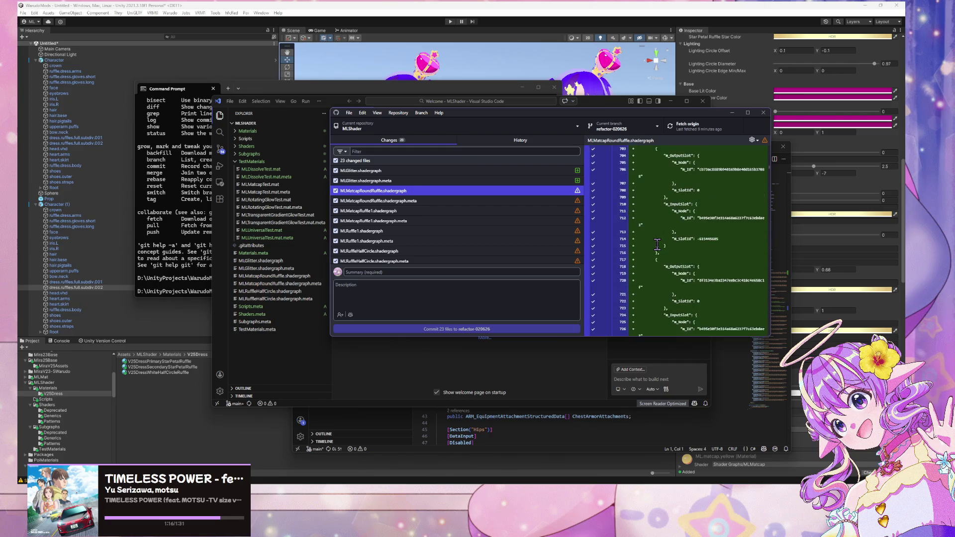
{"action": "scroll", "coordinate": [659, 246], "scroll_direction": "down", "scroll_amount": 20}
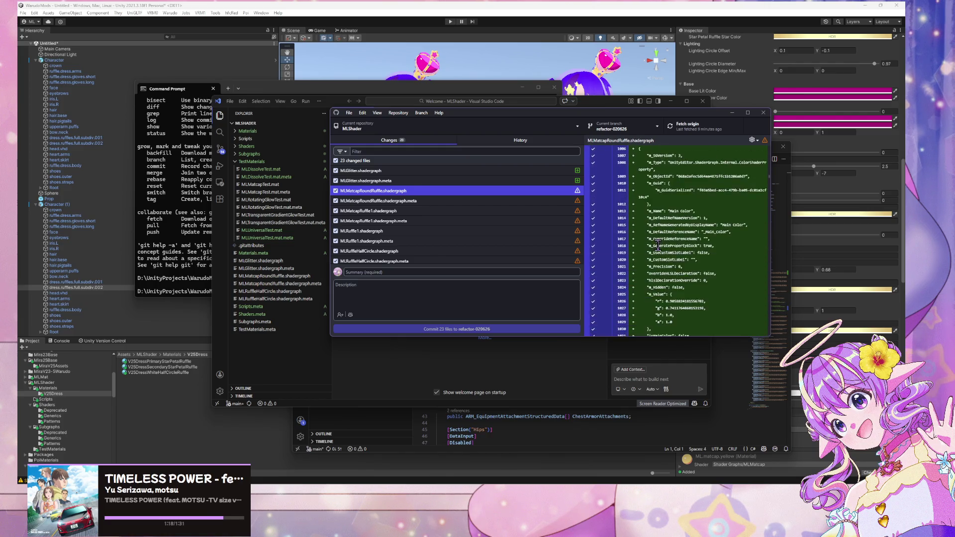
{"action": "scroll", "coordinate": [660, 246], "scroll_direction": "down", "scroll_amount": 20}
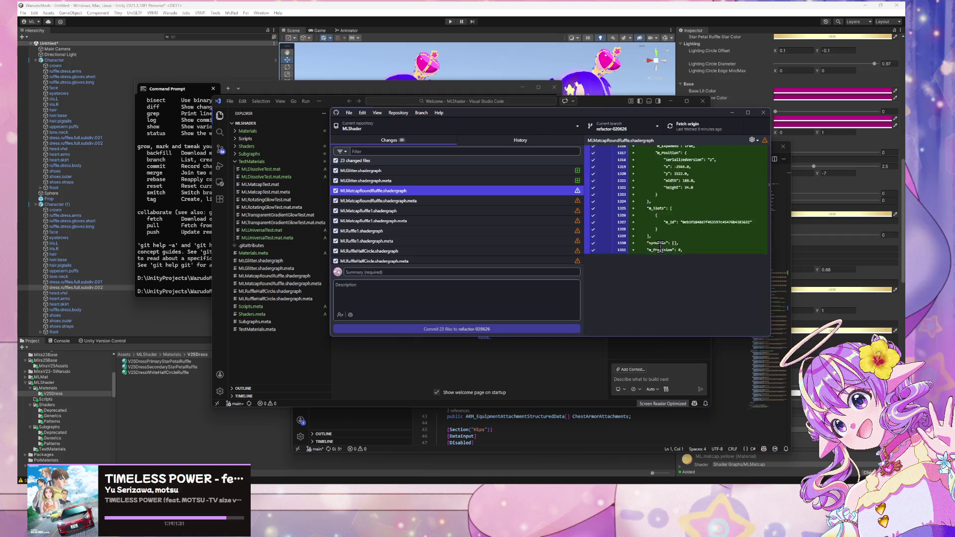
{"action": "scroll", "coordinate": [660, 246], "scroll_direction": "down", "scroll_amount": 19}
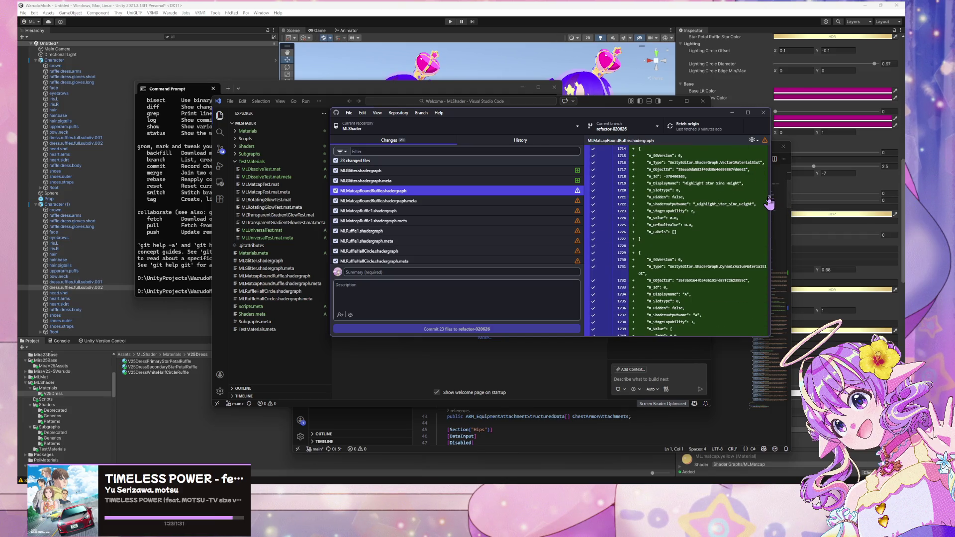
{"action": "left_click_drag", "start_coordinate": [767, 209], "coordinate": [762, 337]}
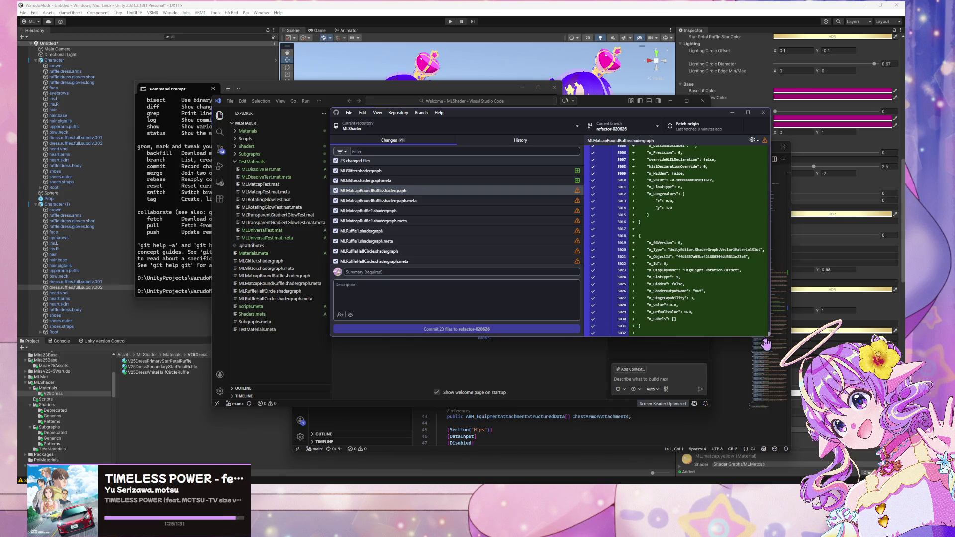
{"action": "left_click", "coordinate": [493, 201]}
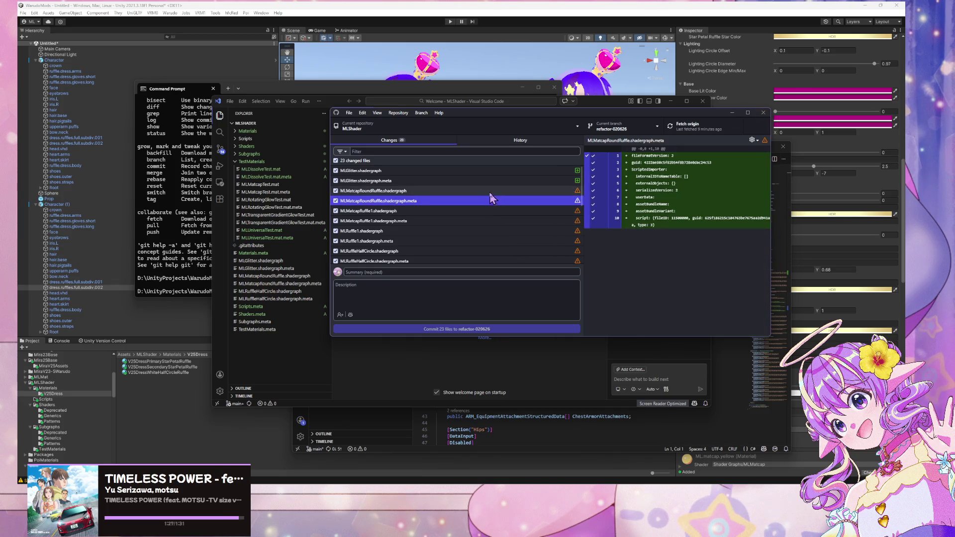
{"action": "left_click", "coordinate": [490, 193]}
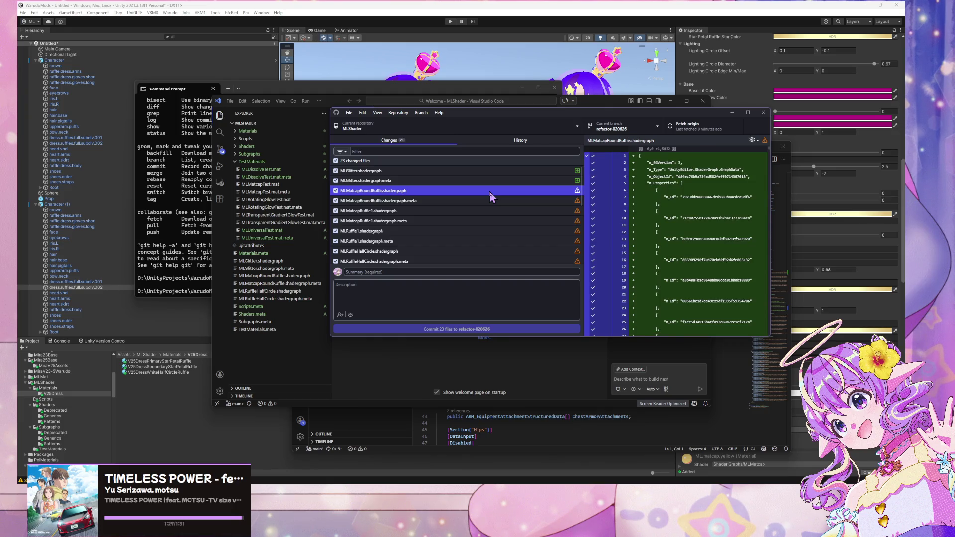
{"action": "left_click", "coordinate": [464, 143]}
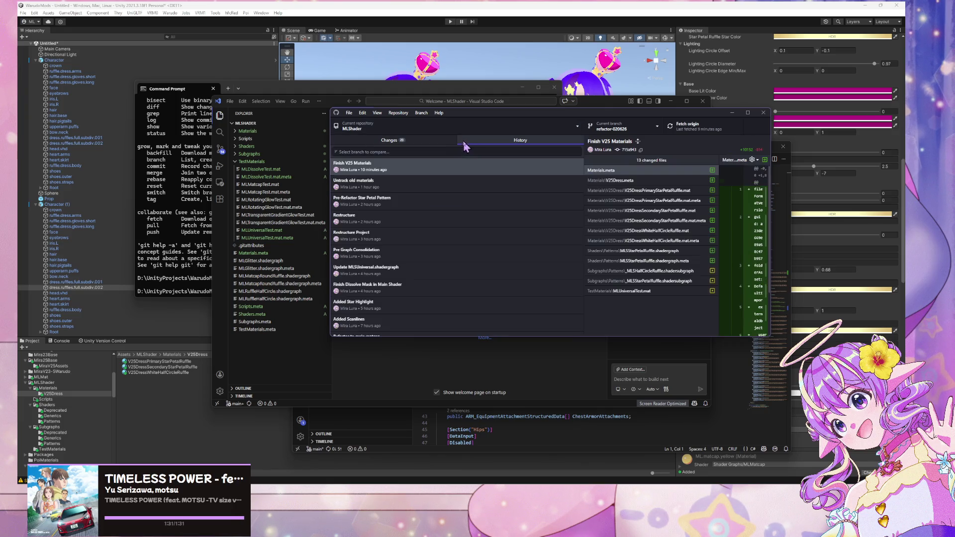
Return to Changes, retry continuing the merge, and dismiss the missing-version error
{"action": "left_click", "coordinate": [436, 144]}
{"action": "scroll", "coordinate": [511, 216], "scroll_direction": "down", "scroll_amount": 5}
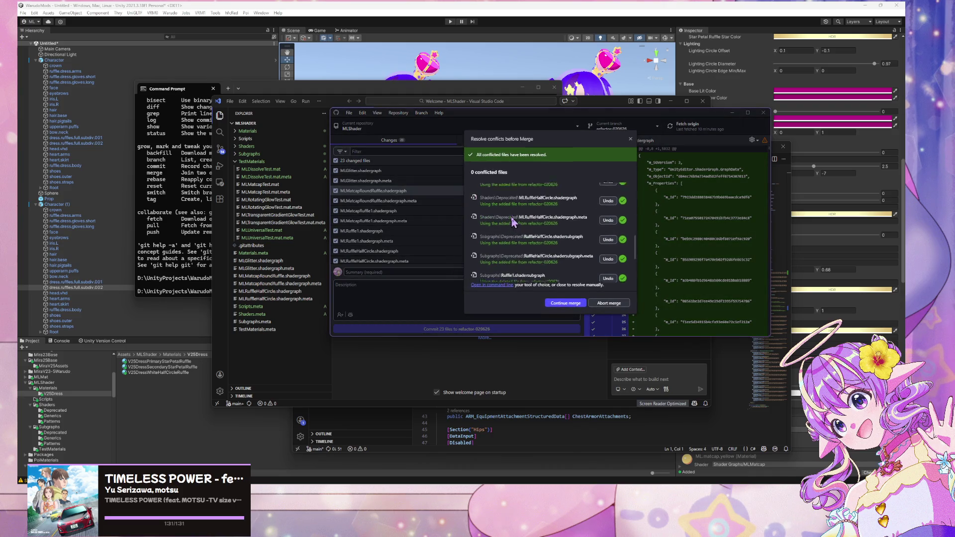
{"action": "left_click", "coordinate": [568, 304]}
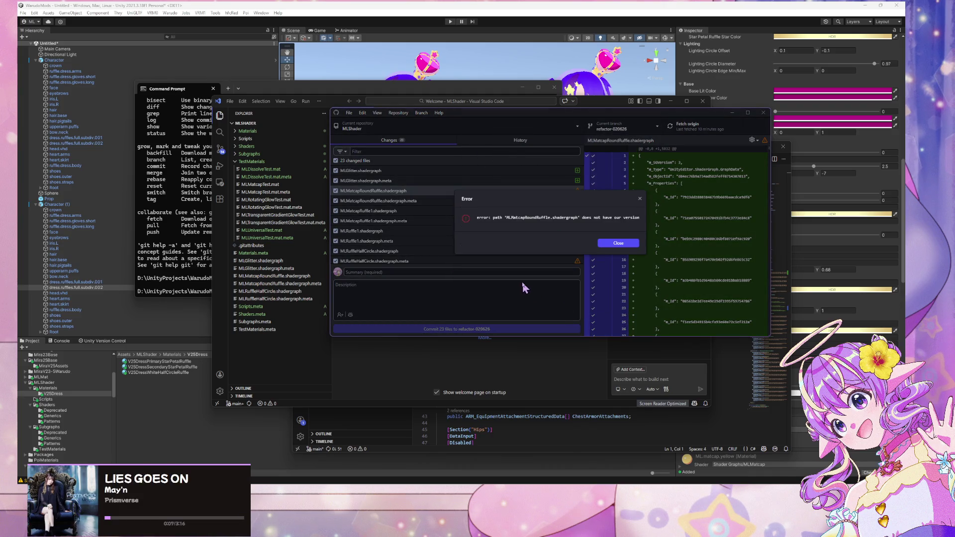
{"action": "left_click", "coordinate": [615, 247]}
Review the Ruffle1 and RuffleHalfCircle subgraph diffs and select the four subgraph files together
{"action": "scroll", "coordinate": [478, 189], "scroll_direction": "down", "scroll_amount": 3}
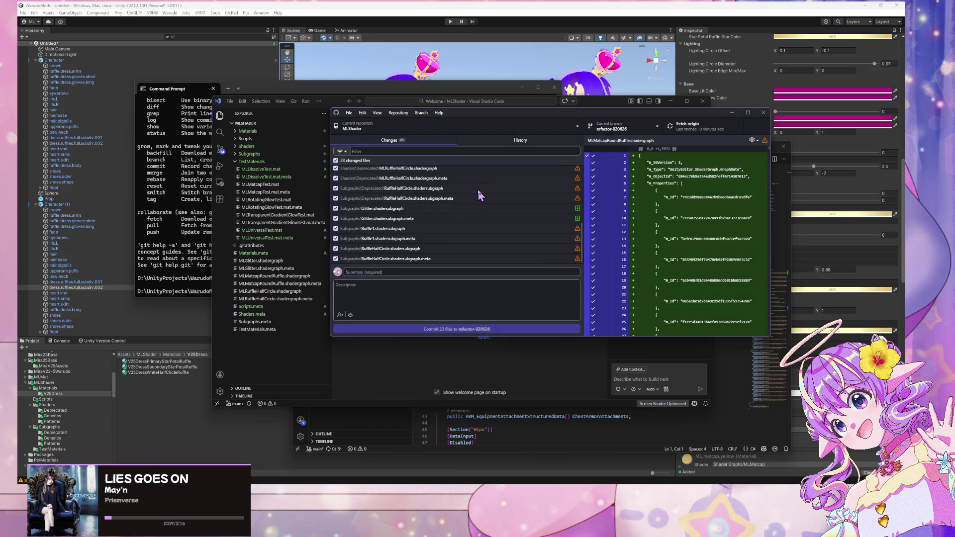
{"action": "left_click", "coordinate": [449, 229]}
{"action": "left_click", "coordinate": [452, 257]}
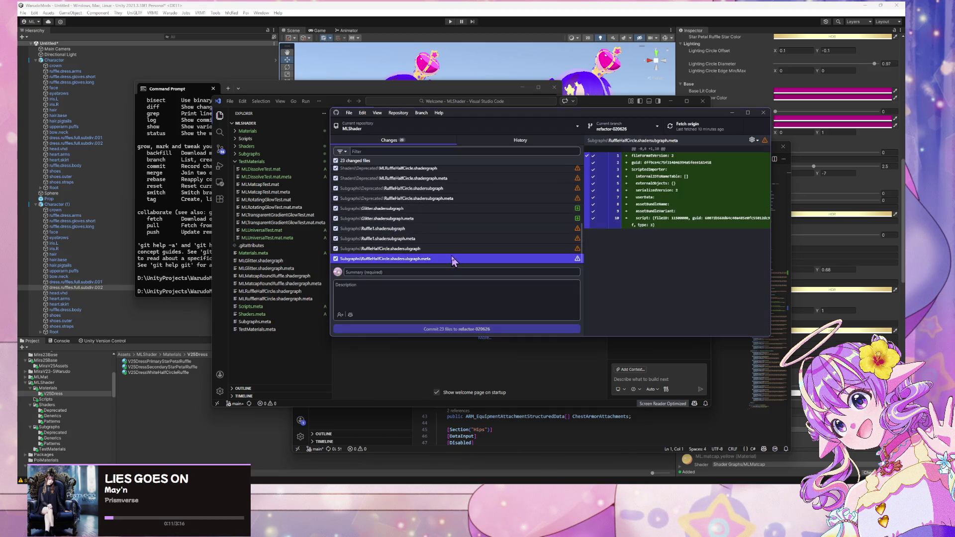
{"action": "left_click", "coordinate": [447, 230]}
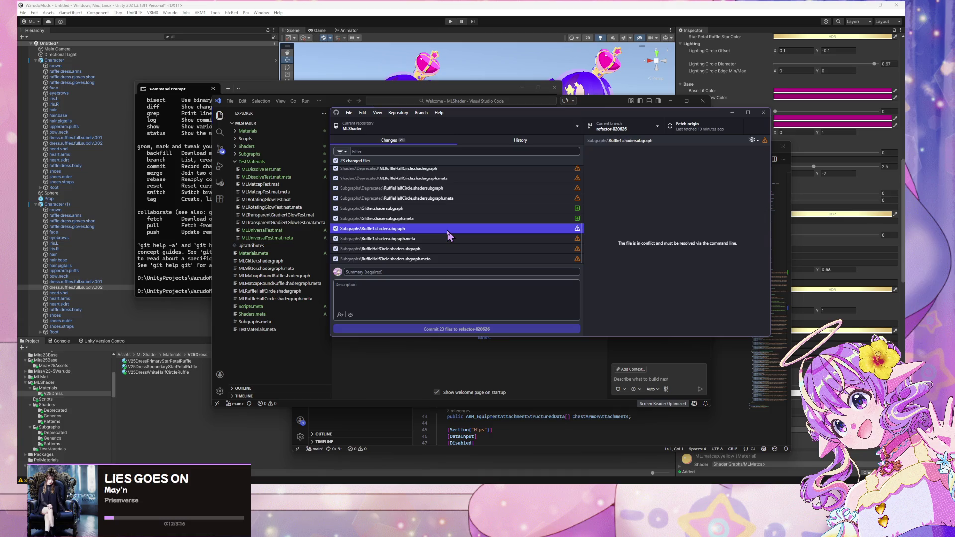
{"action": "left_click", "coordinate": [450, 259]}
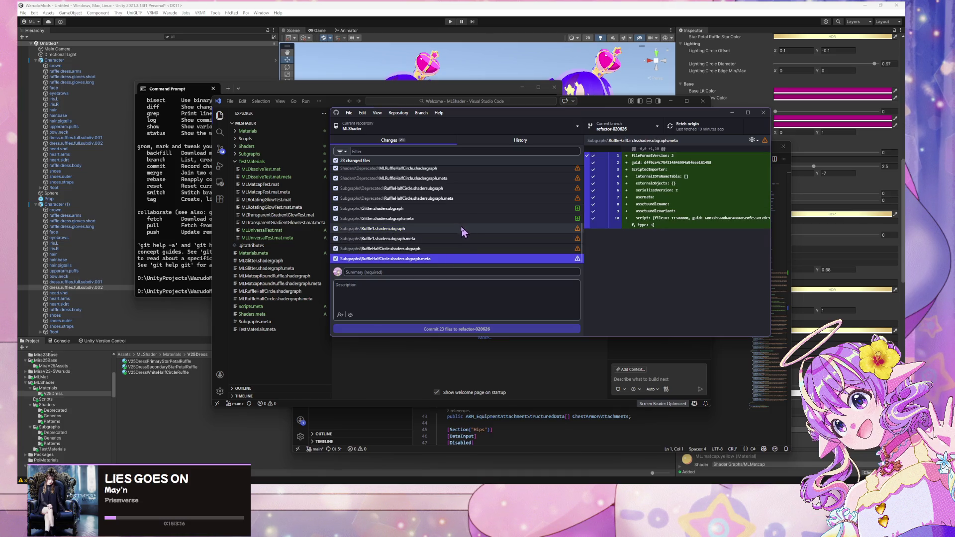
{"action": "left_click", "coordinate": [460, 229], "text": "shift"}
{"action": "left_click", "coordinate": [457, 258]}
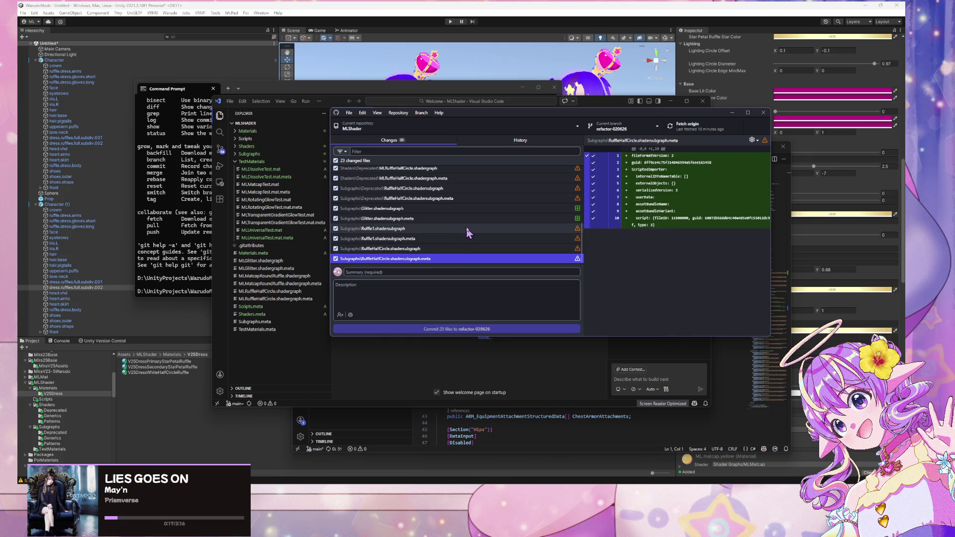
{"action": "left_click", "coordinate": [452, 229], "text": "shift"}
Discard changes to the four subgraph files, retry the merge, and dismiss the missing-version error
{"action": "right_click", "coordinate": [464, 236]}
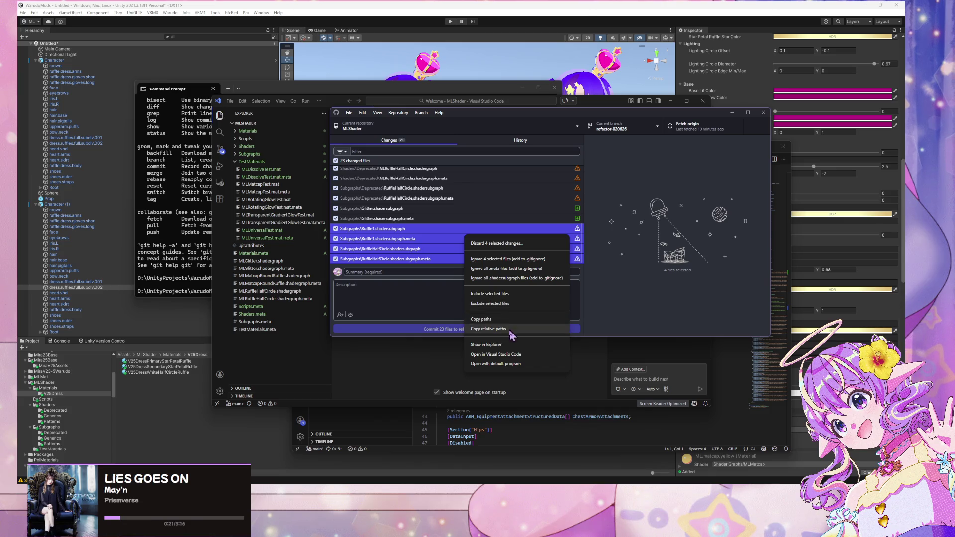
{"action": "left_click", "coordinate": [490, 244]}
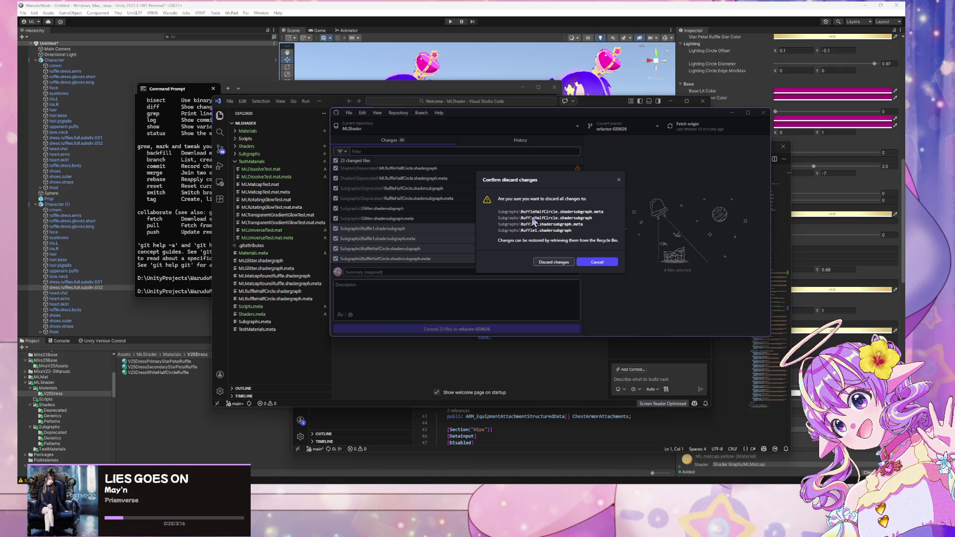
{"action": "left_click", "coordinate": [550, 264]}
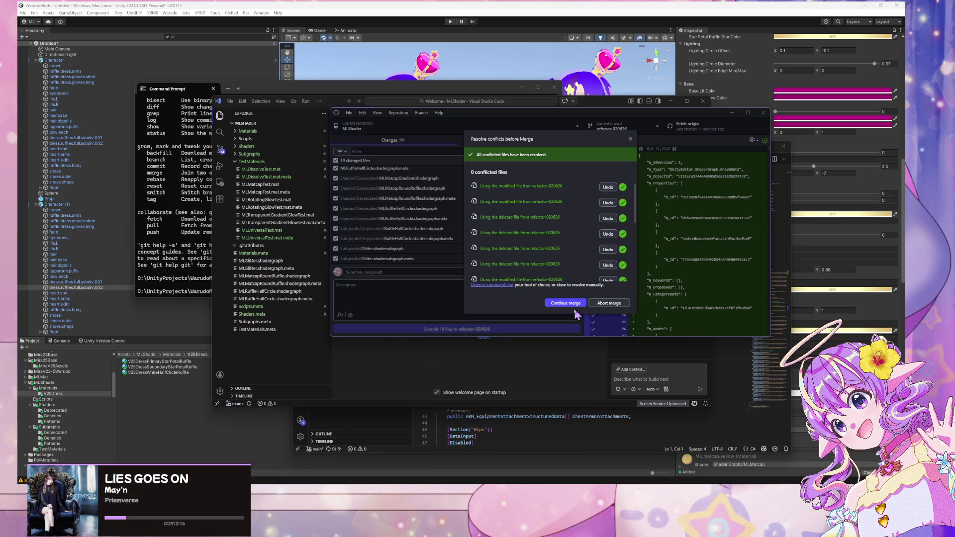
{"action": "left_click", "coordinate": [566, 305]}
{"action": "left_click", "coordinate": [618, 244]}
{"action": "left_click", "coordinate": [509, 237]}
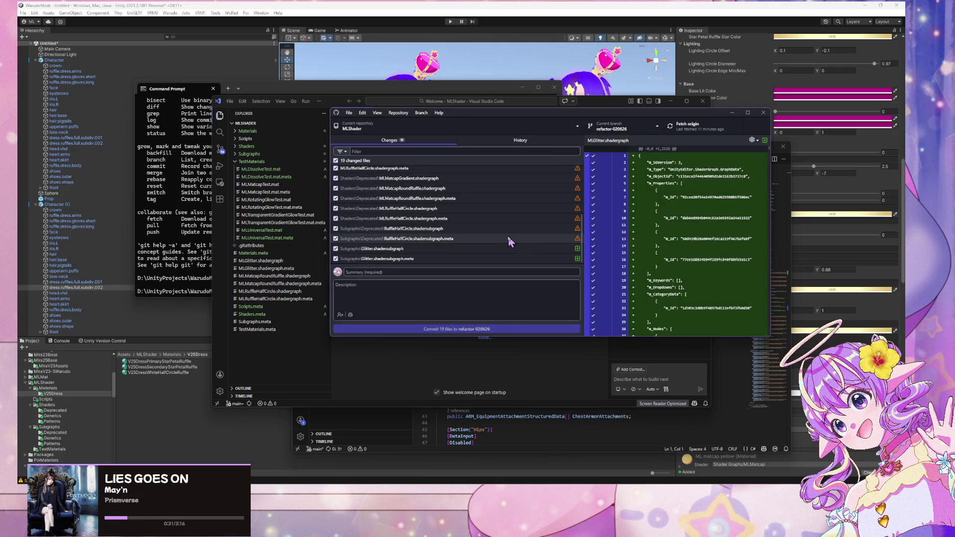
Discard the remaining conflicted ruffle shader graphs and complete merging main into refactor-020626
{"action": "scroll", "coordinate": [516, 232], "scroll_direction": "up", "scroll_amount": 3}
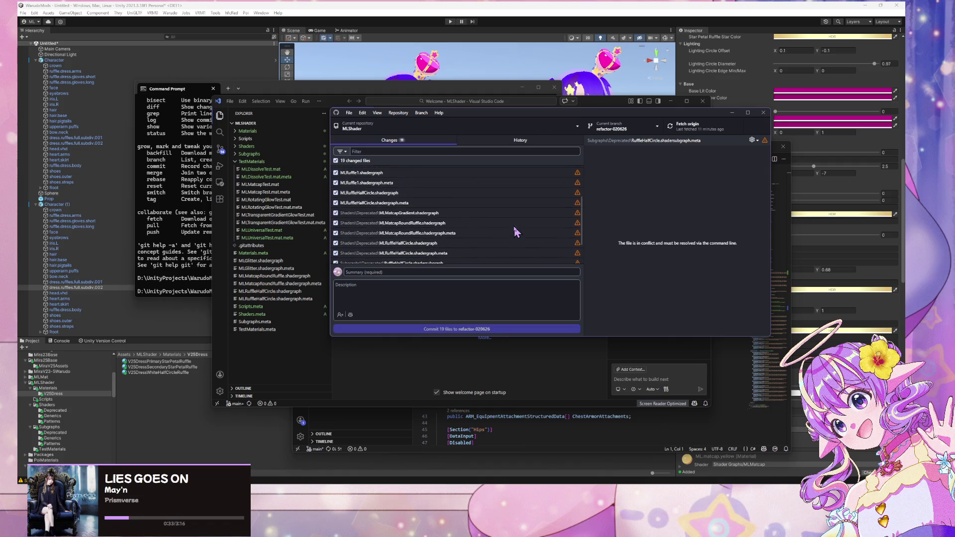
{"action": "left_click", "coordinate": [483, 223], "text": "shift"}
{"action": "left_click", "coordinate": [438, 203]}
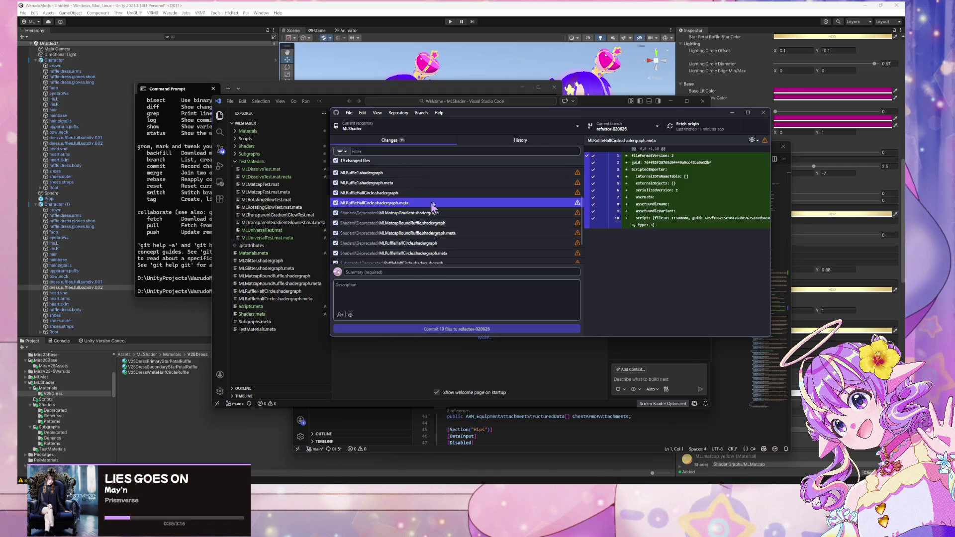
{"action": "scroll", "coordinate": [440, 206], "scroll_direction": "up", "scroll_amount": 2}
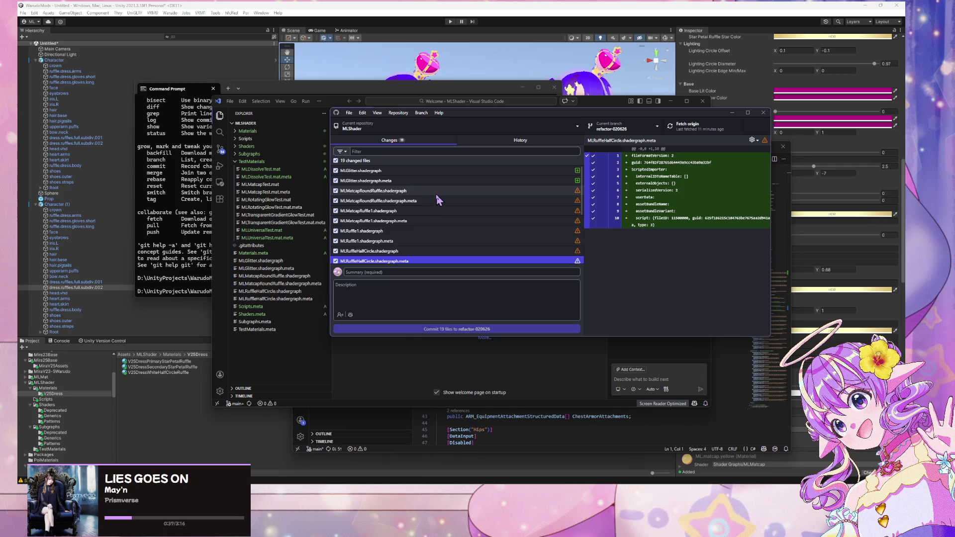
{"action": "left_click", "coordinate": [437, 191], "text": "shift"}
{"action": "right_click", "coordinate": [489, 205]}
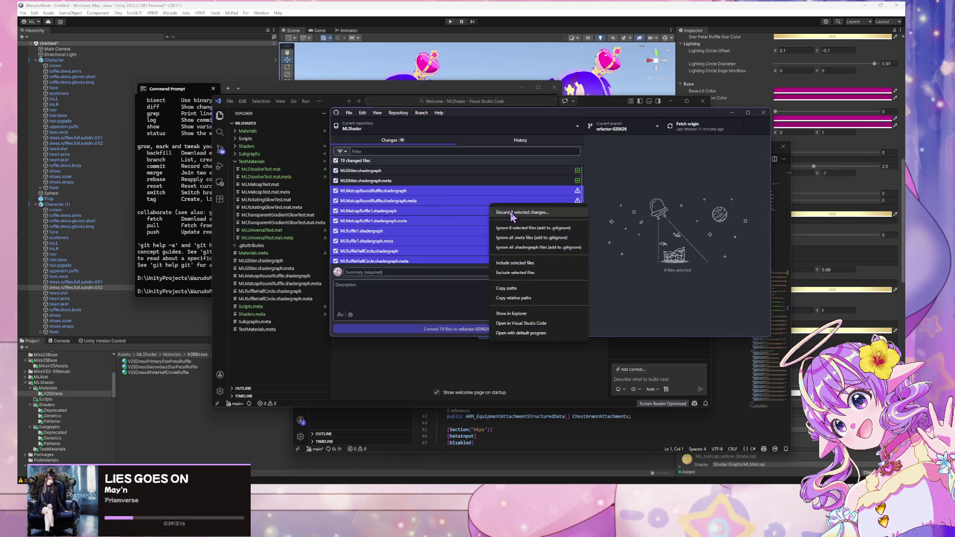
{"action": "left_click", "coordinate": [515, 213]}
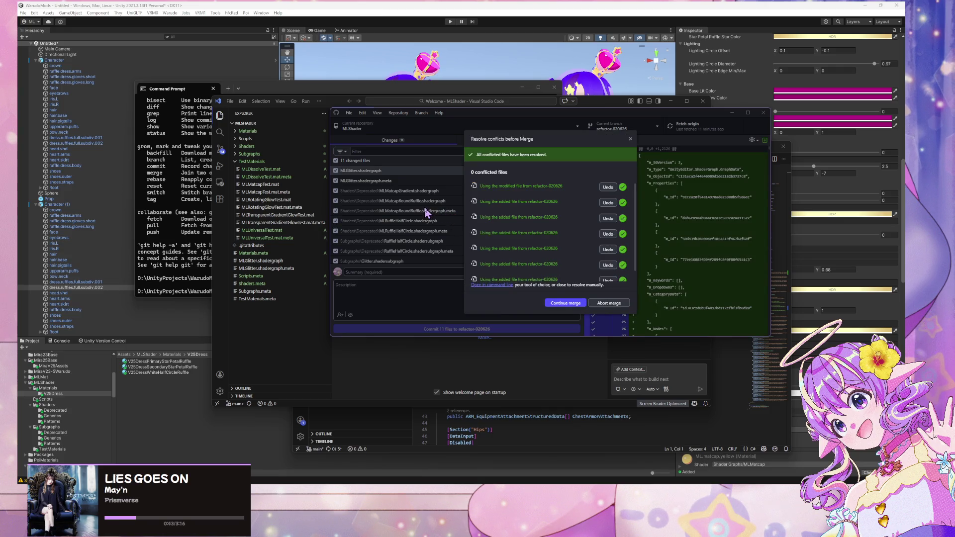
{"action": "left_click", "coordinate": [560, 303]}
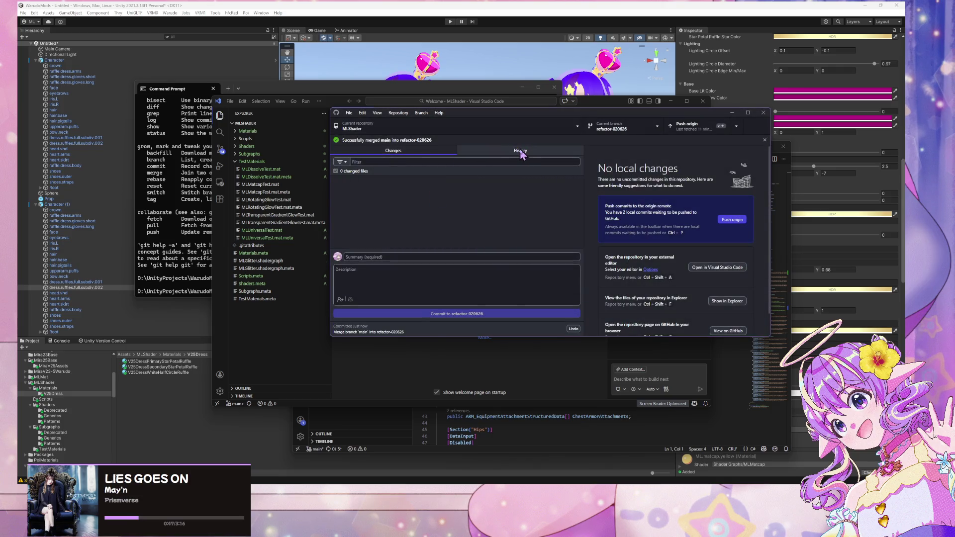
Open the merge commit in History, widen the window, and view the Glitter.shadersubgraph.meta and MLGlitter.shadergraph diffs
{"action": "left_click", "coordinate": [520, 150]}
{"action": "left_click", "coordinate": [415, 176]}
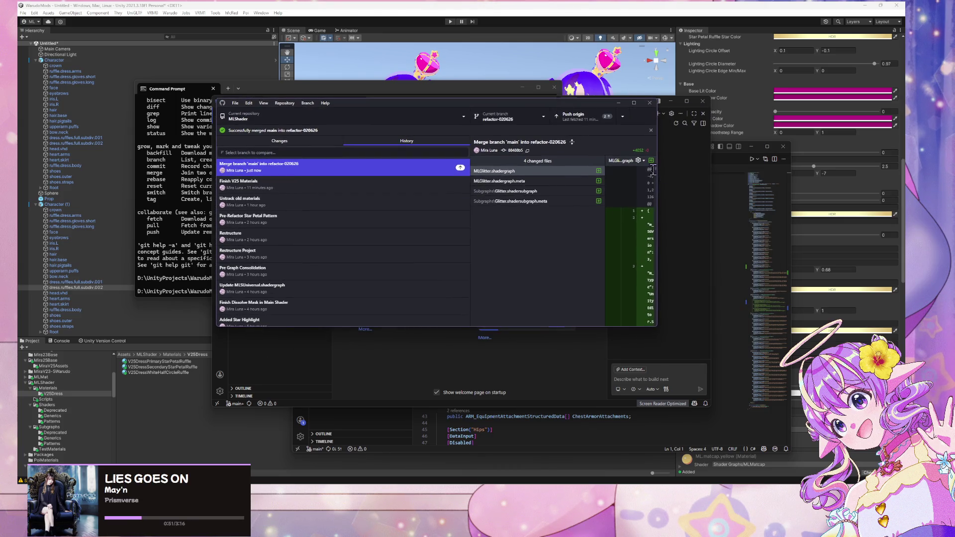
{"action": "left_click_drag", "start_coordinate": [656, 172], "coordinate": [893, 163]}
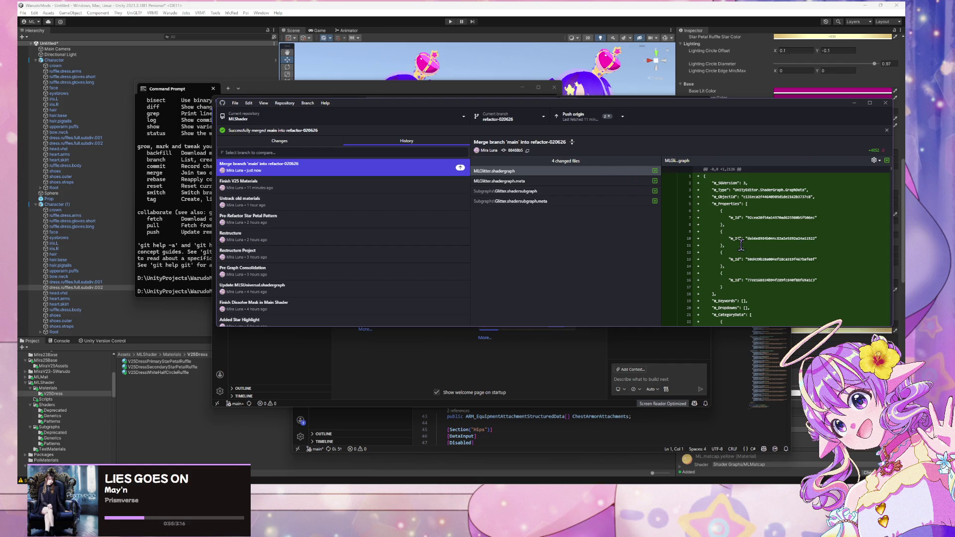
{"action": "scroll", "coordinate": [740, 241], "scroll_direction": "down", "scroll_amount": 15}
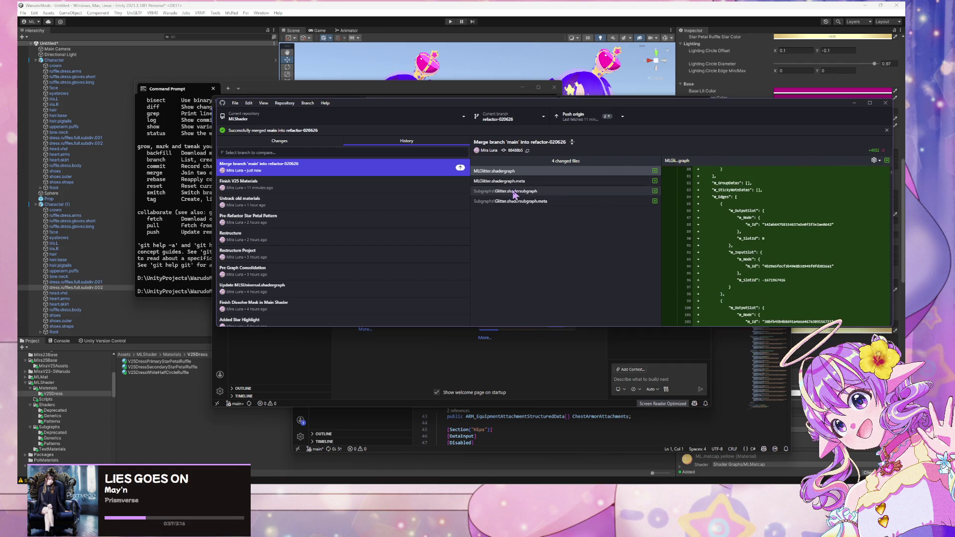
{"action": "left_click", "coordinate": [540, 191]}
{"action": "left_click", "coordinate": [538, 202]}
{"action": "left_click", "coordinate": [542, 191]}
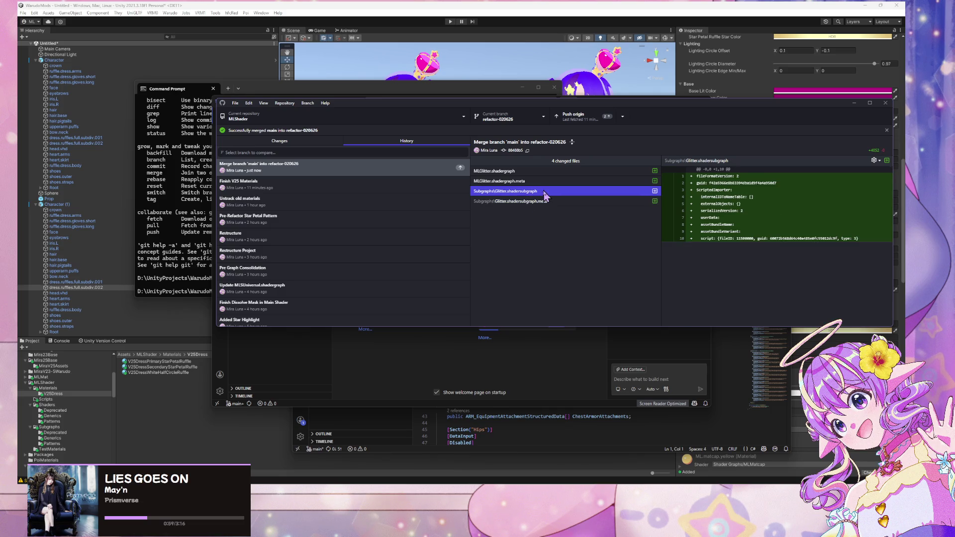
{"action": "left_click", "coordinate": [549, 181]}
{"action": "left_click", "coordinate": [553, 172]}
Step through the four Glitter file diffs in the merge commit
{"action": "left_click", "coordinate": [550, 182]}
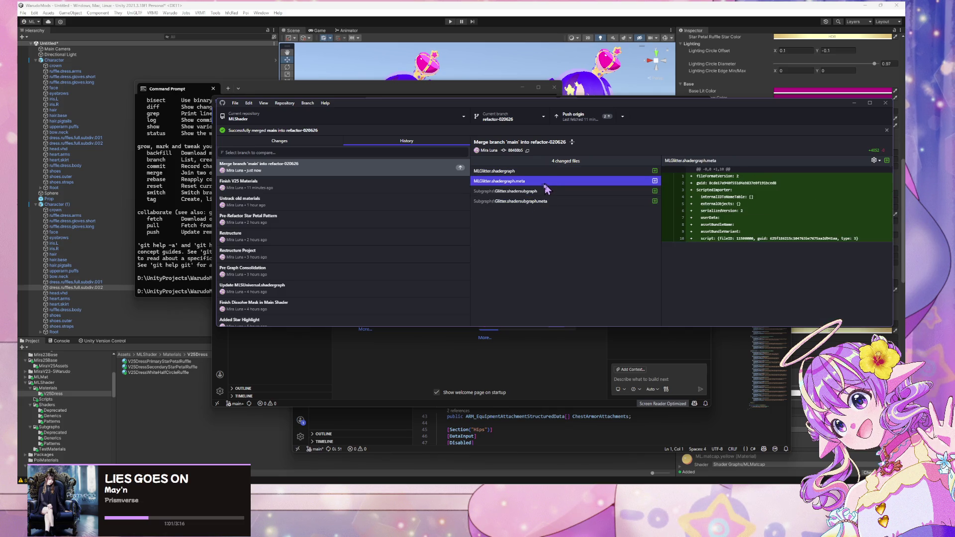
{"action": "left_click", "coordinate": [542, 191]}
{"action": "left_click", "coordinate": [538, 201]}
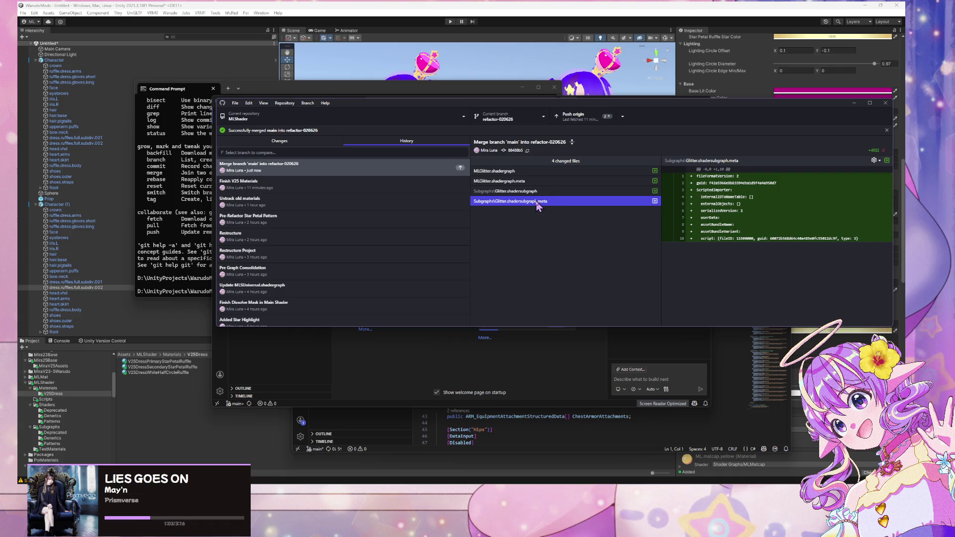
{"action": "left_click", "coordinate": [539, 191]}
{"action": "left_click", "coordinate": [539, 171]}
{"action": "left_click", "coordinate": [533, 191]}
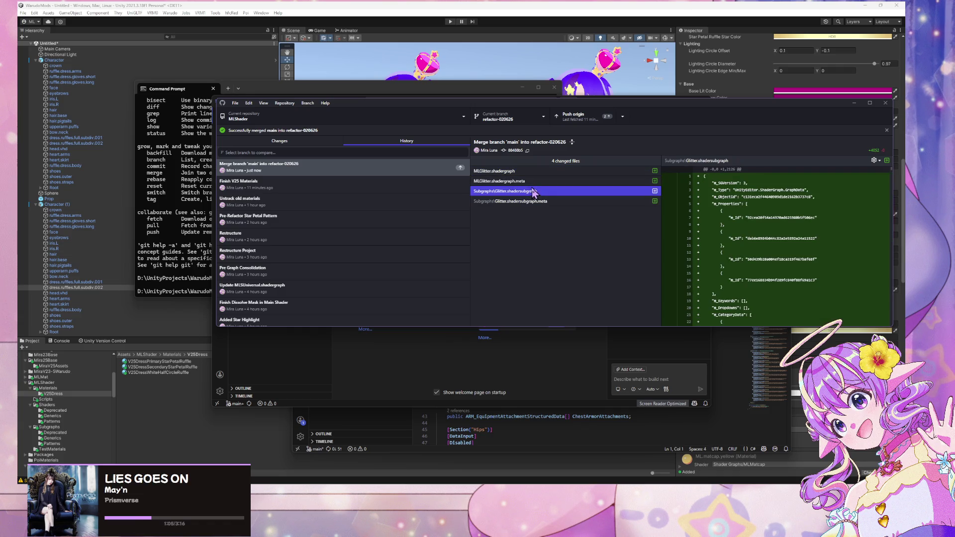
Confirm no local changes remain and recheck the Glitter.shadersubgraph and meta diffs
{"action": "left_click_drag", "start_coordinate": [544, 109], "coordinate": [691, 127]}
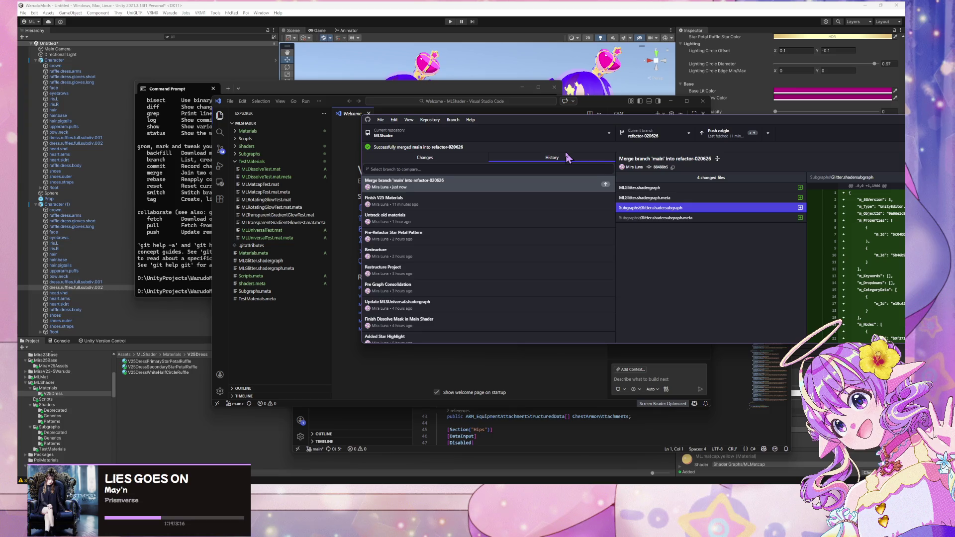
{"action": "left_click_drag", "start_coordinate": [597, 120], "coordinate": [482, 141]}
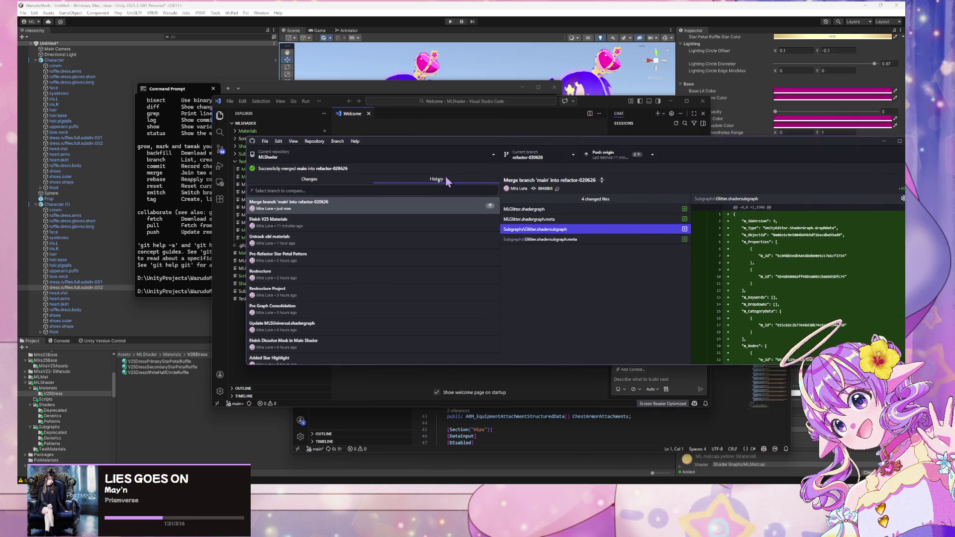
{"action": "left_click", "coordinate": [349, 180]}
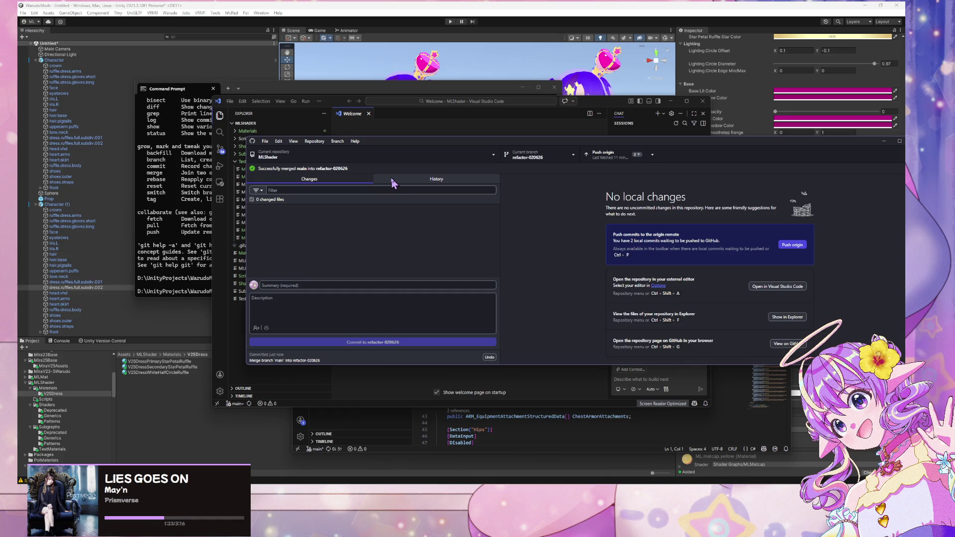
{"action": "left_click", "coordinate": [395, 180]}
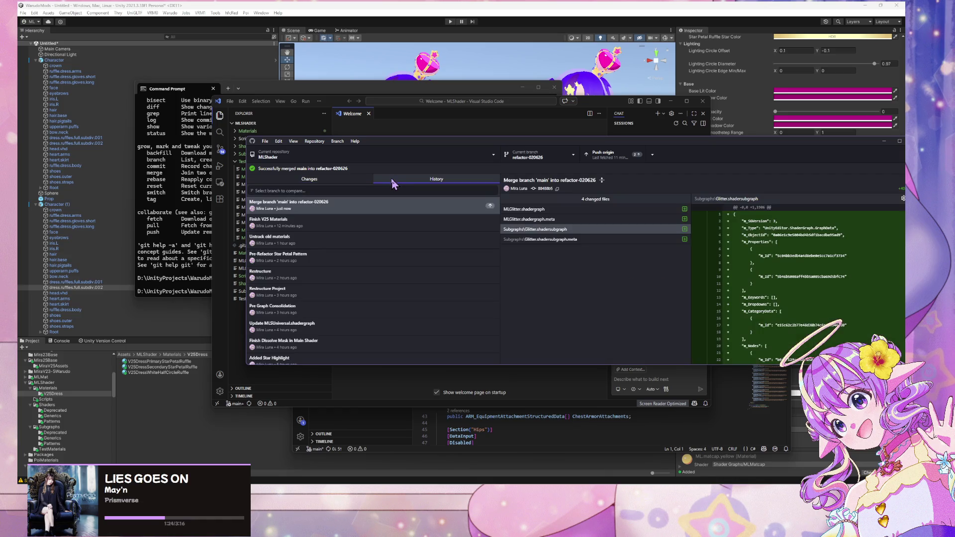
{"action": "left_click", "coordinate": [535, 240]}
{"action": "left_click", "coordinate": [534, 230]}
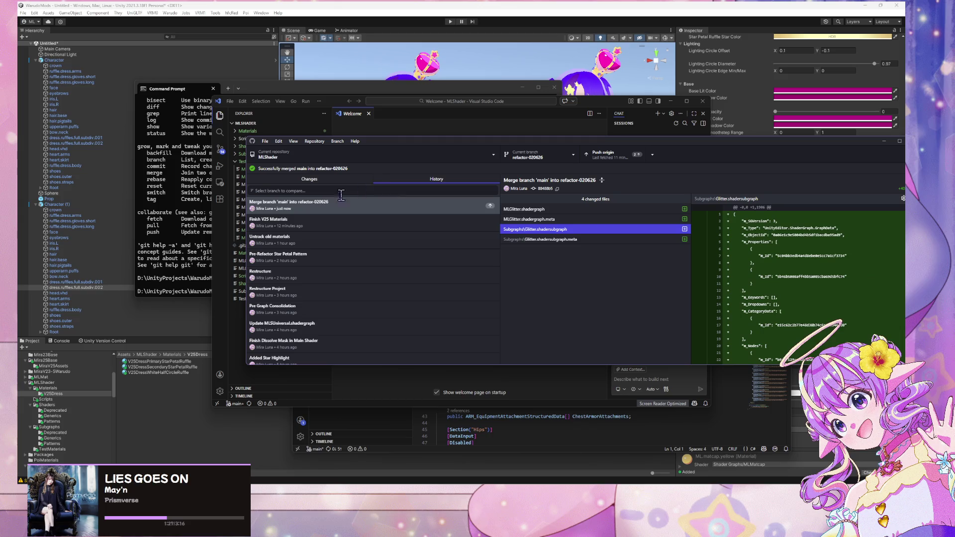
Revert the merge of main into refactor-020626 and review the revert commit's changed files
{"action": "right_click", "coordinate": [323, 205]}
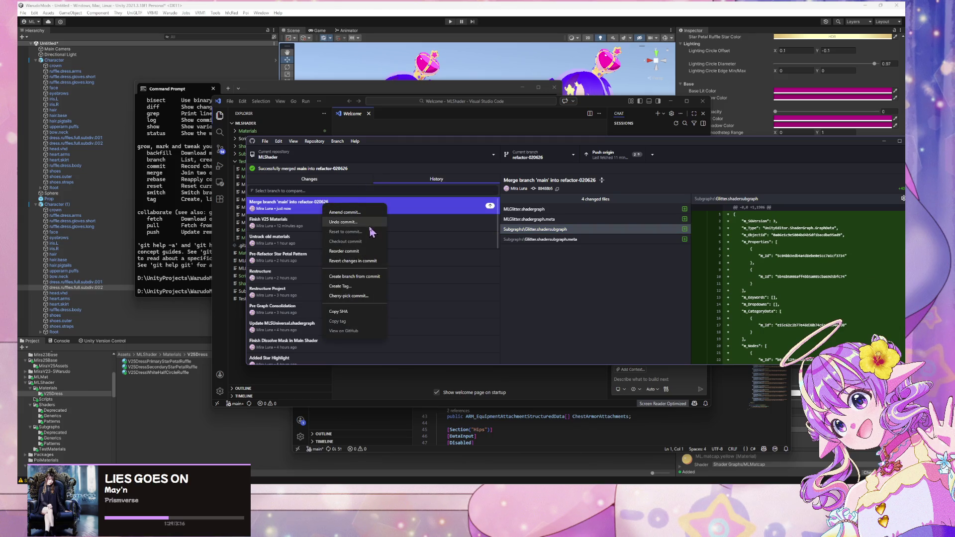
{"action": "left_click", "coordinate": [361, 264]}
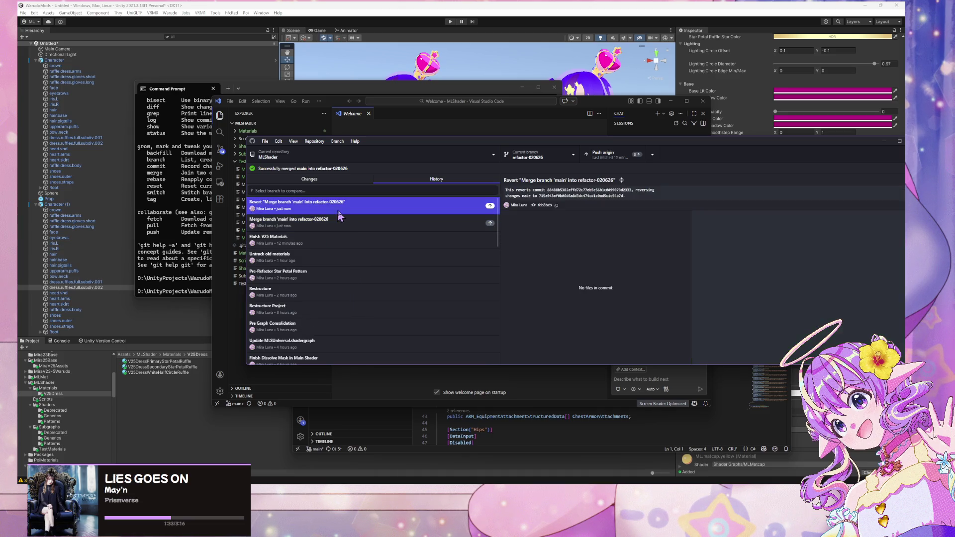
{"action": "left_click", "coordinate": [551, 286]}
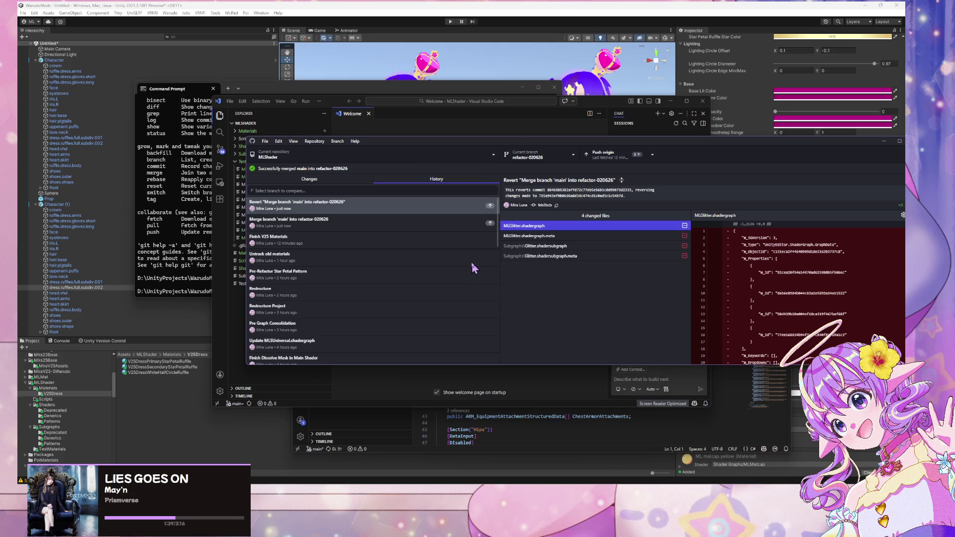
{"action": "left_click", "coordinate": [445, 221]}
{"action": "left_click", "coordinate": [450, 204]}
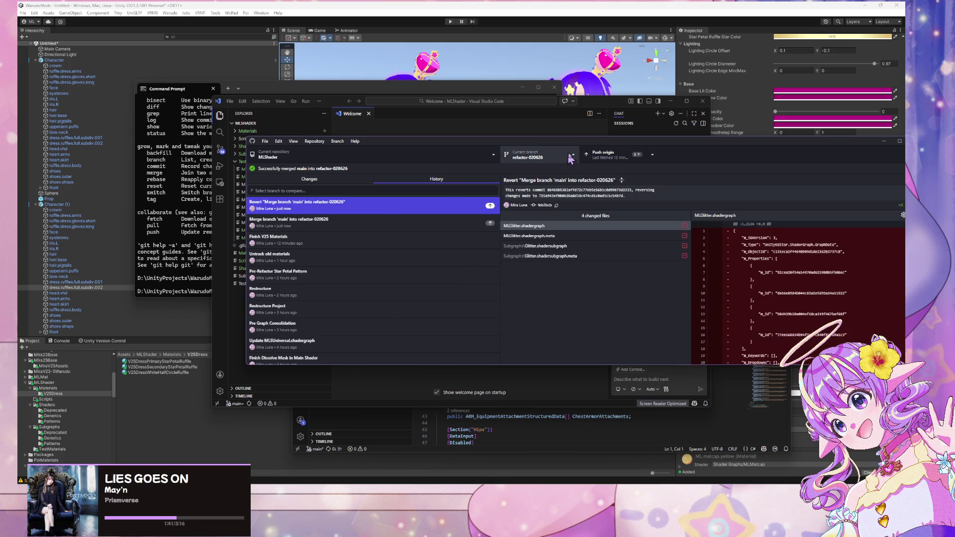
Make main the current branch
{"action": "left_click", "coordinate": [555, 164]}
{"action": "left_click", "coordinate": [554, 157]}
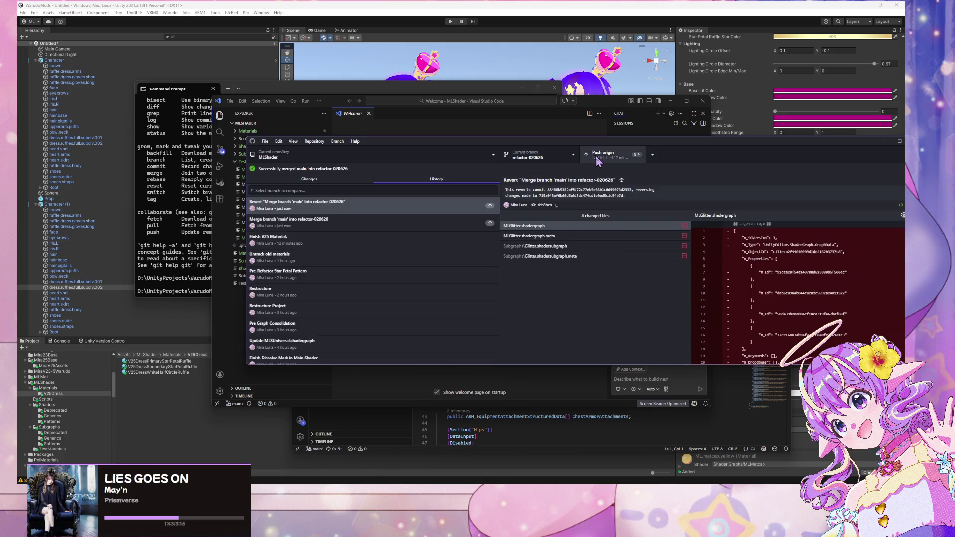
{"action": "left_click", "coordinate": [551, 164]}
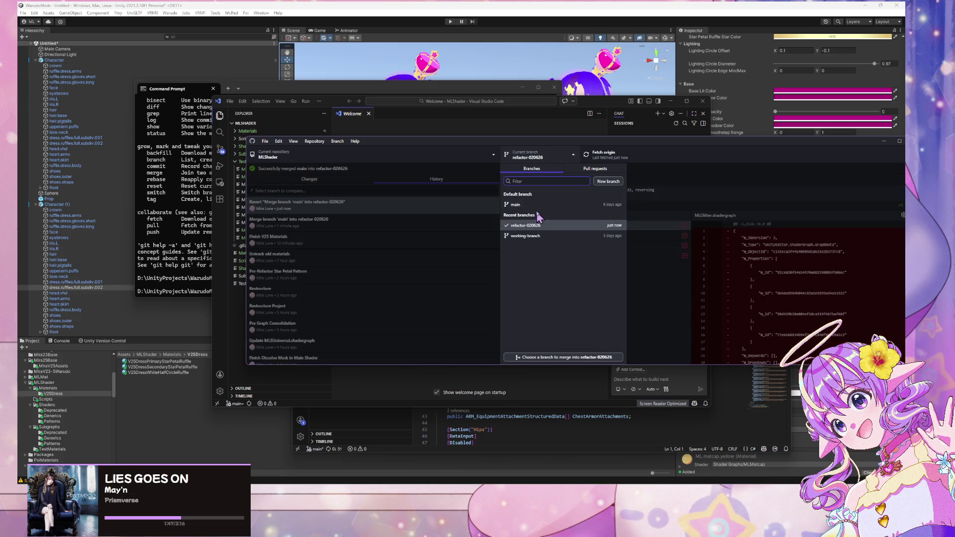
{"action": "left_click", "coordinate": [528, 214]}
{"action": "left_click", "coordinate": [338, 141]}
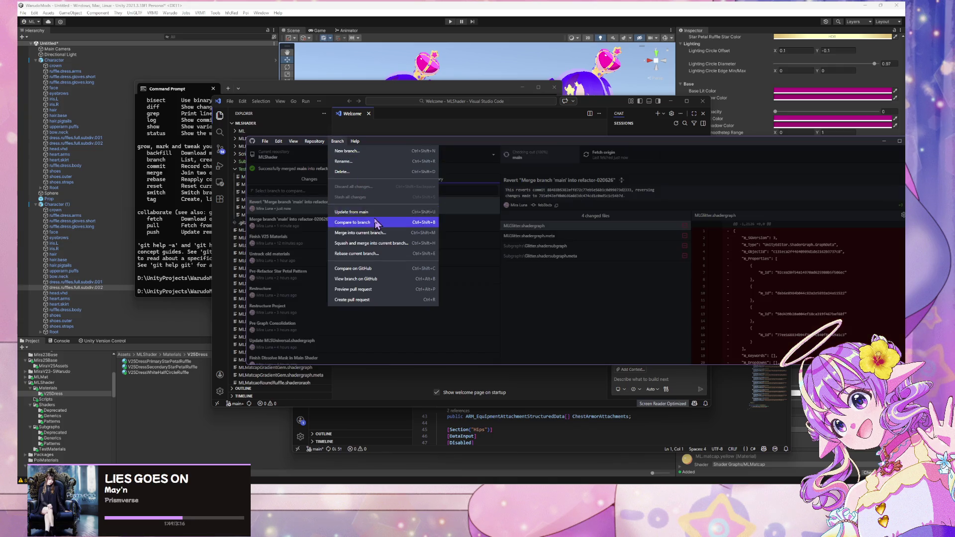
Merge refactor-020626 into main and look over the sync-with-origin options
{"action": "left_click", "coordinate": [380, 234]}
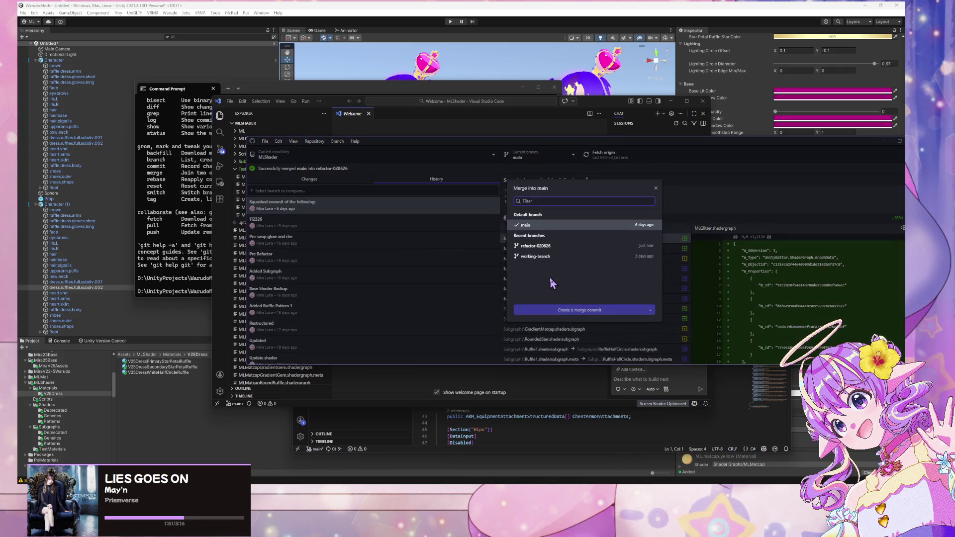
{"action": "left_click", "coordinate": [572, 237]}
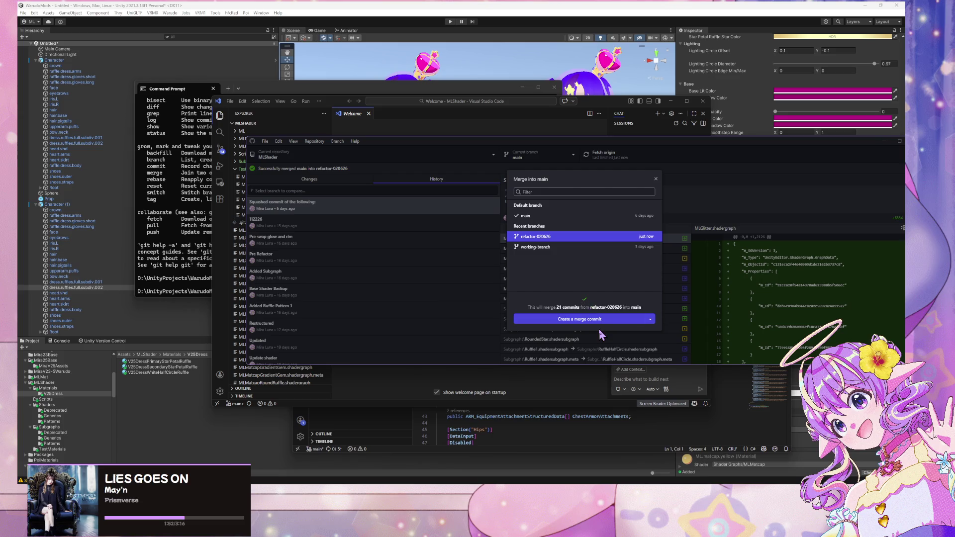
{"action": "left_click", "coordinate": [632, 322]}
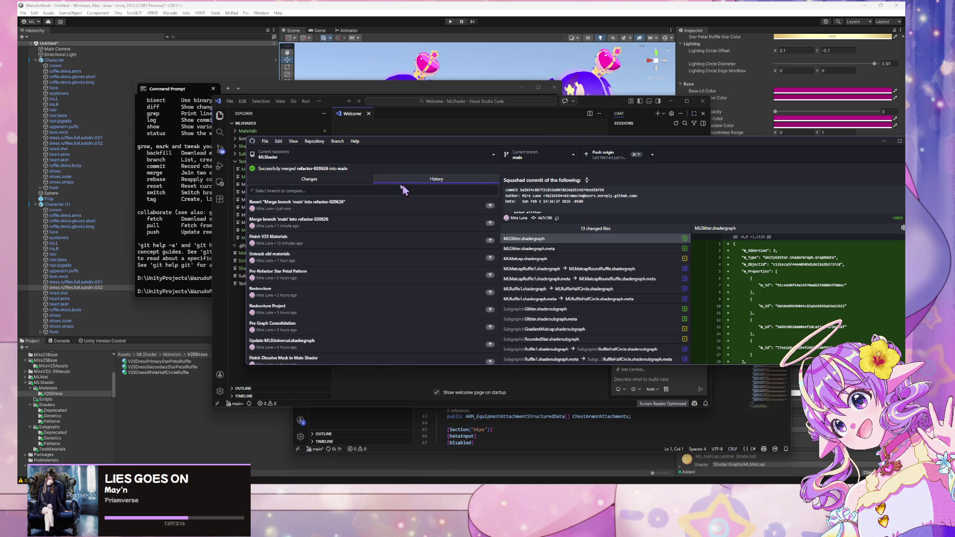
{"action": "left_click", "coordinate": [652, 155]}
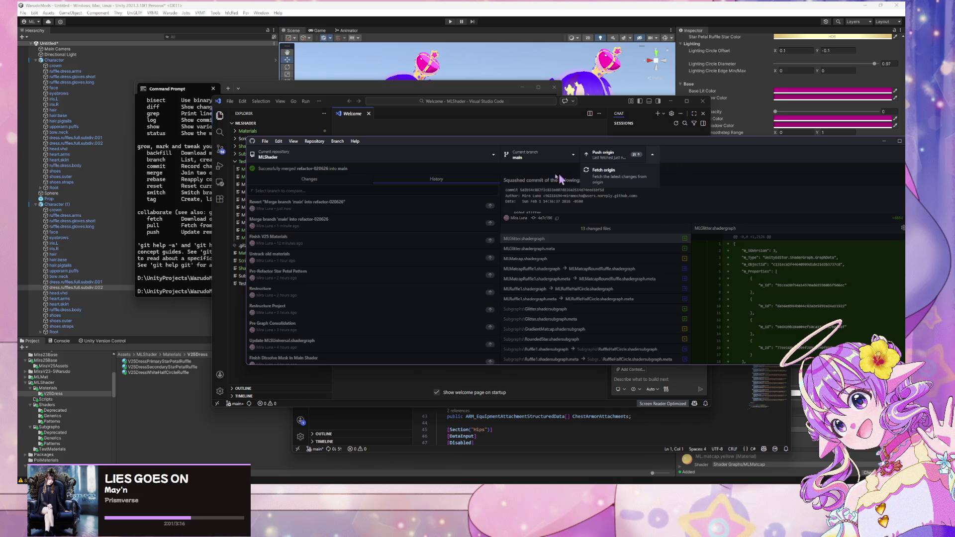
{"action": "left_click", "coordinate": [690, 175]}
{"action": "scroll", "coordinate": [367, 205], "scroll_direction": "down", "scroll_amount": 10}
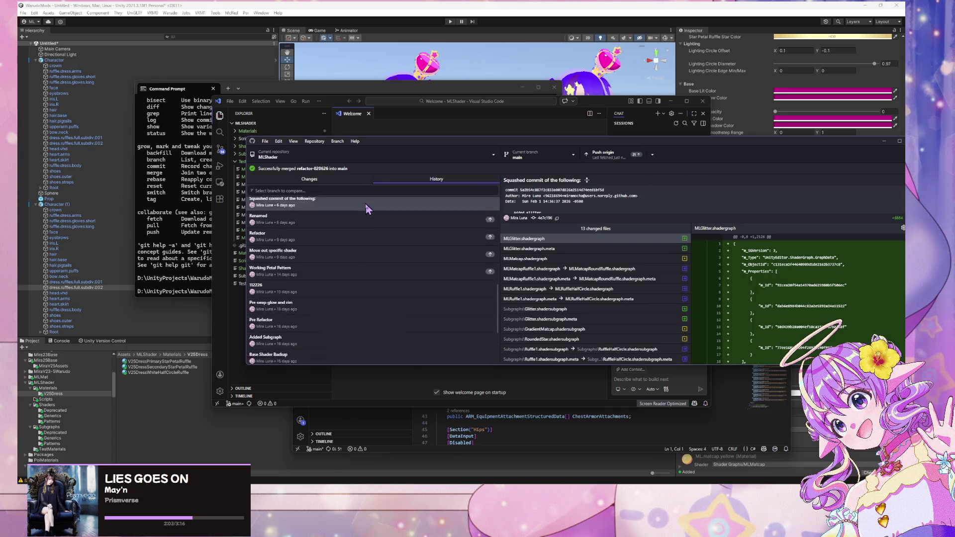
{"action": "scroll", "coordinate": [372, 250], "scroll_direction": "up", "scroll_amount": 5}
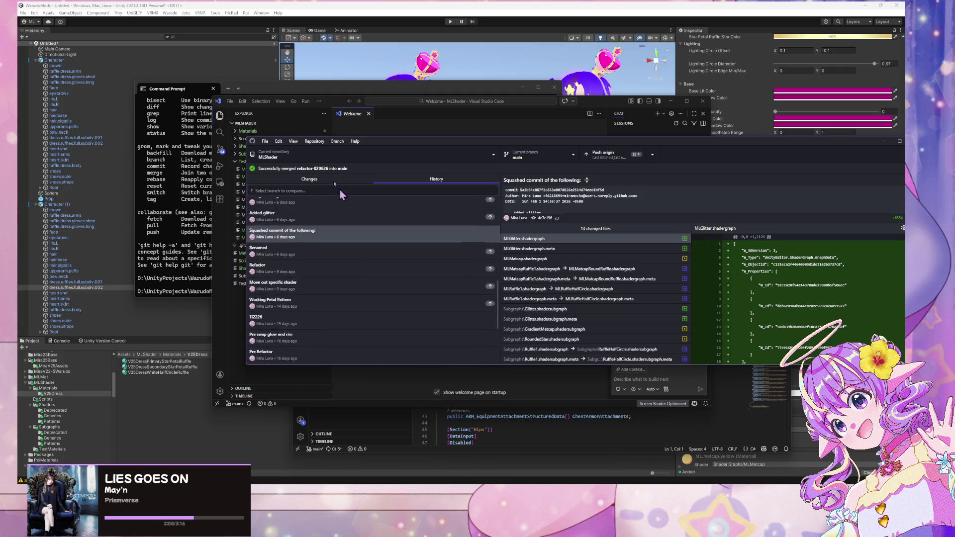
Check out refactor-020626 briefly, then switch back to main
{"action": "left_click", "coordinate": [528, 155]}
{"action": "left_click", "coordinate": [526, 227]}
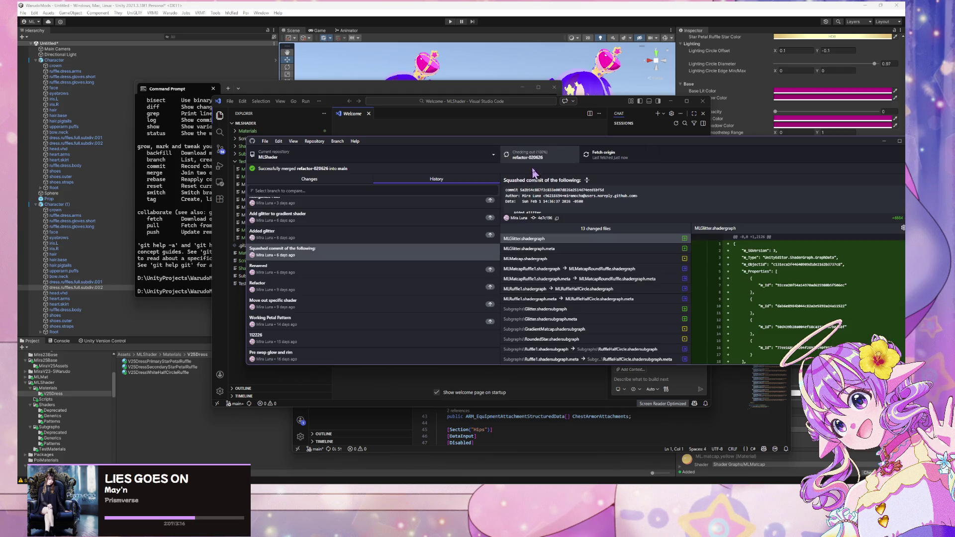
{"action": "left_click", "coordinate": [542, 203]}
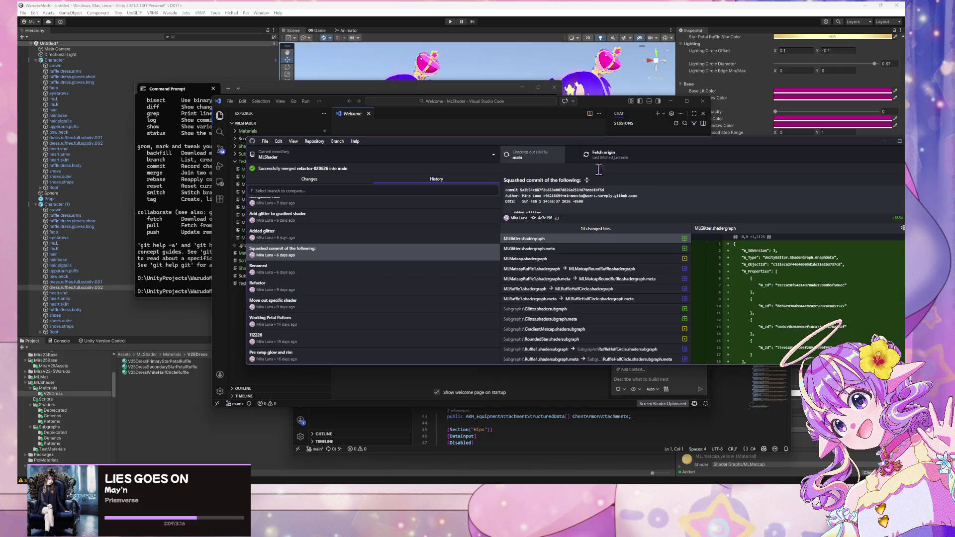
{"action": "left_click", "coordinate": [653, 155]}
{"action": "left_click", "coordinate": [664, 183]}
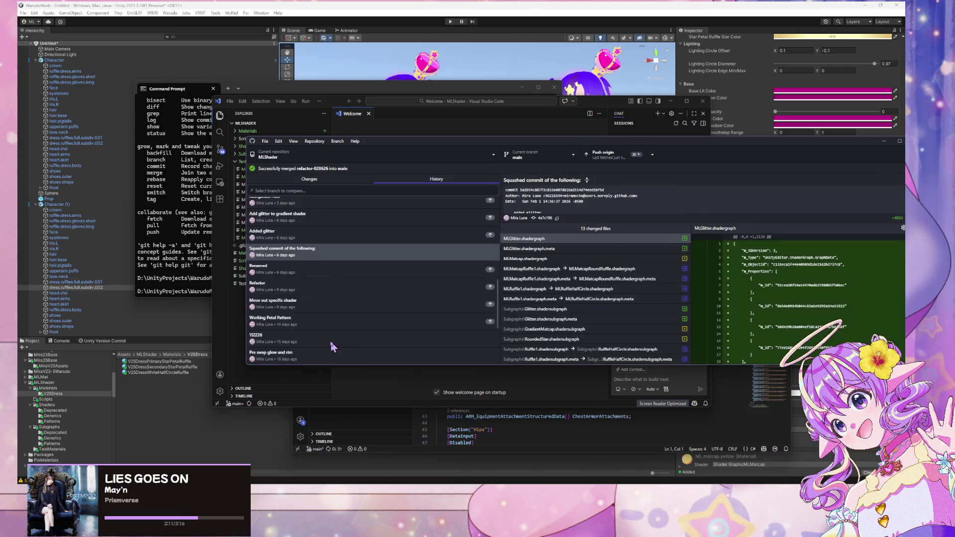
Select the 22 newest commits in History and try to squash them
{"action": "left_click", "coordinate": [354, 322]}
{"action": "scroll", "coordinate": [383, 259], "scroll_direction": "up", "scroll_amount": 5}
{"action": "left_click", "coordinate": [398, 213], "text": "shift"}
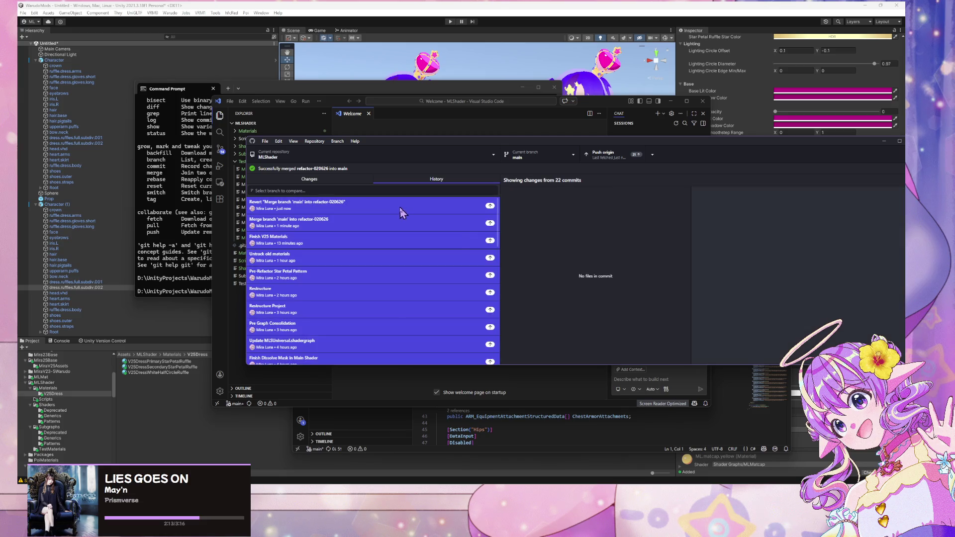
{"action": "right_click", "coordinate": [402, 209]}
{"action": "left_click", "coordinate": [441, 226]}
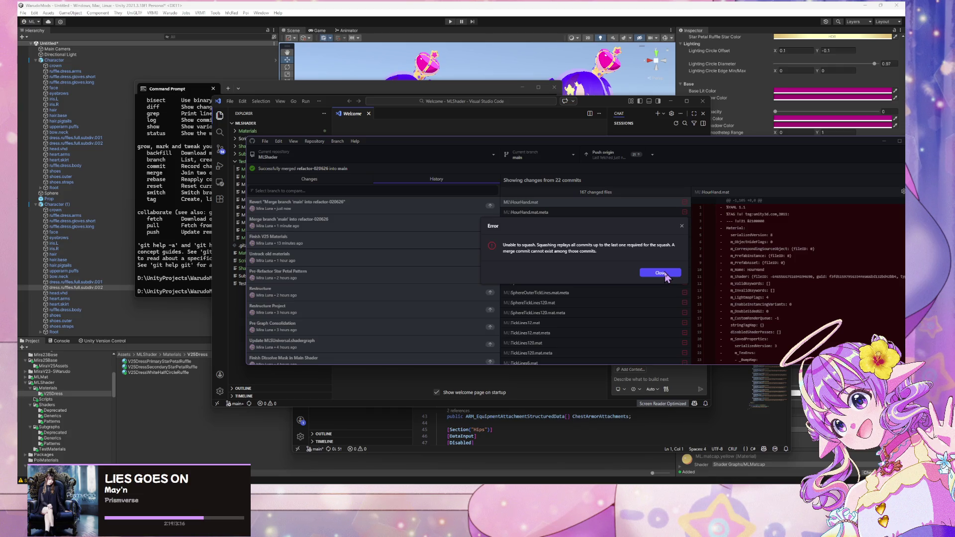
Dismiss the squash error and show the merge commit's 4 changed files
{"action": "left_click", "coordinate": [660, 273]}
{"action": "left_click", "coordinate": [418, 225]}
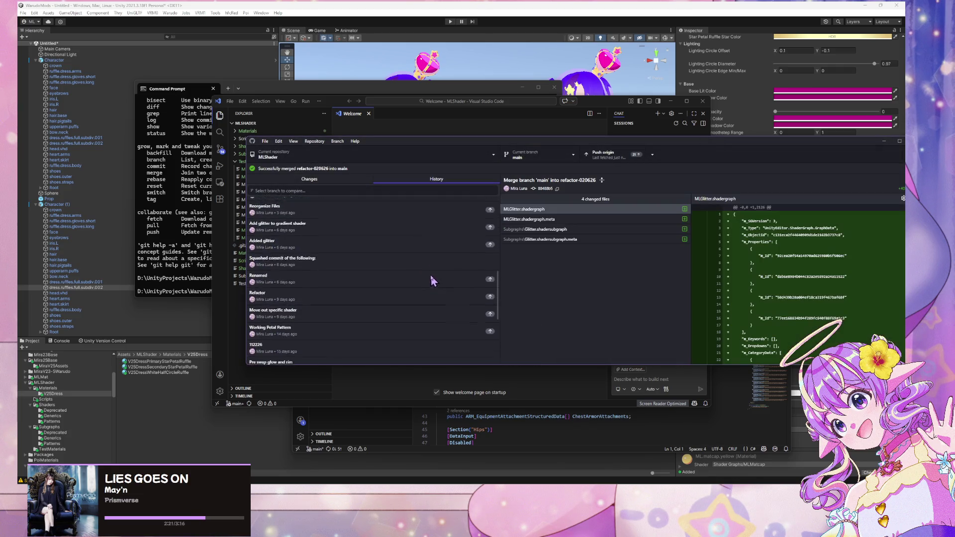
{"action": "left_click_drag", "start_coordinate": [408, 143], "coordinate": [606, 130]}
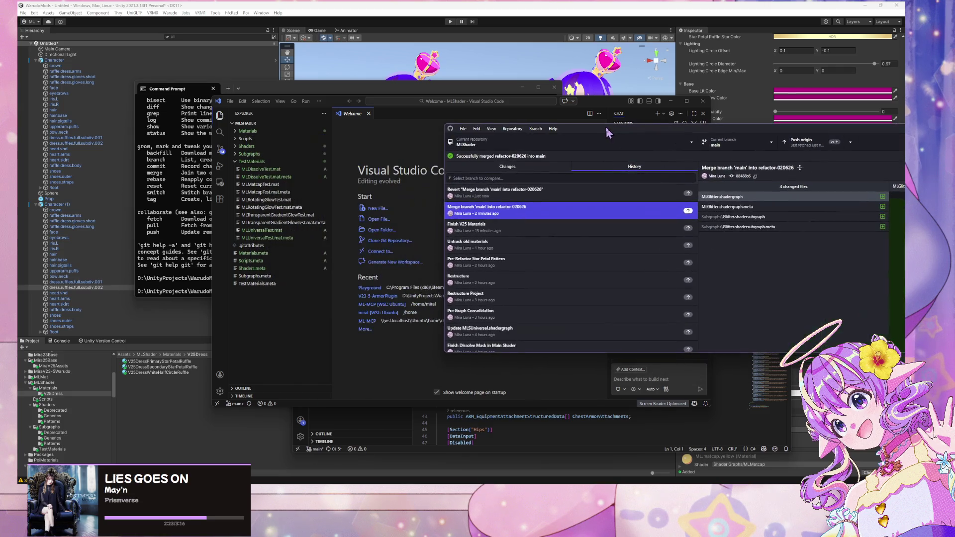
Bring Unity forward, uncover the scene, and show the Console messages
{"action": "left_click", "coordinate": [179, 345]}
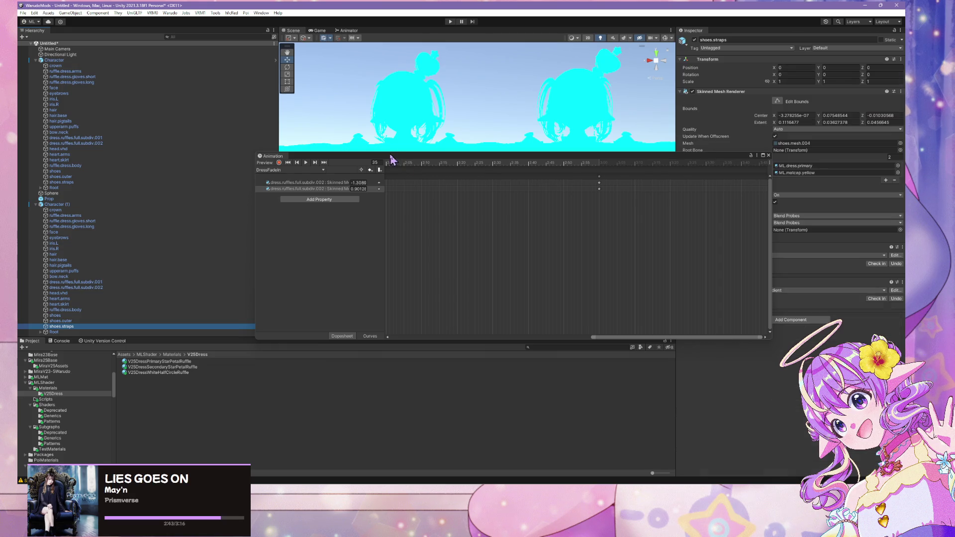
{"action": "left_click_drag", "start_coordinate": [391, 160], "coordinate": [677, 207]}
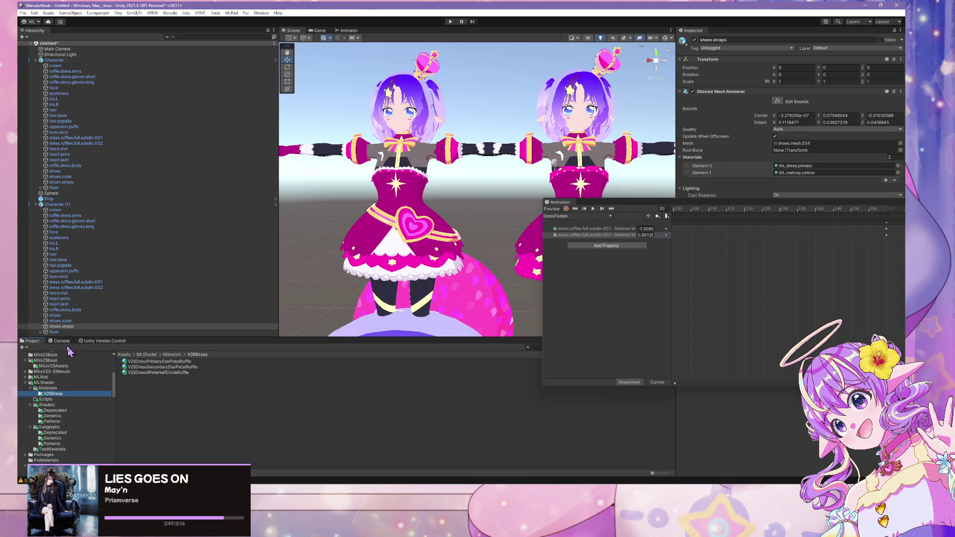
{"action": "left_click", "coordinate": [61, 341]}
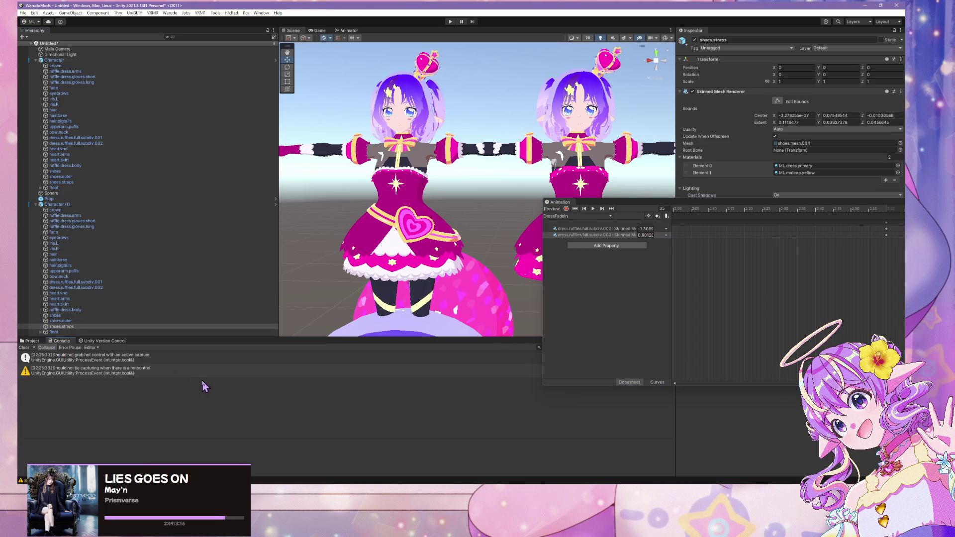
Frame the selected shoes and zoom around the dress's skirt and legs
{"action": "key", "text": "f"}
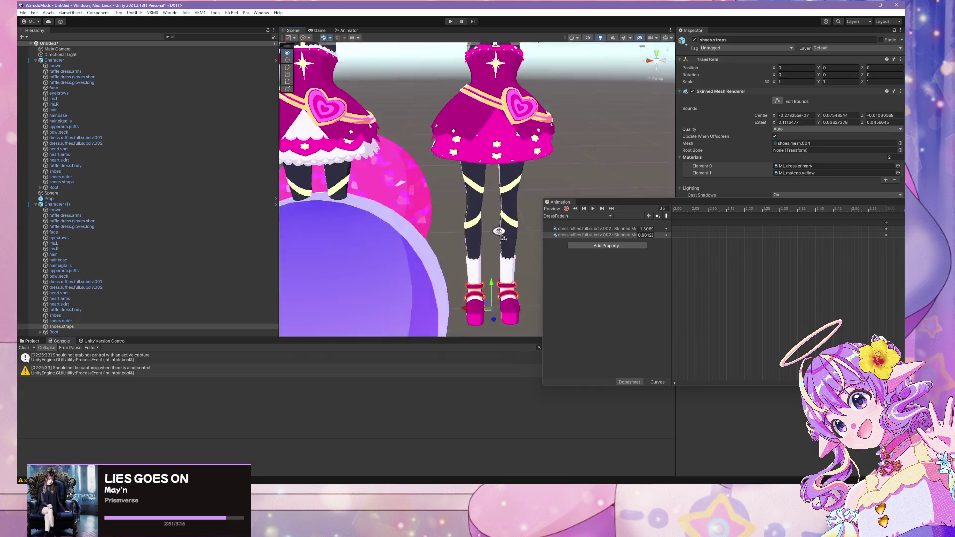
{"action": "scroll", "coordinate": [495, 204], "scroll_direction": "down", "scroll_amount": 3}
{"action": "left_click_drag", "start_coordinate": [495, 203], "coordinate": [496, 212]}
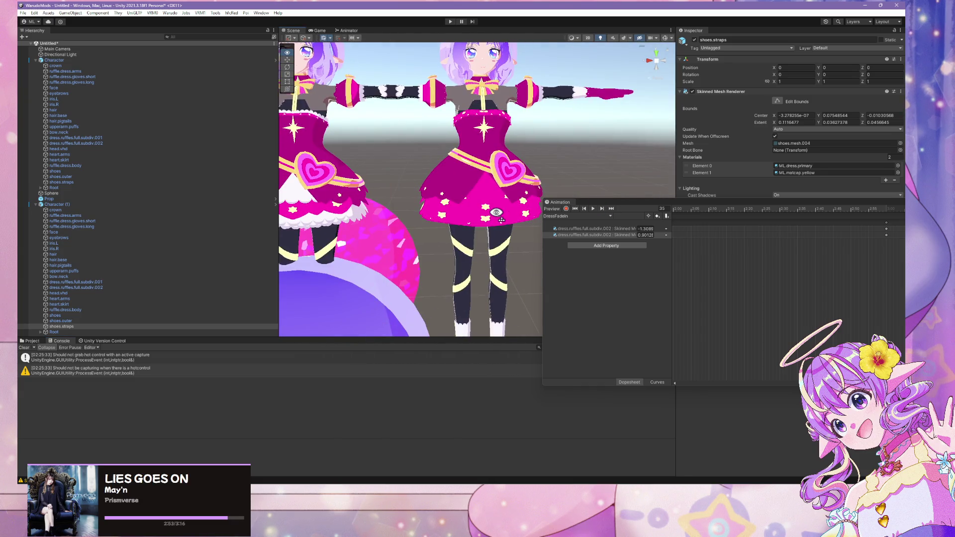
{"action": "scroll", "coordinate": [496, 212], "scroll_direction": "up", "scroll_amount": 3}
{"action": "scroll", "coordinate": [497, 213], "scroll_direction": "down", "scroll_amount": 5}
{"action": "scroll", "coordinate": [499, 213], "scroll_direction": "up", "scroll_amount": 4}
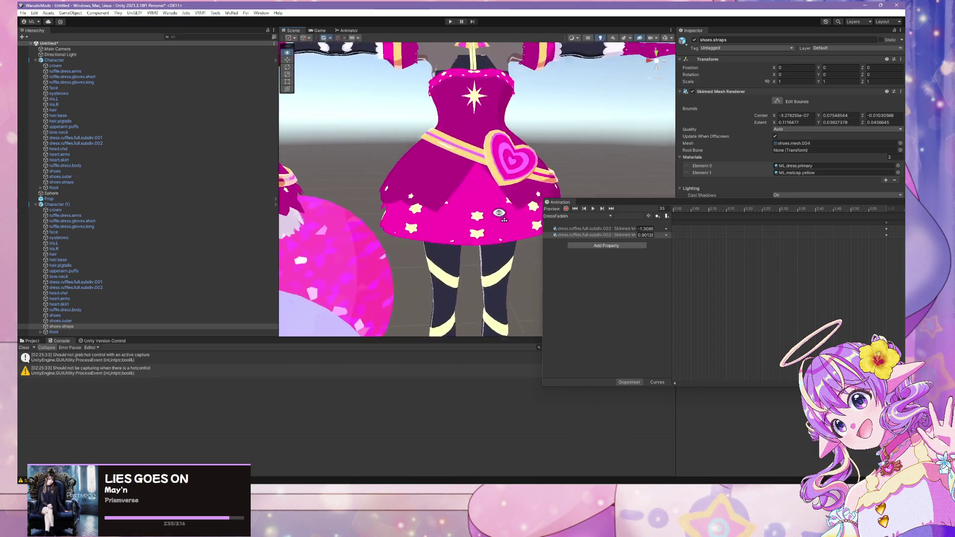
{"action": "scroll", "coordinate": [499, 213], "scroll_direction": "down", "scroll_amount": 6}
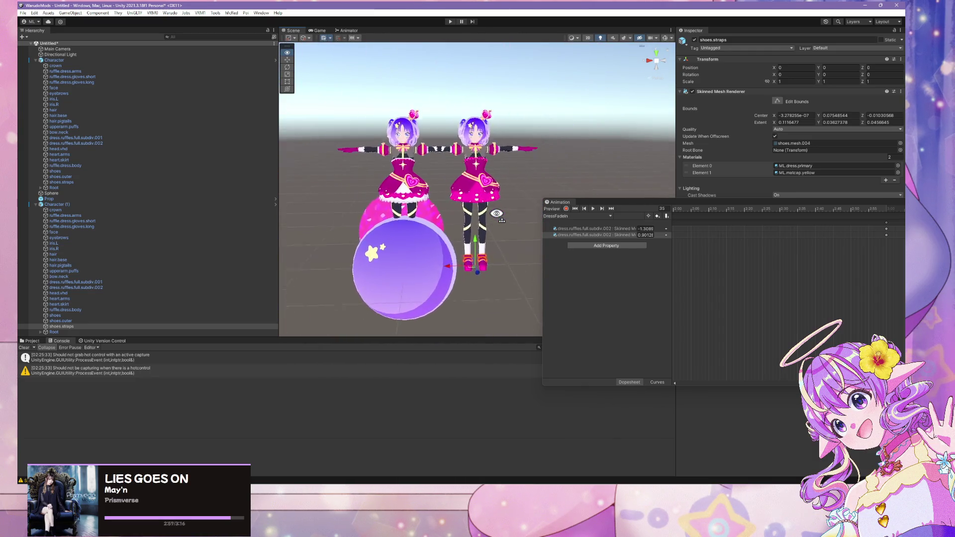
{"action": "scroll", "coordinate": [496, 214], "scroll_direction": "up", "scroll_amount": 4}
{"action": "scroll", "coordinate": [508, 213], "scroll_direction": "down", "scroll_amount": 4}
{"action": "scroll", "coordinate": [517, 213], "scroll_direction": "up", "scroll_amount": 6}
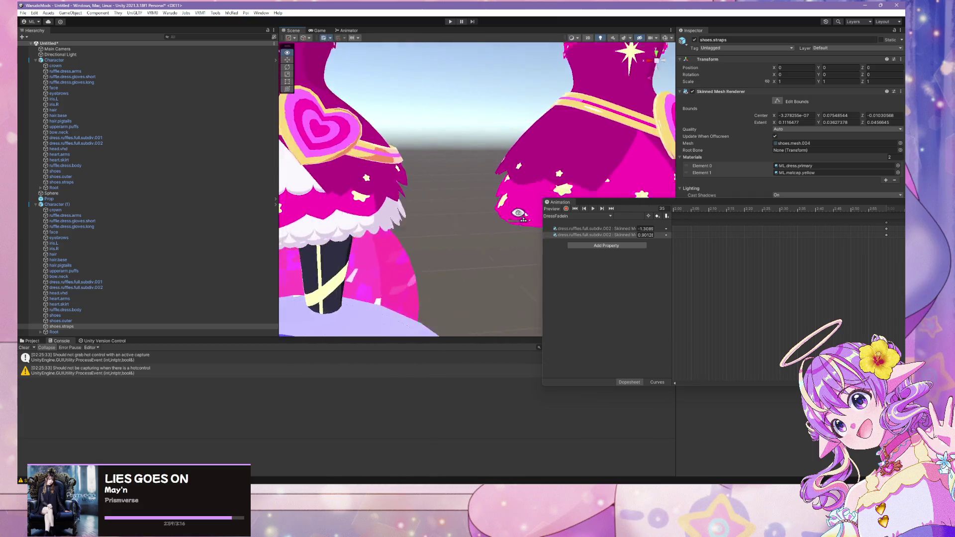
{"action": "scroll", "coordinate": [518, 214], "scroll_direction": "down", "scroll_amount": 5}
{"action": "scroll", "coordinate": [528, 219], "scroll_direction": "up", "scroll_amount": 4}
{"action": "scroll", "coordinate": [547, 234], "scroll_direction": "down", "scroll_amount": 2}
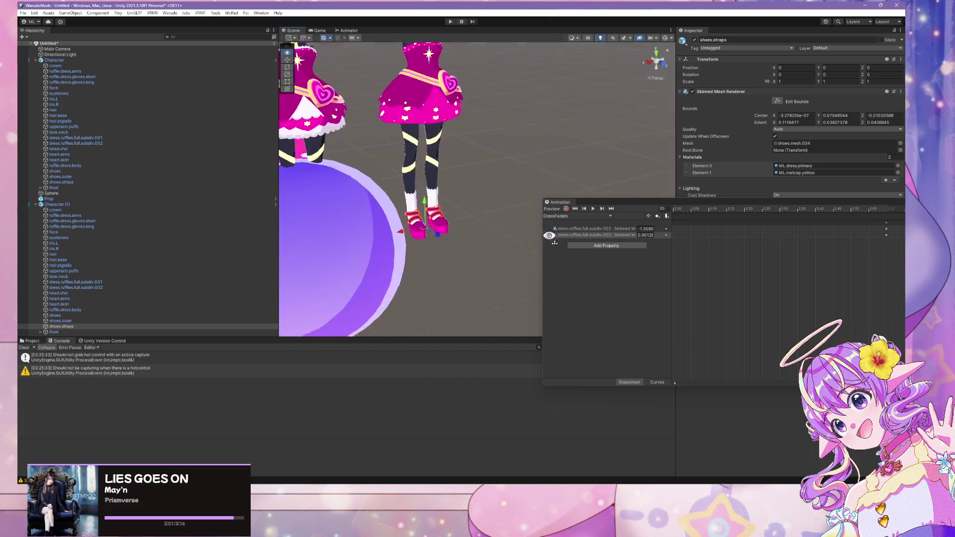
{"action": "scroll", "coordinate": [550, 235], "scroll_direction": "up", "scroll_amount": 6}
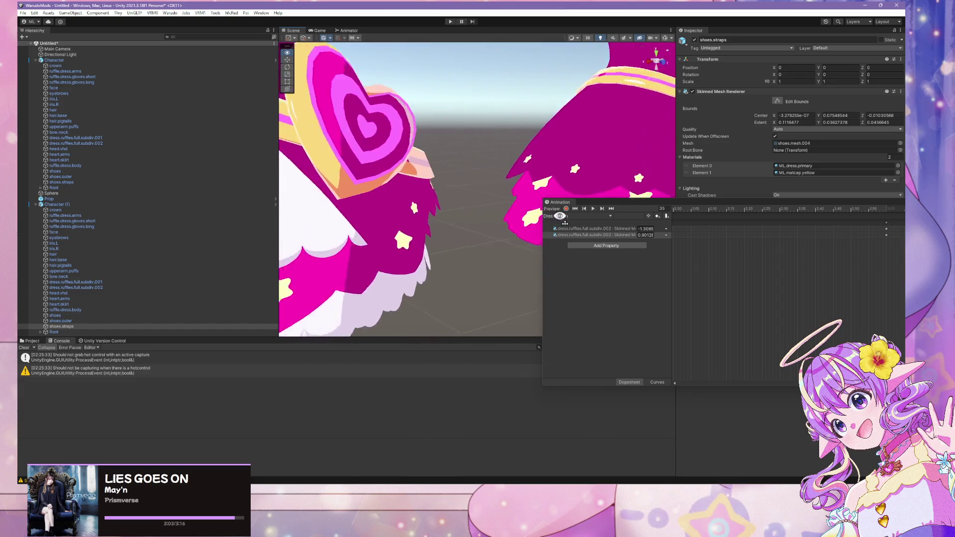
{"action": "scroll", "coordinate": [560, 216], "scroll_direction": "down", "scroll_amount": 5}
{"action": "scroll", "coordinate": [522, 217], "scroll_direction": "up", "scroll_amount": 4}
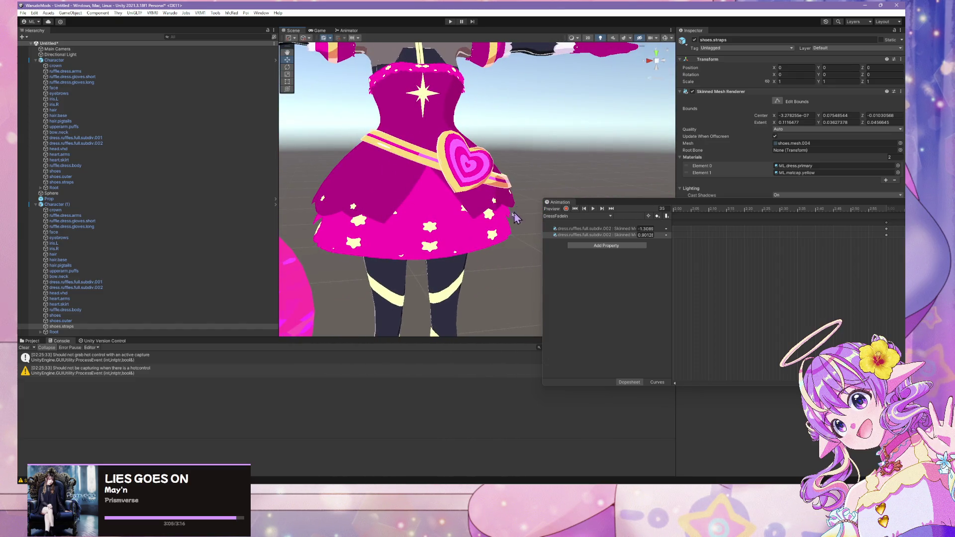
{"action": "scroll", "coordinate": [413, 210], "scroll_direction": "down", "scroll_amount": 5}
{"action": "scroll", "coordinate": [444, 216], "scroll_direction": "up", "scroll_amount": 4}
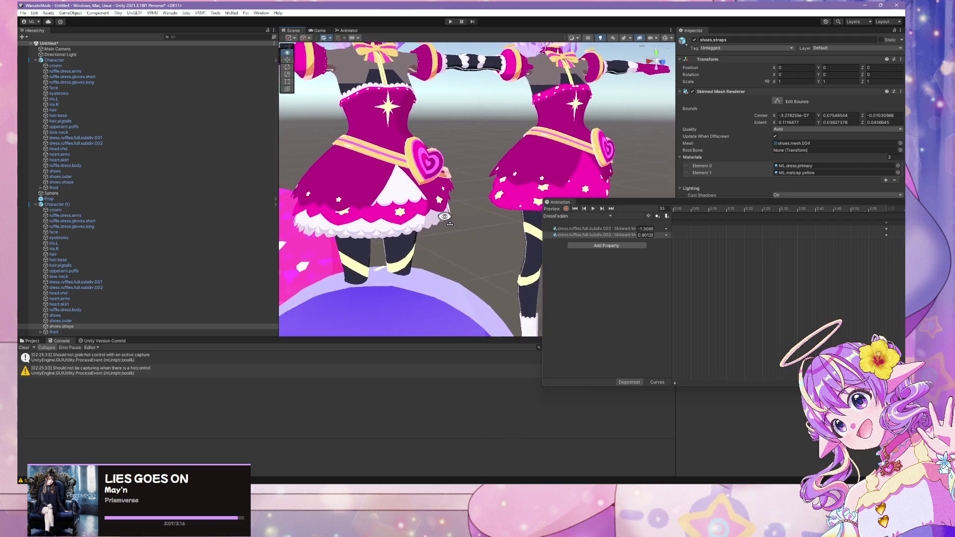
{"action": "scroll", "coordinate": [443, 217], "scroll_direction": "down", "scroll_amount": 6}
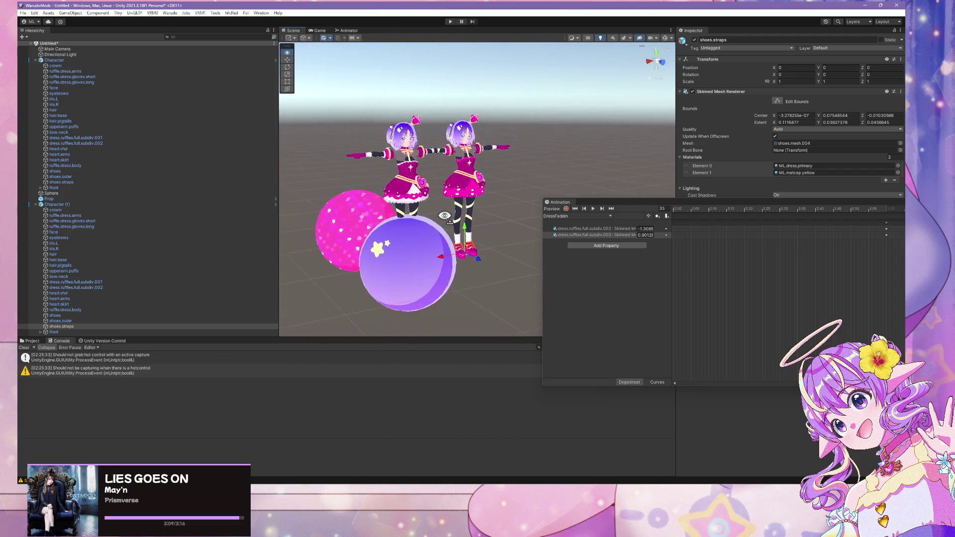
{"action": "scroll", "coordinate": [444, 215], "scroll_direction": "up", "scroll_amount": 5}
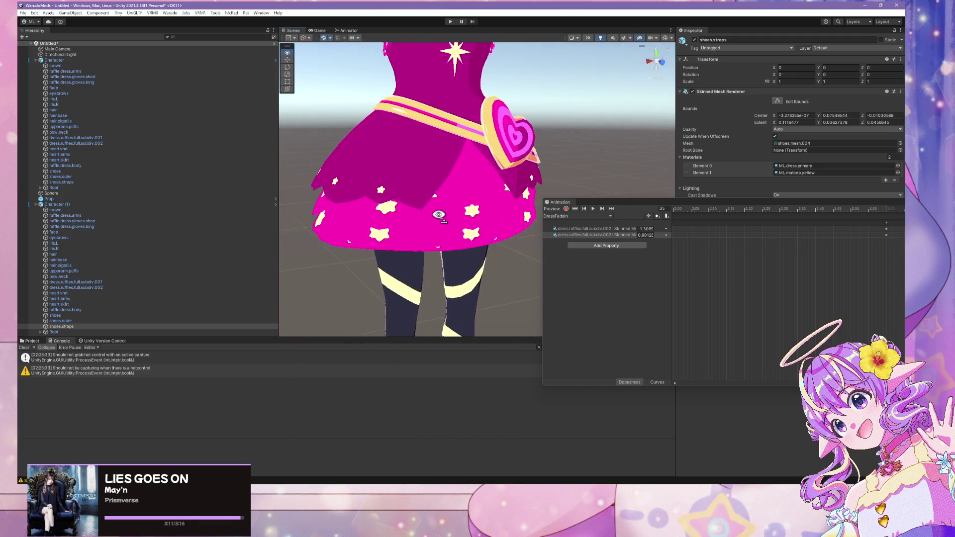
{"action": "scroll", "coordinate": [439, 215], "scroll_direction": "up", "scroll_amount": 2}
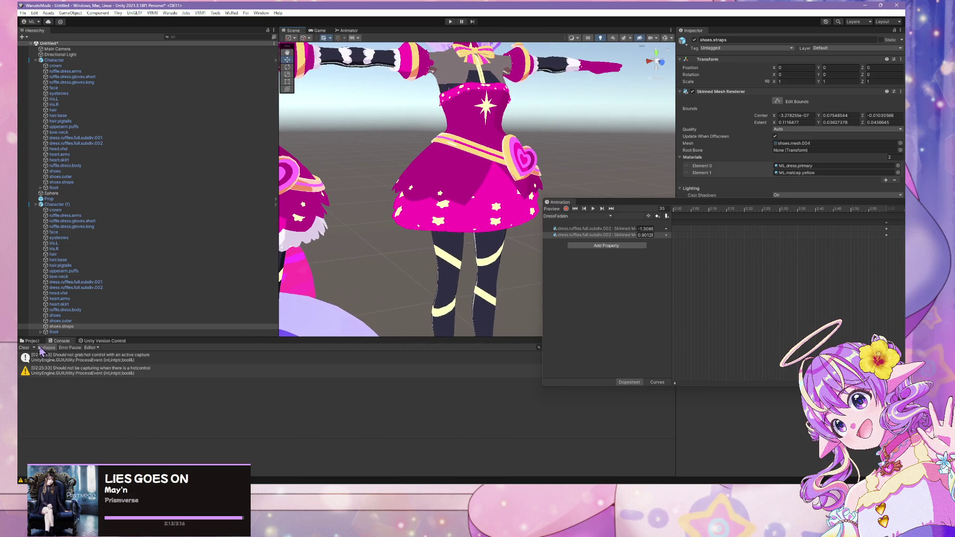
Select the V25DressWhiteHalfCircleRuffle material in the V25Dress folder, then return to GitHub Desktop
{"action": "left_click", "coordinate": [31, 341]}
{"action": "left_click", "coordinate": [188, 377]}
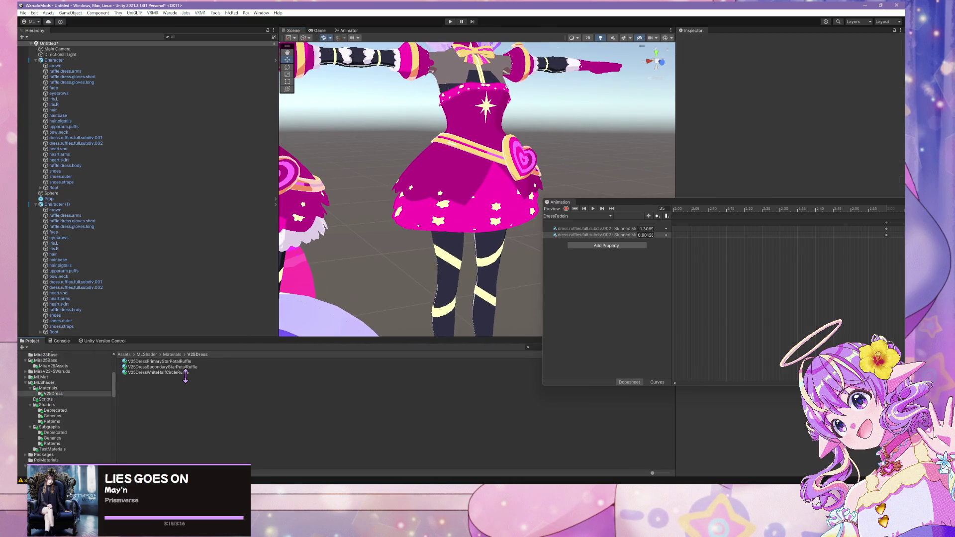
{"action": "left_click", "coordinate": [183, 373]}
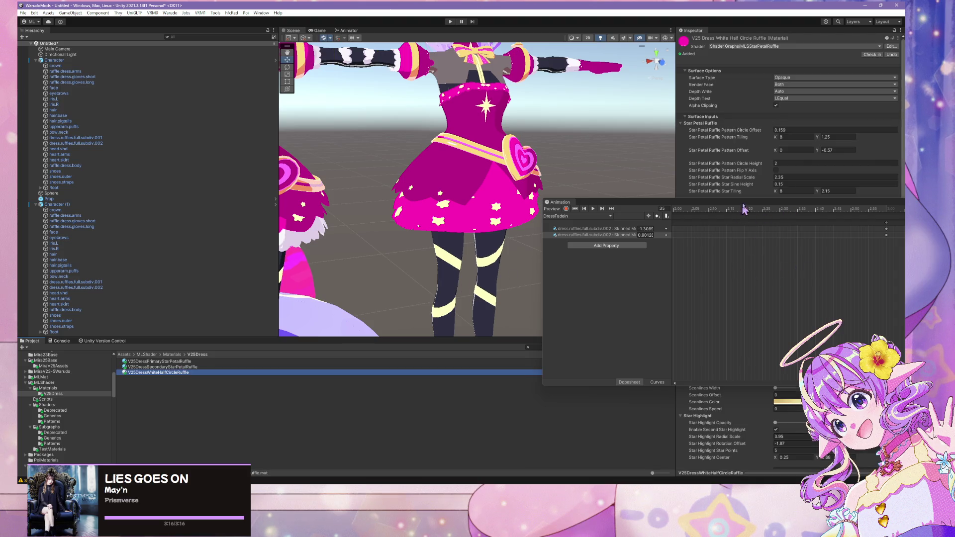
{"action": "mouse_move", "coordinate": [560, 202]}
{"action": "left_mouse_down"}
{"action": "mouse_move", "coordinate": [508, 335]}
{"action": "mouse_move", "coordinate": [304, 206]}
{"action": "mouse_move", "coordinate": [378, 239]}
{"action": "left_mouse_up"}
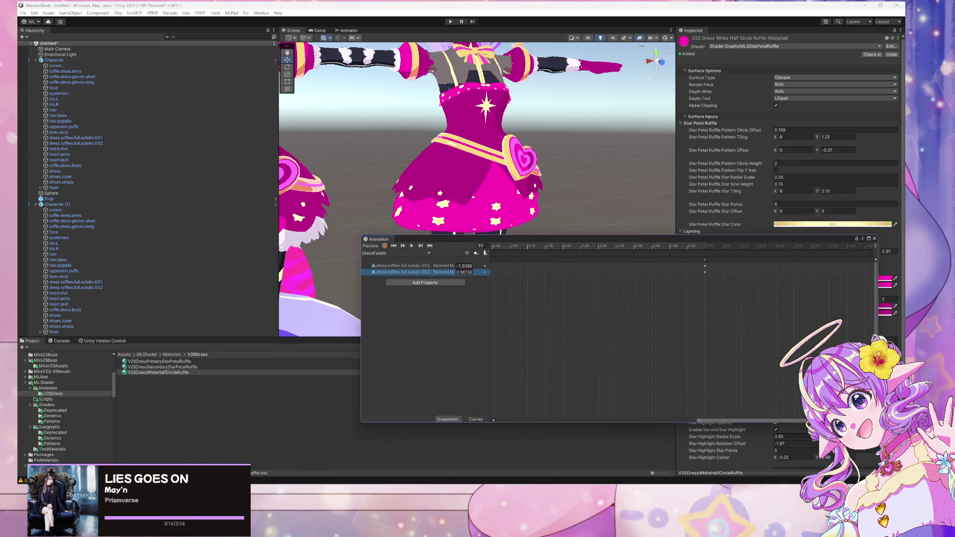
{"action": "key", "text": "alt+Tab"}
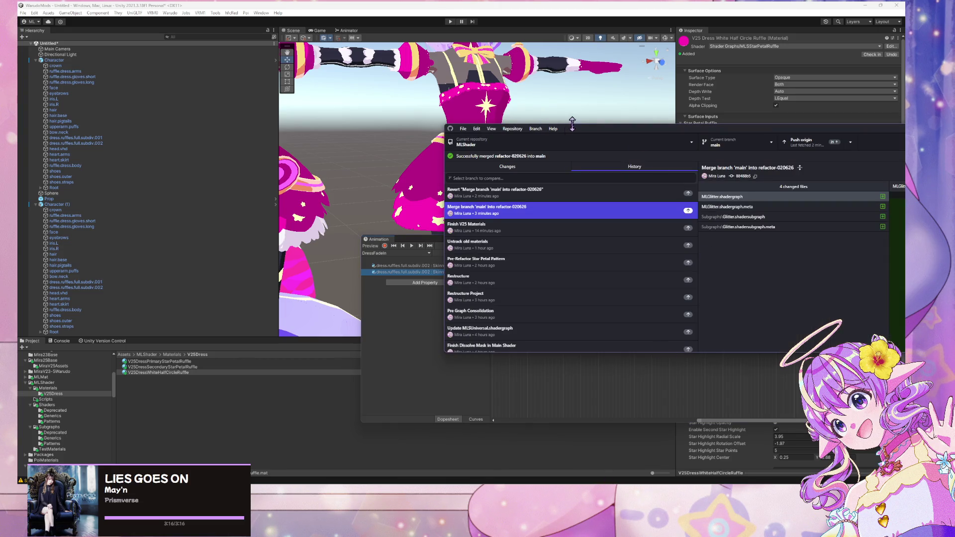
{"action": "left_click", "coordinate": [737, 143]}
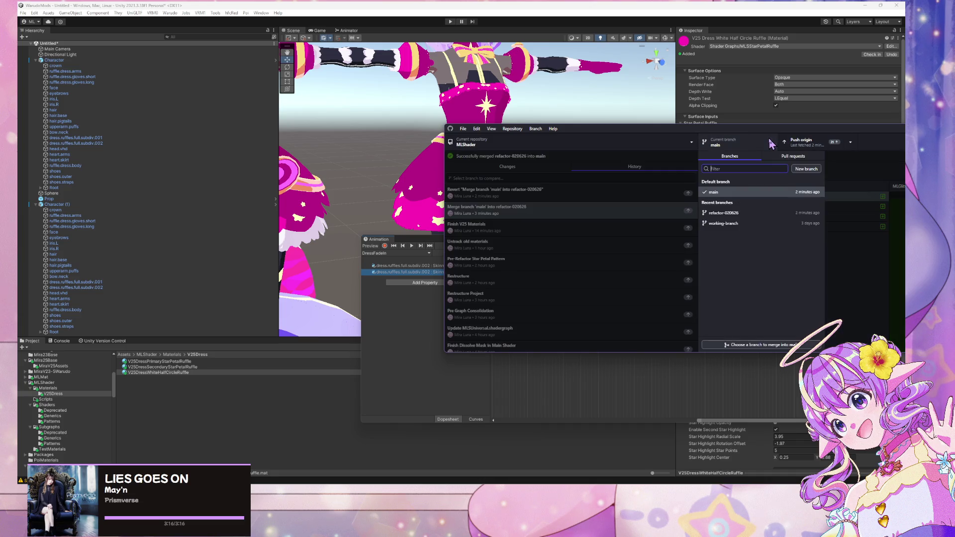
{"action": "left_click", "coordinate": [744, 219]}
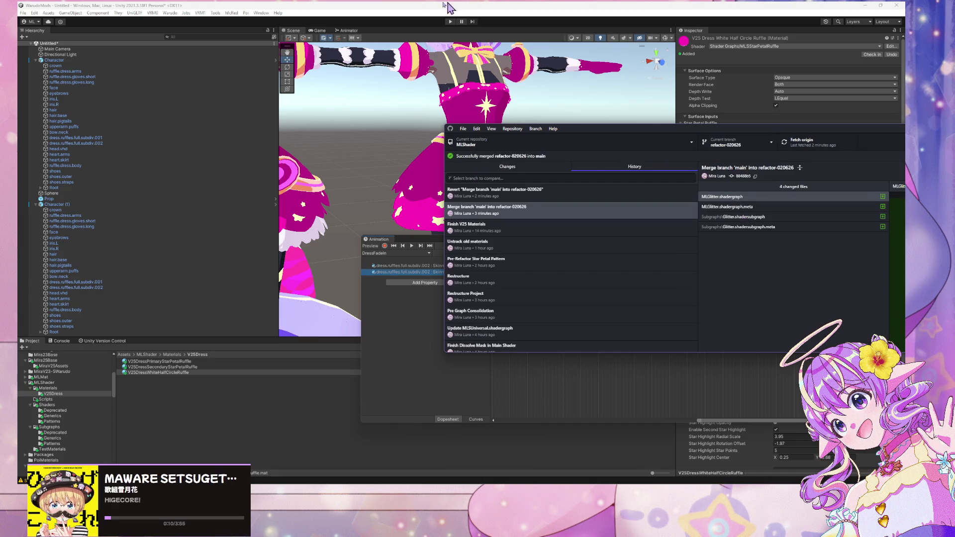
{"action": "left_click", "coordinate": [410, 8]}
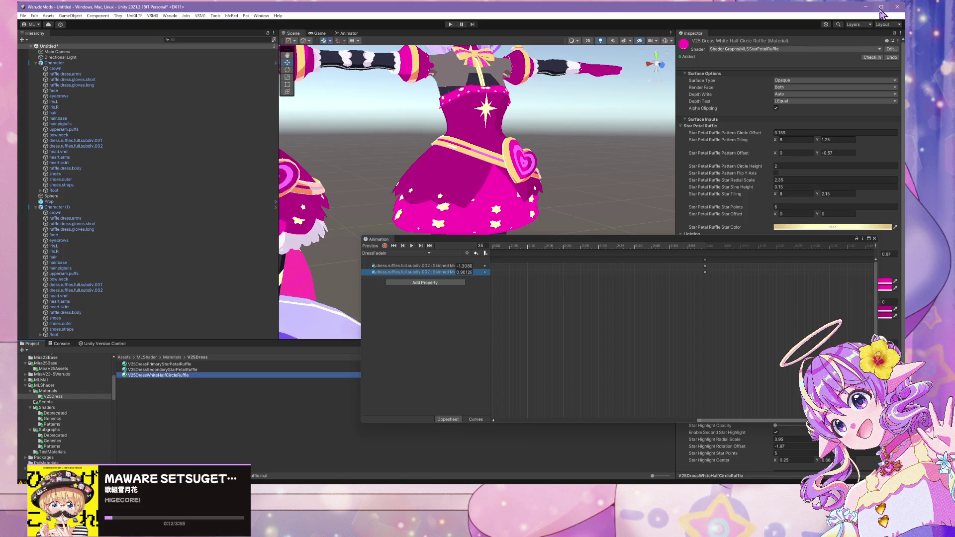
{"action": "left_click", "coordinate": [880, 8]}
{"action": "left_click", "coordinate": [629, 478]}
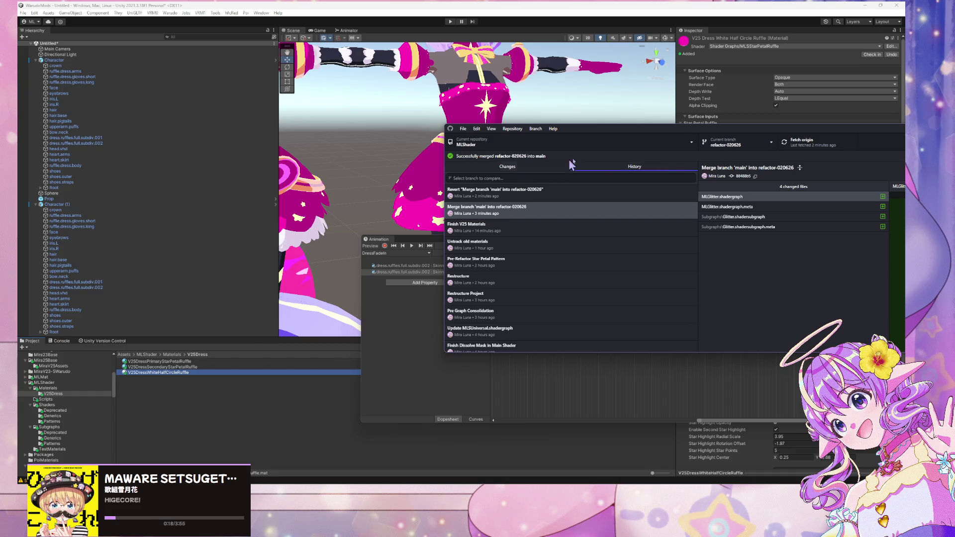
{"action": "left_click", "coordinate": [536, 129]}
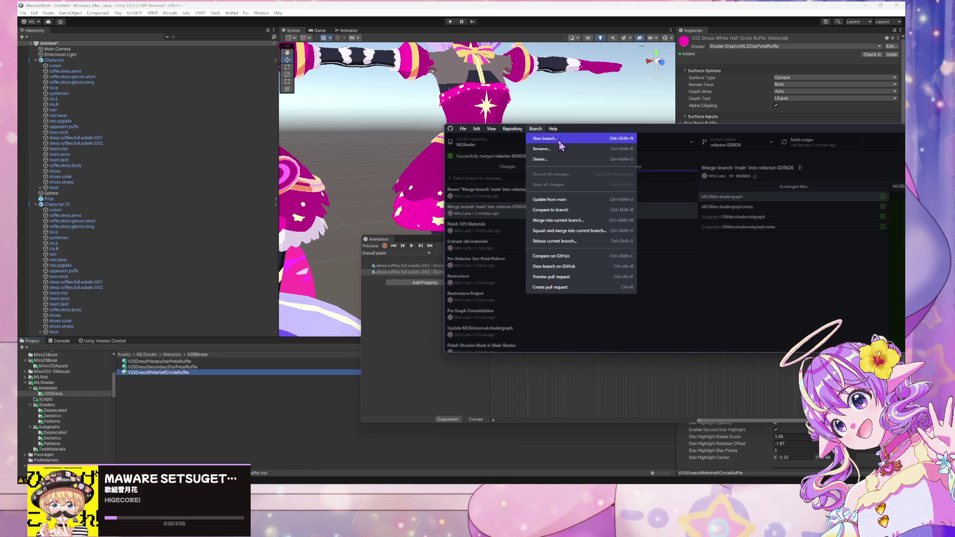
{"action": "key", "text": "Escape"}
{"action": "left_click", "coordinate": [747, 144]}
{"action": "left_click", "coordinate": [740, 213]}
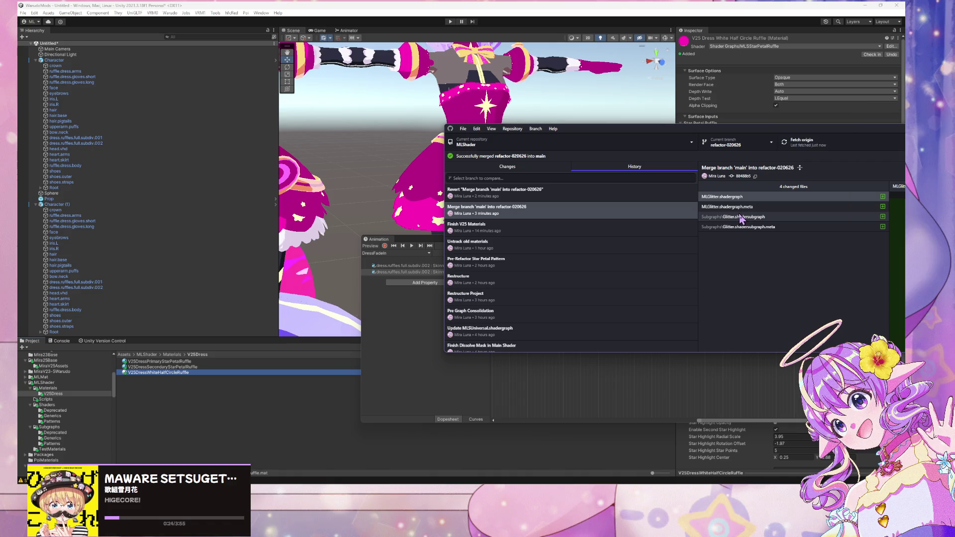
{"action": "left_click", "coordinate": [534, 129]}
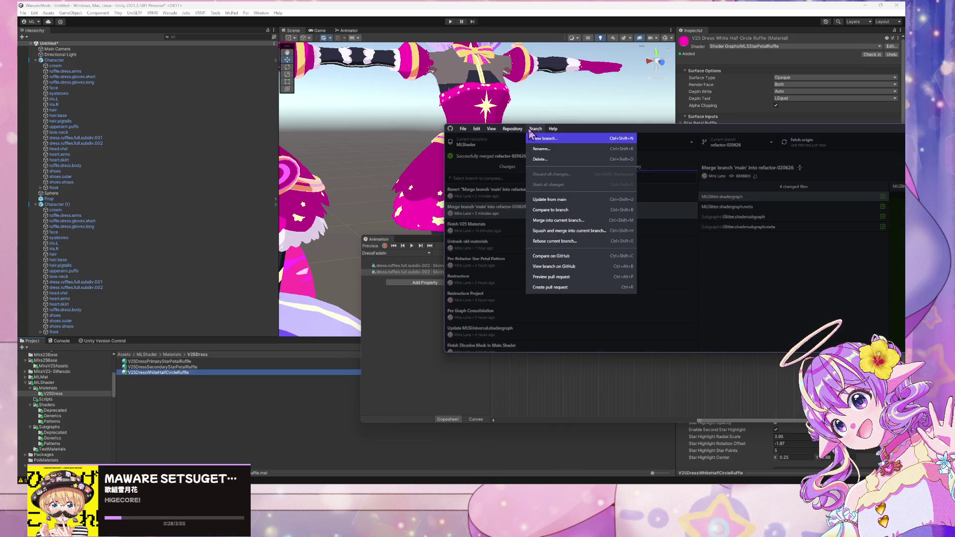
{"action": "left_click", "coordinate": [543, 162]}
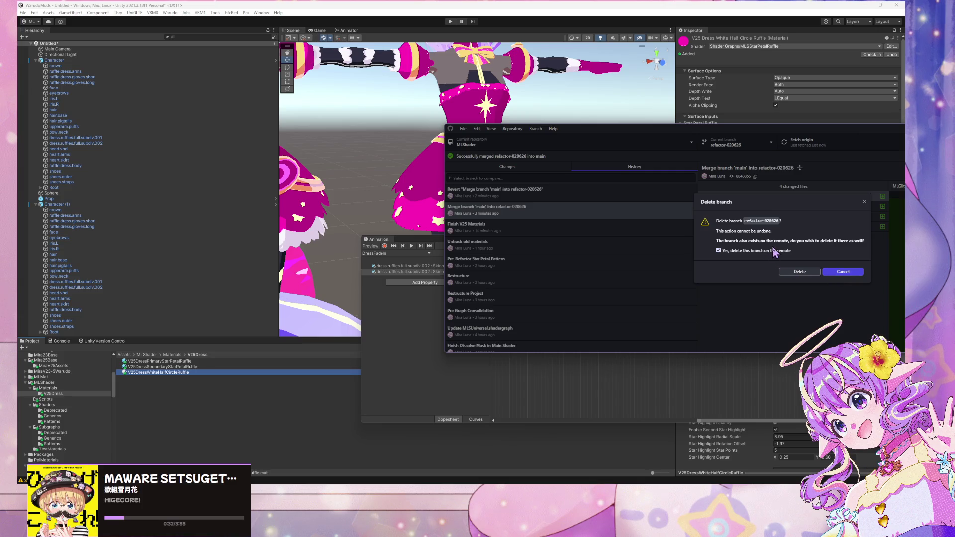
{"action": "left_click", "coordinate": [848, 277]}
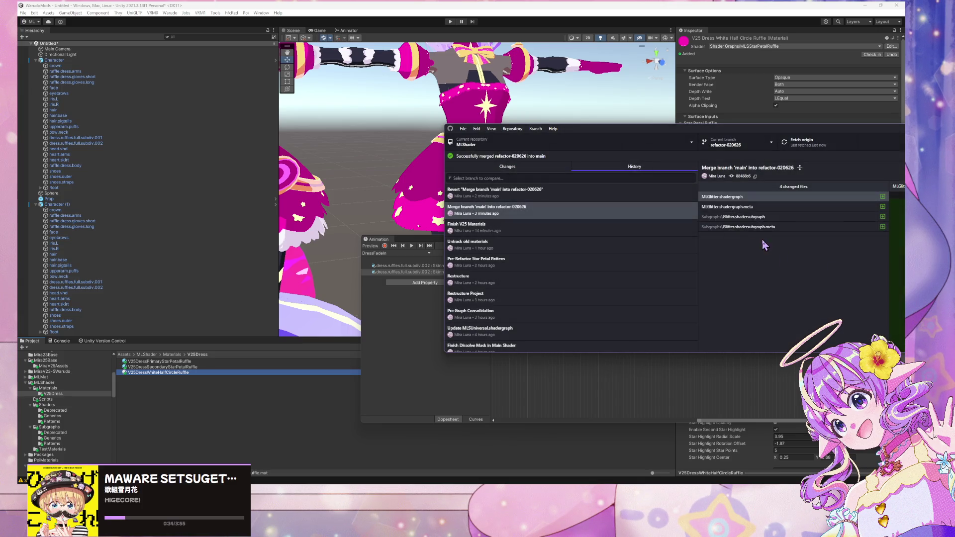
{"action": "left_click", "coordinate": [744, 147]}
{"action": "left_click", "coordinate": [883, 292]}
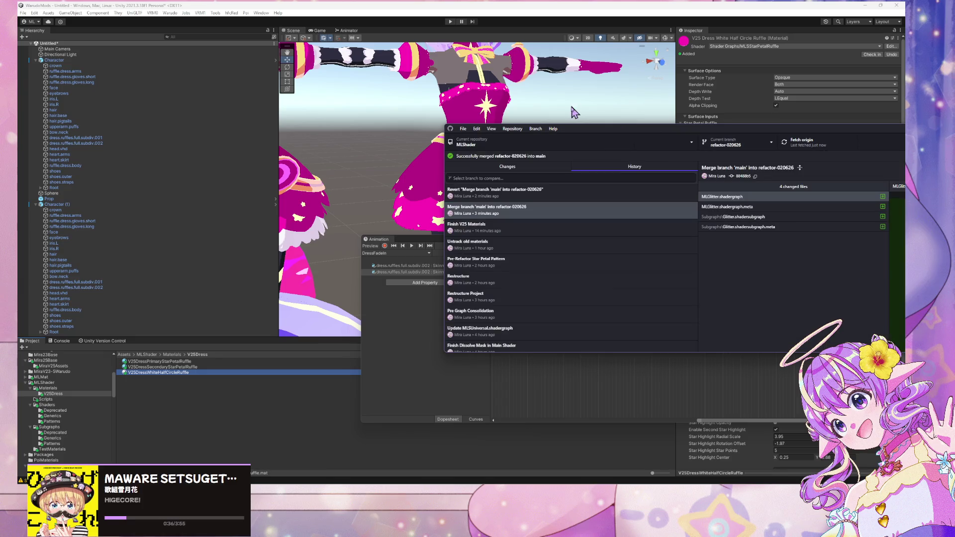
{"action": "left_click", "coordinate": [535, 129]}
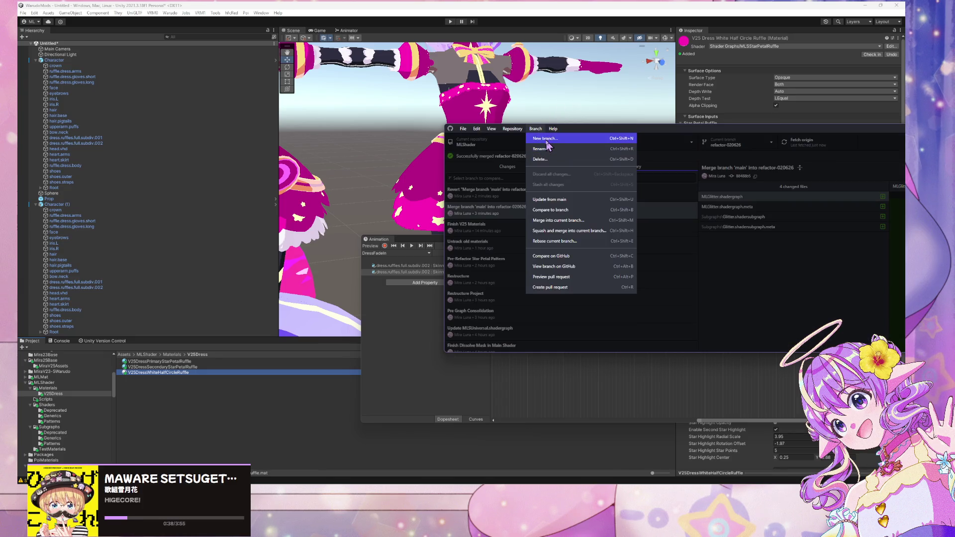
Check out the main branch of MLShader
{"action": "left_click", "coordinate": [493, 148]}
{"action": "left_click", "coordinate": [794, 259]}
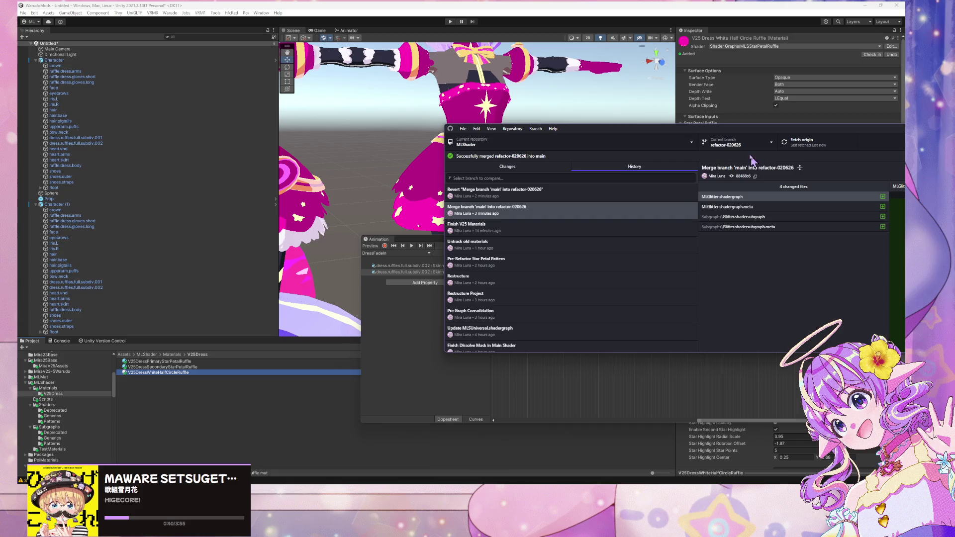
{"action": "left_click", "coordinate": [748, 147]}
{"action": "left_click", "coordinate": [739, 179]}
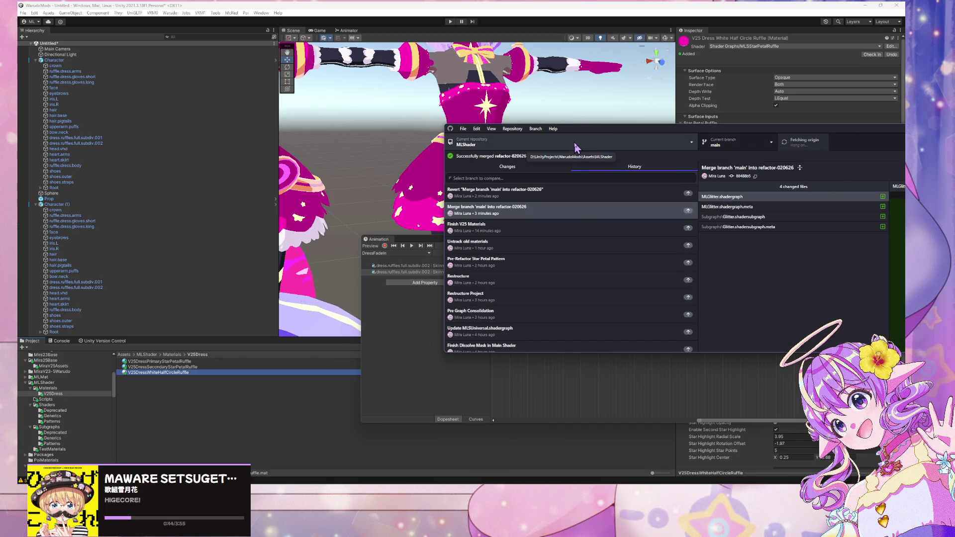
Create a new branch named working-branch-020726 from main
{"action": "left_click", "coordinate": [552, 129]}
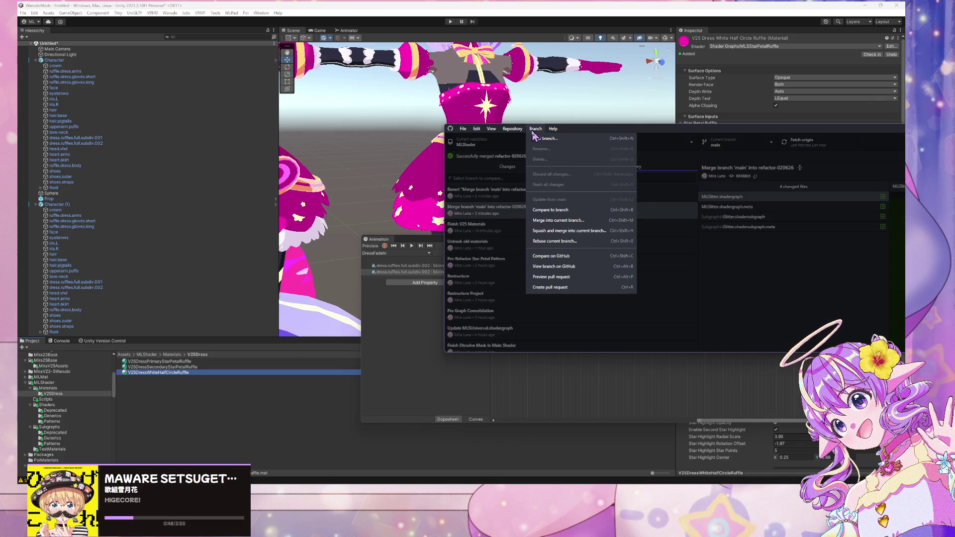
{"action": "left_click", "coordinate": [547, 138]}
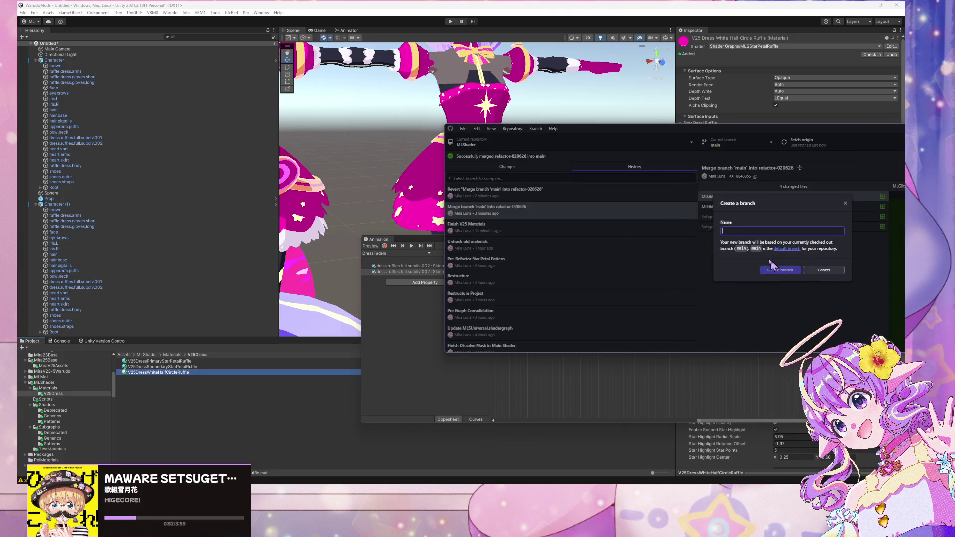
{"action": "type", "text": "working-b"}
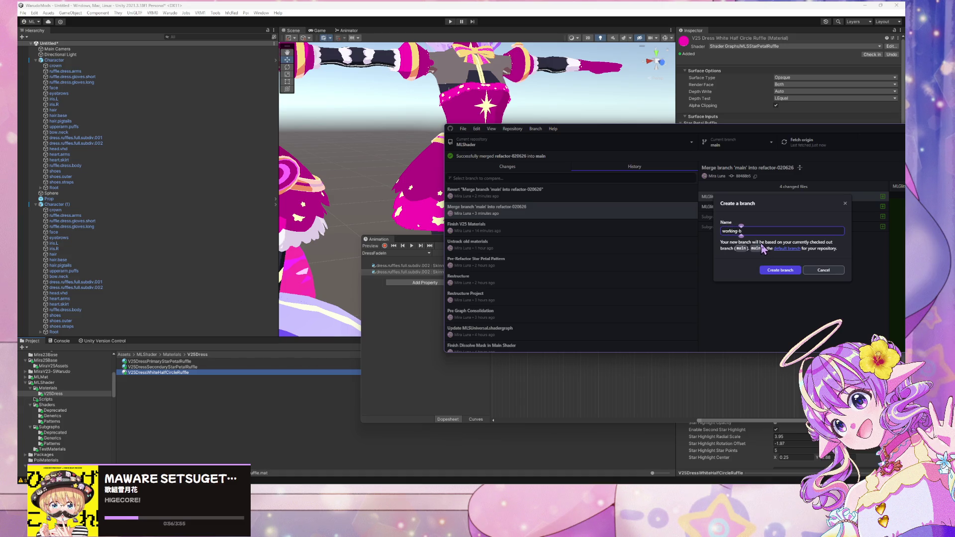
{"action": "type", "text": "ranch-020726"}
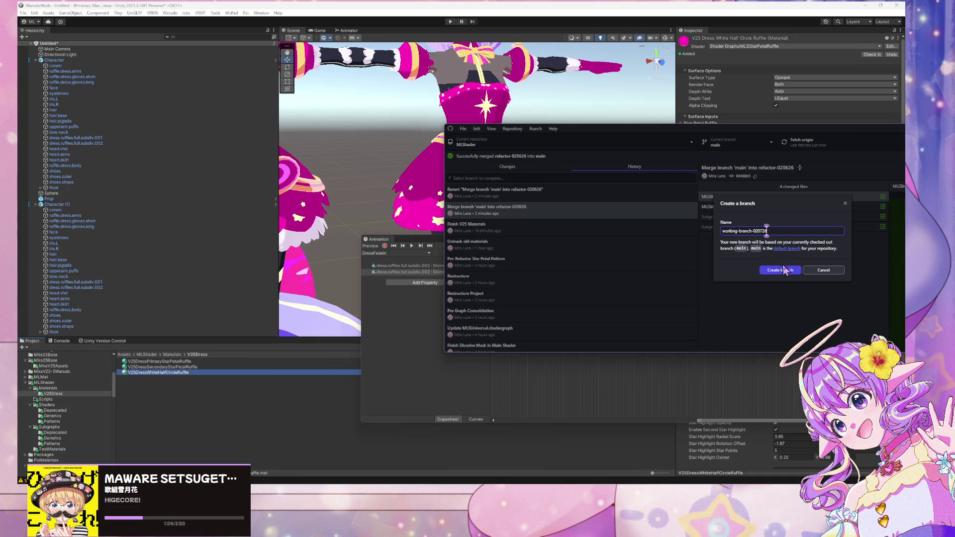
{"action": "left_click", "coordinate": [785, 270]}
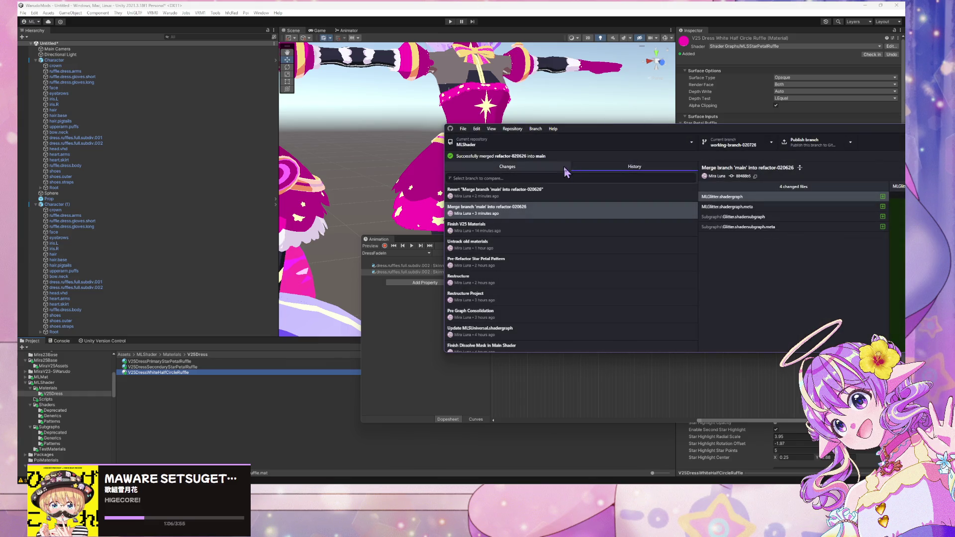
Search 'half' in the material's shader list and apply Shader Graphs/MLSHalfCircleRuffle
{"action": "mouse_move", "coordinate": [660, 124]}
{"action": "left_mouse_down"}
{"action": "mouse_move", "coordinate": [461, 270]}
{"action": "mouse_move", "coordinate": [493, 79]}
{"action": "mouse_move", "coordinate": [435, 86]}
{"action": "left_mouse_up"}
{"action": "left_click", "coordinate": [359, 8]}
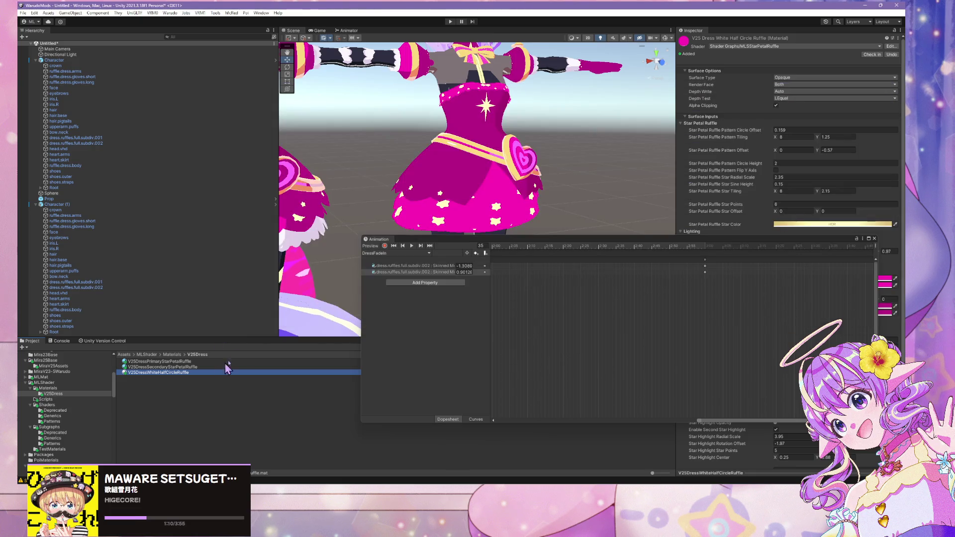
{"action": "left_click_drag", "start_coordinate": [488, 242], "coordinate": [546, 313]}
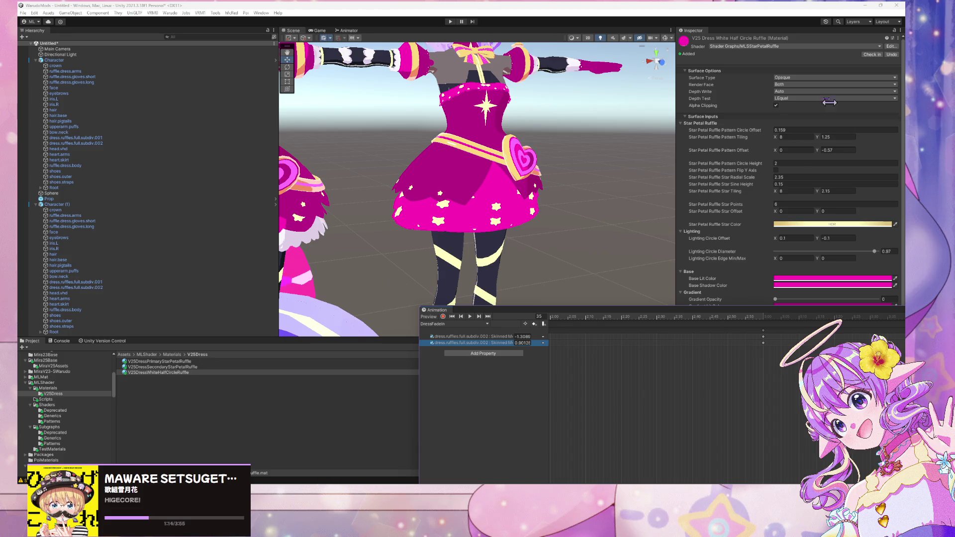
{"action": "left_click", "coordinate": [862, 46]}
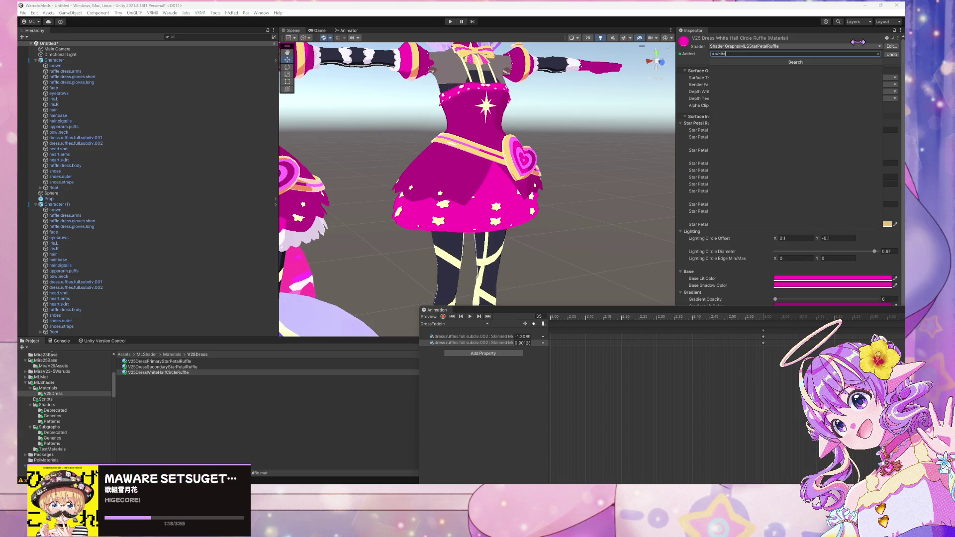
{"action": "type", "text": "half"}
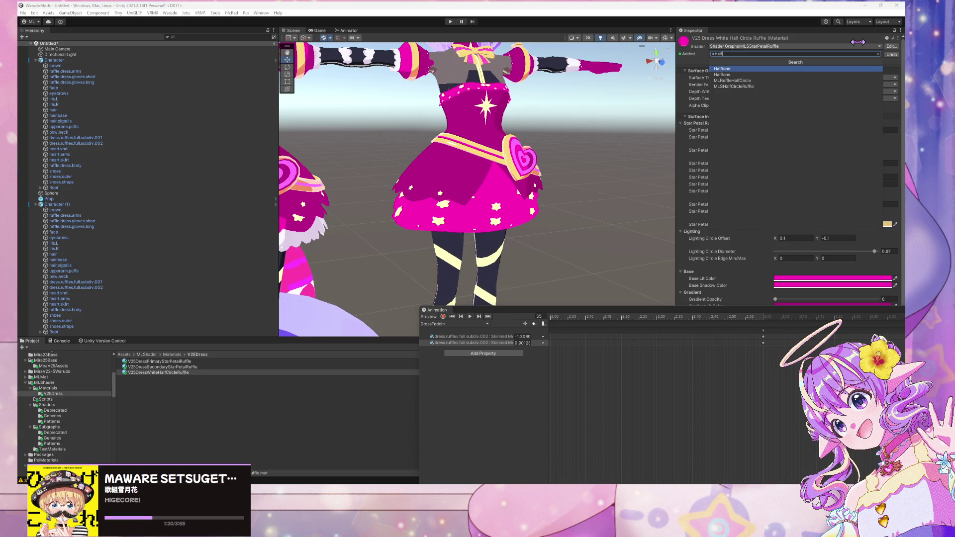
{"action": "key", "text": "Down"}
{"action": "key", "text": "Down"}
{"action": "key", "text": "Down"}
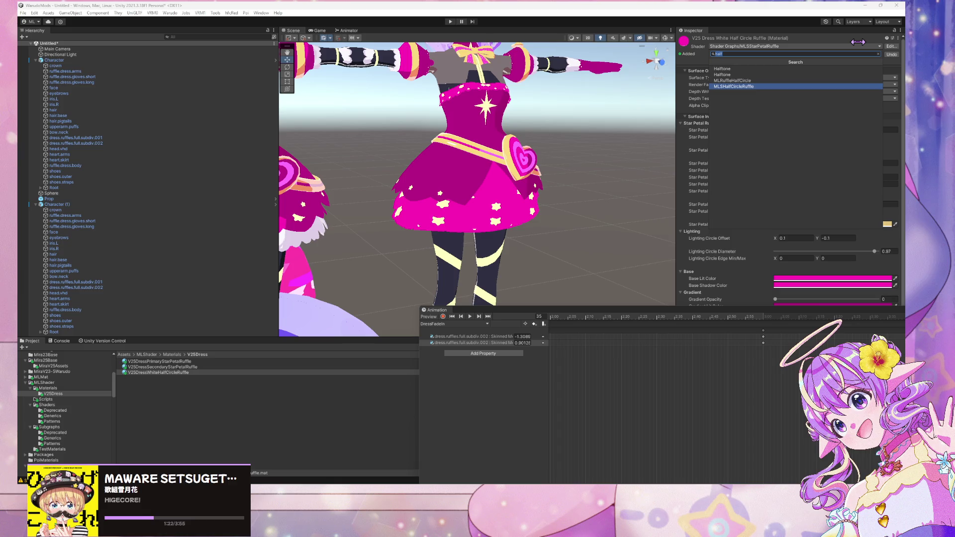
{"action": "key", "text": "Return"}
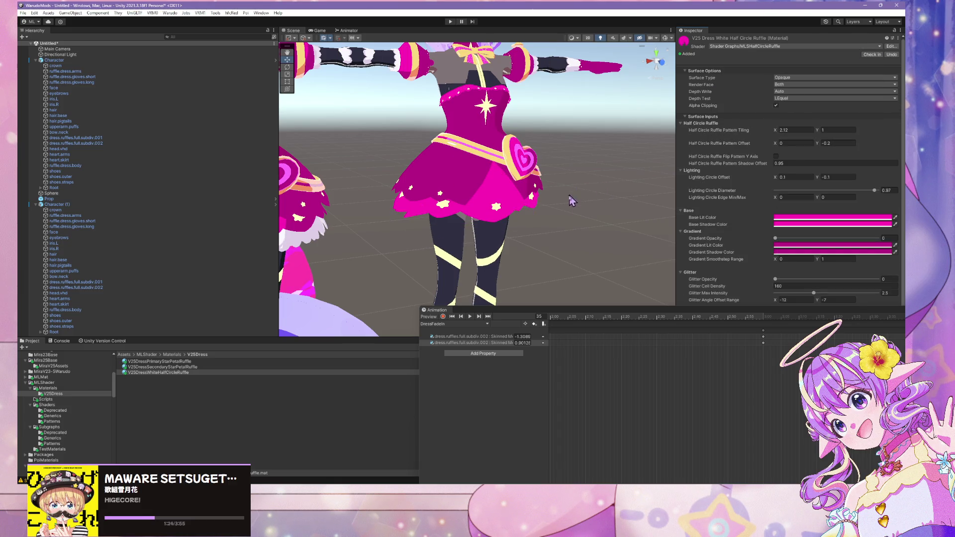
{"action": "mouse_move", "coordinate": [545, 226]}
{"action": "left_mouse_down"}
{"action": "mouse_move", "coordinate": [459, 220]}
{"action": "mouse_move", "coordinate": [556, 228]}
{"action": "mouse_move", "coordinate": [567, 269]}
{"action": "left_mouse_up"}
Set the Base Lit and Base Shadow colours to near-white
{"action": "left_click", "coordinate": [795, 219]}
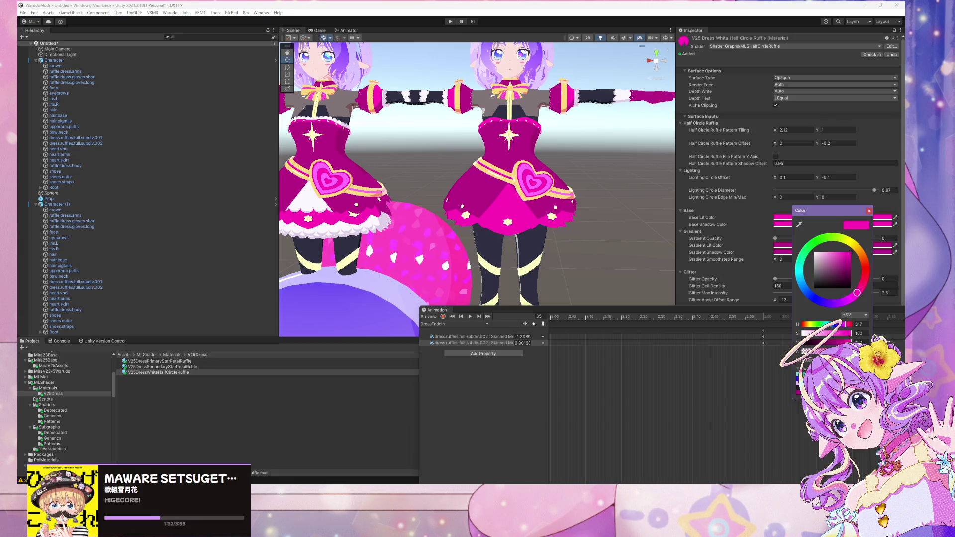
{"action": "left_click_drag", "start_coordinate": [856, 293], "coordinate": [832, 303]}
{"action": "left_click", "coordinate": [815, 253]}
{"action": "left_click", "coordinate": [784, 224]}
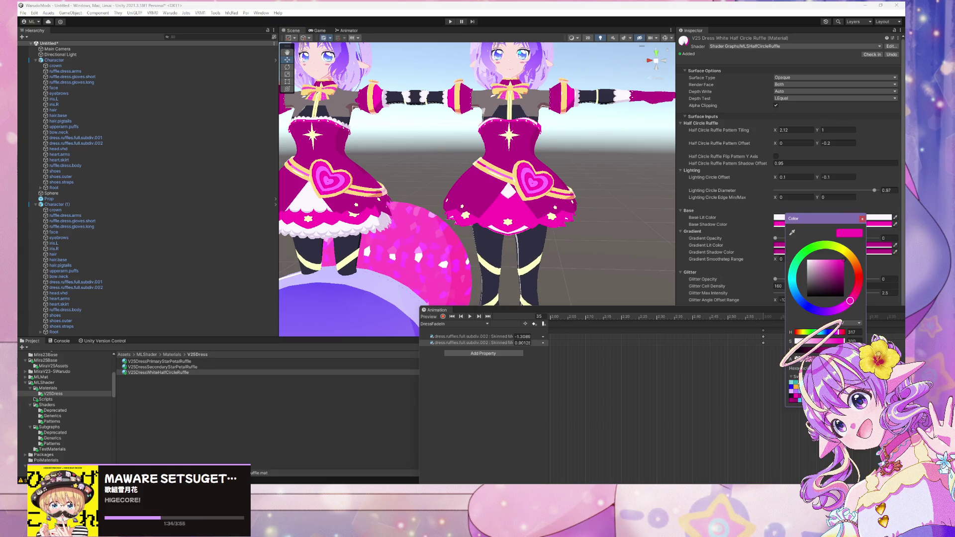
{"action": "left_click", "coordinate": [809, 261]}
Make the Gradient Lit colour white and the Gradient Shadow colour pale purple
{"action": "left_click", "coordinate": [779, 245]}
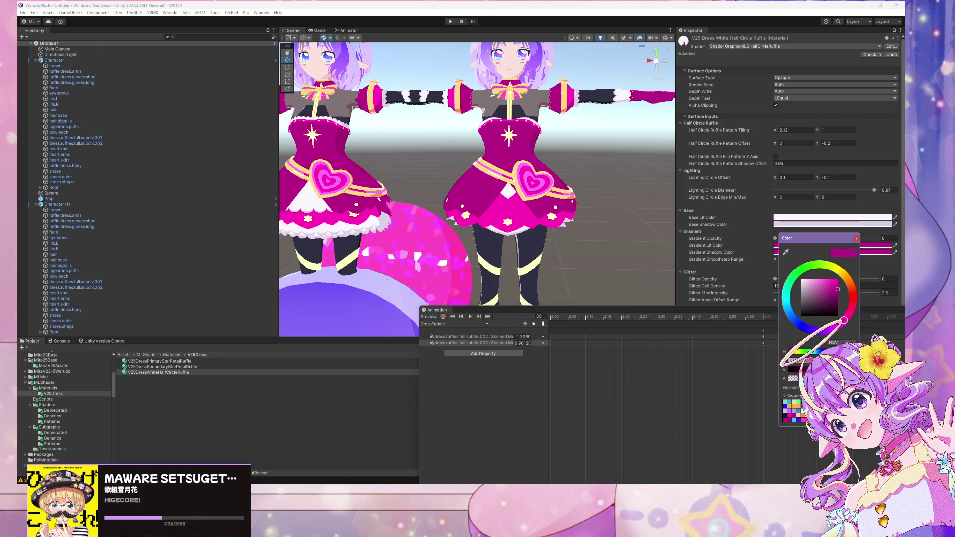
{"action": "left_click_drag", "start_coordinate": [844, 320], "coordinate": [819, 331]}
{"action": "left_click", "coordinate": [802, 280]}
{"action": "left_click", "coordinate": [886, 253]}
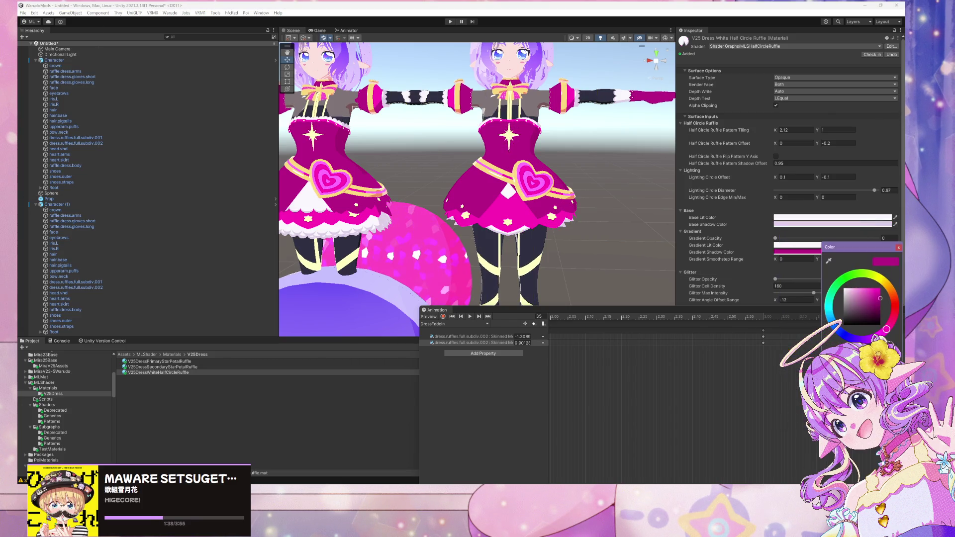
{"action": "left_click_drag", "start_coordinate": [886, 329], "coordinate": [866, 339]}
{"action": "left_click", "coordinate": [847, 291]}
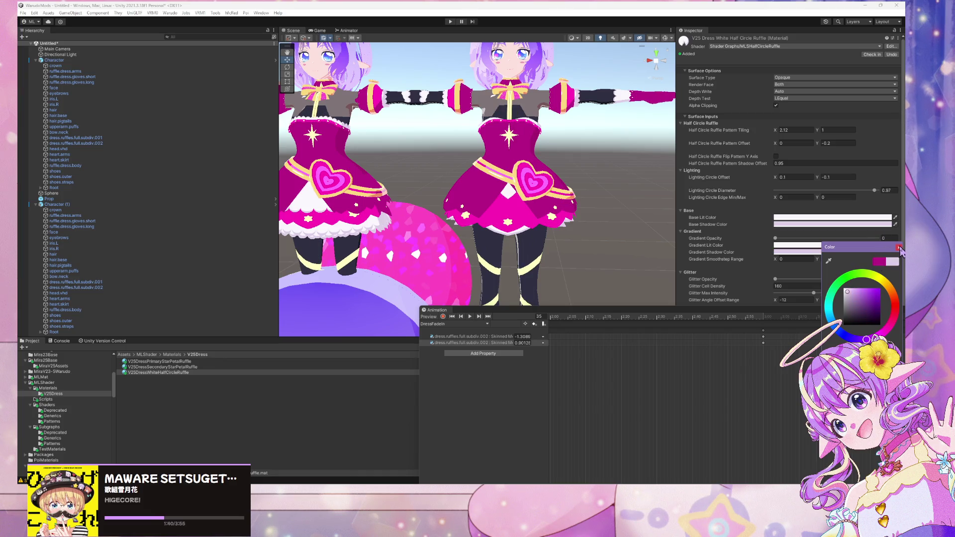
{"action": "left_click", "coordinate": [899, 248]}
{"action": "mouse_move", "coordinate": [572, 224]}
{"action": "left_mouse_down"}
{"action": "mouse_move", "coordinate": [603, 247]}
{"action": "mouse_move", "coordinate": [619, 207]}
{"action": "mouse_move", "coordinate": [624, 256]}
{"action": "mouse_move", "coordinate": [619, 250]}
{"action": "left_mouse_up"}
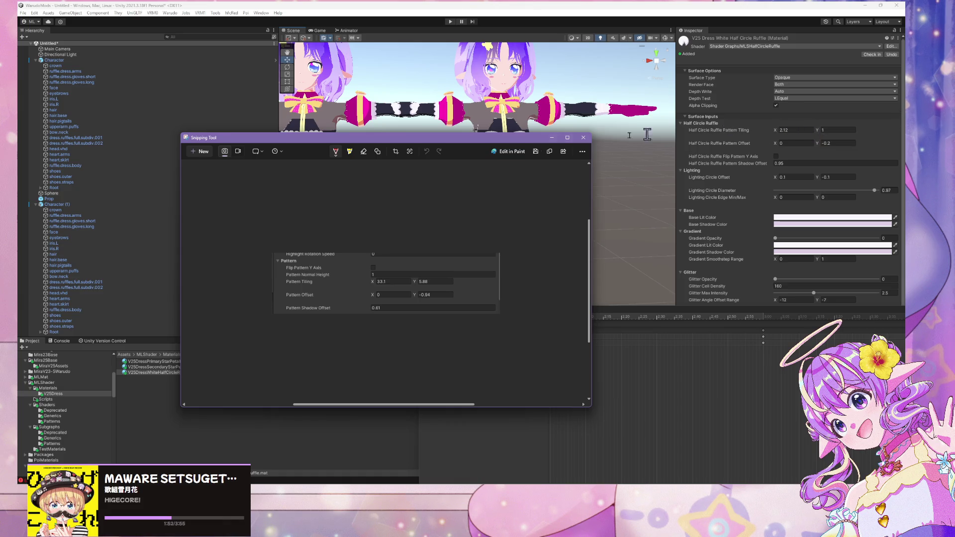
Set the Half Circle Ruffle Pattern Tiling to 33.1 × 5.88
{"action": "left_click", "coordinate": [583, 137]}
{"action": "left_click", "coordinate": [792, 129]}
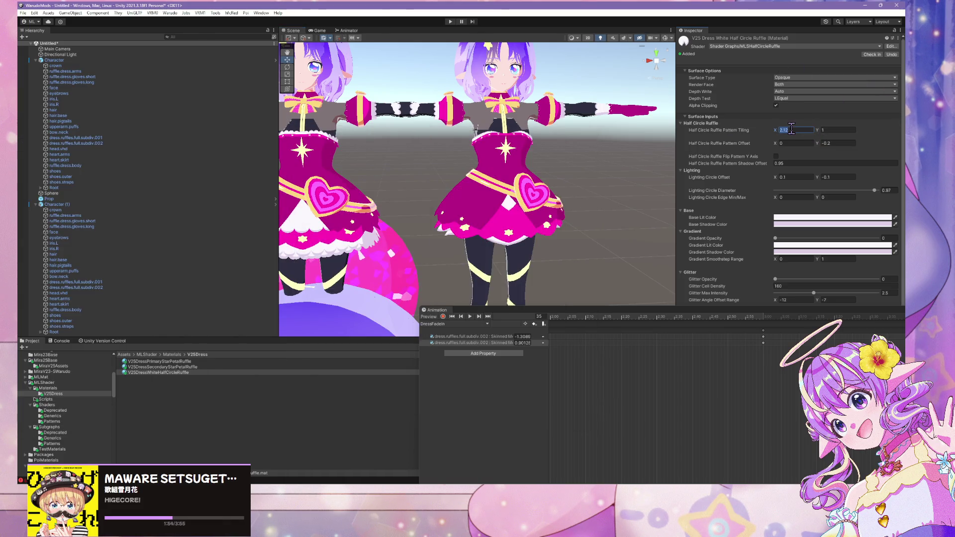
{"action": "type", "text": "33.1"}
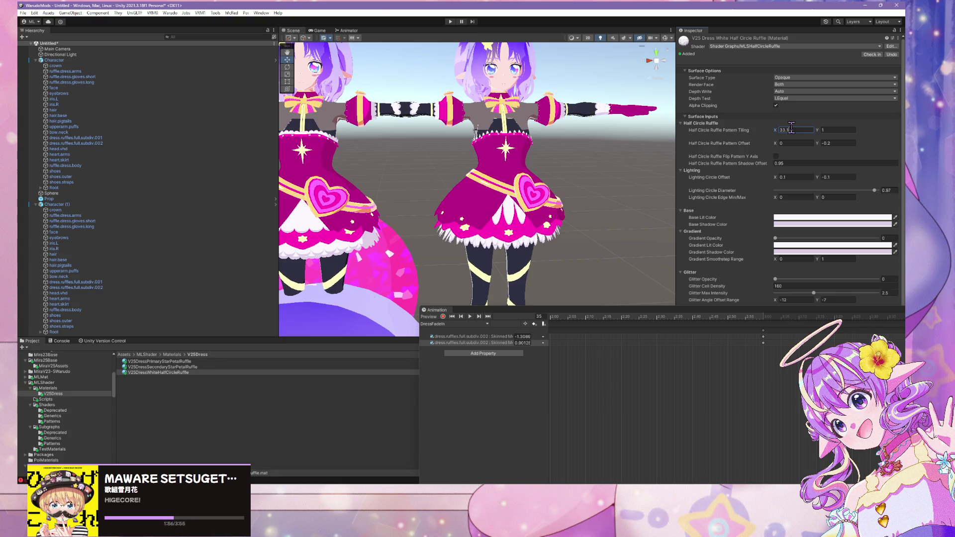
{"action": "left_click", "coordinate": [833, 133]}
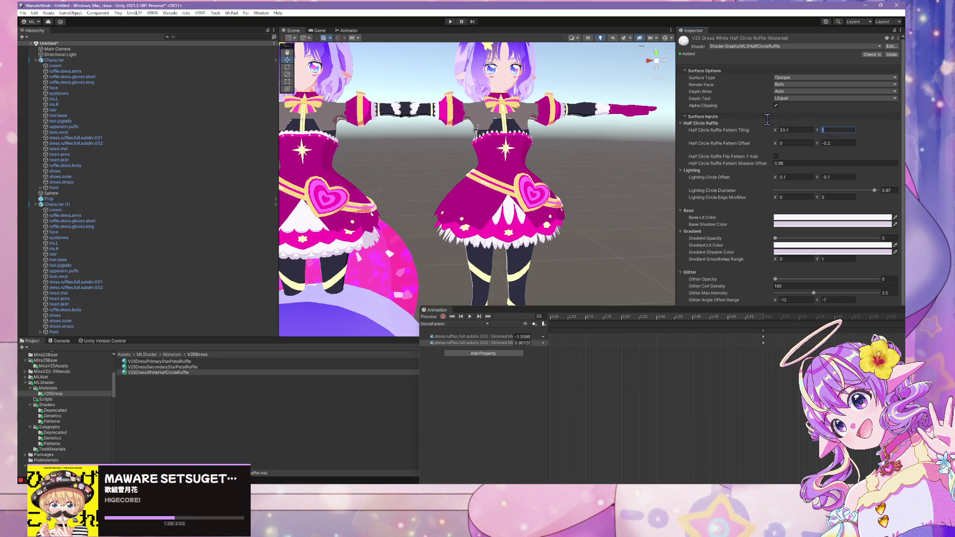
{"action": "type", "text": "5.9"}
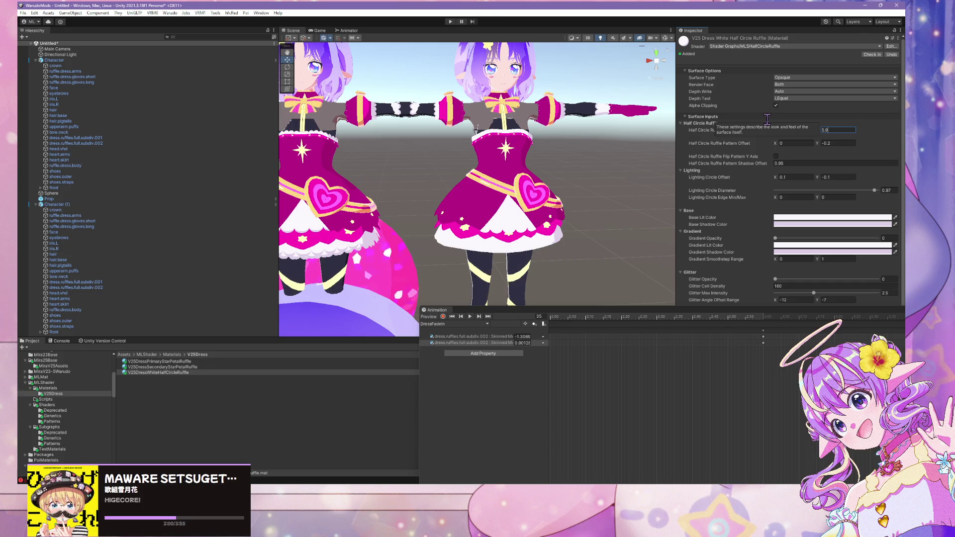
{"action": "key", "text": "BackSpace"}
{"action": "type", "text": "88"}
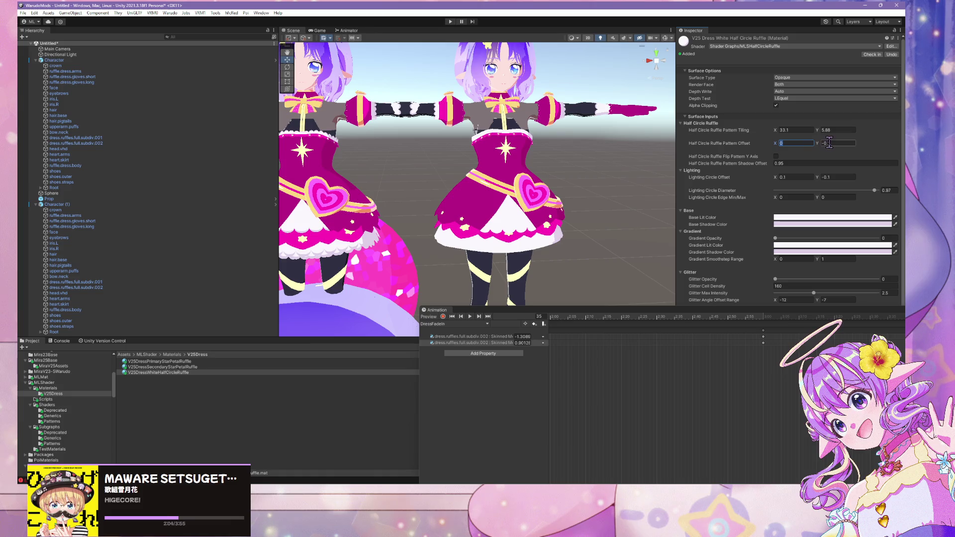
{"action": "type", "text": "2"}
{"action": "type", "text": "-0.94"}
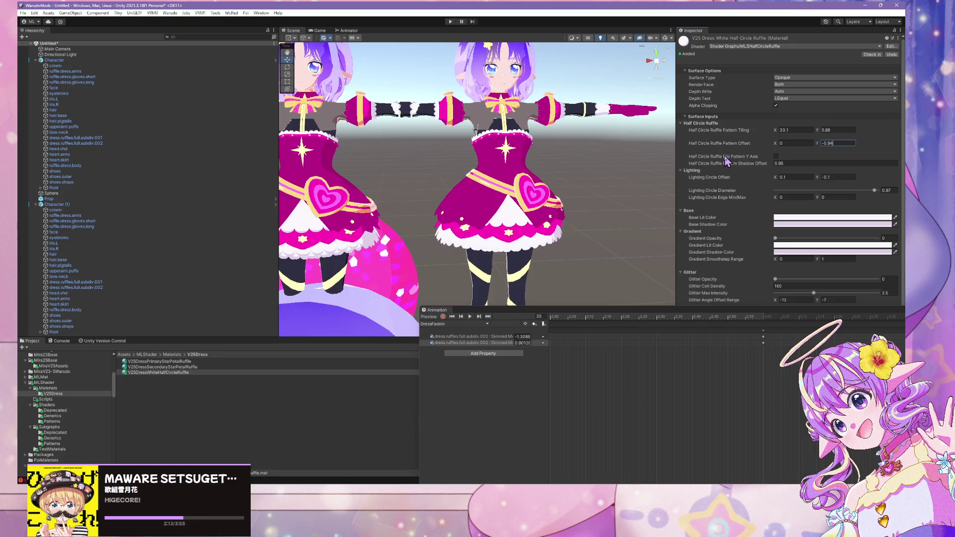
Set the Pattern Offset Y to -0.94
{"action": "type", "text": "0.61"}
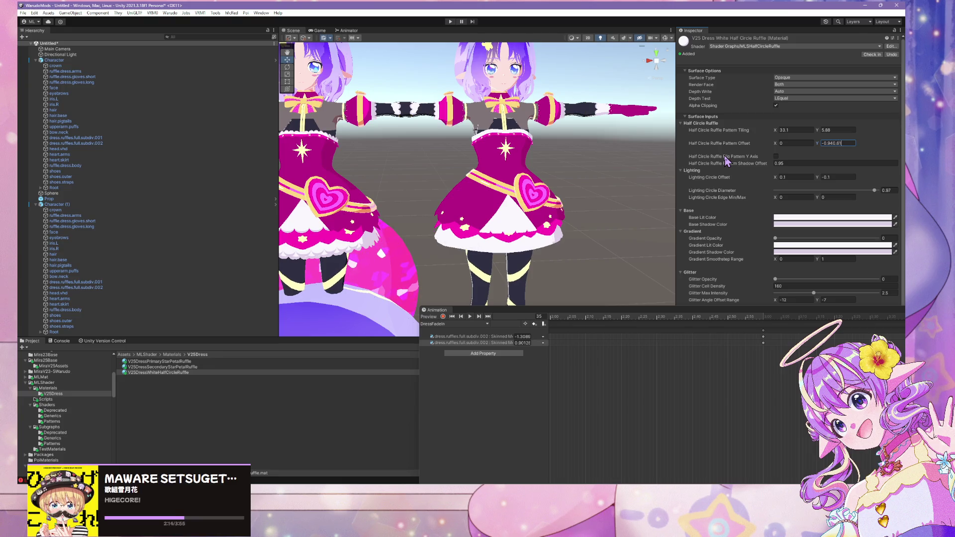
{"action": "key", "text": "Home"}
{"action": "key", "text": "Delete"}
{"action": "key", "text": "Delete"}
{"action": "key", "text": "Delete"}
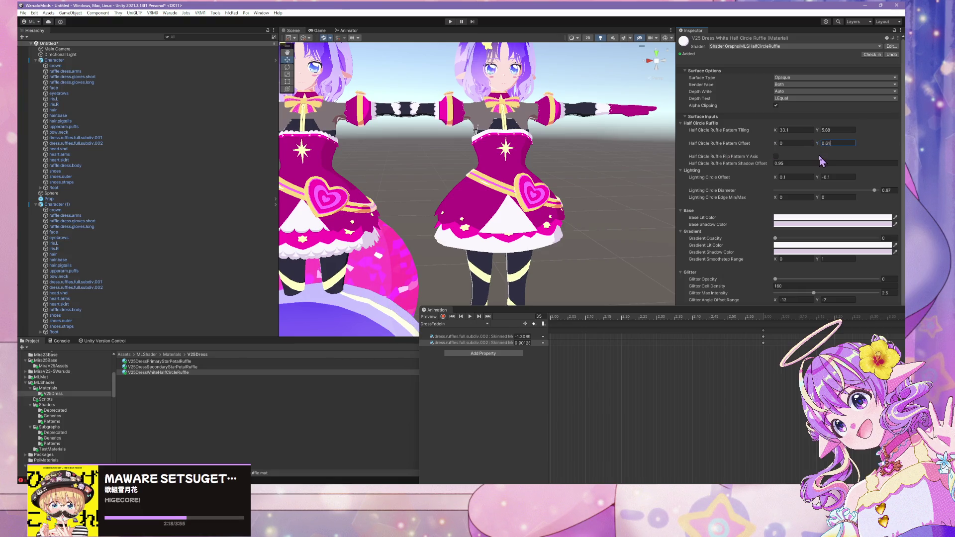
{"action": "key", "text": "BackSpace"}
{"action": "key", "text": "BackSpace"}
{"action": "key", "text": "BackSpace"}
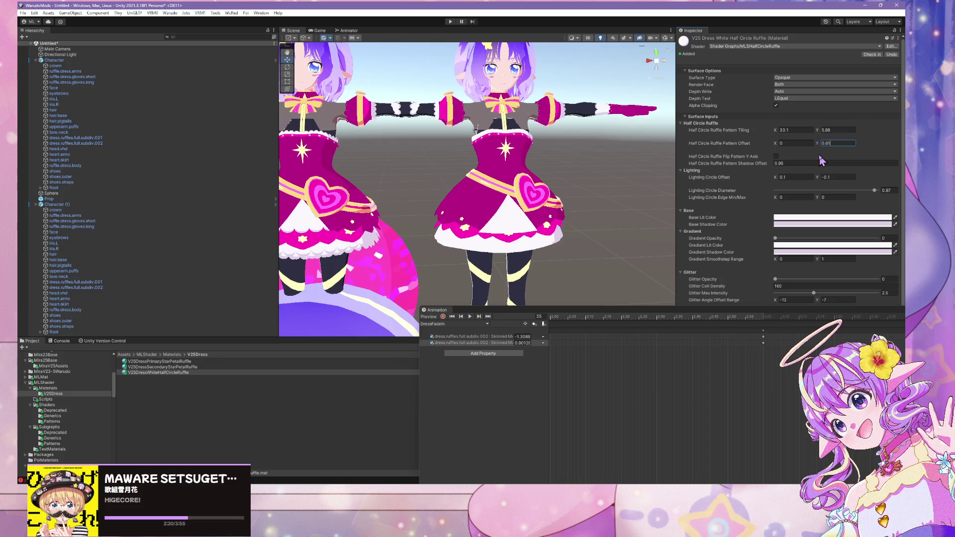
{"action": "type", "text": "-"}
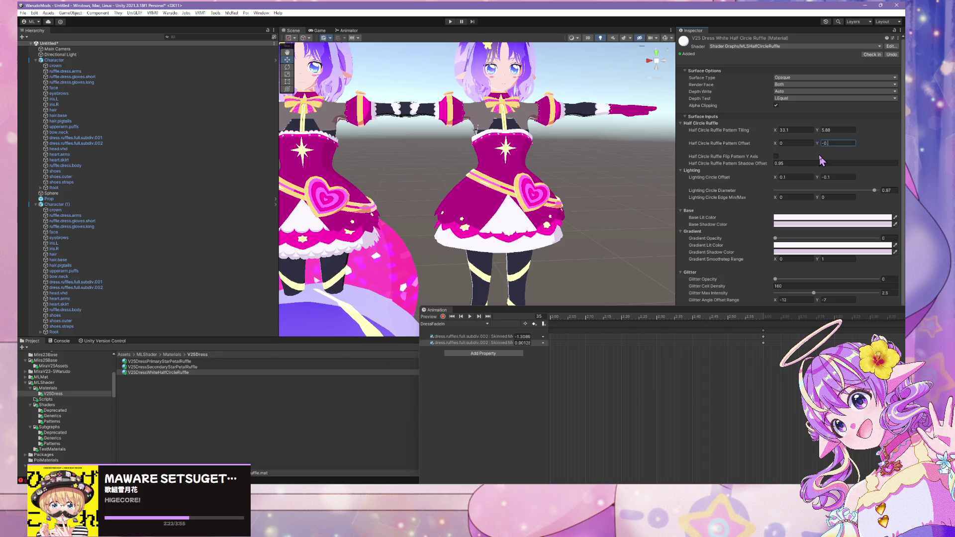
{"action": "type", "text": "0.95"}
{"action": "key", "text": "BackSpace"}
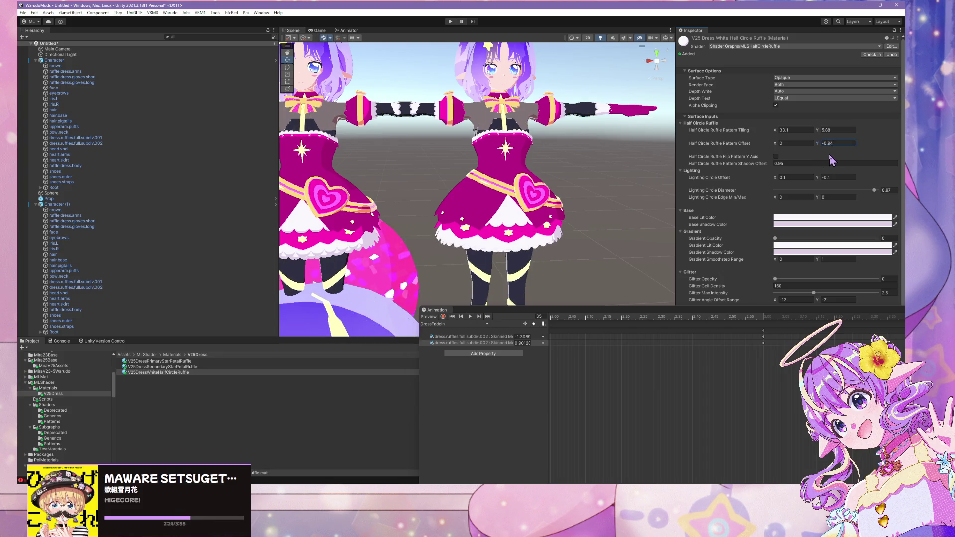
{"action": "type", "text": "4"}
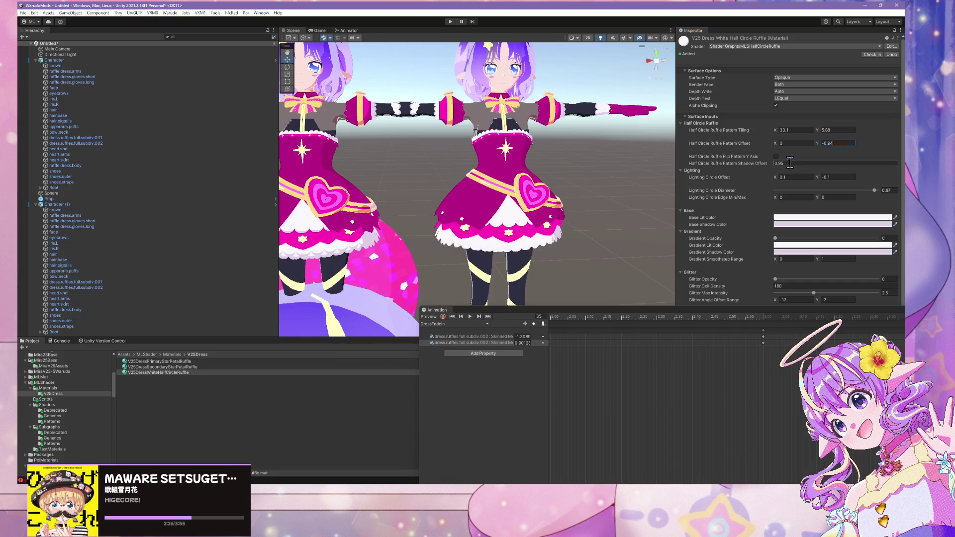
Collapse Lighting and enter 0.61 as the Pattern Shadow Offset
{"action": "left_click", "coordinate": [794, 171]}
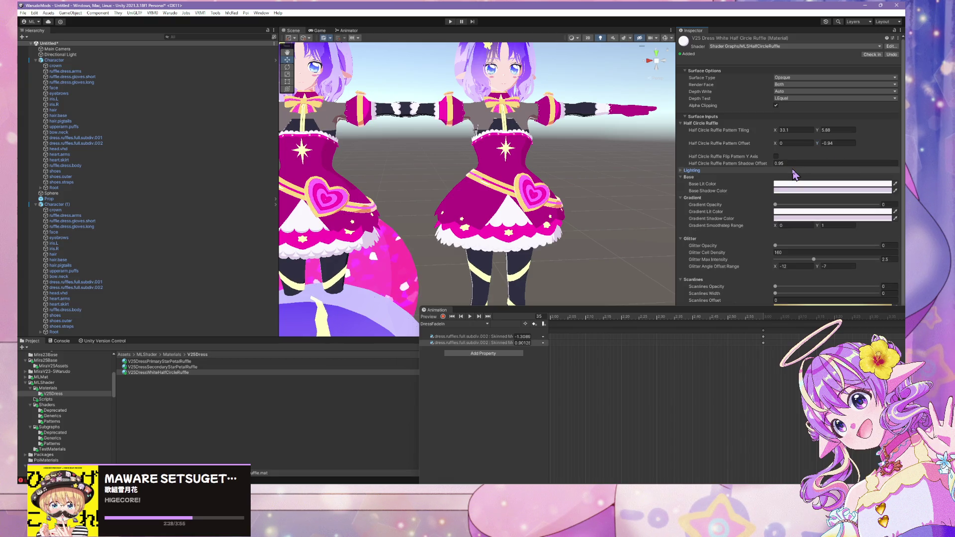
{"action": "left_click", "coordinate": [799, 164]}
{"action": "type", "text": "0.61"}
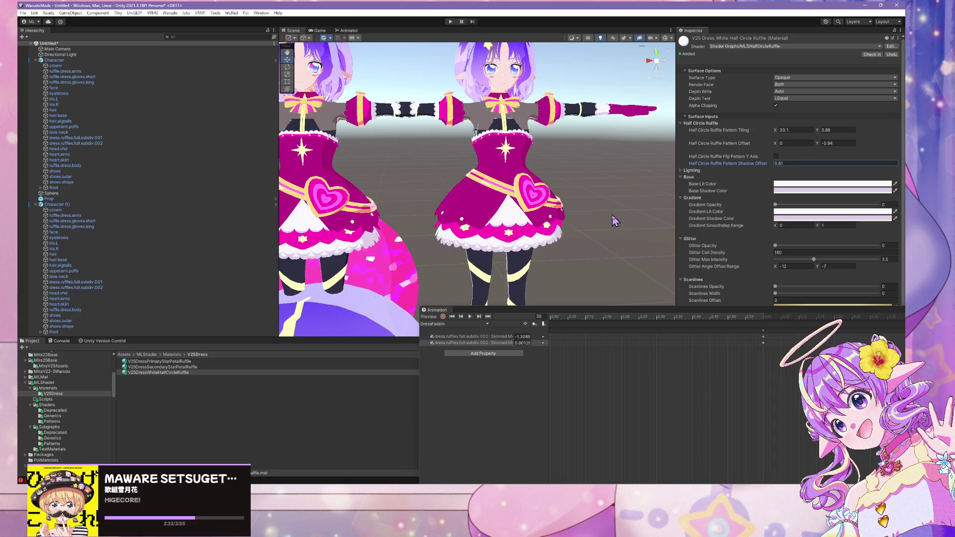
{"action": "mouse_move", "coordinate": [612, 214]}
{"action": "left_mouse_down"}
{"action": "mouse_move", "coordinate": [577, 221]}
{"action": "mouse_move", "coordinate": [630, 211]}
{"action": "left_mouse_up"}
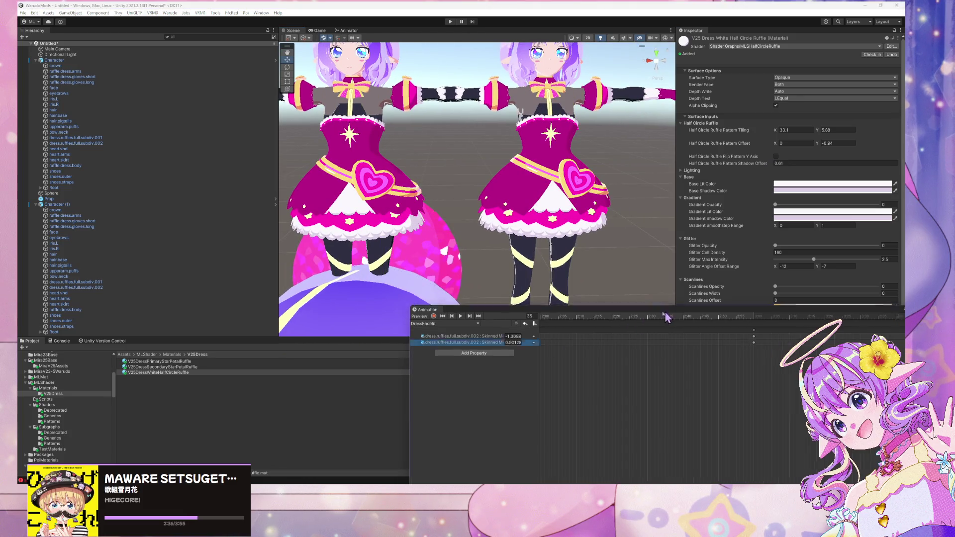
Undock the Animation timeline and preview the dress fade-in while orbiting the characters
{"action": "left_click_drag", "start_coordinate": [437, 310], "coordinate": [269, 274]}
{"action": "left_click", "coordinate": [302, 280]}
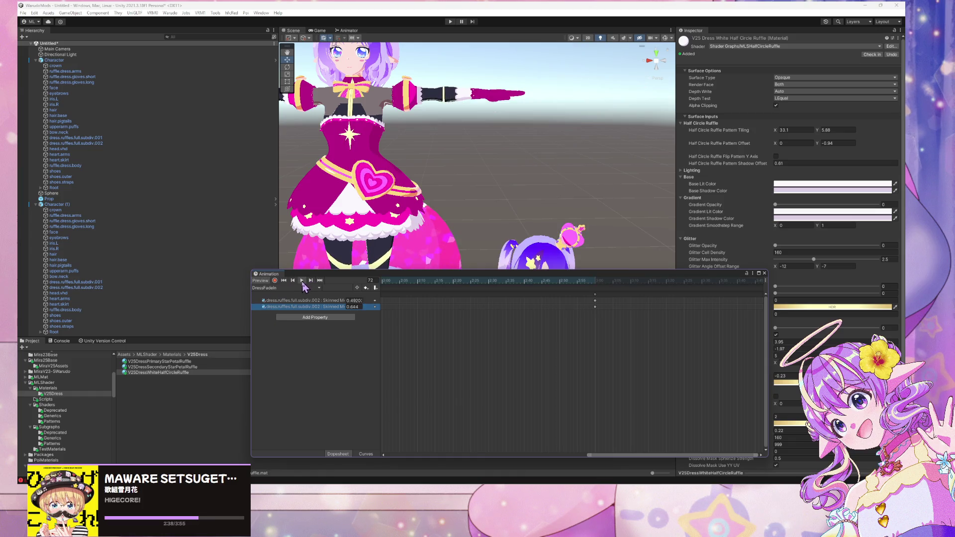
{"action": "mouse_move", "coordinate": [502, 224]}
{"action": "left_mouse_down"}
{"action": "mouse_move", "coordinate": [502, 211]}
{"action": "mouse_move", "coordinate": [512, 234]}
{"action": "mouse_move", "coordinate": [511, 223]}
{"action": "left_mouse_up"}
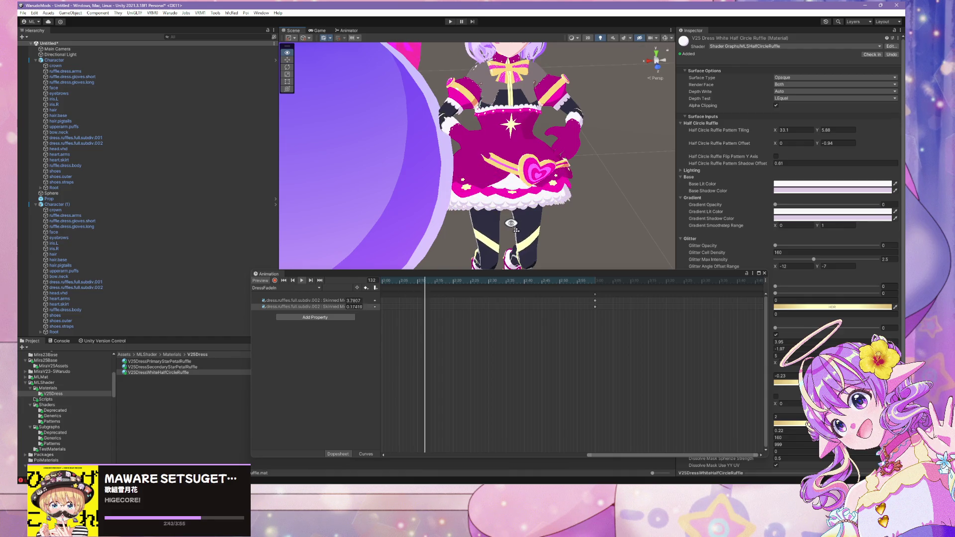
{"action": "left_click_drag", "start_coordinate": [511, 223], "coordinate": [520, 225]}
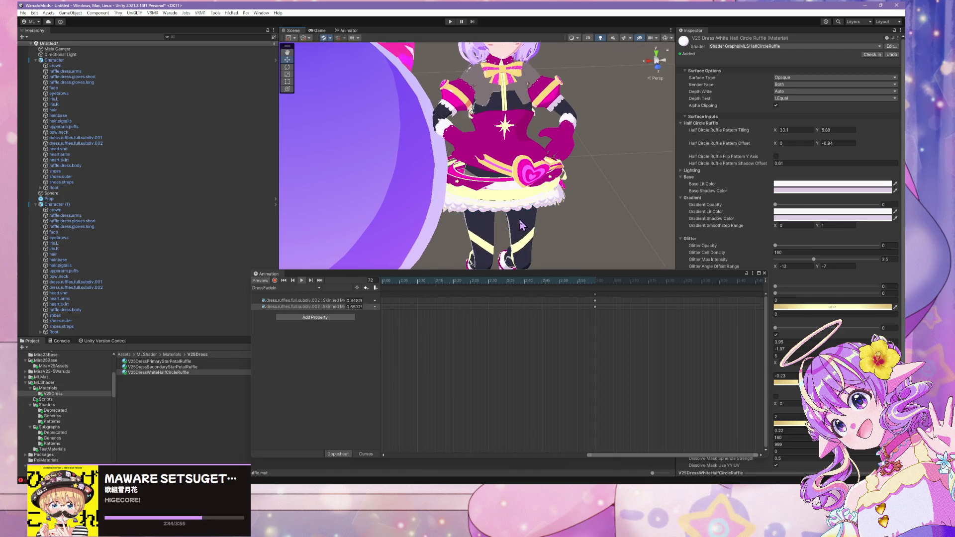
{"action": "scroll", "coordinate": [521, 213], "scroll_direction": "up", "scroll_amount": 5}
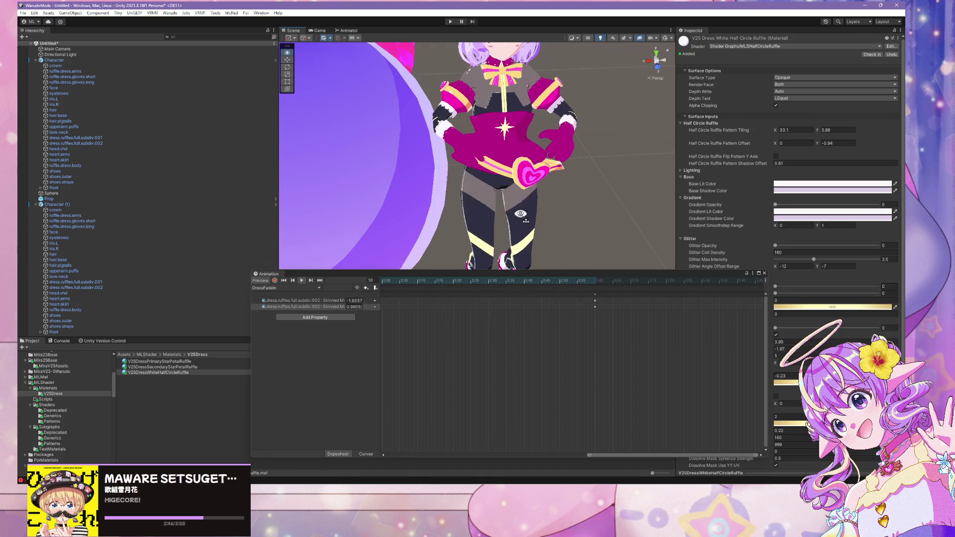
{"action": "scroll", "coordinate": [521, 210], "scroll_direction": "down", "scroll_amount": 5}
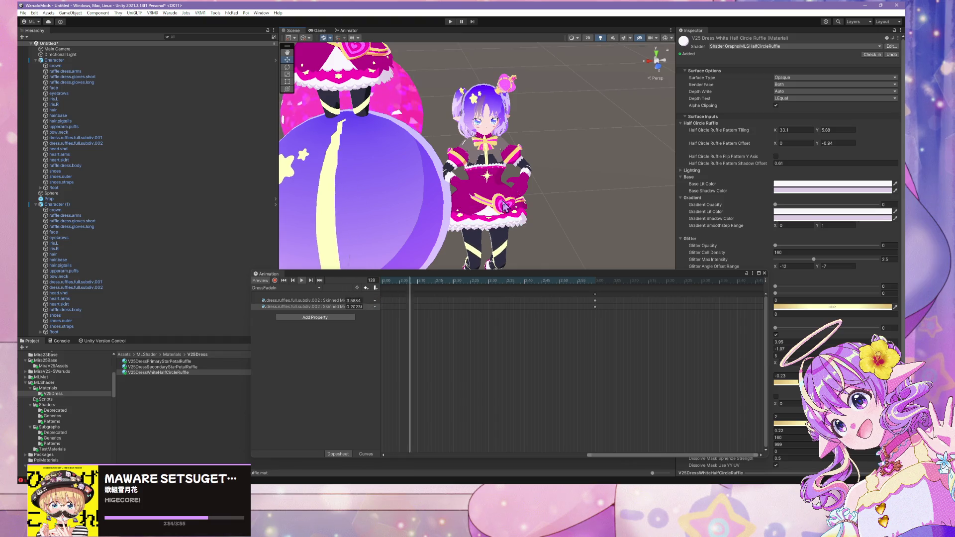
{"action": "mouse_move", "coordinate": [505, 206]}
{"action": "left_mouse_down"}
{"action": "mouse_move", "coordinate": [390, 207]}
{"action": "mouse_move", "coordinate": [427, 214]}
{"action": "left_mouse_up"}
{"action": "scroll", "coordinate": [426, 214], "scroll_direction": "up", "scroll_amount": 4}
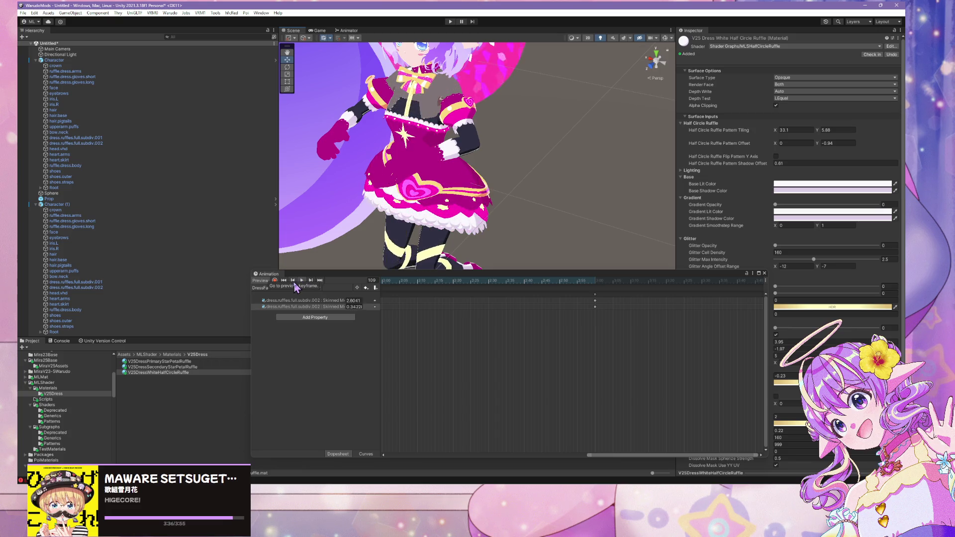
{"action": "left_click", "coordinate": [304, 306]}
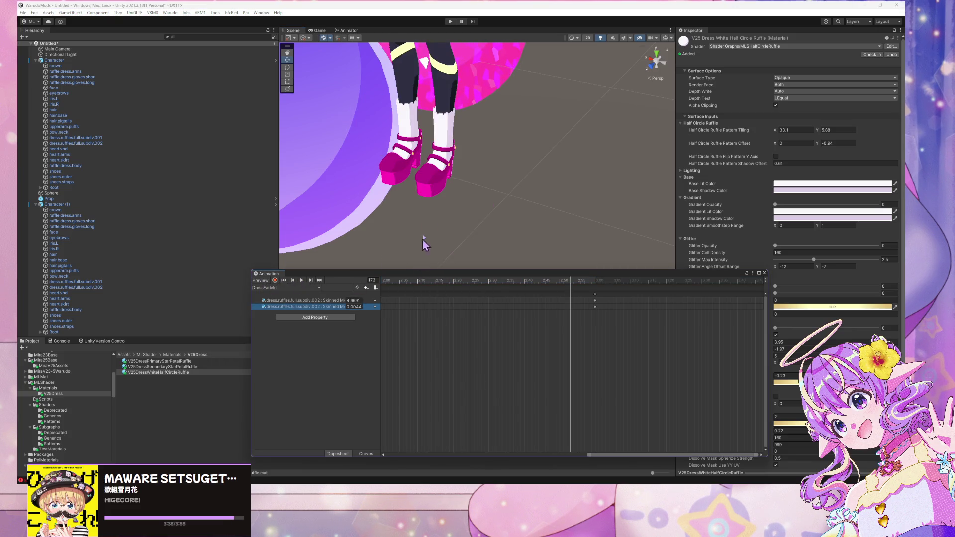
Select Character (1) and set the animation preview to frame 0
{"action": "mouse_move", "coordinate": [425, 242]}
{"action": "left_mouse_down"}
{"action": "mouse_move", "coordinate": [518, 256]}
{"action": "mouse_move", "coordinate": [483, 148]}
{"action": "mouse_move", "coordinate": [481, 103]}
{"action": "left_mouse_up"}
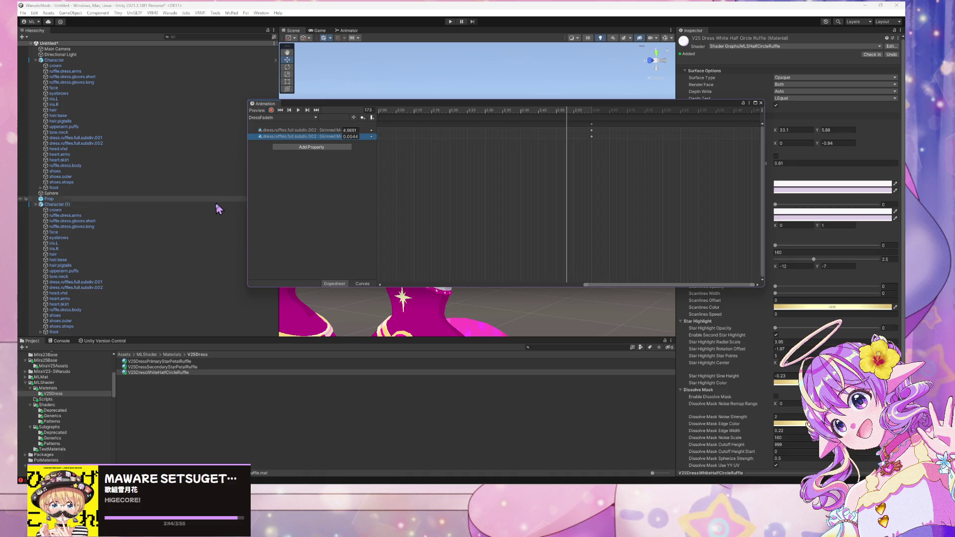
{"action": "left_click", "coordinate": [56, 204]}
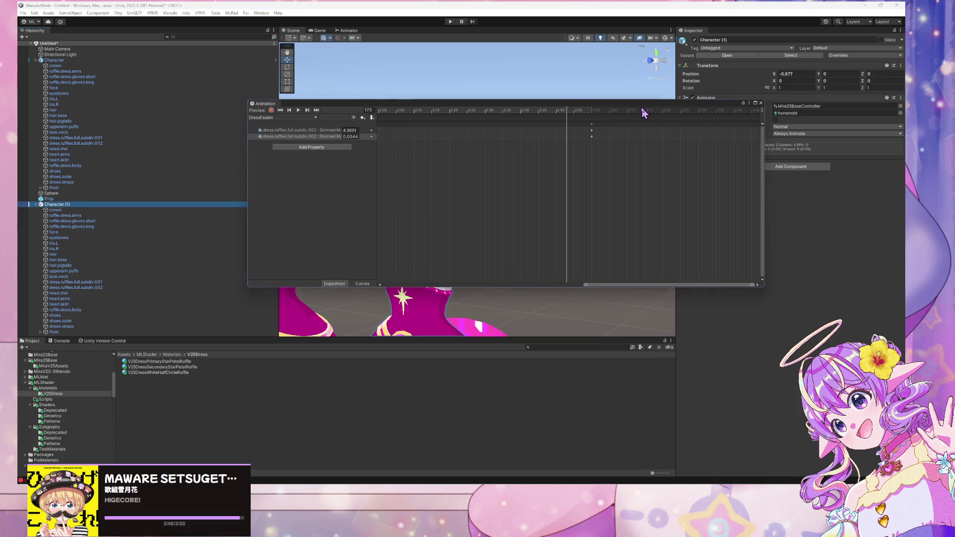
{"action": "left_click_drag", "start_coordinate": [584, 104], "coordinate": [592, 244]}
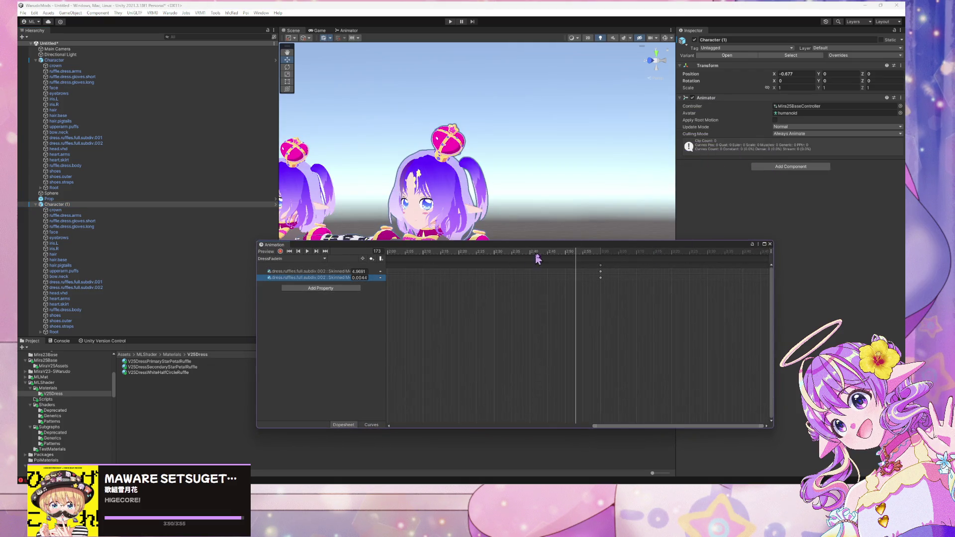
{"action": "left_click", "coordinate": [377, 252]}
{"action": "type", "text": "0"}
{"action": "key", "text": "Return"}
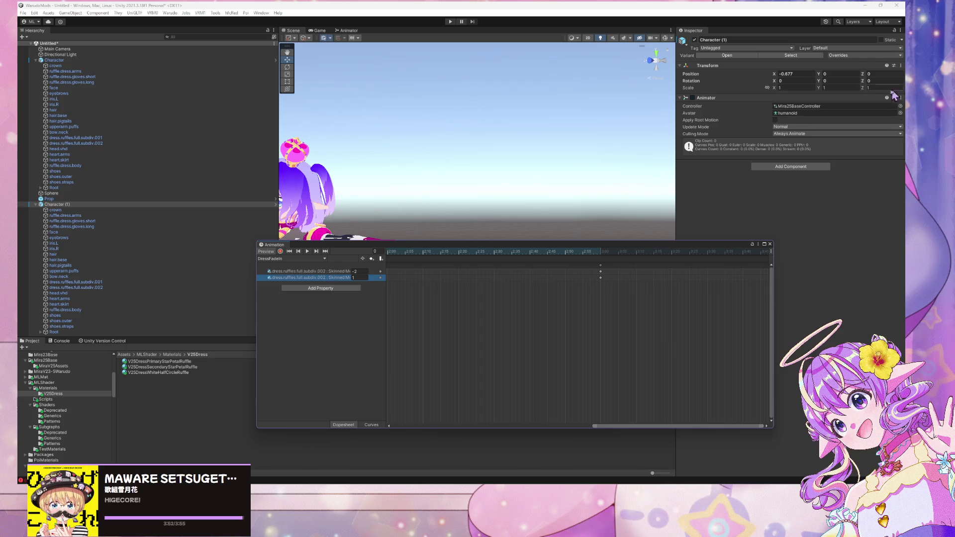
Locate Character (1)'s Mira25BaseController asset and open its state graph
{"action": "left_click", "coordinate": [798, 107]}
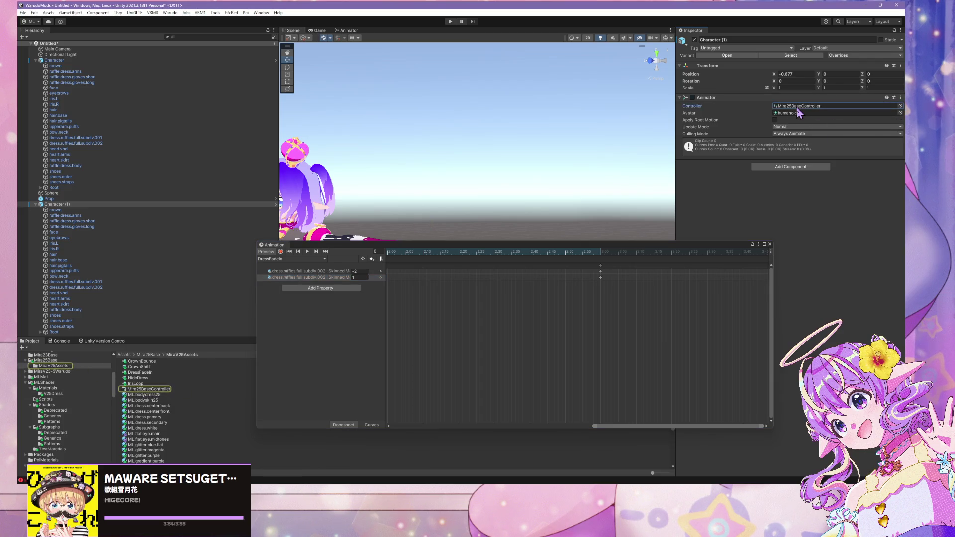
{"action": "key", "text": "f"}
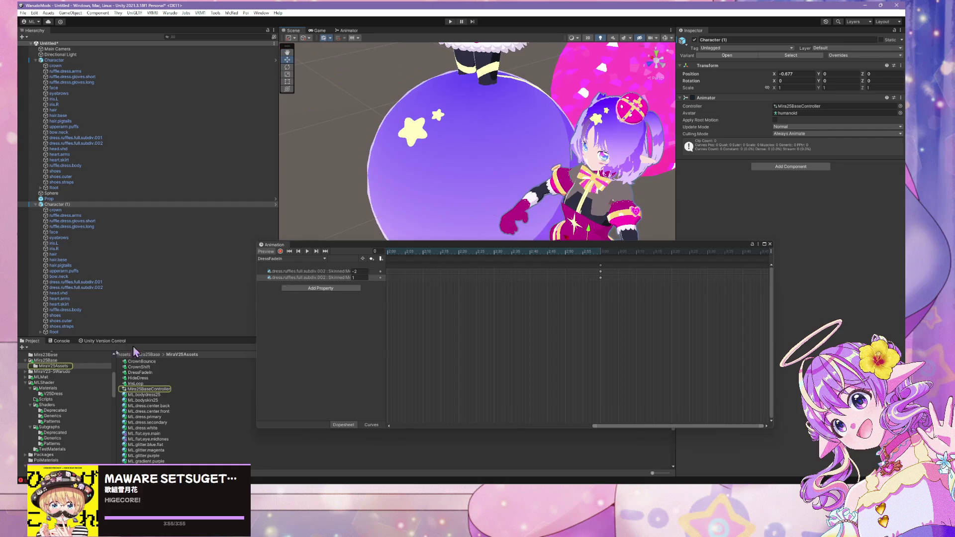
{"action": "mouse_move", "coordinate": [338, 189]}
{"action": "left_mouse_down"}
{"action": "mouse_move", "coordinate": [345, 179]}
{"action": "mouse_move", "coordinate": [353, 231]}
{"action": "mouse_move", "coordinate": [384, 204]}
{"action": "mouse_move", "coordinate": [374, 209]}
{"action": "left_mouse_up"}
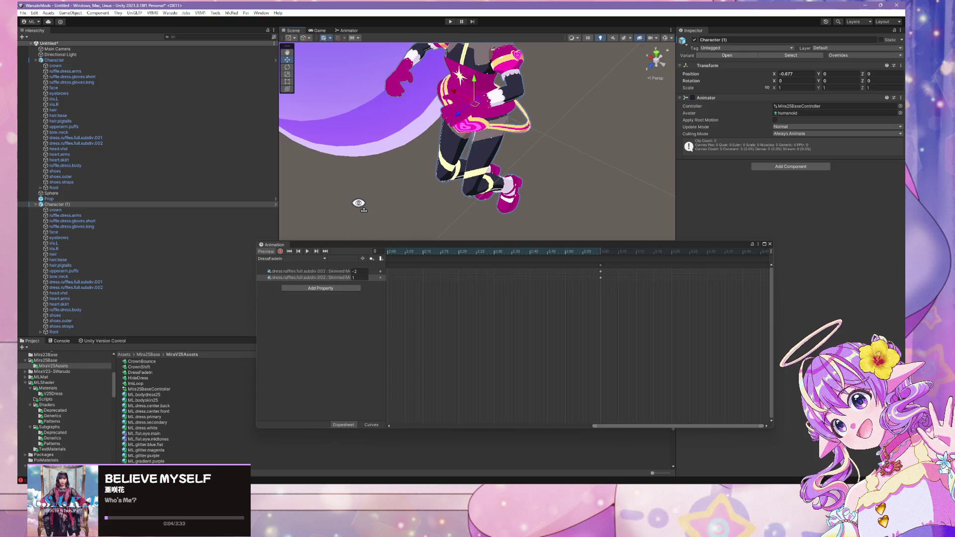
{"action": "double_click", "coordinate": [791, 106]}
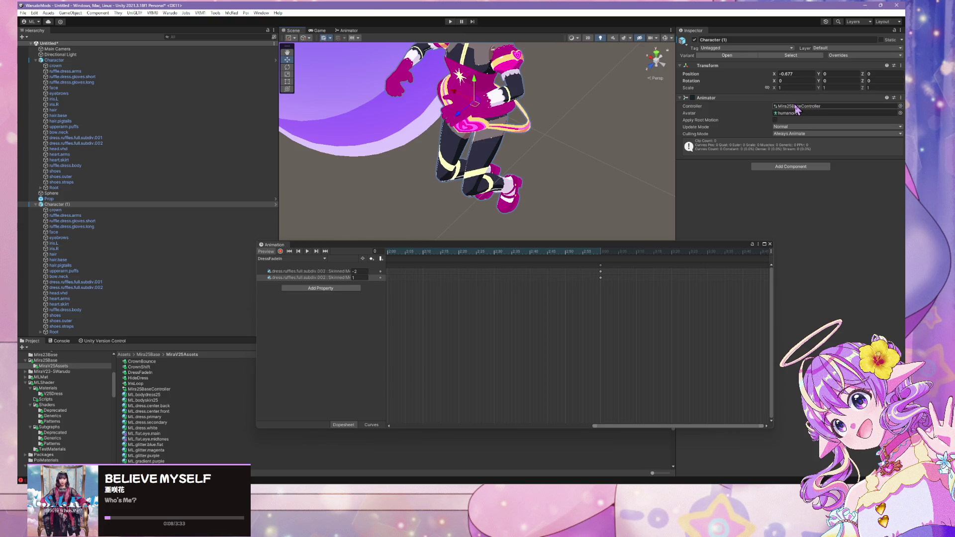
Undock the controller graph and duplicate the DressFadeIn state
{"action": "mouse_move", "coordinate": [348, 36]}
{"action": "left_mouse_down"}
{"action": "mouse_move", "coordinate": [460, 154]}
{"action": "mouse_move", "coordinate": [497, 164]}
{"action": "left_mouse_up"}
{"action": "left_click_drag", "start_coordinate": [466, 20], "coordinate": [381, 102]}
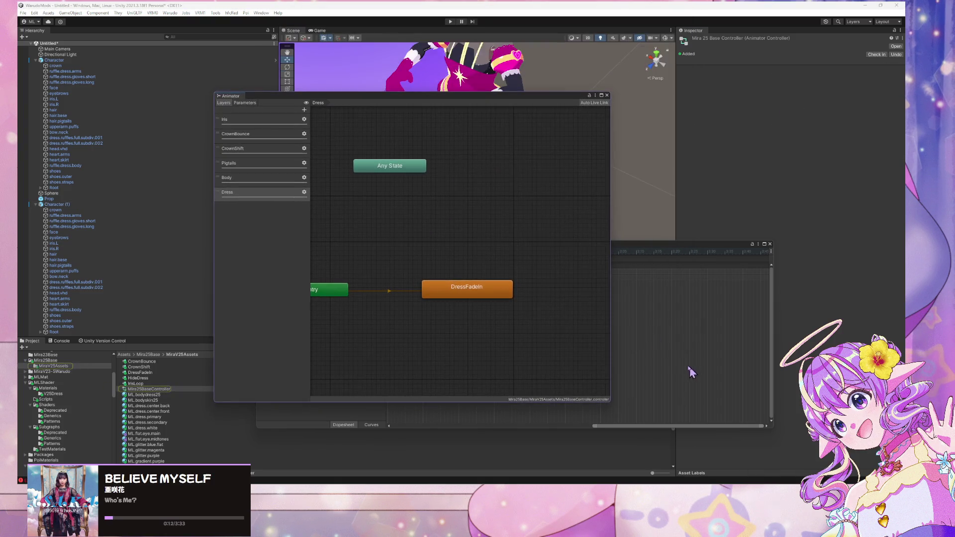
{"action": "left_click_drag", "start_coordinate": [611, 313], "coordinate": [790, 314]}
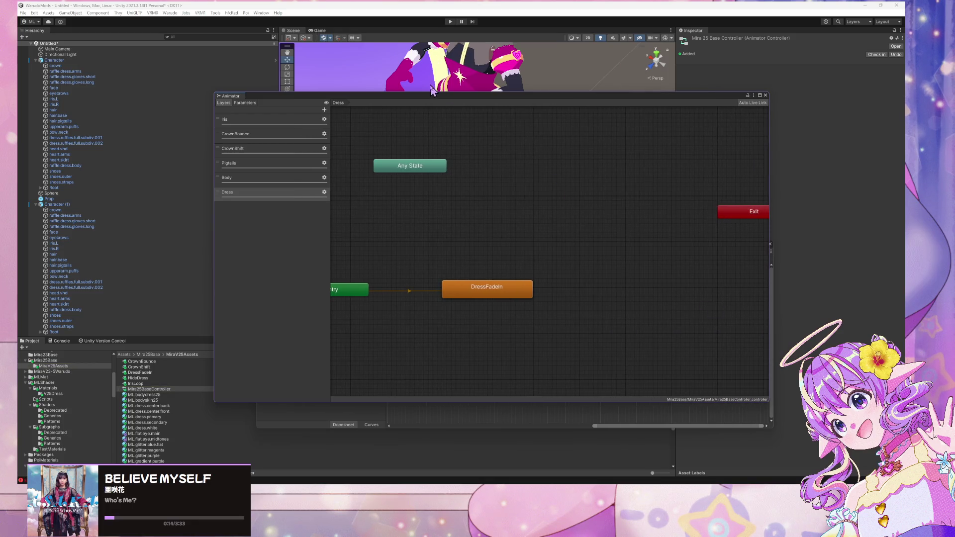
{"action": "left_click", "coordinate": [691, 319]}
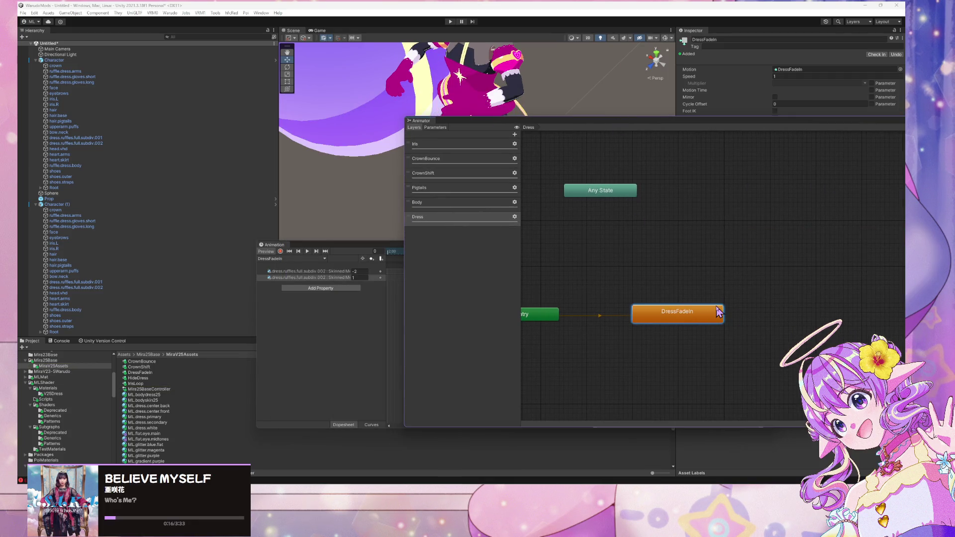
{"action": "key", "text": "ctrl+d"}
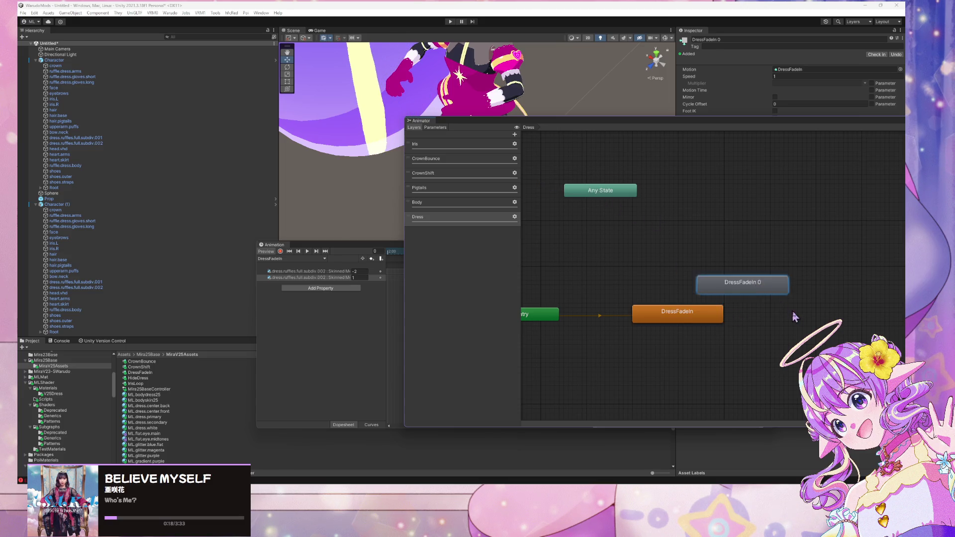
{"action": "left_click_drag", "start_coordinate": [662, 312], "coordinate": [626, 310]}
Rename the original DressFadeIn state to DressFadeOut
{"action": "left_click", "coordinate": [727, 39]}
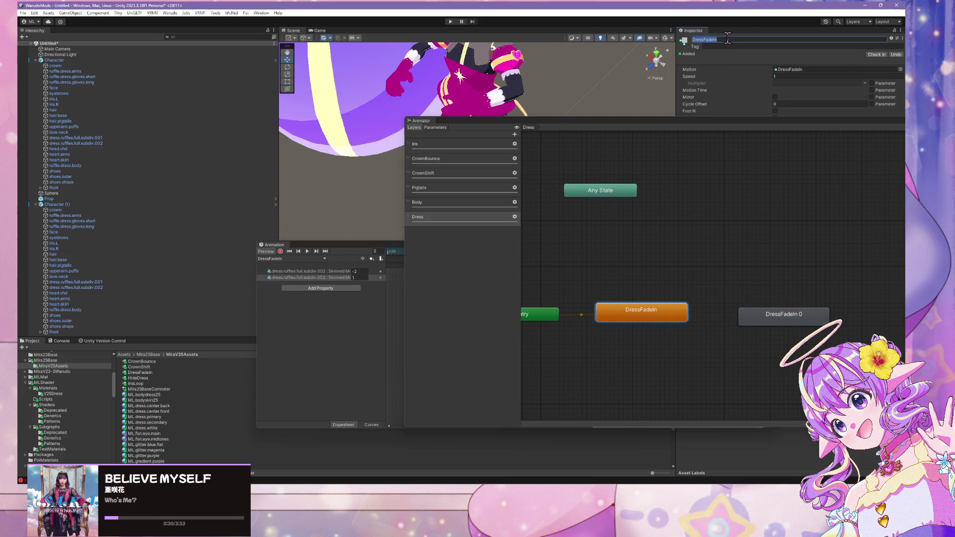
{"action": "key", "text": "BackSpace"}
{"action": "key", "text": "BackSpace"}
{"action": "type", "text": "Out"}
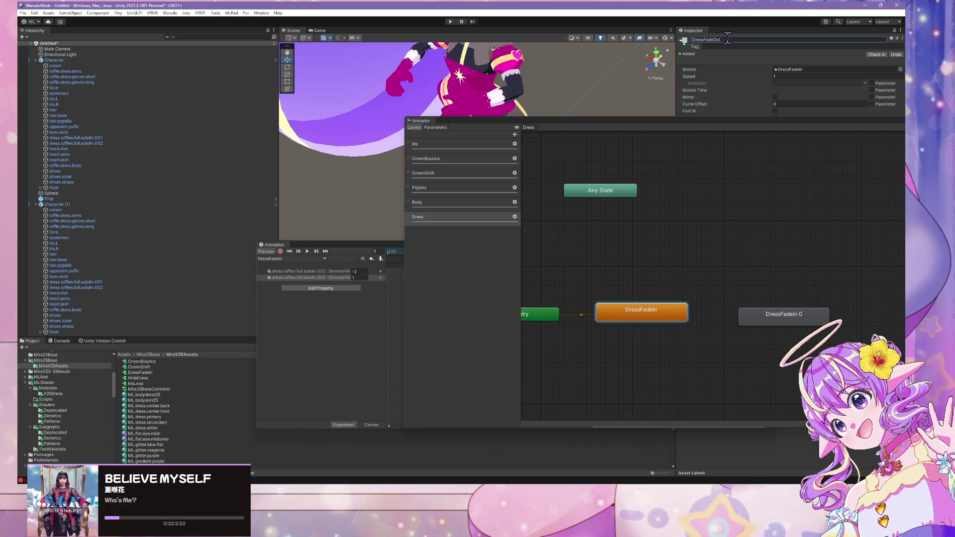
{"action": "key", "text": "Return"}
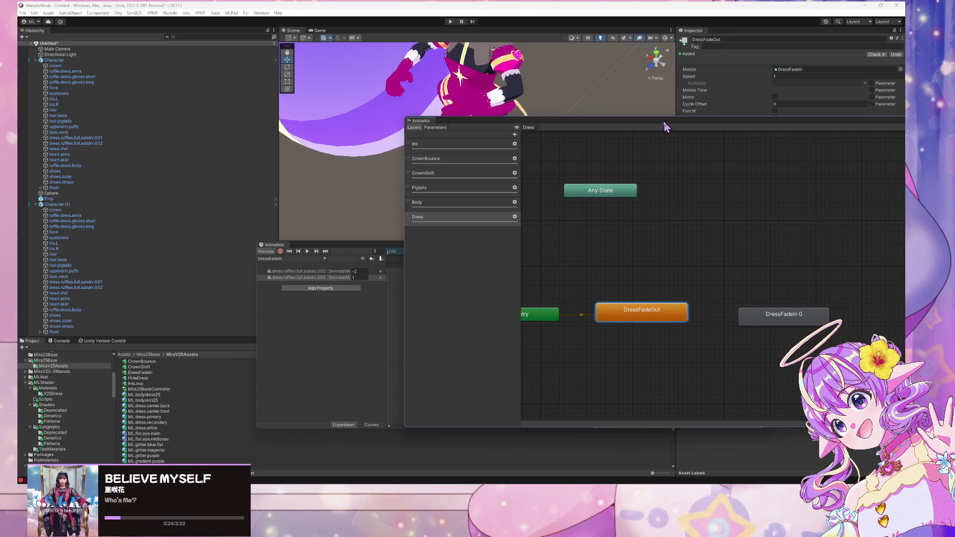
{"action": "left_click_drag", "start_coordinate": [665, 122], "coordinate": [446, 126]}
Create transitions from DressFadeOut to DressFadeIn 0 and back again
{"action": "right_click", "coordinate": [449, 310]}
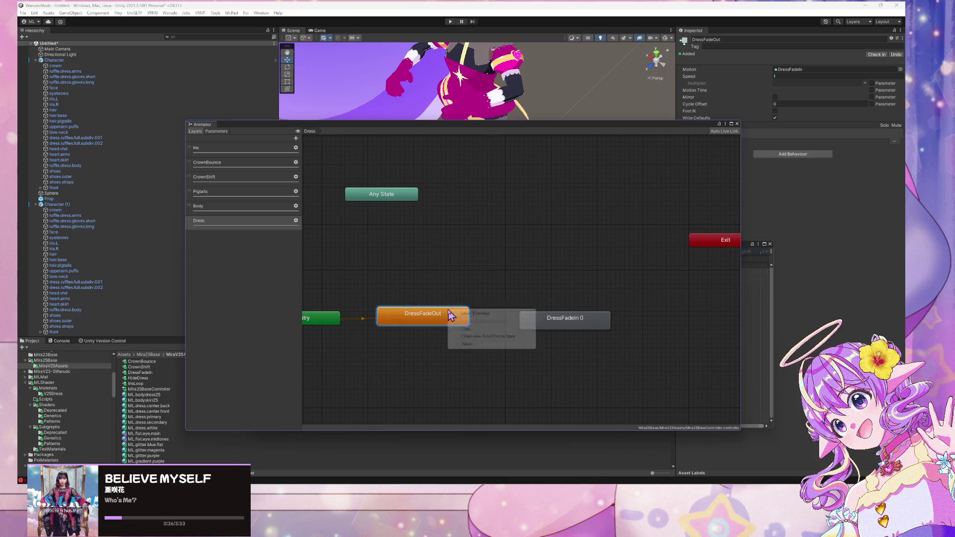
{"action": "left_click", "coordinate": [473, 314]}
{"action": "left_click", "coordinate": [548, 321]}
{"action": "right_click", "coordinate": [546, 323]}
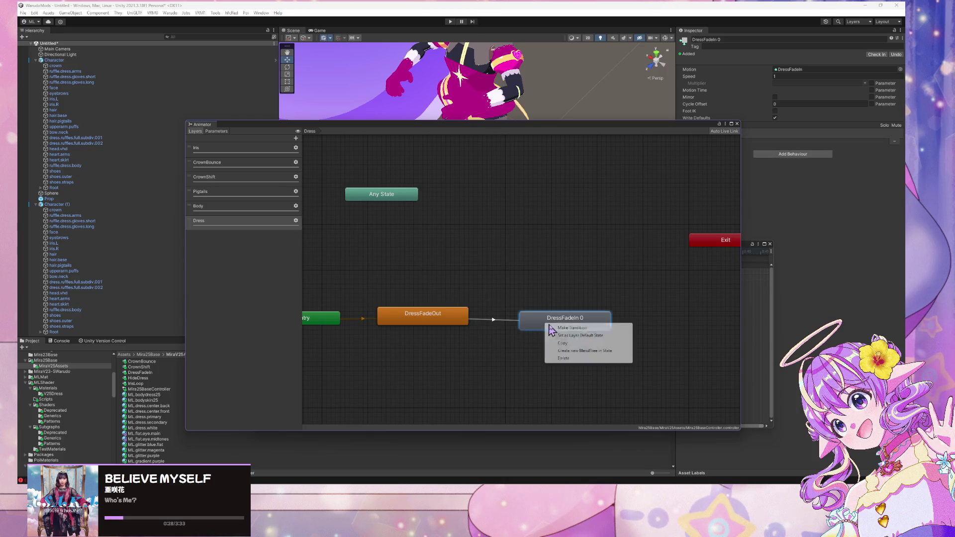
{"action": "left_click", "coordinate": [583, 329]}
{"action": "left_click", "coordinate": [447, 316]}
{"action": "left_click_drag", "start_coordinate": [544, 327], "coordinate": [548, 322]}
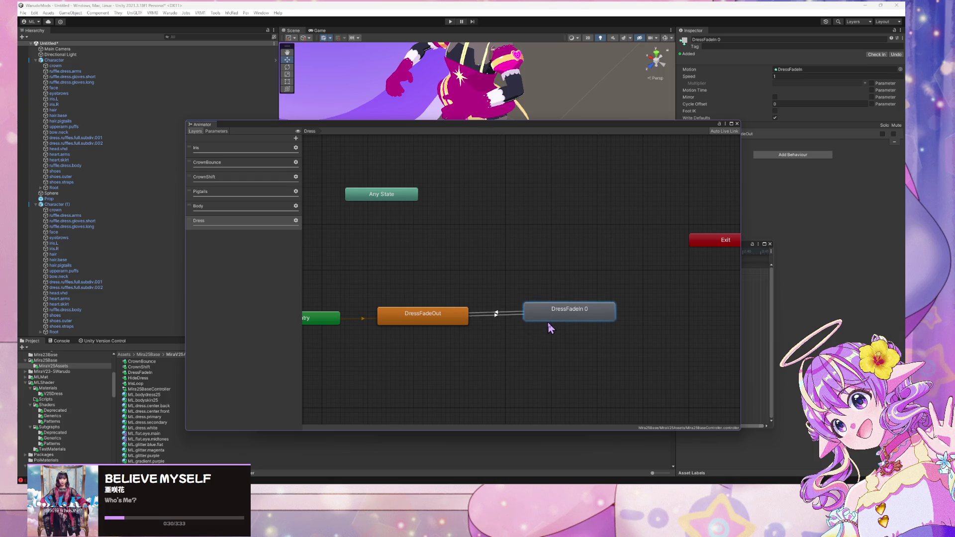
Turn off Has Exit Time on the DressFadeIn 0 → DressFadeOut transition
{"action": "left_click", "coordinate": [499, 317]}
{"action": "left_click_drag", "start_coordinate": [661, 130], "coordinate": [620, 137]}
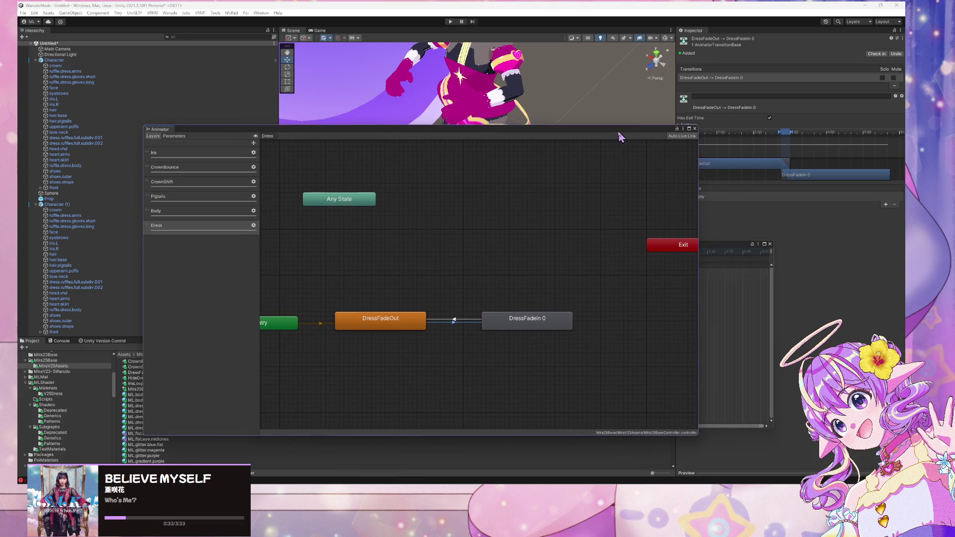
{"action": "left_click", "coordinate": [467, 320]}
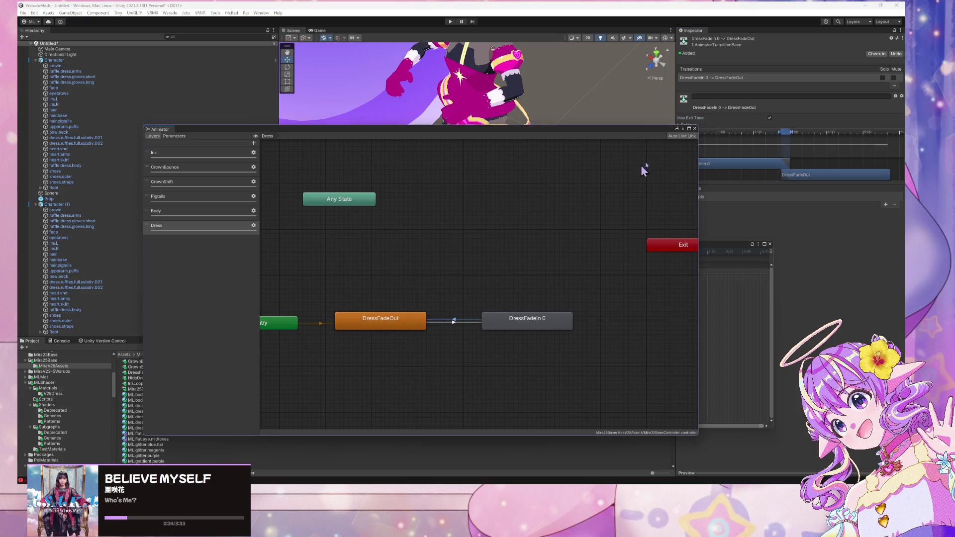
{"action": "left_click", "coordinate": [770, 119]}
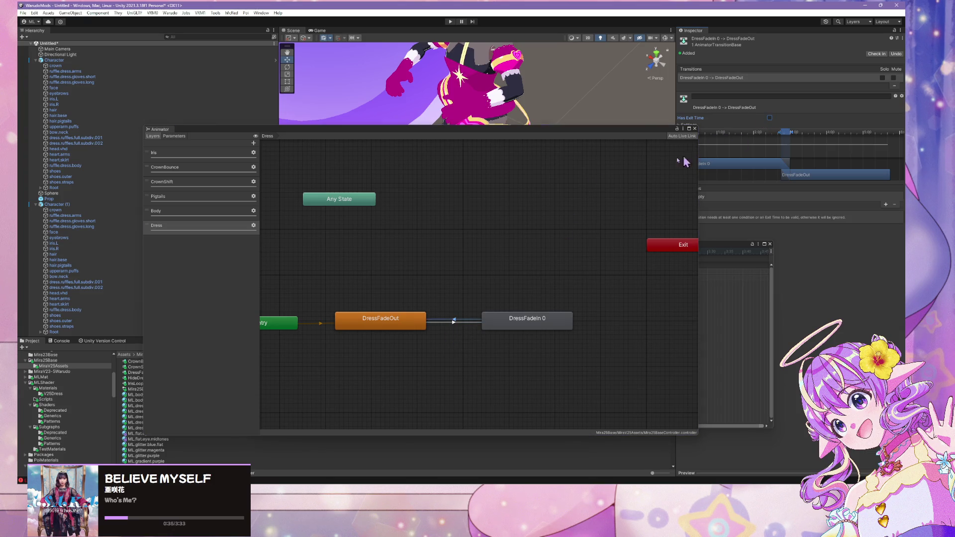
Show the Parameters list and inspect the DressFadeOut → DressFadeIn 0 transition's conditions
{"action": "left_click", "coordinate": [175, 136]}
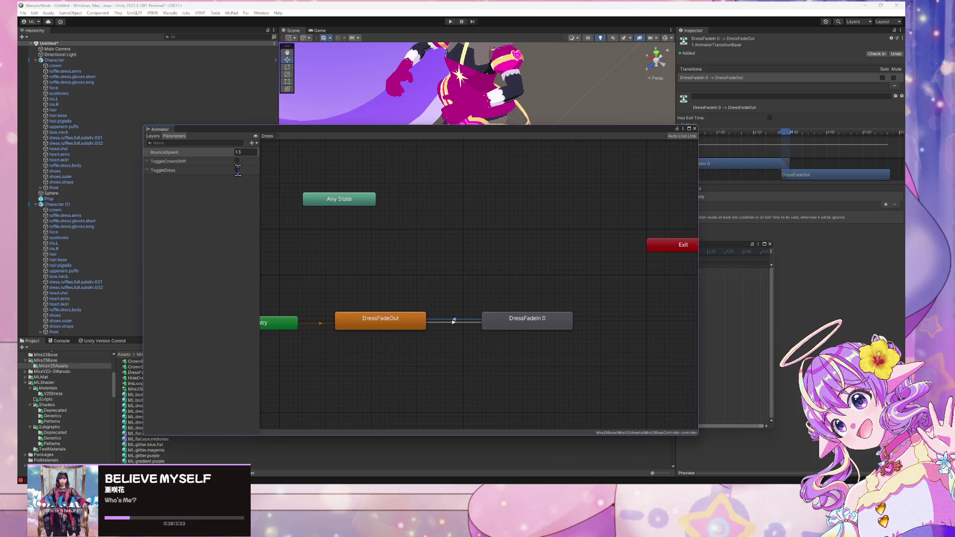
{"action": "left_click", "coordinate": [152, 137]}
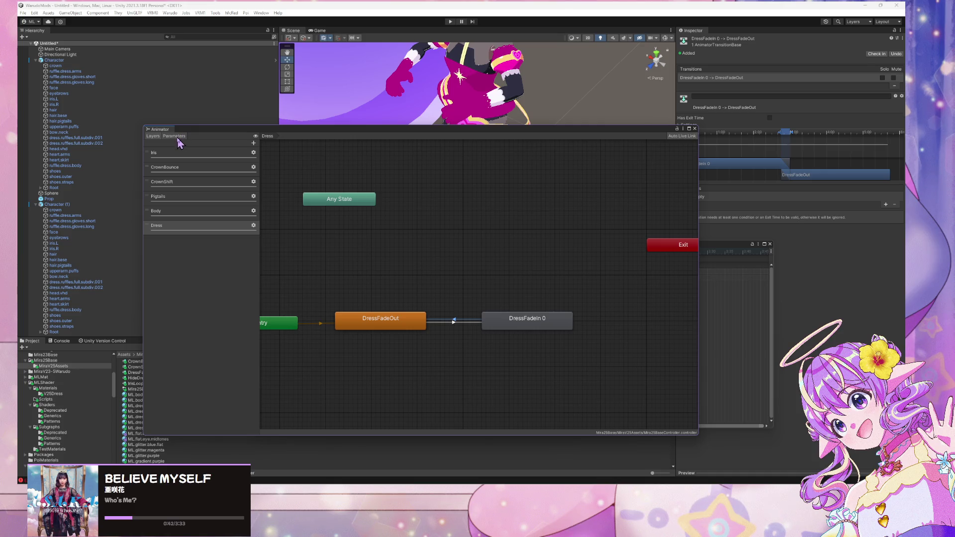
{"action": "left_click", "coordinate": [175, 137]}
{"action": "left_click", "coordinate": [441, 323]}
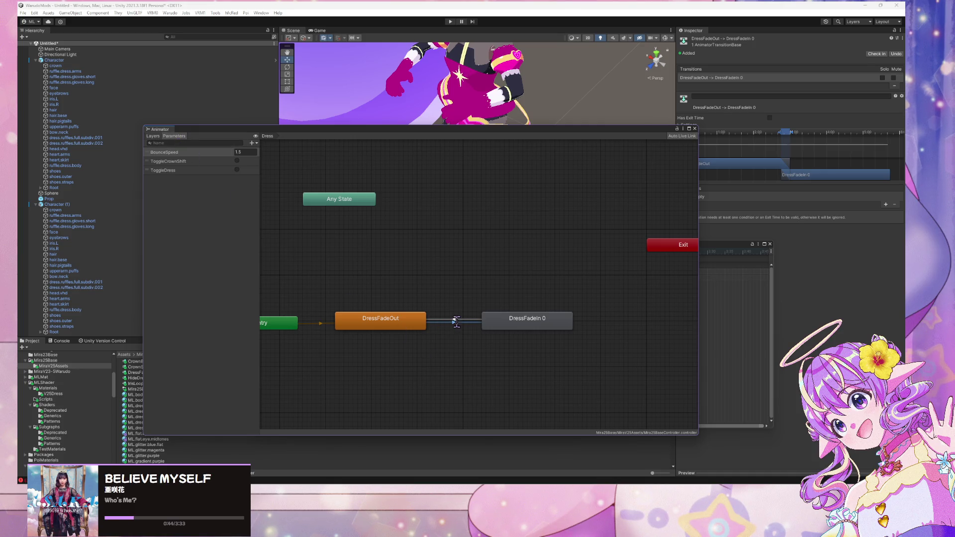
{"action": "left_click_drag", "start_coordinate": [646, 130], "coordinate": [561, 102]}
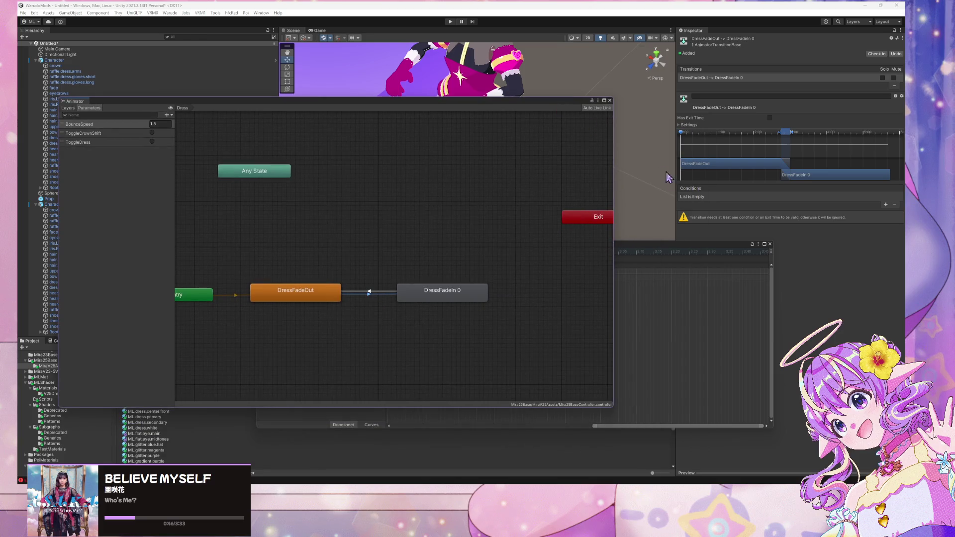
Add a ToggleDress condition to each of the two transitions
{"action": "left_click", "coordinate": [886, 204]}
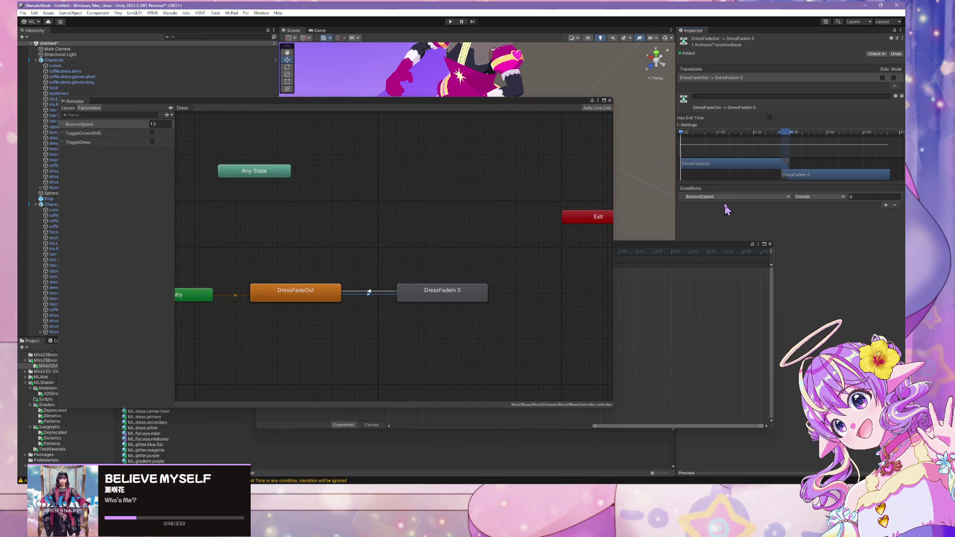
{"action": "left_click", "coordinate": [728, 197]}
{"action": "left_click", "coordinate": [719, 231]}
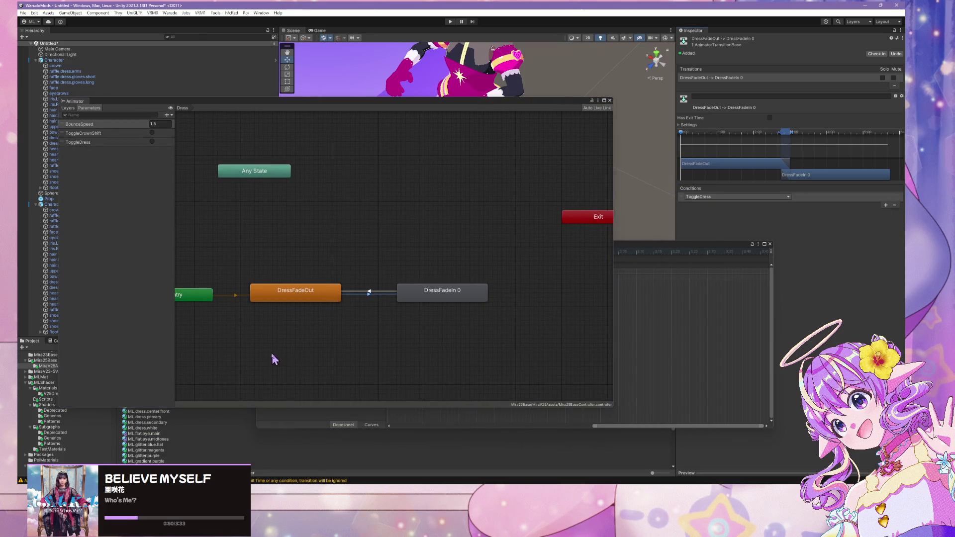
{"action": "left_click", "coordinate": [369, 292]}
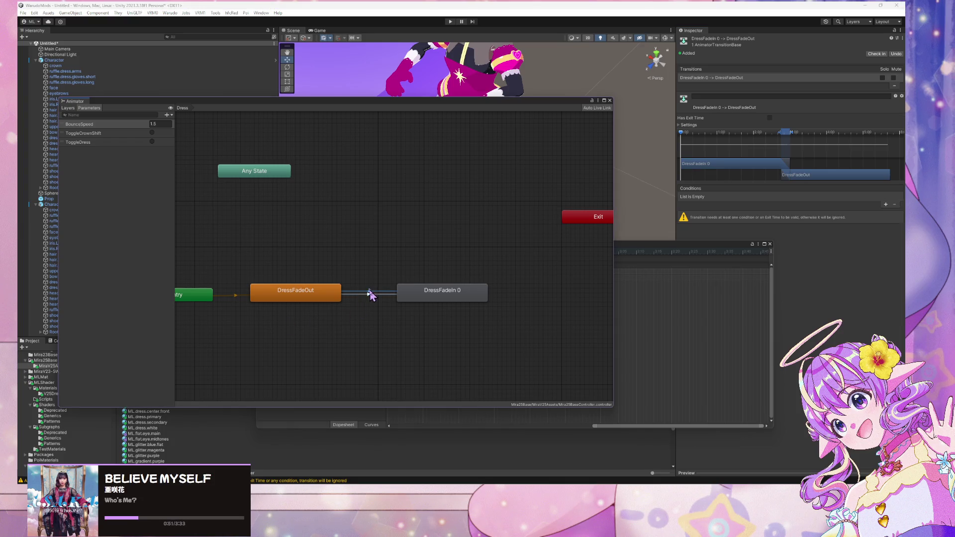
{"action": "left_click", "coordinate": [886, 204]}
{"action": "left_click", "coordinate": [727, 197]}
{"action": "left_click", "coordinate": [719, 240]}
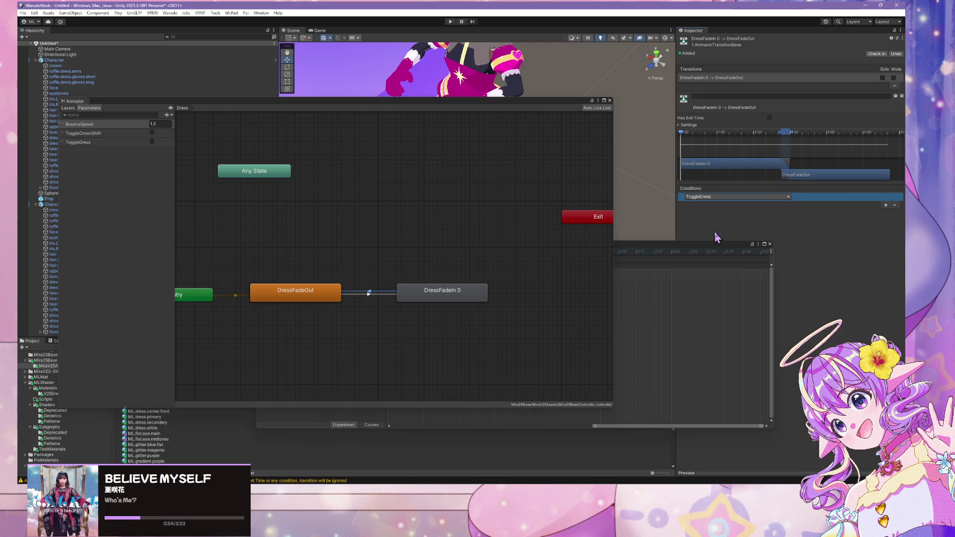
Inspect the DressFadeOut state, its transition, and the DressFadeIn 0 state's clip
{"action": "left_click", "coordinate": [307, 294]}
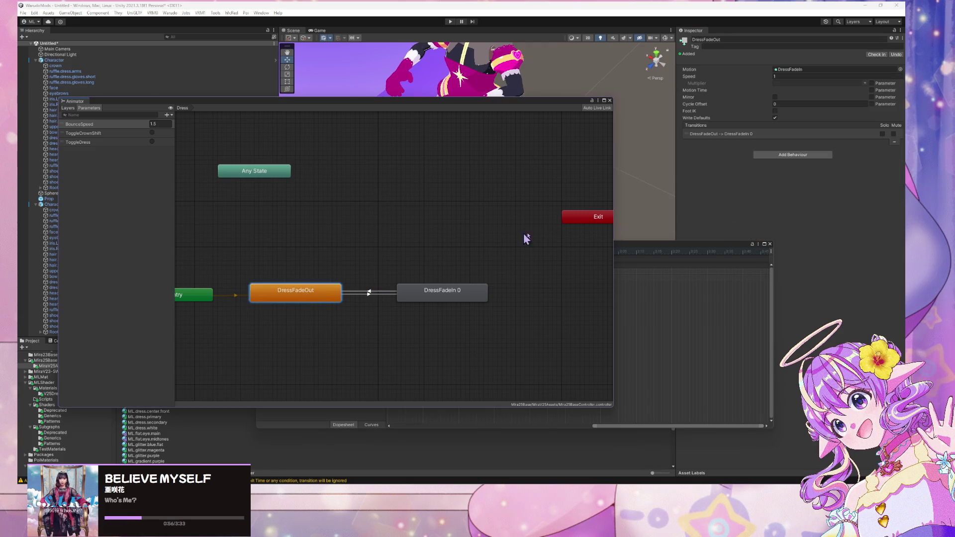
{"action": "left_click", "coordinate": [378, 294]}
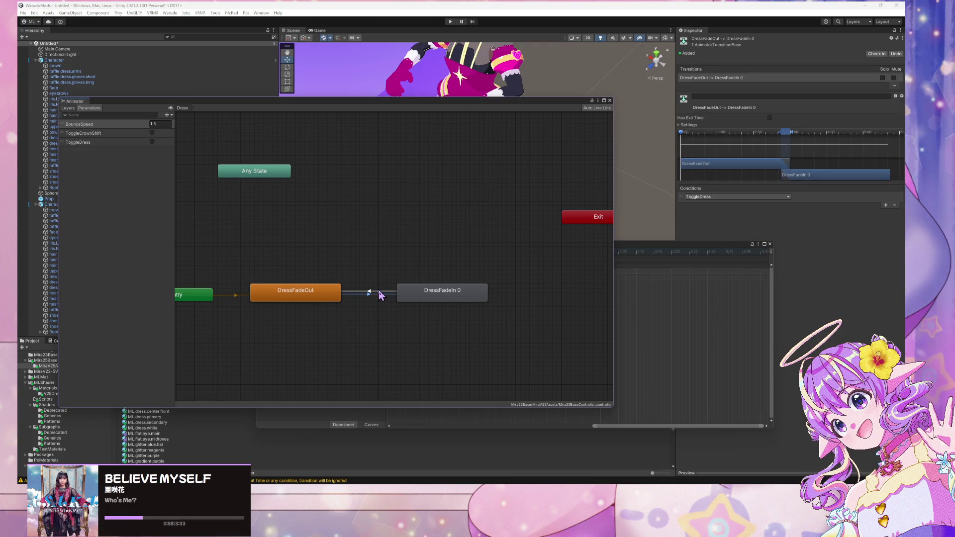
{"action": "double_click", "coordinate": [444, 294]}
{"action": "left_click", "coordinate": [457, 296]}
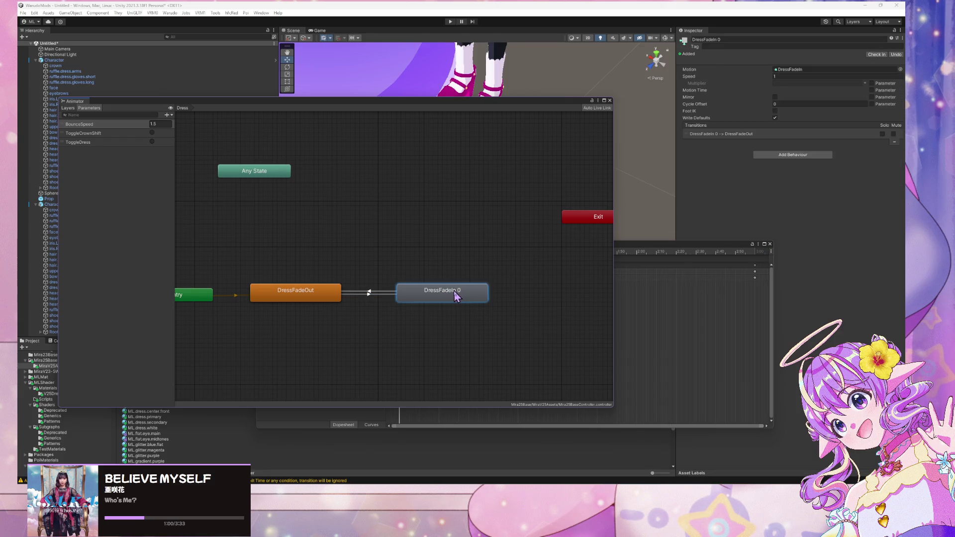
Name the copied state DressFadeOut 0 and set its speed to -1
{"action": "left_click", "coordinate": [744, 37]}
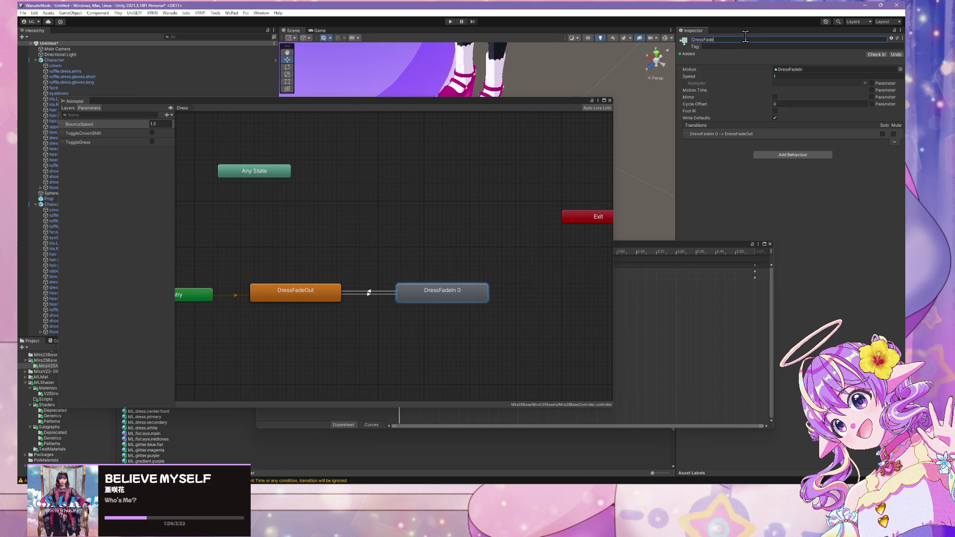
{"action": "type", "text": "Out 0"}
{"action": "key", "text": "Return"}
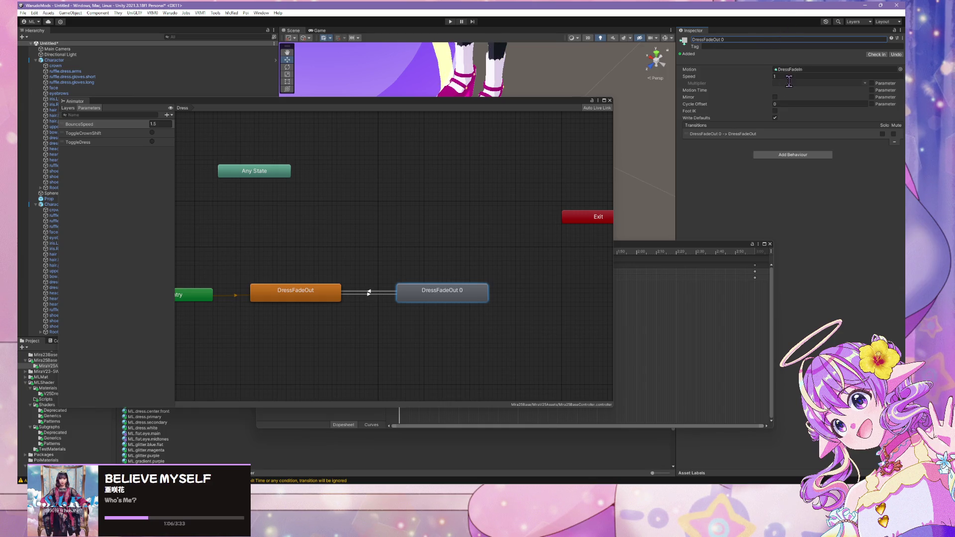
{"action": "left_click", "coordinate": [789, 81]}
{"action": "left_click", "coordinate": [787, 78]}
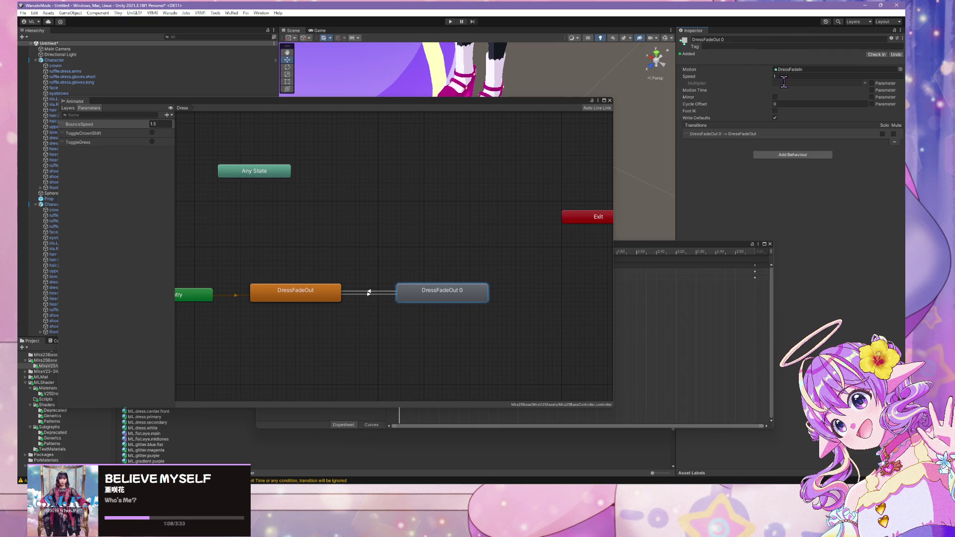
{"action": "type", "text": "-1"}
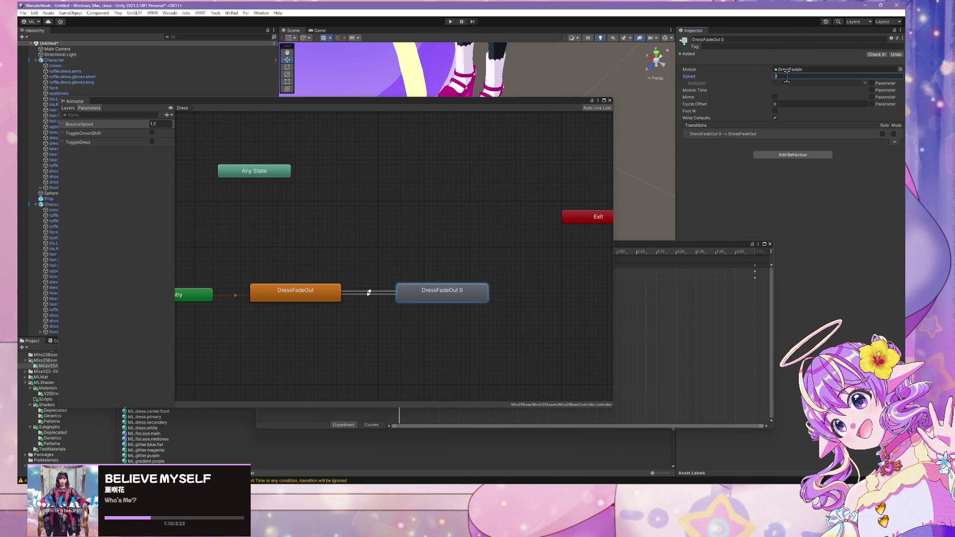
Fix the state names, keeping DressFadeOut and renaming the copy to DressFadeIn
{"action": "left_click", "coordinate": [290, 295]}
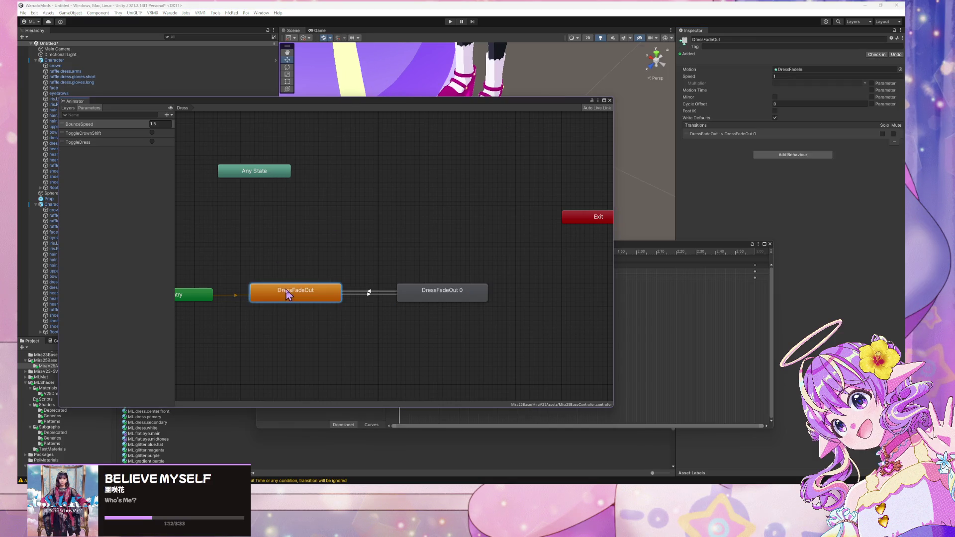
{"action": "left_click", "coordinate": [756, 36]}
{"action": "key", "text": "BackSpace"}
{"action": "key", "text": "BackSpace"}
{"action": "key", "text": "BackSpace"}
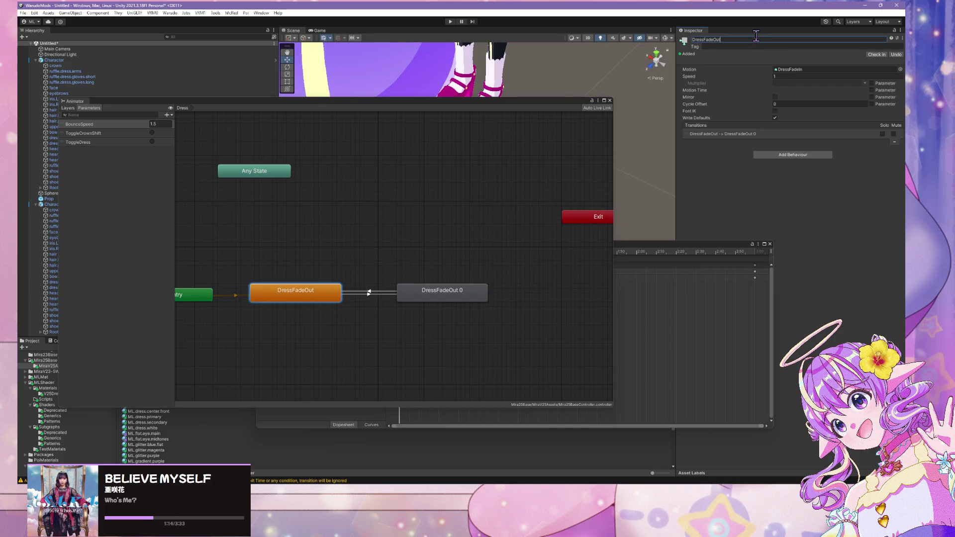
{"action": "type", "text": "Ou"}
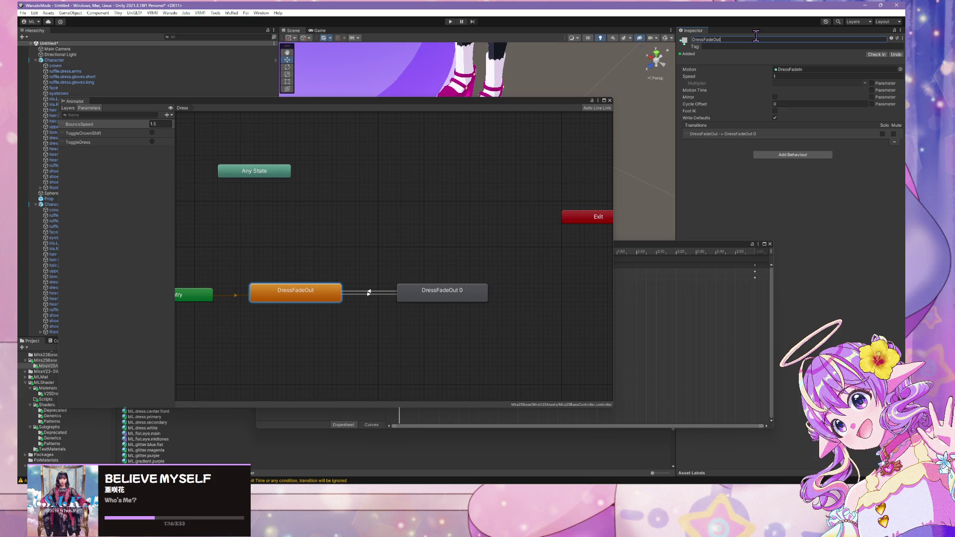
{"action": "left_click", "coordinate": [440, 295]}
{"action": "left_click", "coordinate": [766, 40]}
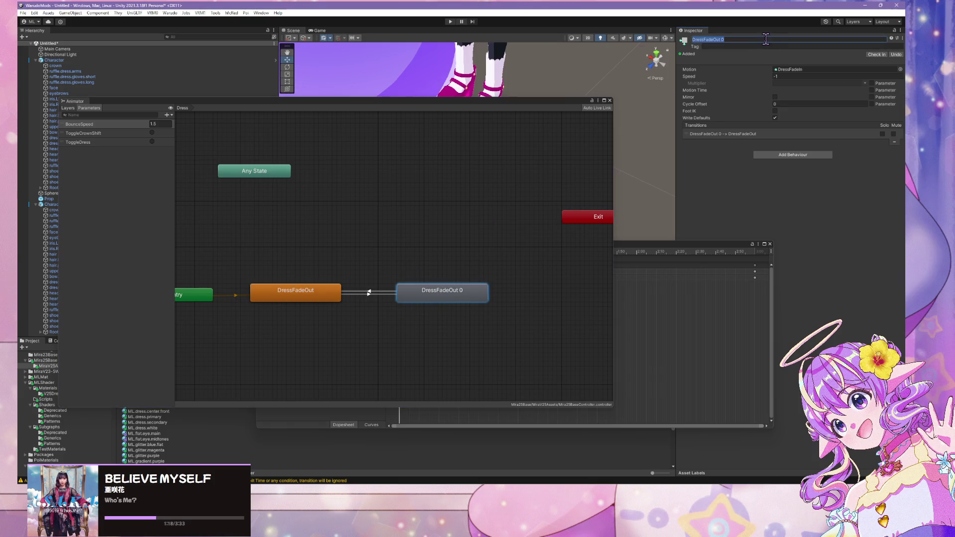
{"action": "key", "text": "BackSpace"}
{"action": "key", "text": "BackSpace"}
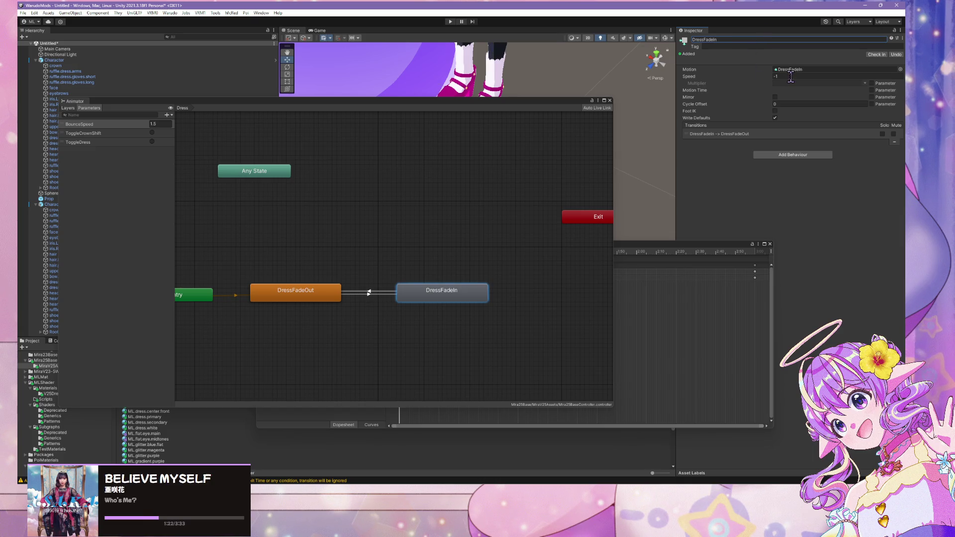
{"action": "left_click", "coordinate": [368, 293]}
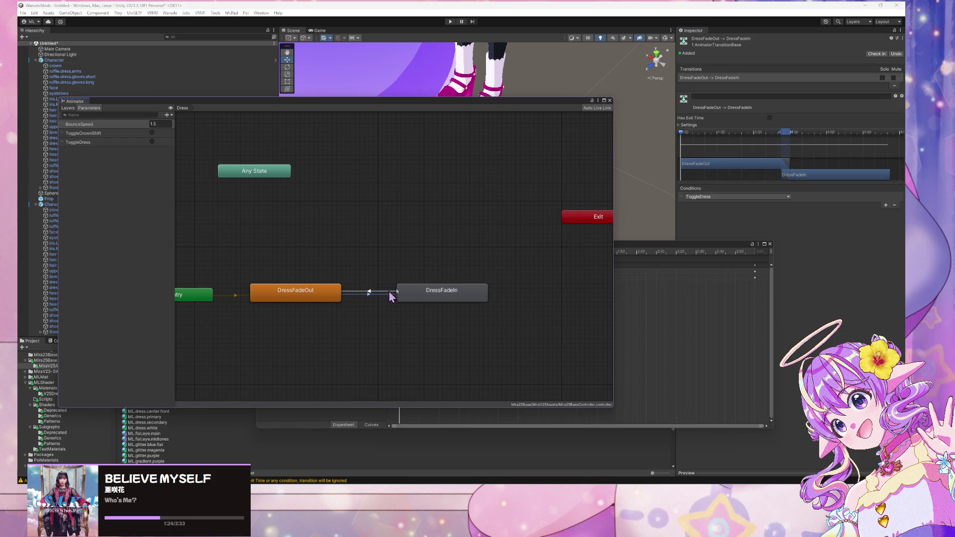
Turn off Fixed Duration and set Transition Duration to 0 on both ToggleDress transitions
{"action": "left_click", "coordinate": [690, 126]}
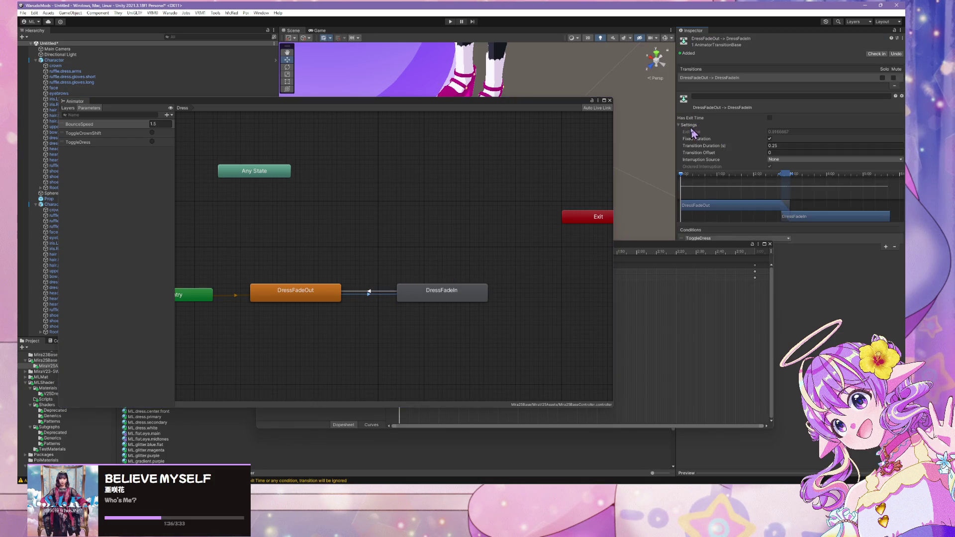
{"action": "left_click", "coordinate": [770, 139]}
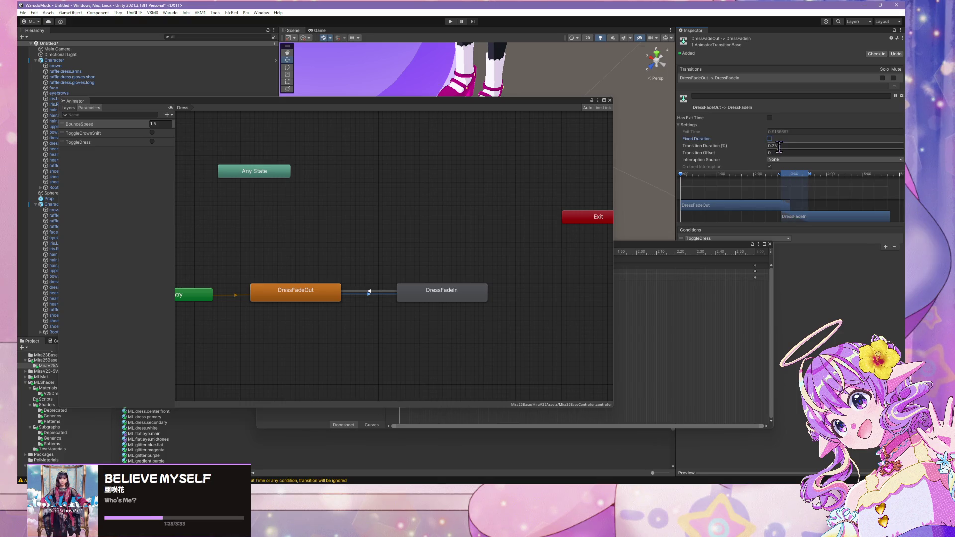
{"action": "type", "text": "0"}
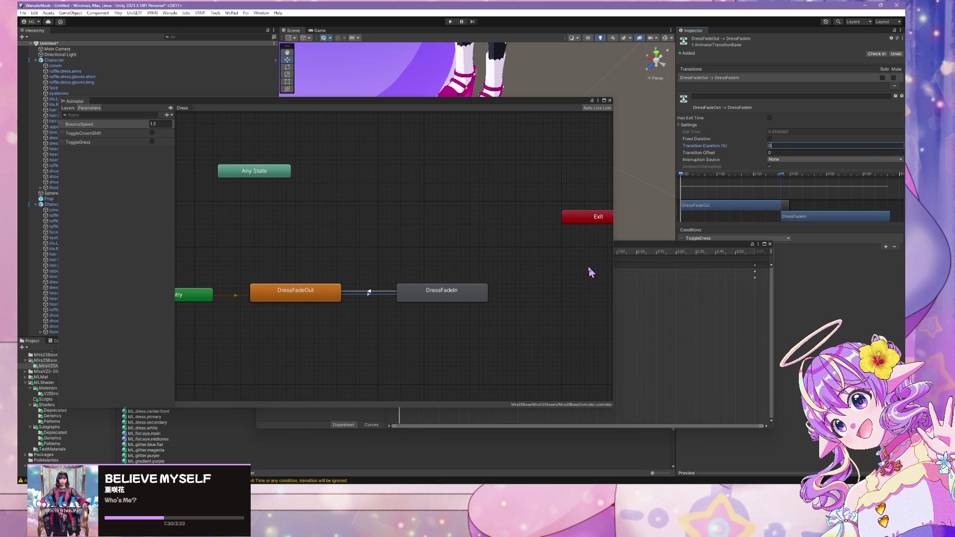
{"action": "left_click", "coordinate": [371, 294]}
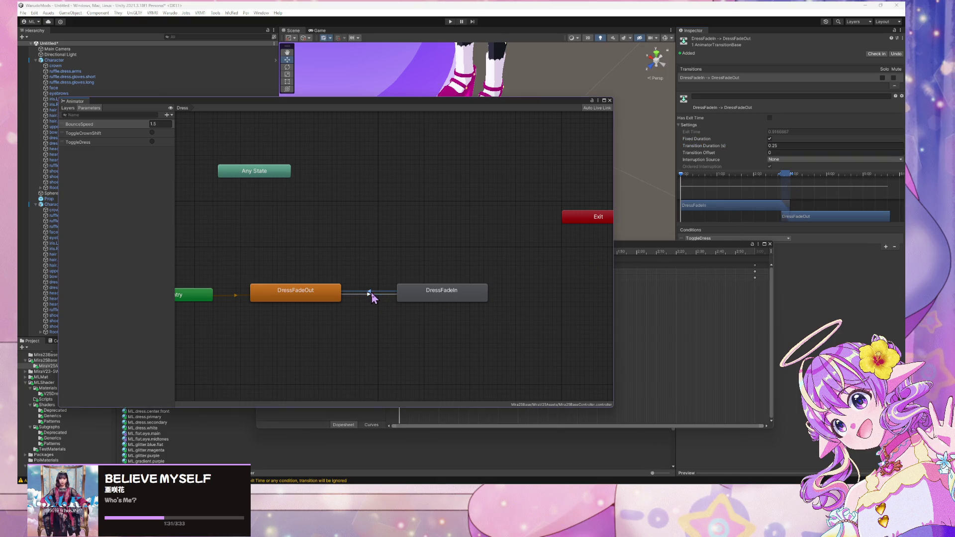
{"action": "left_click", "coordinate": [770, 138]}
{"action": "left_click", "coordinate": [777, 145]}
{"action": "type", "text": "0"}
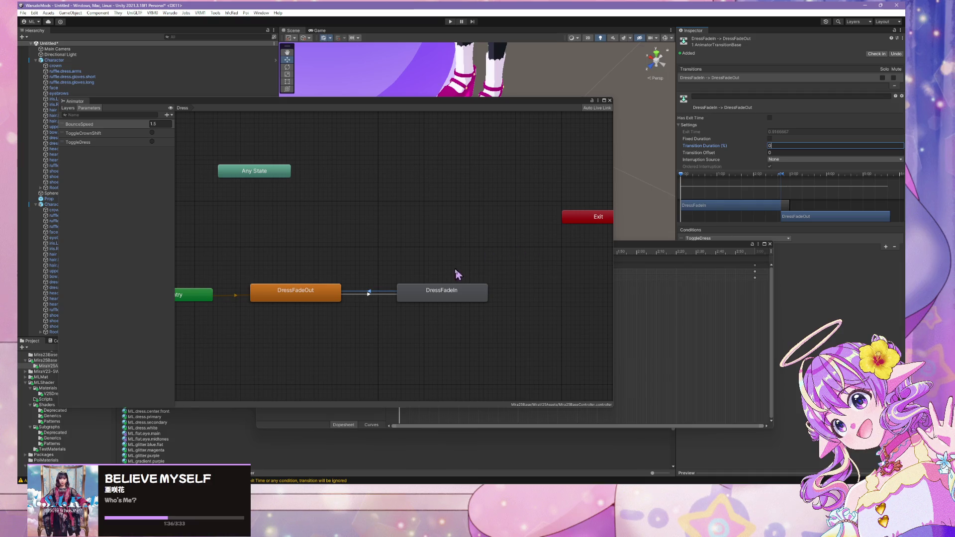
Set DressFadeIn as the layer default state and move Entry above it
{"action": "right_click", "coordinate": [447, 294]}
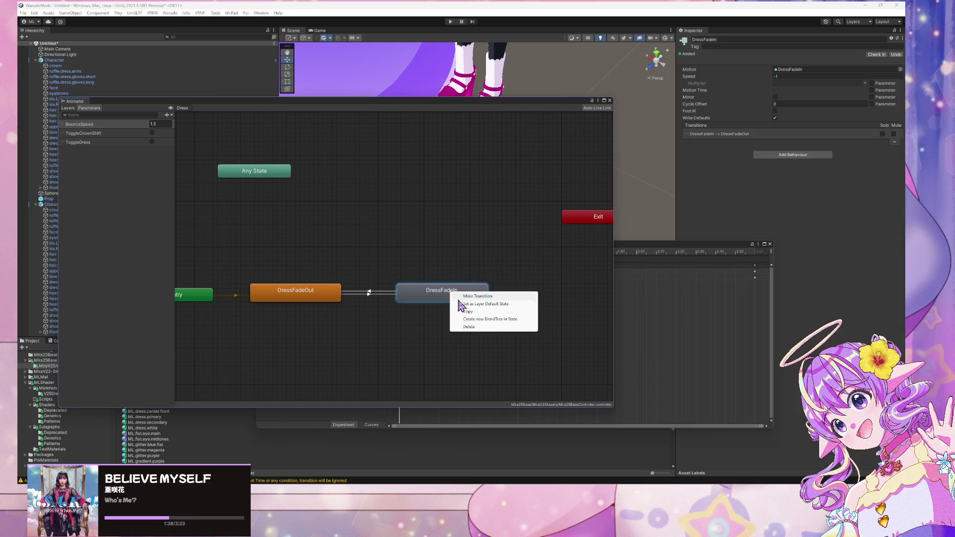
{"action": "left_click", "coordinate": [503, 302]}
{"action": "mouse_move", "coordinate": [196, 300]}
{"action": "left_mouse_down"}
{"action": "mouse_move", "coordinate": [401, 354]}
{"action": "mouse_move", "coordinate": [501, 358]}
{"action": "mouse_move", "coordinate": [470, 228]}
{"action": "mouse_move", "coordinate": [450, 241]}
{"action": "left_mouse_up"}
Close the Animator window
{"action": "left_click", "coordinate": [369, 295]}
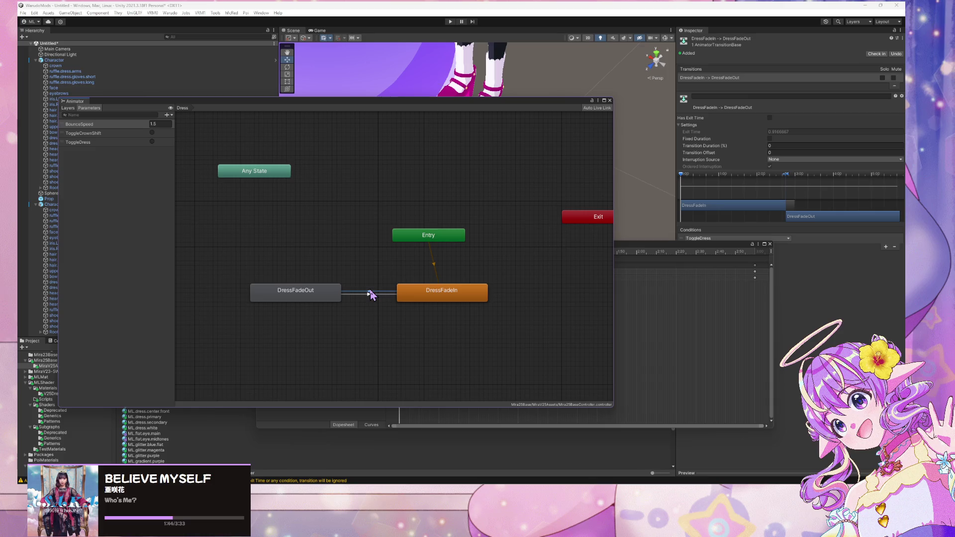
{"action": "scroll", "coordinate": [334, 230], "scroll_direction": "down", "scroll_amount": 2}
{"action": "mouse_move", "coordinate": [427, 105]}
{"action": "left_mouse_down"}
{"action": "mouse_move", "coordinate": [813, 79]}
{"action": "mouse_move", "coordinate": [532, 147]}
{"action": "left_mouse_up"}
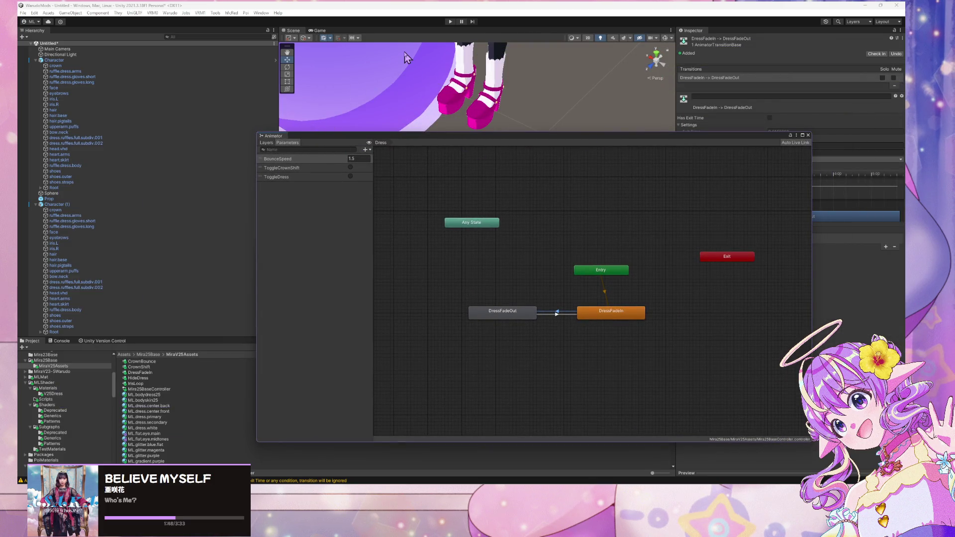
{"action": "left_click", "coordinate": [809, 135]}
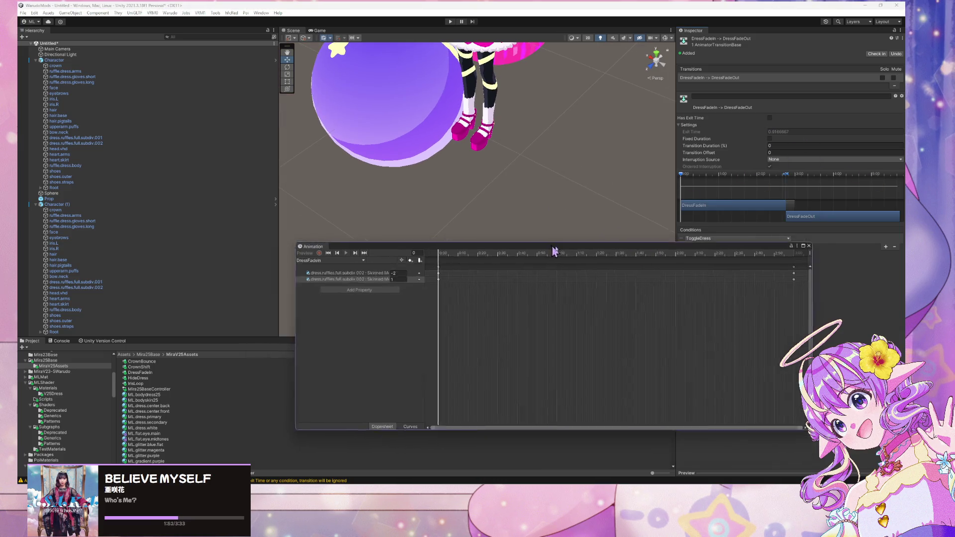
Open the Assets/MLShader/Materials/V25Dress folder and select V25DressPrimaryStarPetalRuffle
{"action": "mouse_move", "coordinate": [552, 247]}
{"action": "left_mouse_down"}
{"action": "mouse_move", "coordinate": [796, 163]}
{"action": "mouse_move", "coordinate": [755, 205]}
{"action": "left_mouse_up"}
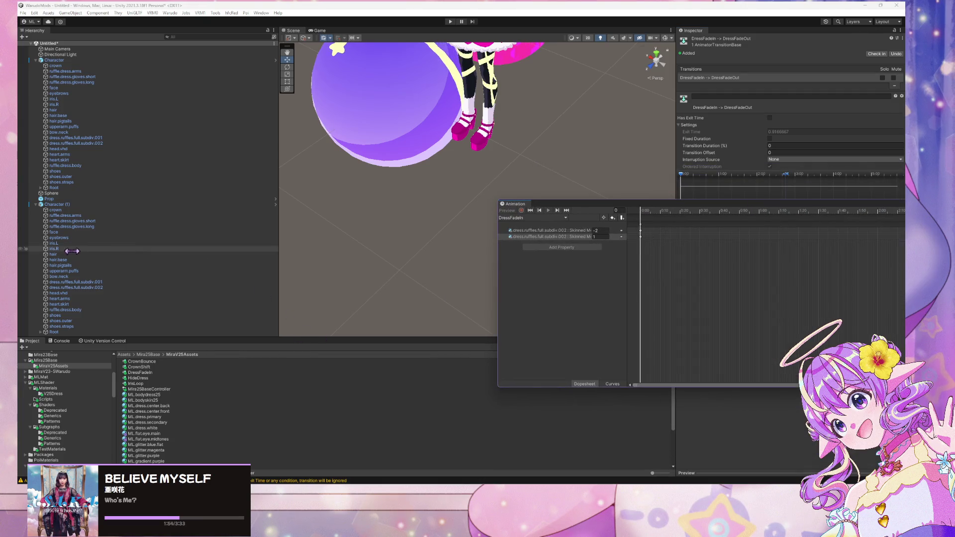
{"action": "left_click", "coordinate": [74, 372]}
{"action": "scroll", "coordinate": [74, 378], "scroll_direction": "down", "scroll_amount": 5}
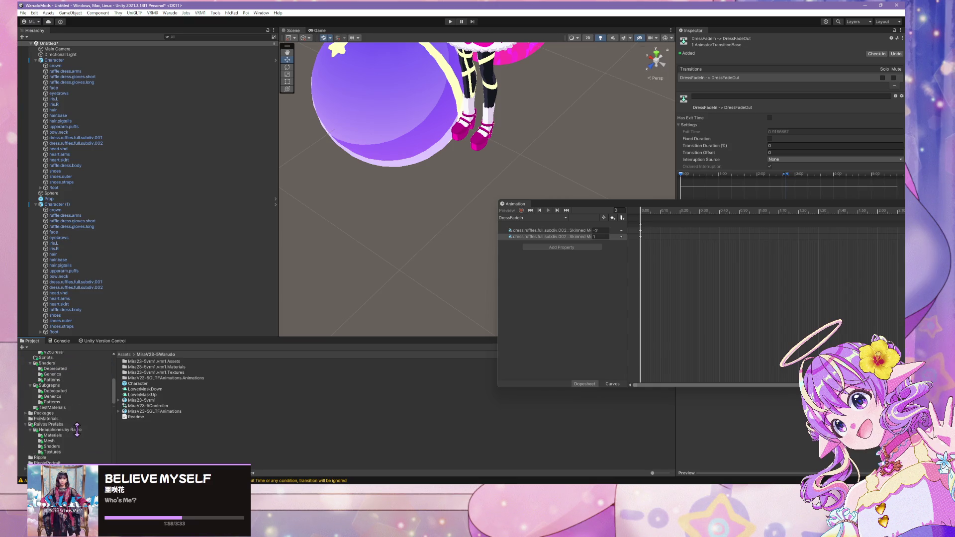
{"action": "left_click", "coordinate": [76, 426]}
{"action": "left_click", "coordinate": [74, 414]}
{"action": "scroll", "coordinate": [74, 411], "scroll_direction": "up", "scroll_amount": 3}
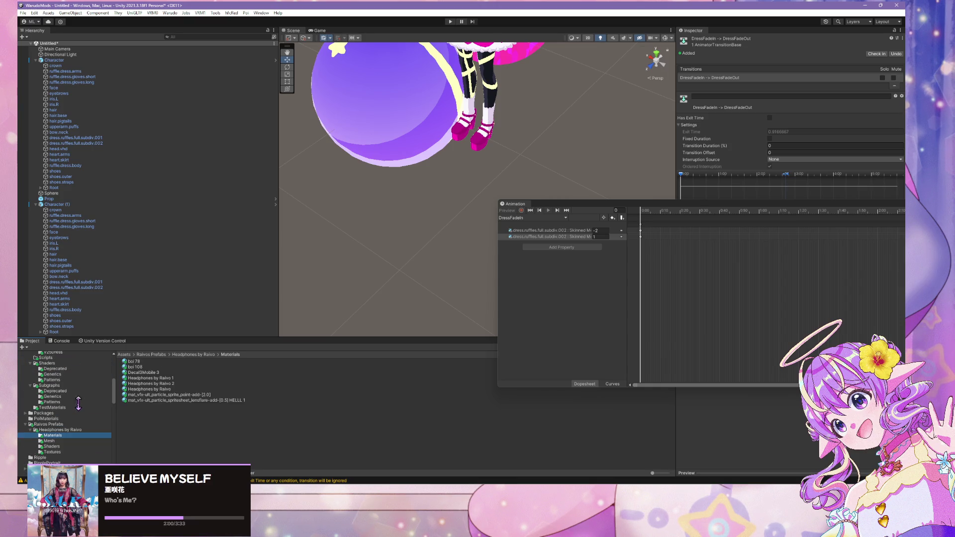
{"action": "left_click", "coordinate": [75, 373]}
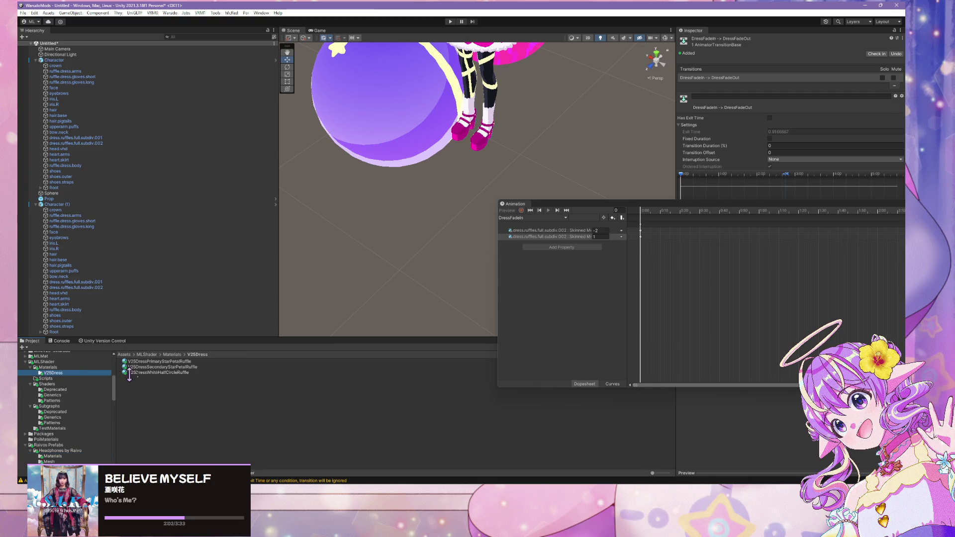
{"action": "left_click", "coordinate": [190, 362]}
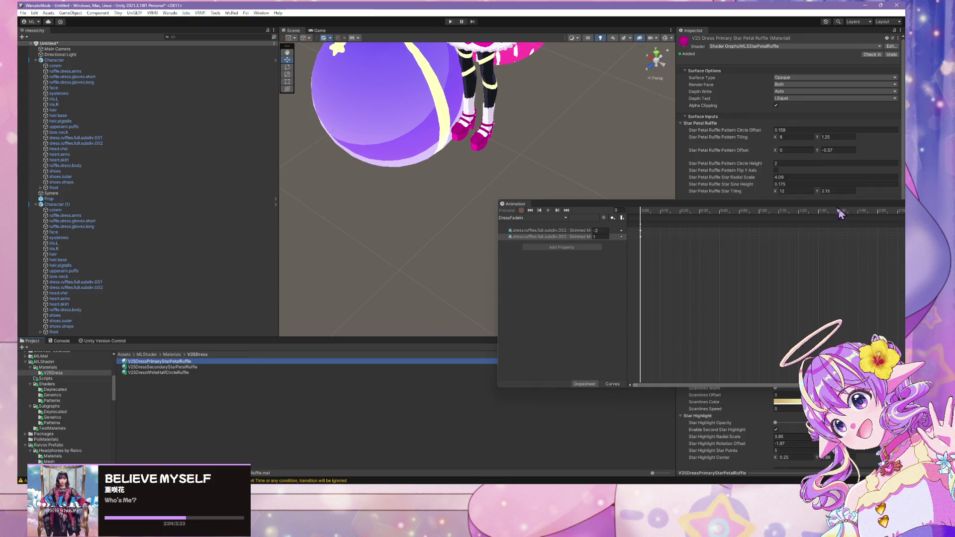
Frame the character's face and chest and close the Animation window
{"action": "left_click_drag", "start_coordinate": [816, 204], "coordinate": [767, 269]}
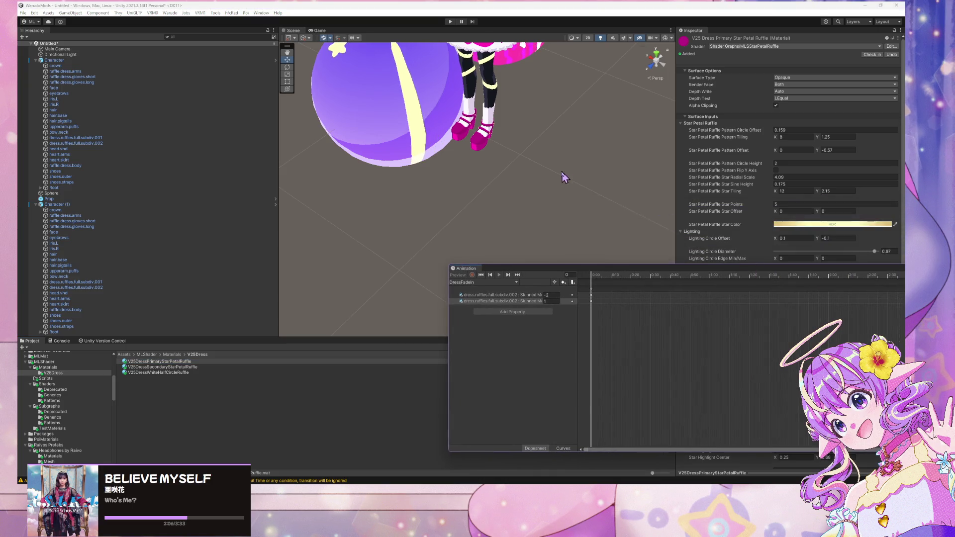
{"action": "mouse_move", "coordinate": [562, 179]}
{"action": "left_mouse_down"}
{"action": "mouse_move", "coordinate": [562, 112]}
{"action": "mouse_move", "coordinate": [641, 92]}
{"action": "mouse_move", "coordinate": [633, 91]}
{"action": "left_mouse_up"}
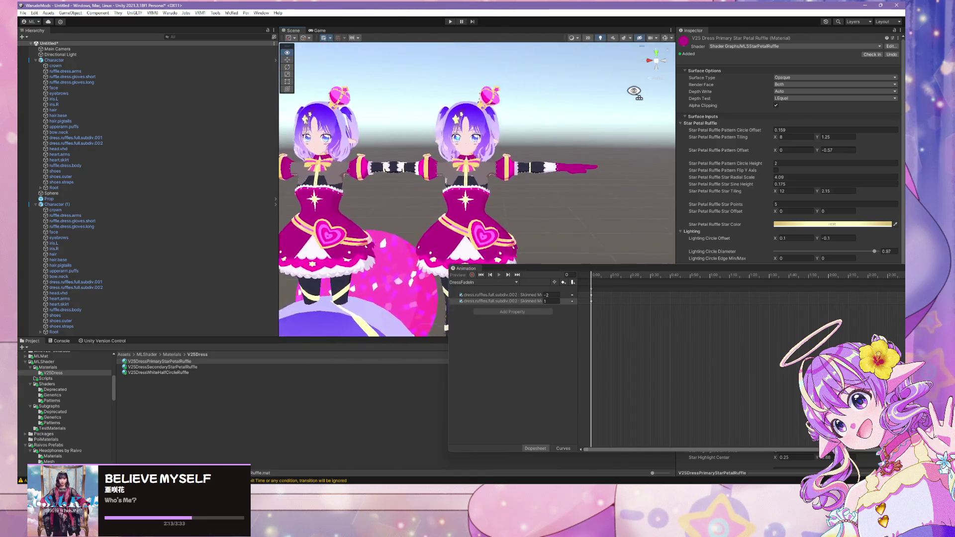
{"action": "scroll", "coordinate": [634, 91], "scroll_direction": "up", "scroll_amount": 3}
{"action": "mouse_move", "coordinate": [631, 91]}
{"action": "left_mouse_down"}
{"action": "mouse_move", "coordinate": [644, 75]}
{"action": "mouse_move", "coordinate": [646, 89]}
{"action": "left_mouse_up"}
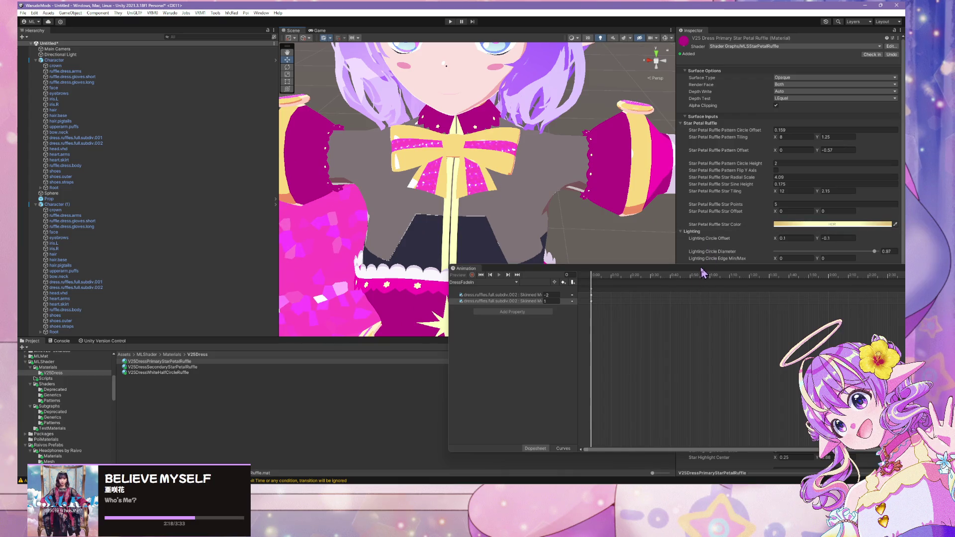
{"action": "left_click_drag", "start_coordinate": [701, 269], "coordinate": [349, 263]}
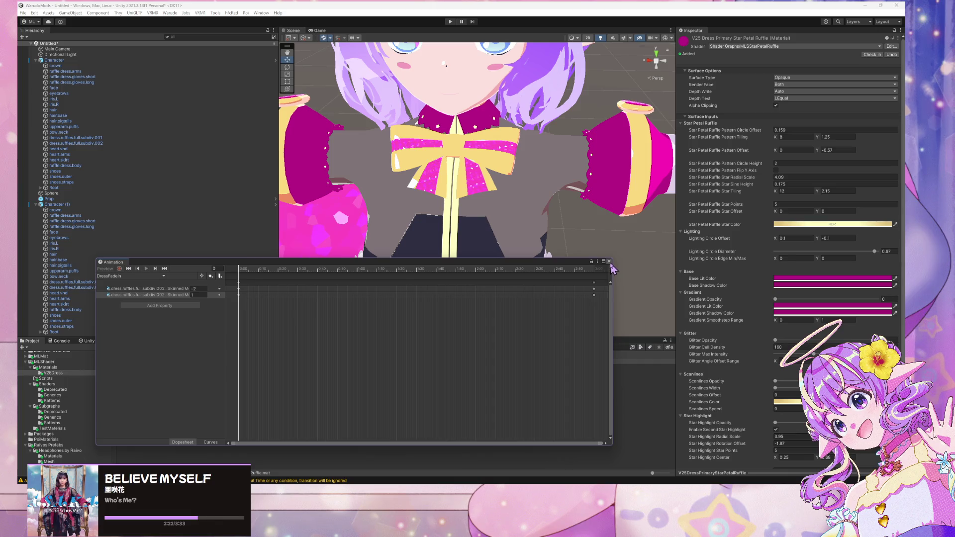
{"action": "left_click", "coordinate": [609, 261]}
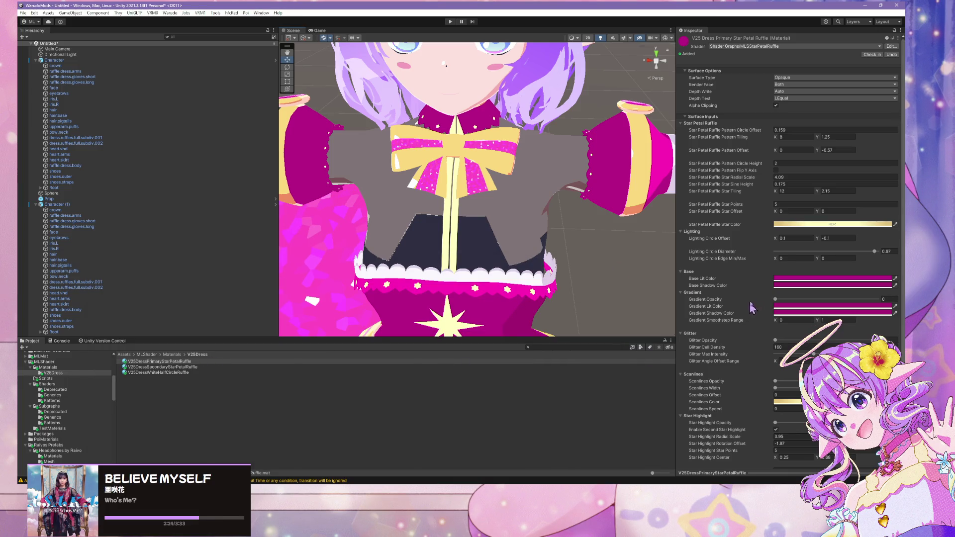
Review the primary ruffle's base lit and gradient colours, then select the secondary ruffle material
{"action": "left_click", "coordinate": [826, 285]}
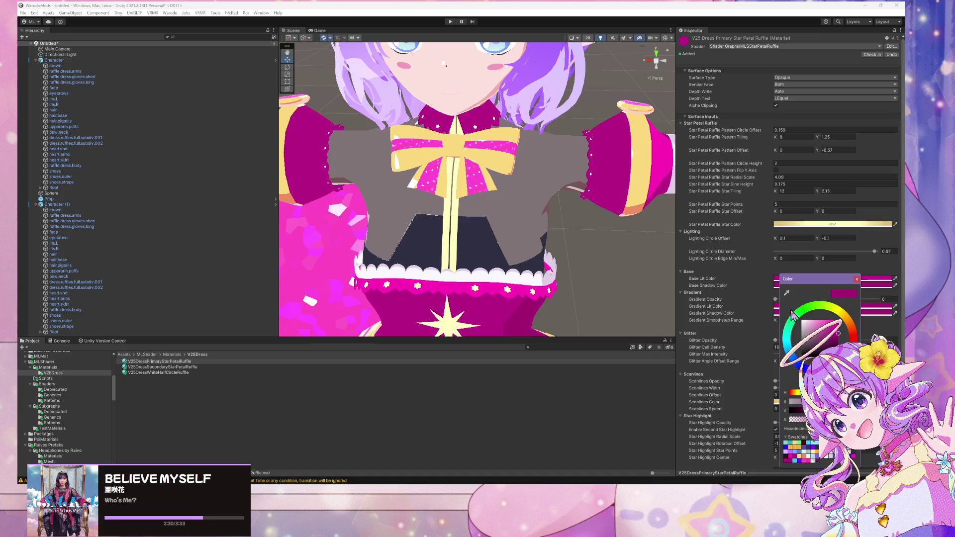
{"action": "left_click", "coordinate": [857, 280]}
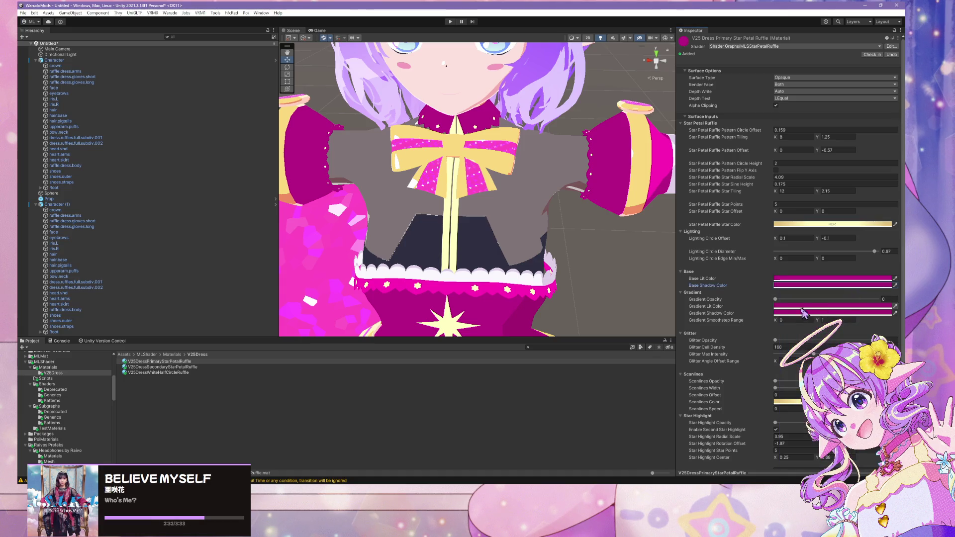
{"action": "left_click", "coordinate": [831, 306]}
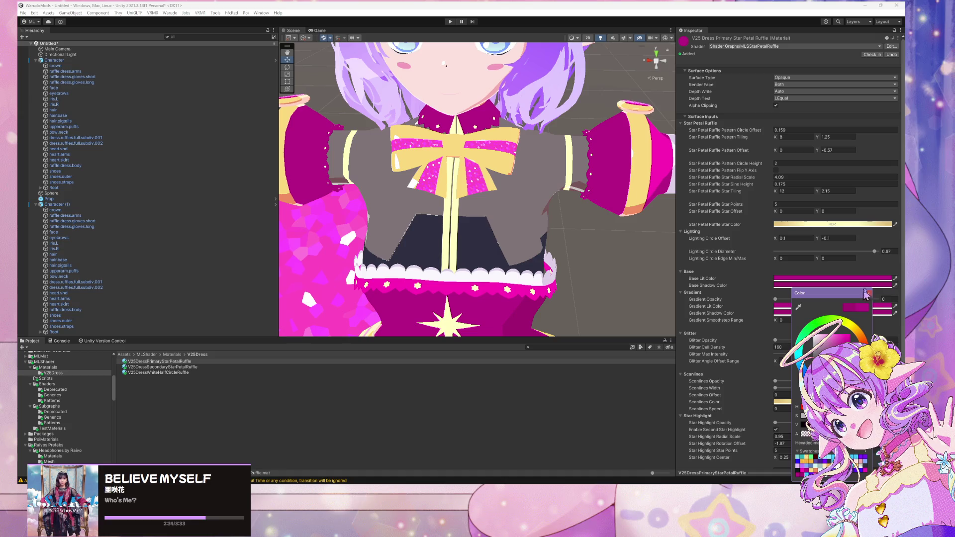
{"action": "left_click", "coordinate": [831, 313]}
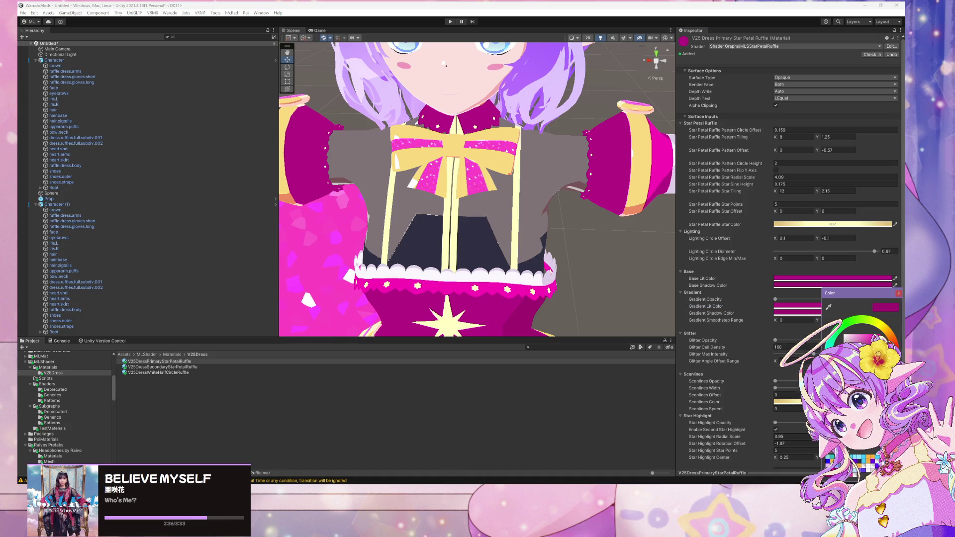
{"action": "left_click", "coordinate": [899, 295]}
{"action": "left_click", "coordinate": [164, 367]}
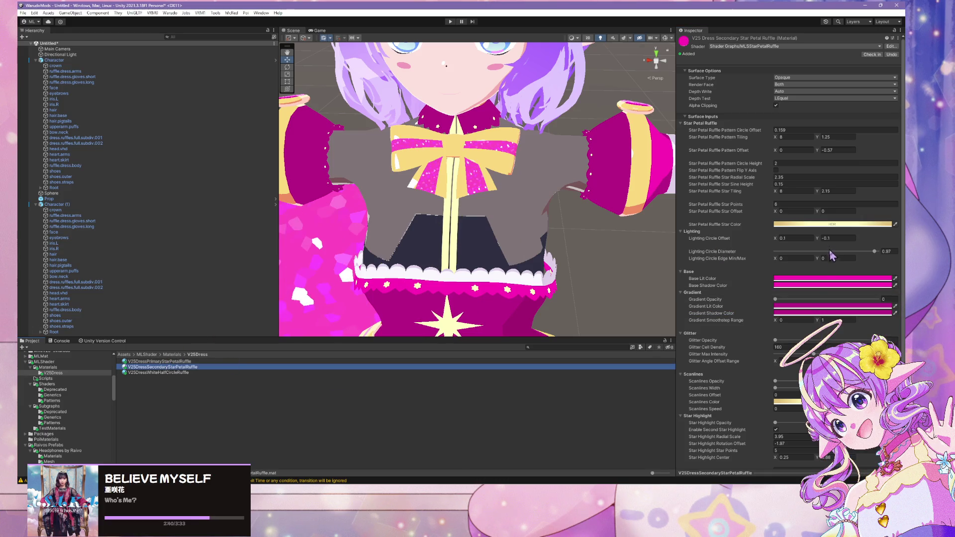
Change the secondary star-petal ruffle's base lit colour to a darker magenta
{"action": "left_click", "coordinate": [803, 282]}
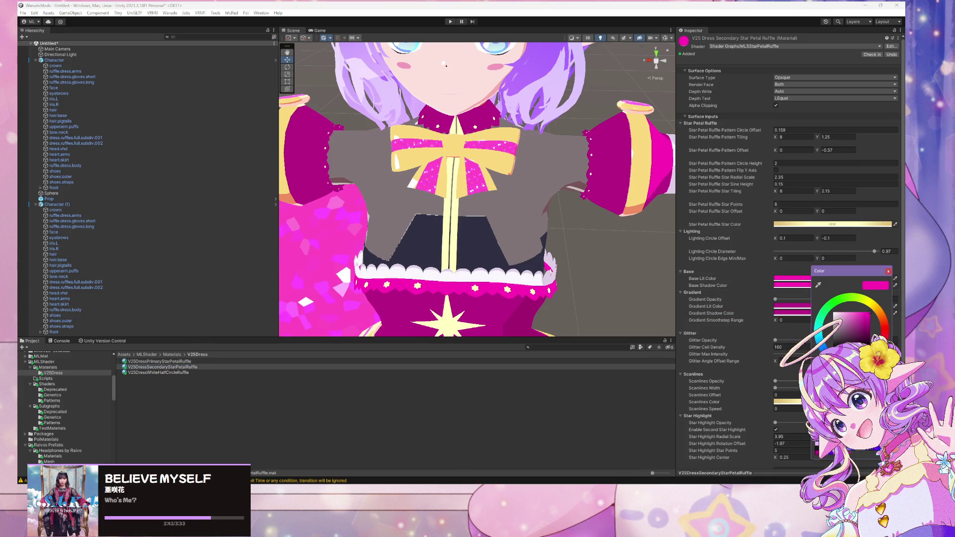
{"action": "left_click_drag", "start_coordinate": [829, 271], "coordinate": [809, 278]}
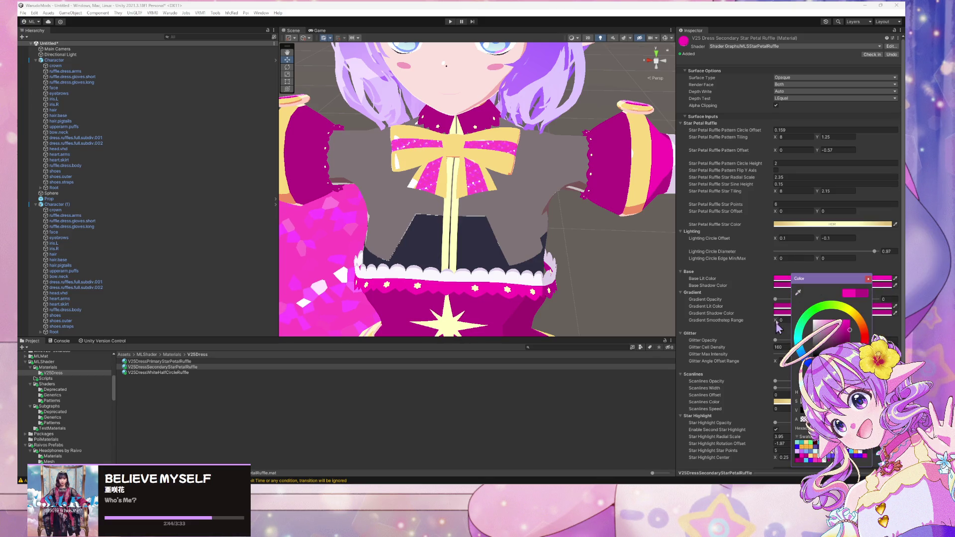
{"action": "left_click", "coordinate": [805, 462]}
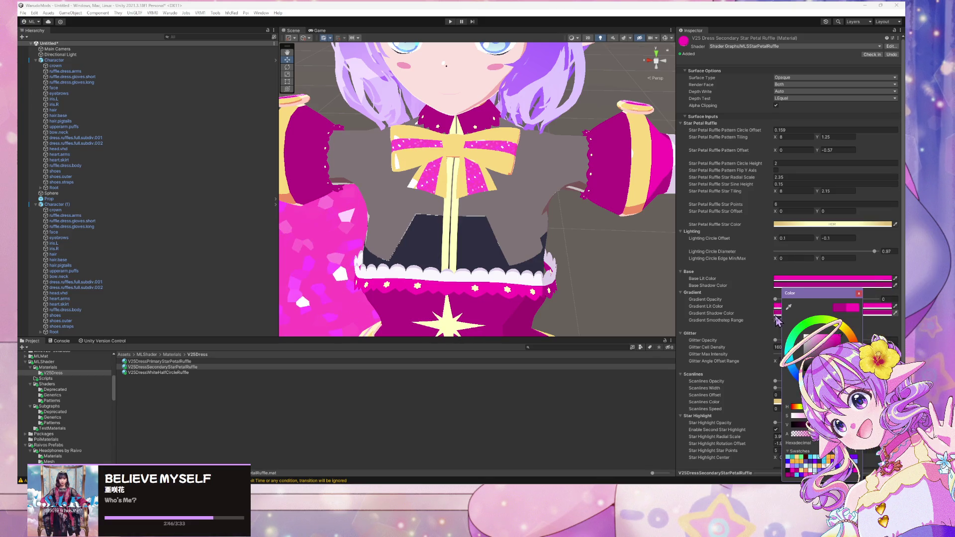
{"action": "left_click", "coordinate": [794, 466]}
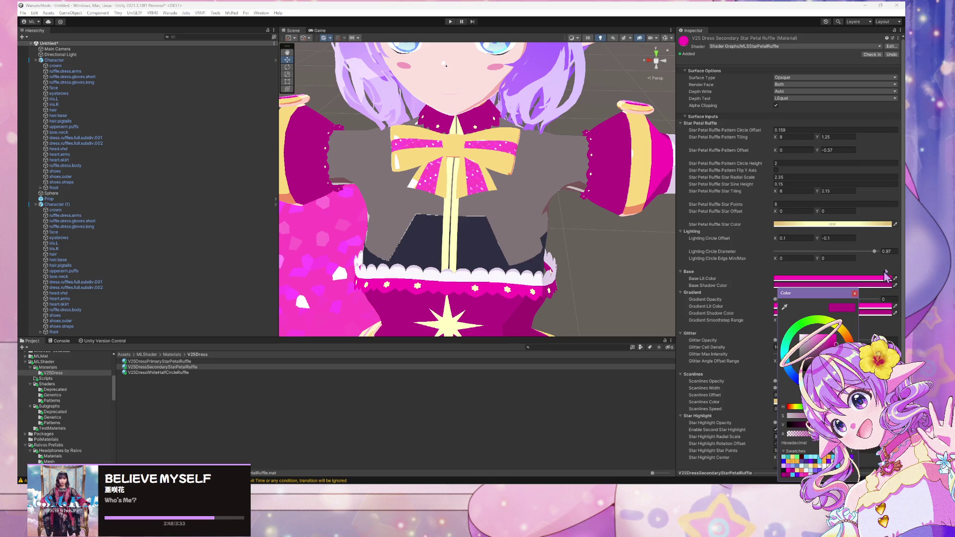
{"action": "left_click", "coordinate": [854, 294]}
{"action": "mouse_move", "coordinate": [635, 260]}
{"action": "left_mouse_down"}
{"action": "mouse_move", "coordinate": [485, 280]}
{"action": "mouse_move", "coordinate": [469, 85]}
{"action": "mouse_move", "coordinate": [456, 154]}
{"action": "mouse_move", "coordinate": [459, 129]}
{"action": "mouse_move", "coordinate": [465, 159]}
{"action": "left_mouse_up"}
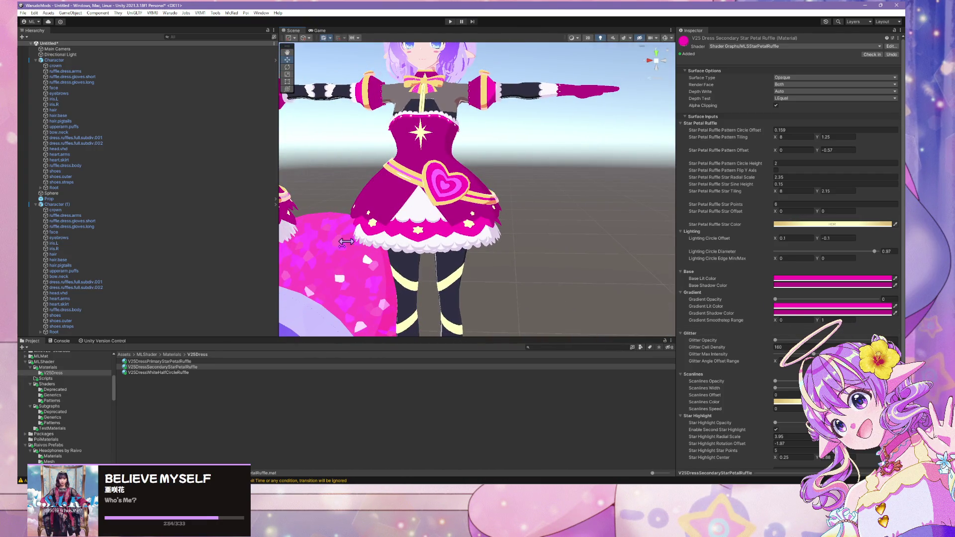
{"action": "left_click", "coordinate": [177, 367]}
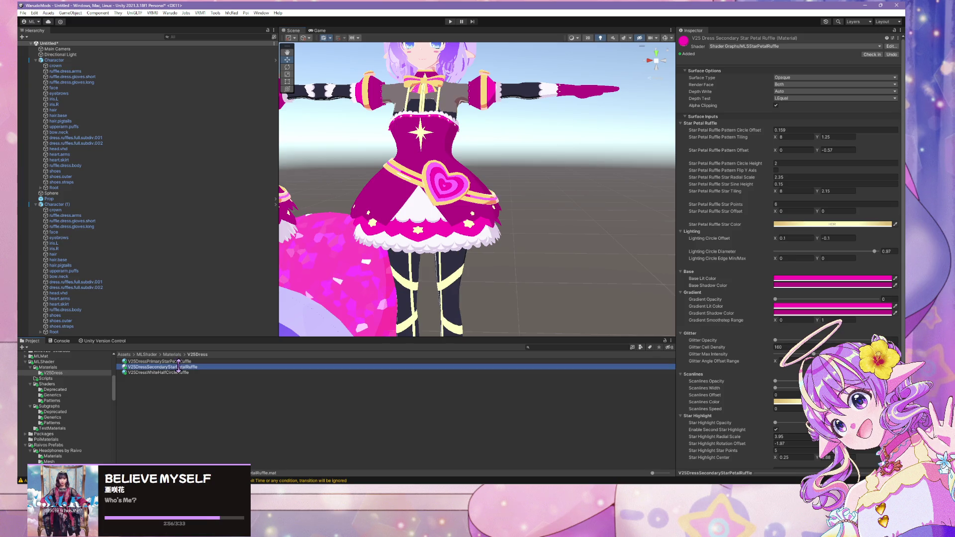
Compare the primary star-petal and white half-circle ruffle materials side by side
{"action": "left_click", "coordinate": [183, 361]}
{"action": "left_click", "coordinate": [184, 367]}
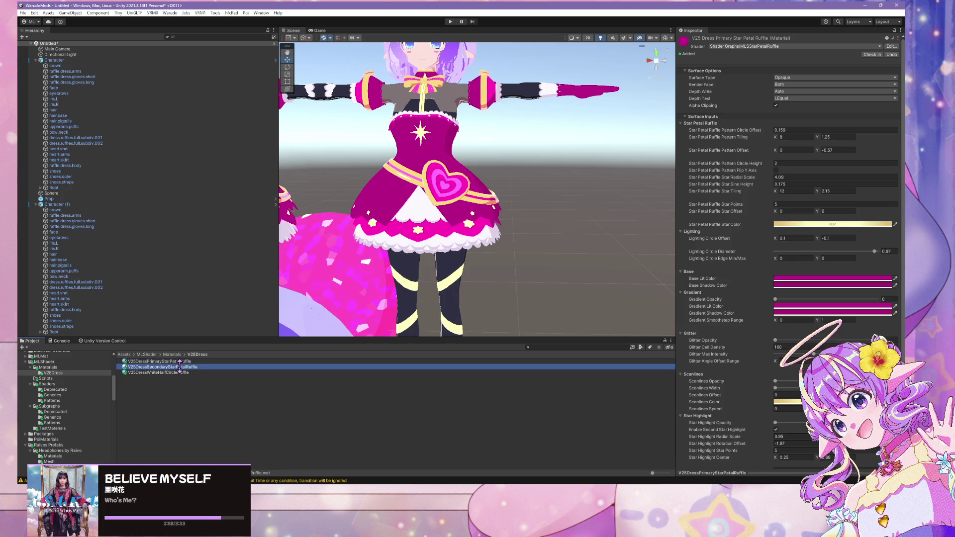
{"action": "left_click", "coordinate": [184, 372]}
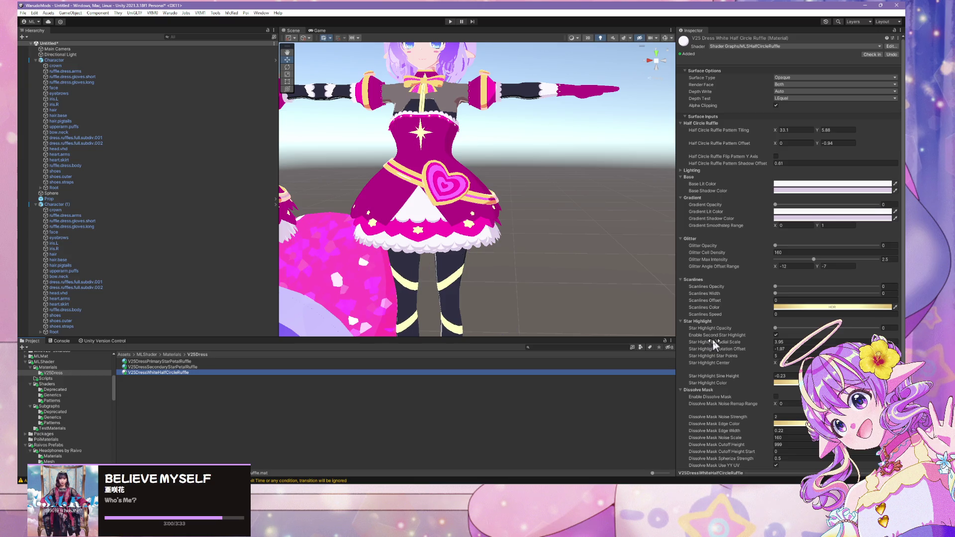
{"action": "left_click", "coordinate": [205, 367]}
{"action": "left_click", "coordinate": [205, 361]}
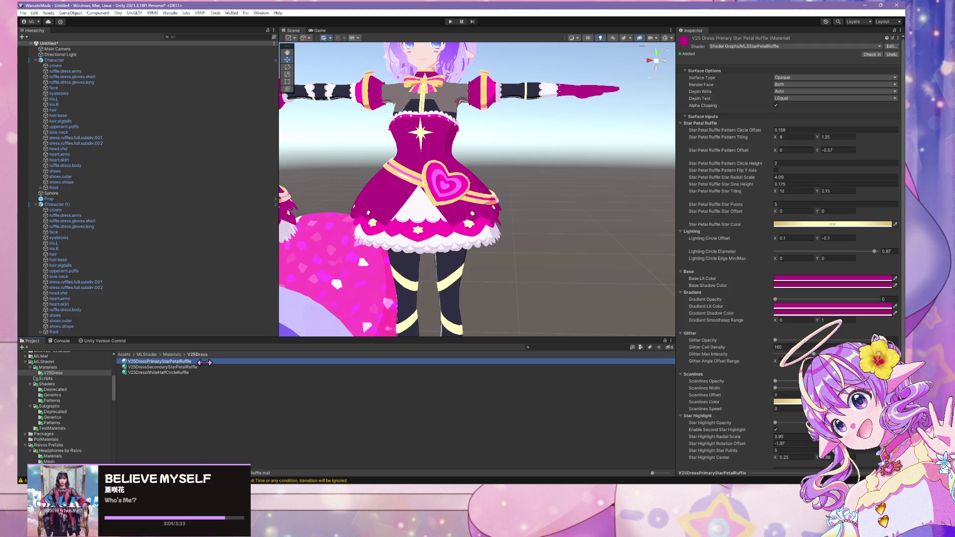
{"action": "left_click", "coordinate": [205, 367]}
{"action": "left_click", "coordinate": [205, 372]}
Delete the duplicate Character (1) from the scene
{"action": "mouse_move", "coordinate": [547, 265]}
{"action": "left_mouse_down"}
{"action": "mouse_move", "coordinate": [557, 228]}
{"action": "mouse_move", "coordinate": [536, 263]}
{"action": "mouse_move", "coordinate": [486, 257]}
{"action": "mouse_move", "coordinate": [535, 248]}
{"action": "mouse_move", "coordinate": [520, 289]}
{"action": "mouse_move", "coordinate": [498, 269]}
{"action": "left_mouse_up"}
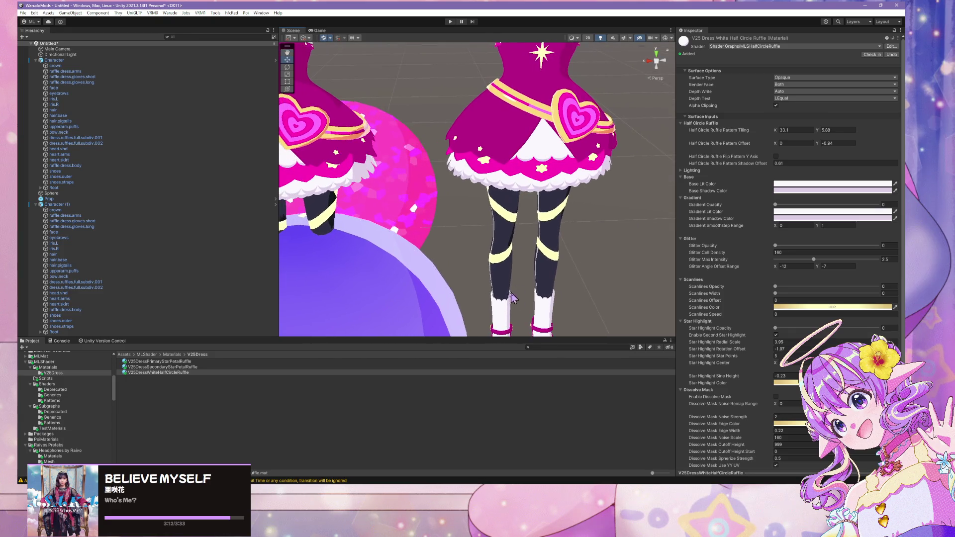
{"action": "scroll", "coordinate": [419, 229], "scroll_direction": "down", "scroll_amount": 5}
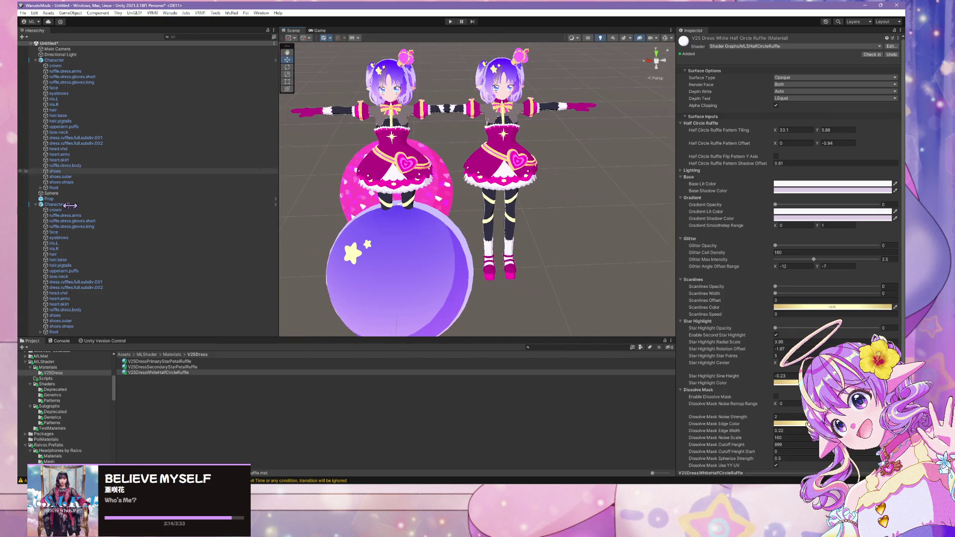
{"action": "left_click", "coordinate": [125, 204]}
{"action": "key", "text": "Delete"}
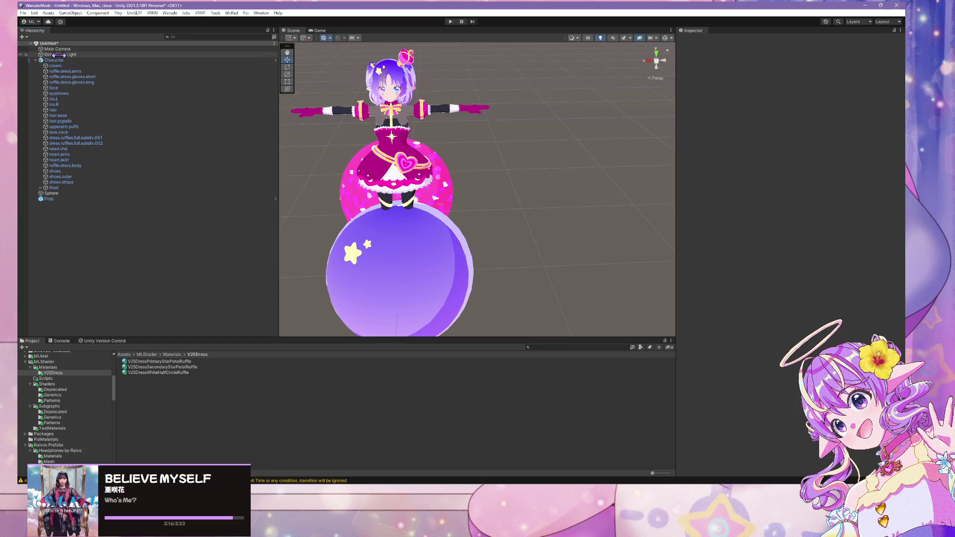
Open the v25baseGLTF import settings in Mira25Base and show its Materials remapping
{"action": "left_click", "coordinate": [56, 60]}
{"action": "scroll", "coordinate": [72, 368], "scroll_direction": "up", "scroll_amount": 5}
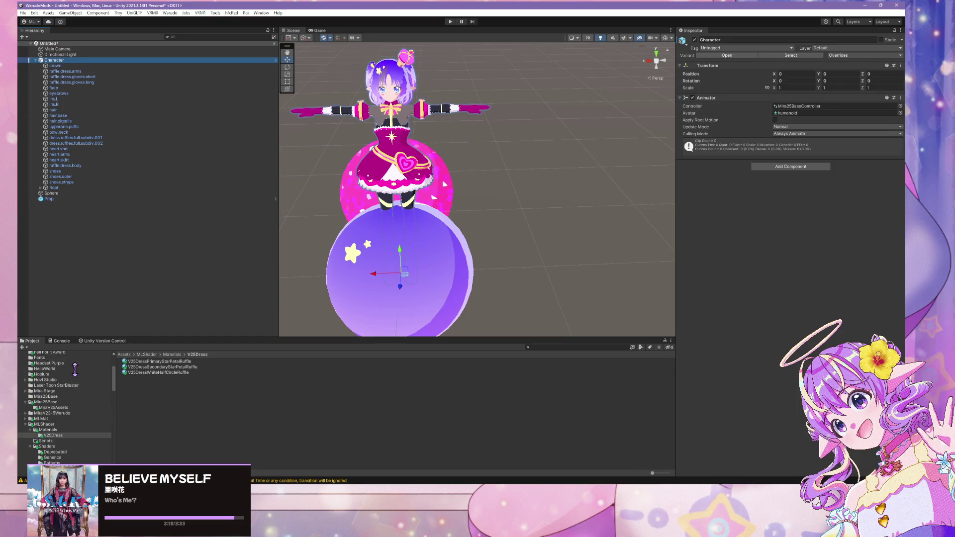
{"action": "left_click", "coordinate": [78, 422]}
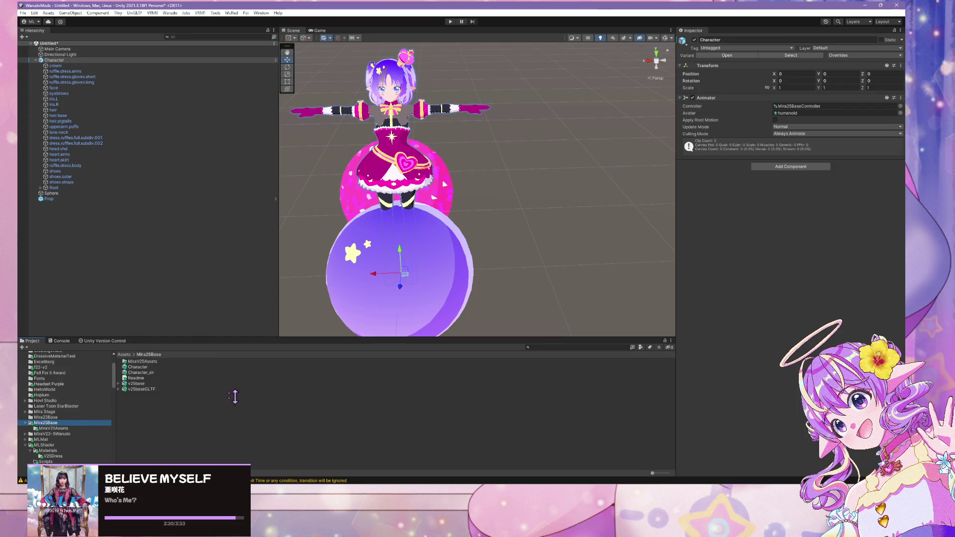
{"action": "left_click", "coordinate": [159, 389]}
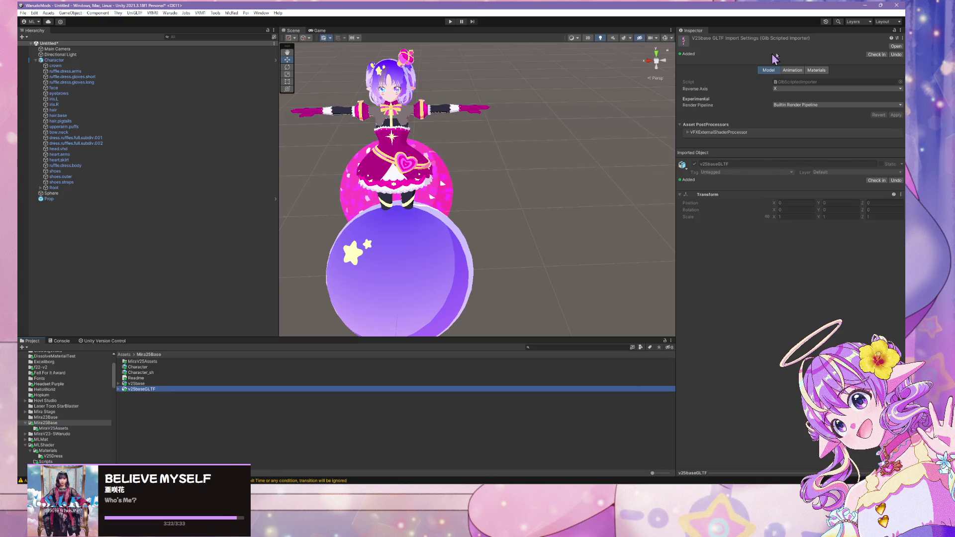
{"action": "left_click", "coordinate": [816, 70]}
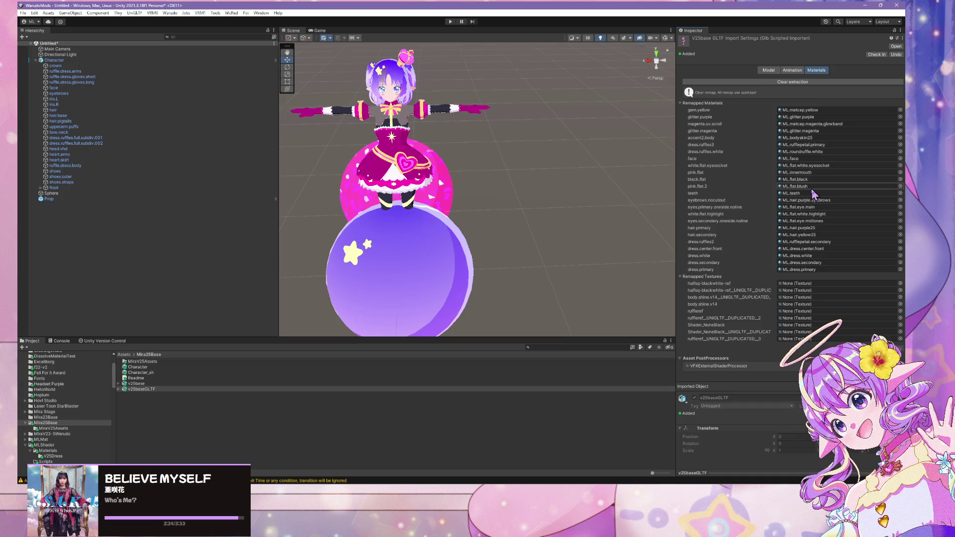
Frame the Character, then open the material picker for dress.ruffles3
{"action": "mouse_move", "coordinate": [533, 202]}
{"action": "left_mouse_down"}
{"action": "mouse_move", "coordinate": [448, 177]}
{"action": "mouse_move", "coordinate": [506, 259]}
{"action": "left_mouse_up"}
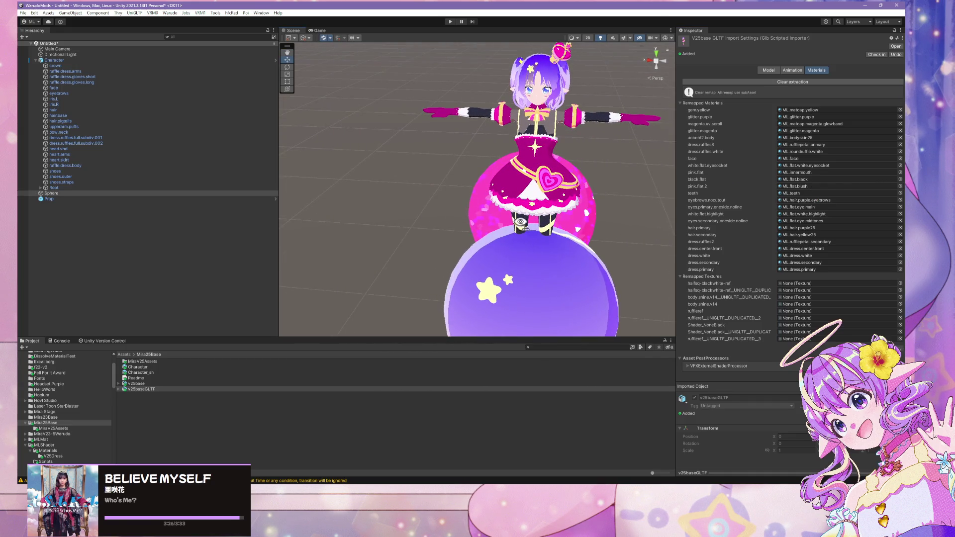
{"action": "mouse_move", "coordinate": [520, 222]}
{"action": "left_mouse_down"}
{"action": "mouse_move", "coordinate": [473, 215]}
{"action": "mouse_move", "coordinate": [388, 234]}
{"action": "mouse_move", "coordinate": [433, 247]}
{"action": "mouse_move", "coordinate": [550, 241]}
{"action": "mouse_move", "coordinate": [607, 270]}
{"action": "mouse_move", "coordinate": [582, 271]}
{"action": "mouse_move", "coordinate": [583, 229]}
{"action": "left_mouse_up"}
{"action": "left_click", "coordinate": [381, 236]}
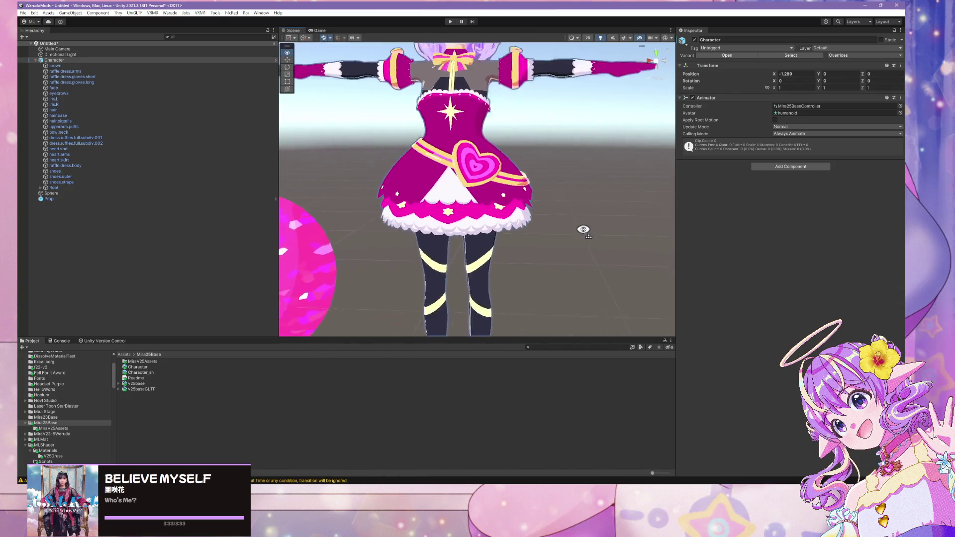
{"action": "key", "text": "f"}
{"action": "left_click", "coordinate": [144, 389]}
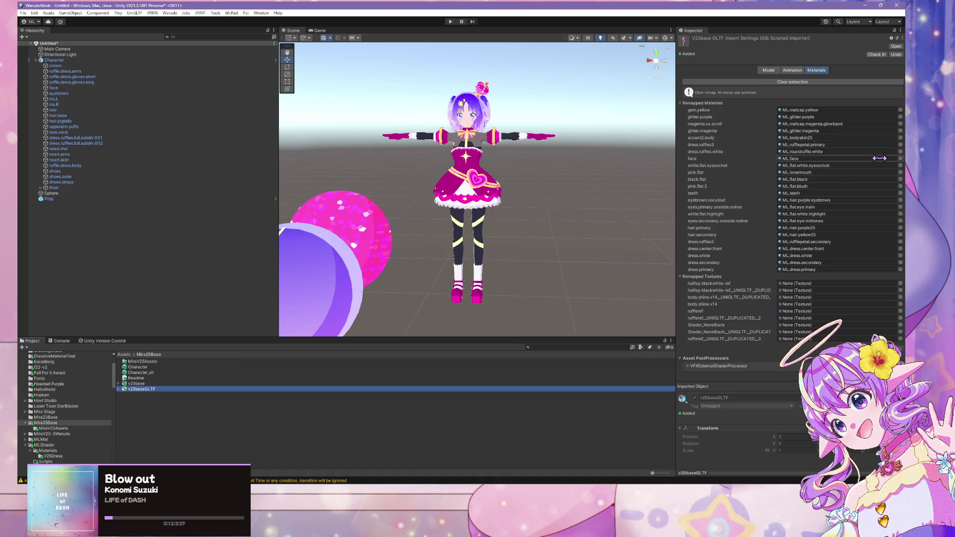
{"action": "left_click", "coordinate": [900, 144]}
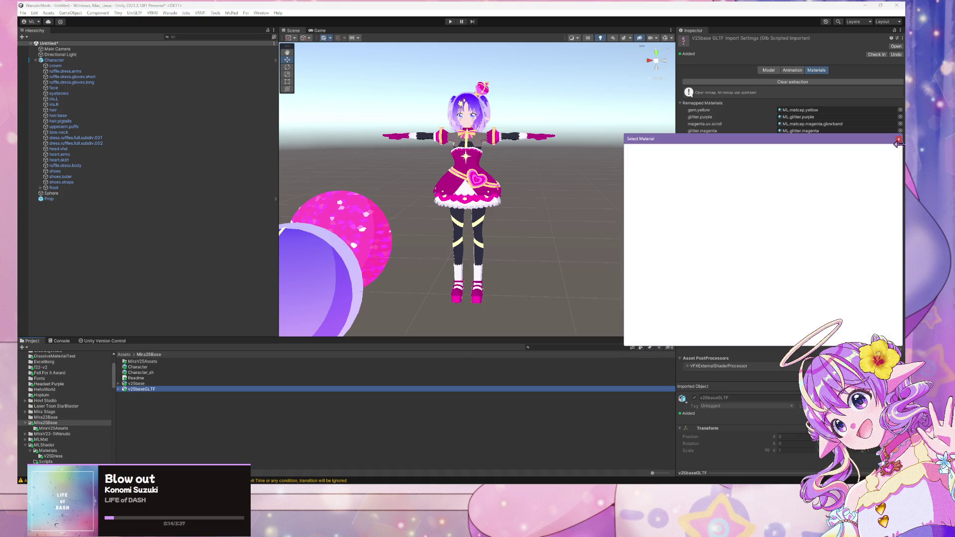
Assign V25DressPrimaryStarPetalRuffle to dress.ruffles3 and V25DressWhiteHalfCircleRuffle to dress.ruffles.white
{"action": "type", "text": "primary"}
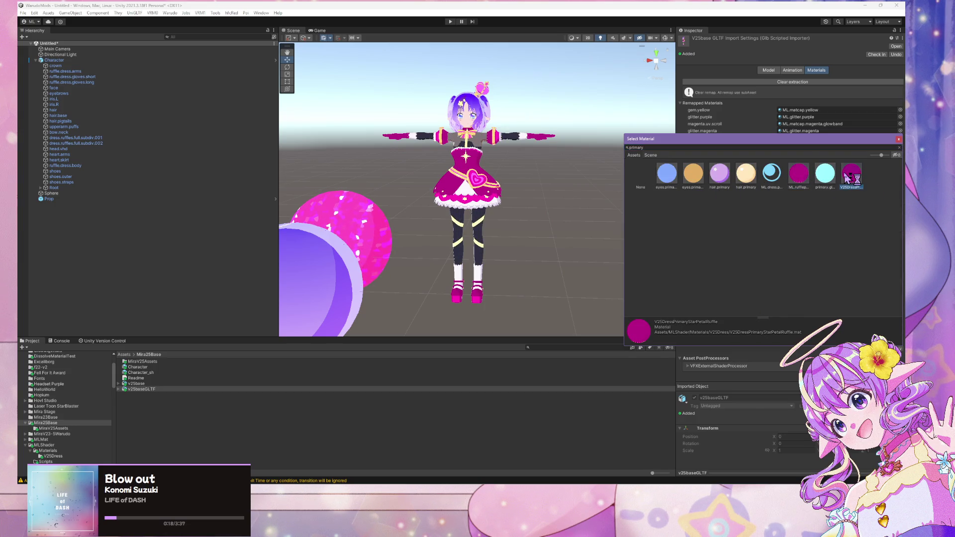
{"action": "double_click", "coordinate": [851, 174]}
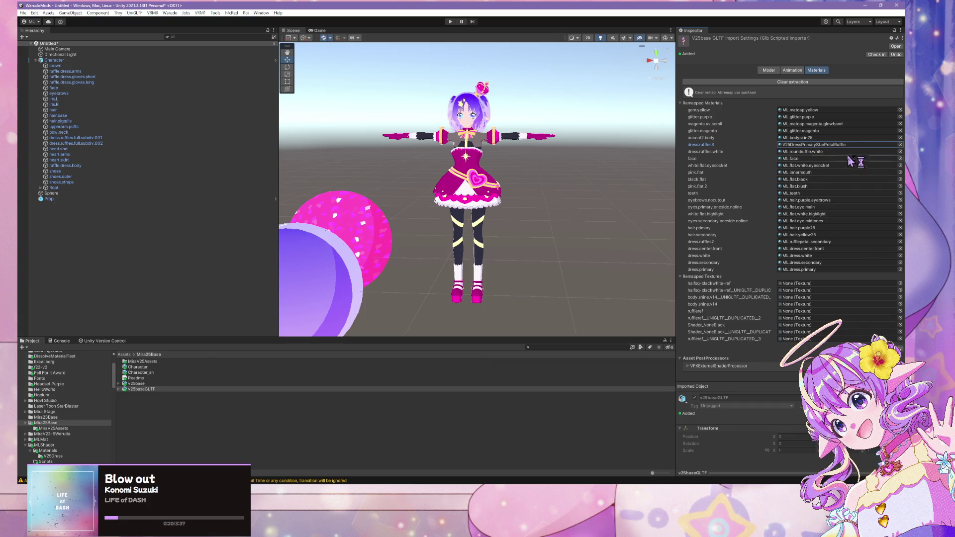
{"action": "left_click", "coordinate": [900, 152]}
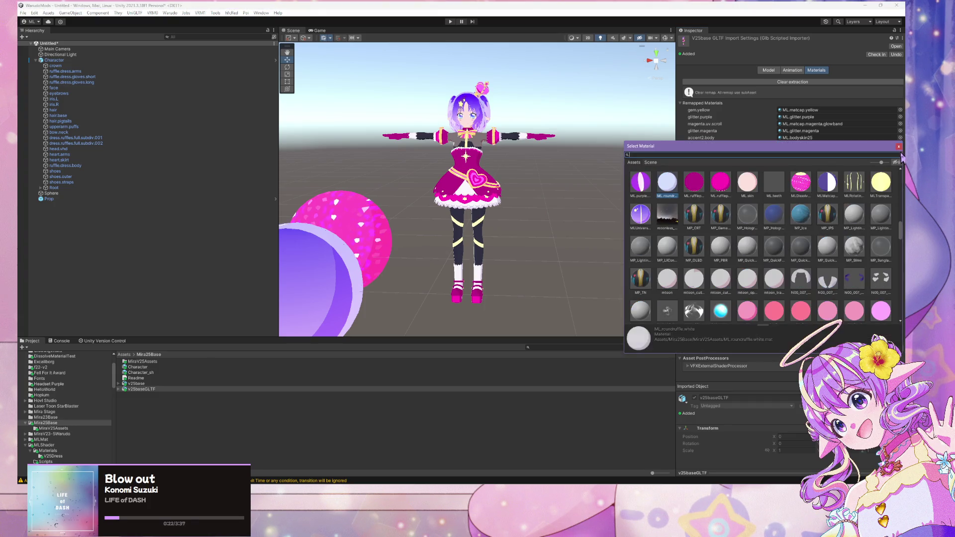
{"action": "type", "text": "rop"}
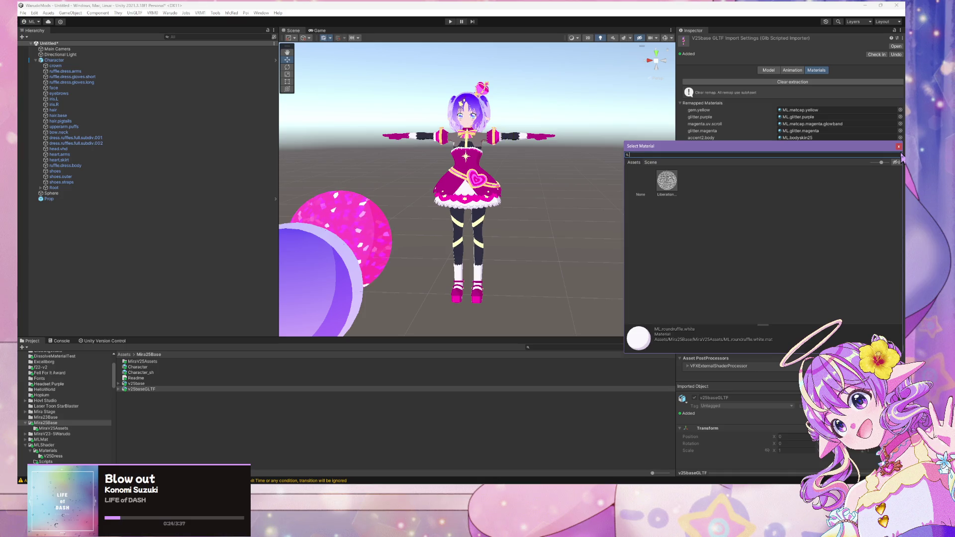
{"action": "key", "text": "BackSpace"}
{"action": "key", "text": "BackSpace"}
{"action": "key", "text": "BackSpace"}
{"action": "type", "text": "v25"}
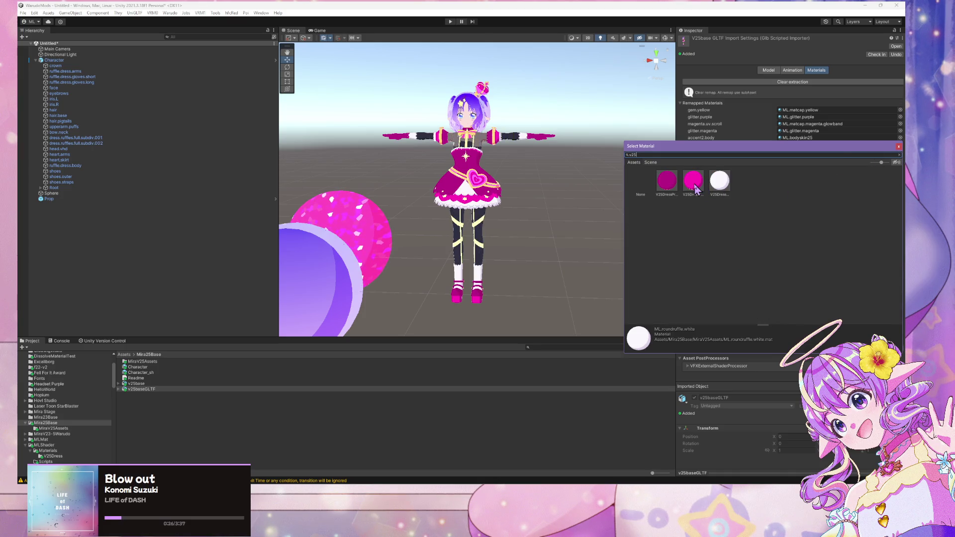
{"action": "mouse_move", "coordinate": [727, 146]}
{"action": "left_mouse_down"}
{"action": "mouse_move", "coordinate": [706, 193]}
{"action": "mouse_move", "coordinate": [669, 226]}
{"action": "left_mouse_up"}
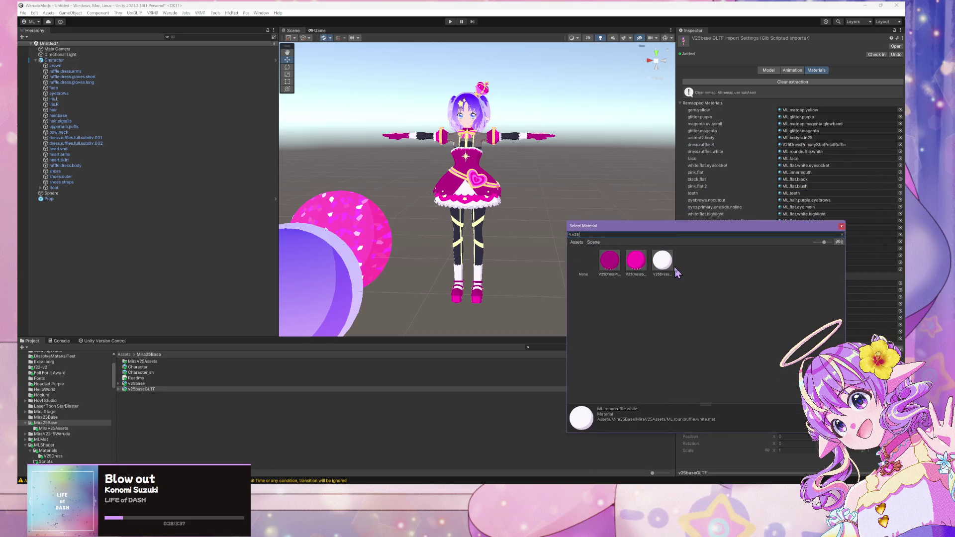
{"action": "left_click", "coordinate": [665, 269]}
{"action": "double_click", "coordinate": [664, 269]}
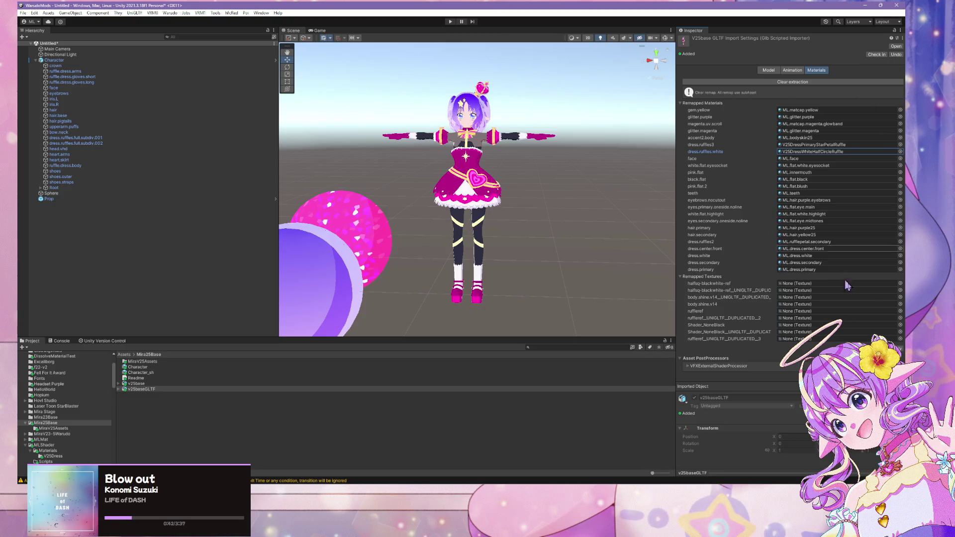
Assign V25DressSecondaryStarPetalRuffle to dress.ruffles2
{"action": "left_click", "coordinate": [900, 243]}
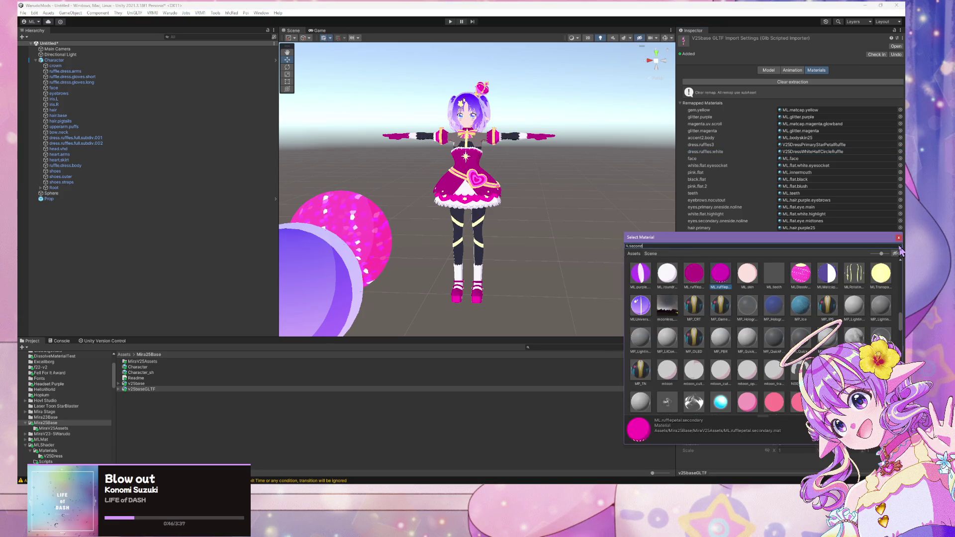
{"action": "left_click", "coordinate": [883, 282]}
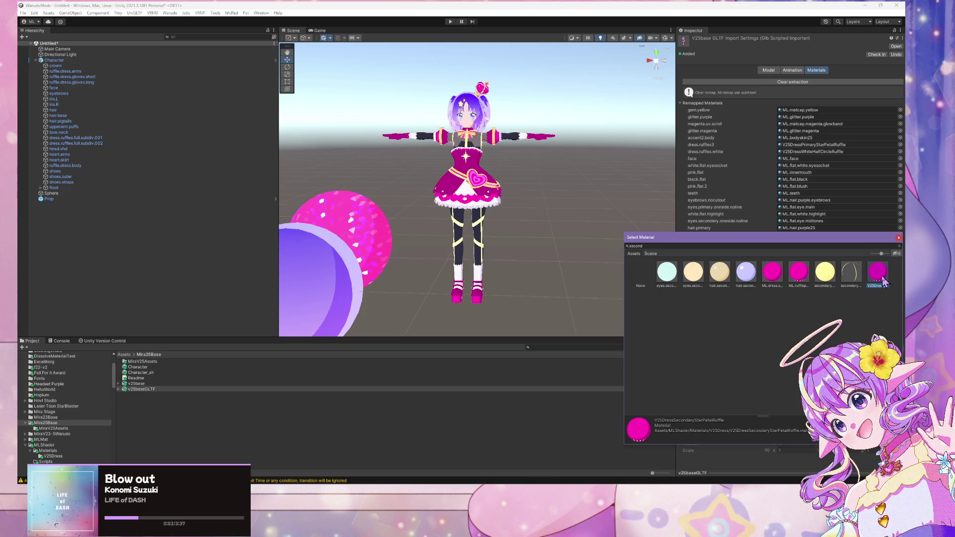
{"action": "double_click", "coordinate": [884, 283]}
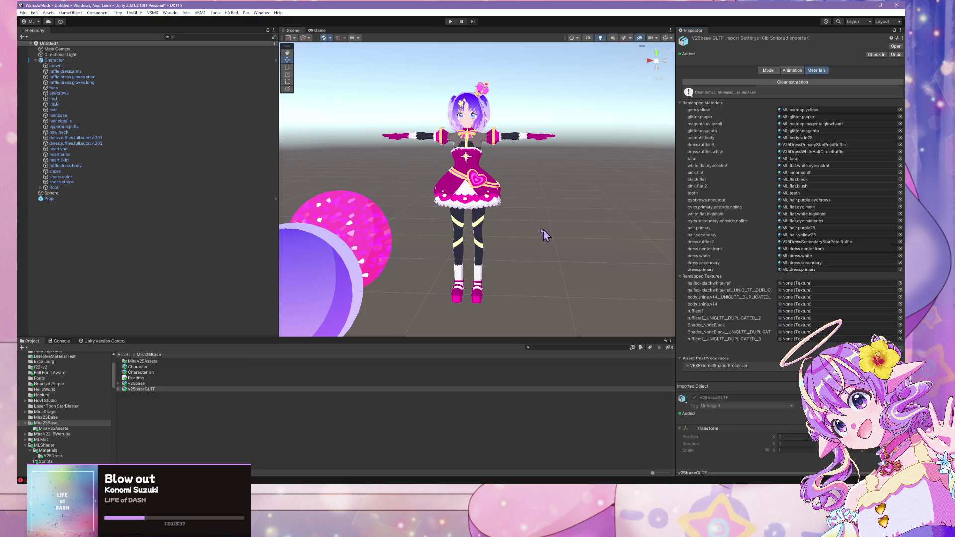
Orbit and zoom the scene to a front view of the character
{"action": "mouse_move", "coordinate": [544, 235]}
{"action": "left_mouse_down"}
{"action": "mouse_move", "coordinate": [539, 188]}
{"action": "mouse_move", "coordinate": [494, 230]}
{"action": "mouse_move", "coordinate": [504, 245]}
{"action": "left_mouse_up"}
{"action": "scroll", "coordinate": [504, 242], "scroll_direction": "up", "scroll_amount": 5}
{"action": "scroll", "coordinate": [474, 240], "scroll_direction": "down", "scroll_amount": 3}
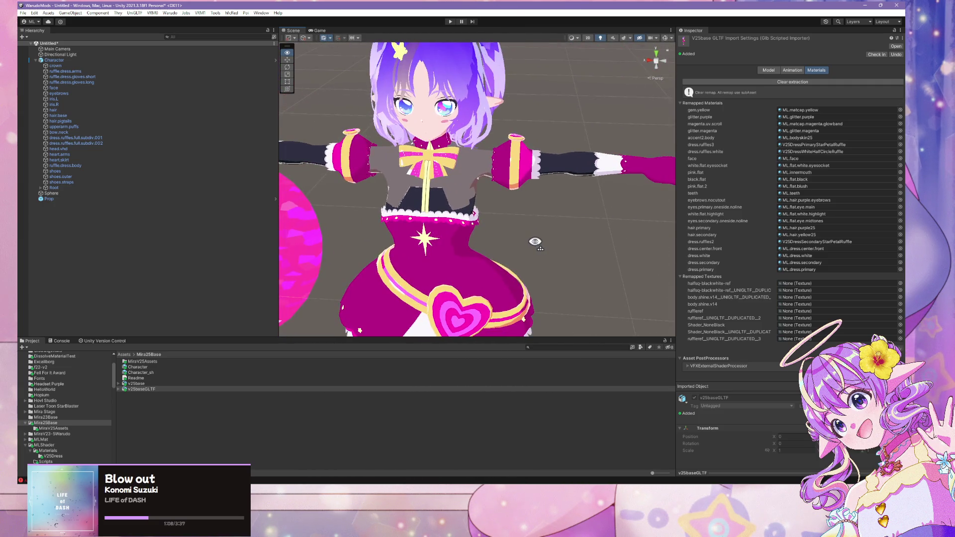
{"action": "scroll", "coordinate": [535, 242], "scroll_direction": "up", "scroll_amount": 5}
{"action": "scroll", "coordinate": [535, 243], "scroll_direction": "down", "scroll_amount": 5}
{"action": "scroll", "coordinate": [540, 219], "scroll_direction": "up", "scroll_amount": 4}
{"action": "scroll", "coordinate": [543, 209], "scroll_direction": "down", "scroll_amount": 3}
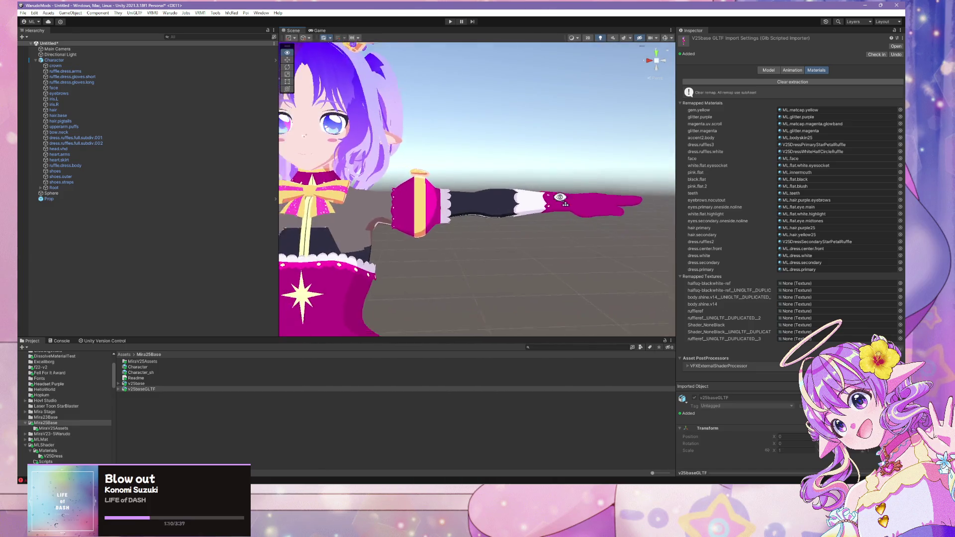
{"action": "scroll", "coordinate": [544, 205], "scroll_direction": "down", "scroll_amount": 1}
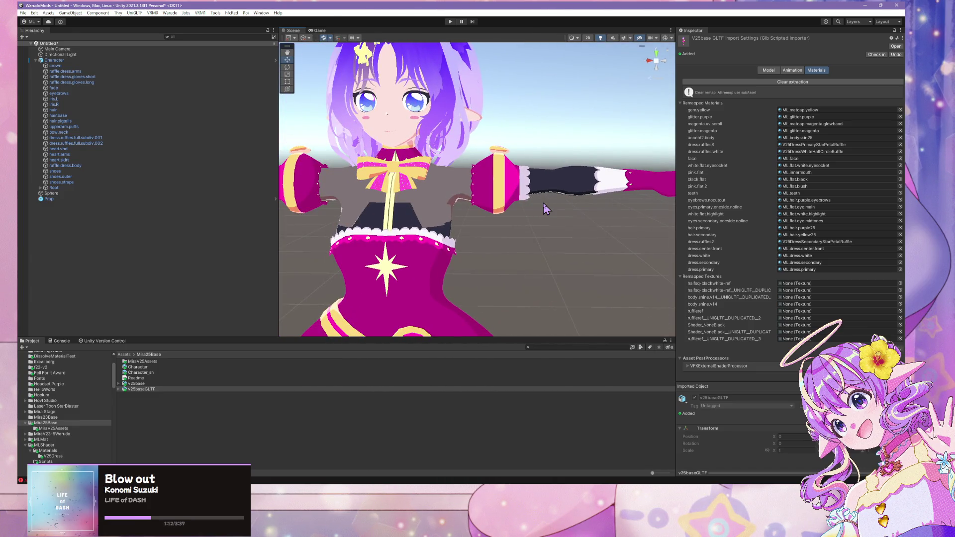
{"action": "left_click_drag", "start_coordinate": [544, 202], "coordinate": [525, 217]}
{"action": "scroll", "coordinate": [527, 214], "scroll_direction": "down", "scroll_amount": 3}
{"action": "scroll", "coordinate": [525, 216], "scroll_direction": "up", "scroll_amount": 2}
{"action": "scroll", "coordinate": [525, 216], "scroll_direction": "down", "scroll_amount": 1}
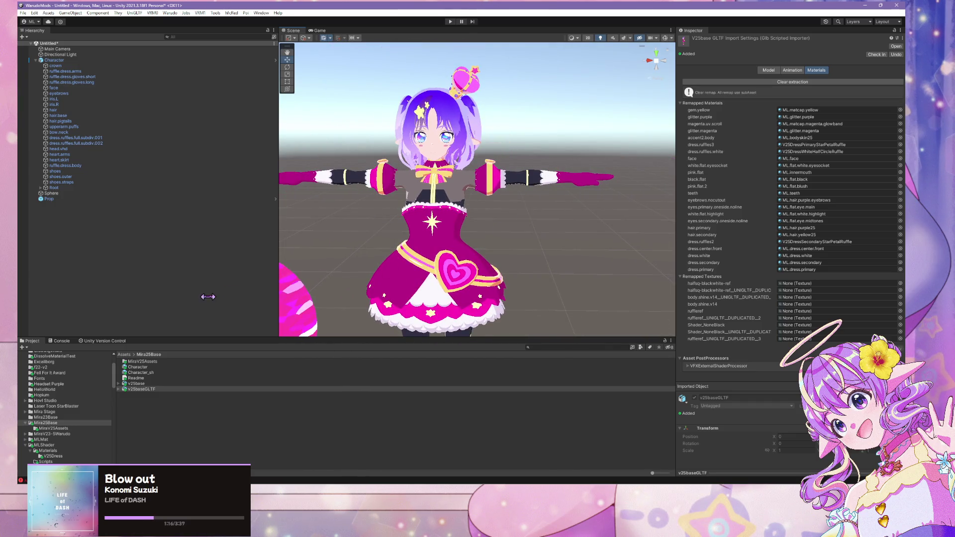
In the V25Dress materials folder, duplicate V25DressWhiteHalfCircleRuffle with Ctrl+D
{"action": "left_click", "coordinate": [53, 428]}
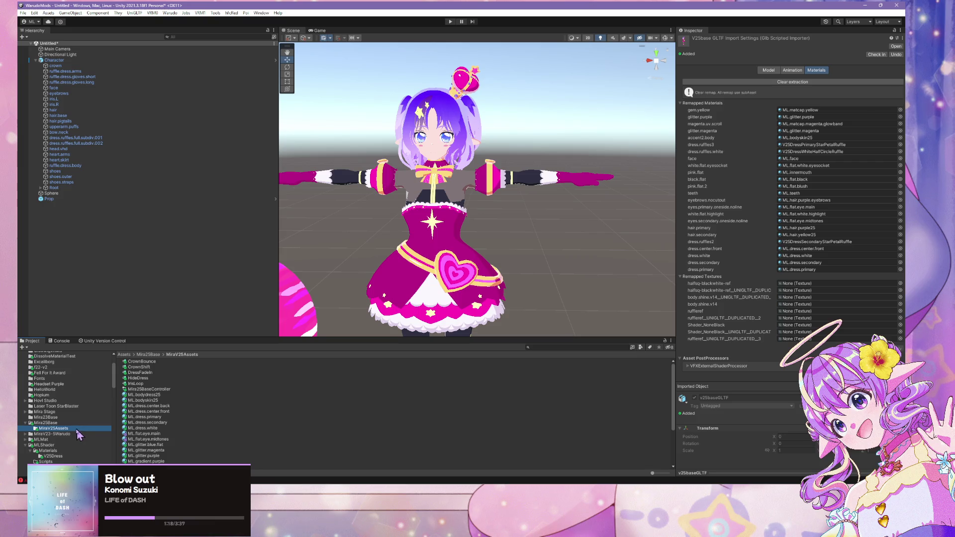
{"action": "scroll", "coordinate": [100, 427], "scroll_direction": "down", "scroll_amount": 5}
{"action": "left_click", "coordinate": [53, 374]}
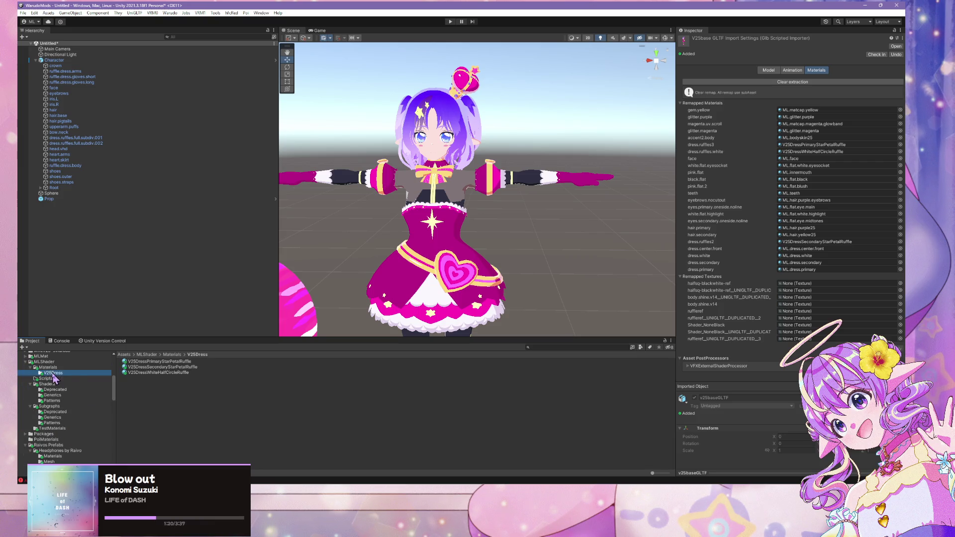
{"action": "left_click", "coordinate": [159, 373]}
{"action": "left_click", "coordinate": [169, 367]}
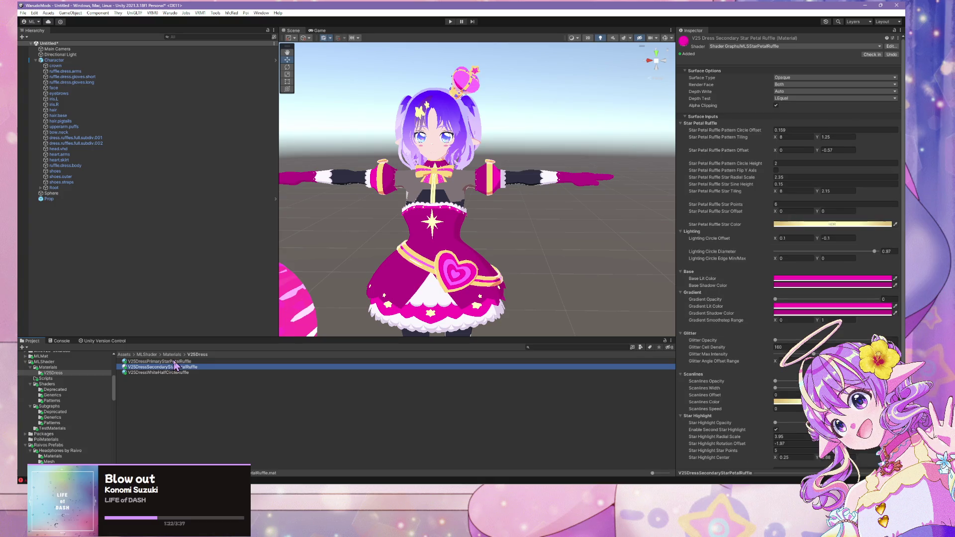
{"action": "left_click", "coordinate": [175, 361]}
{"action": "left_click", "coordinate": [177, 367]}
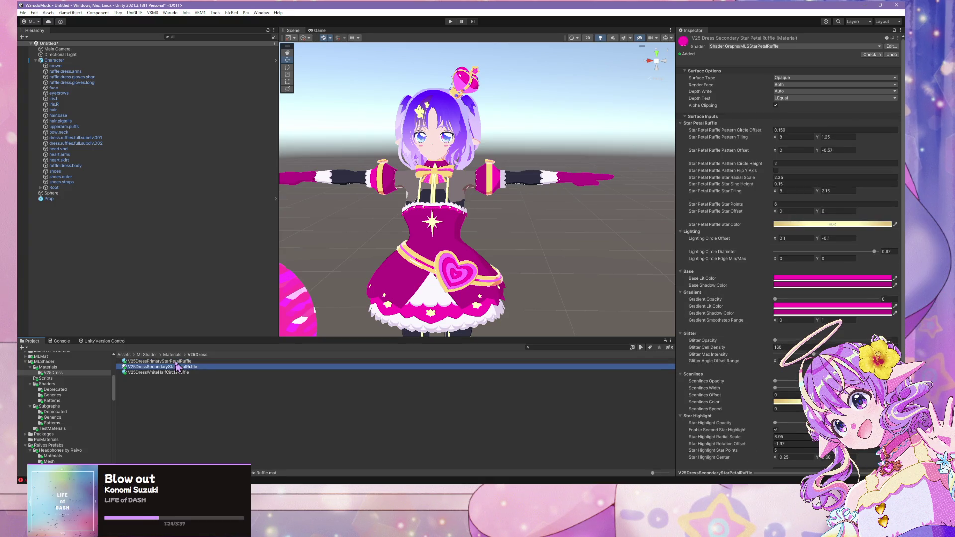
{"action": "left_click", "coordinate": [175, 362]}
{"action": "left_click", "coordinate": [175, 372]}
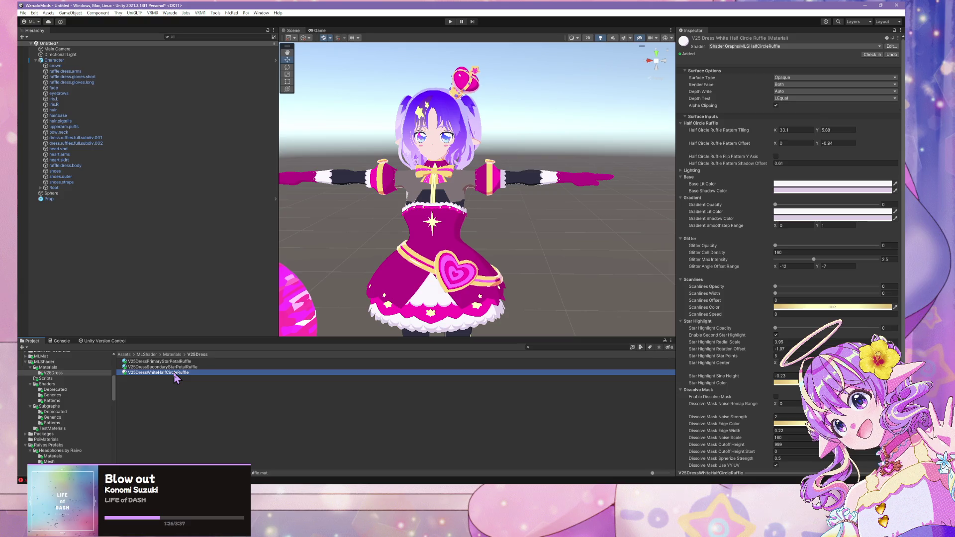
{"action": "key", "text": "ctrl+d"}
Check the glove ruffle, the new V25DressWhiteHalfCircleRuffle 1 copy and the shoes' materials
{"action": "left_click", "coordinate": [587, 177]}
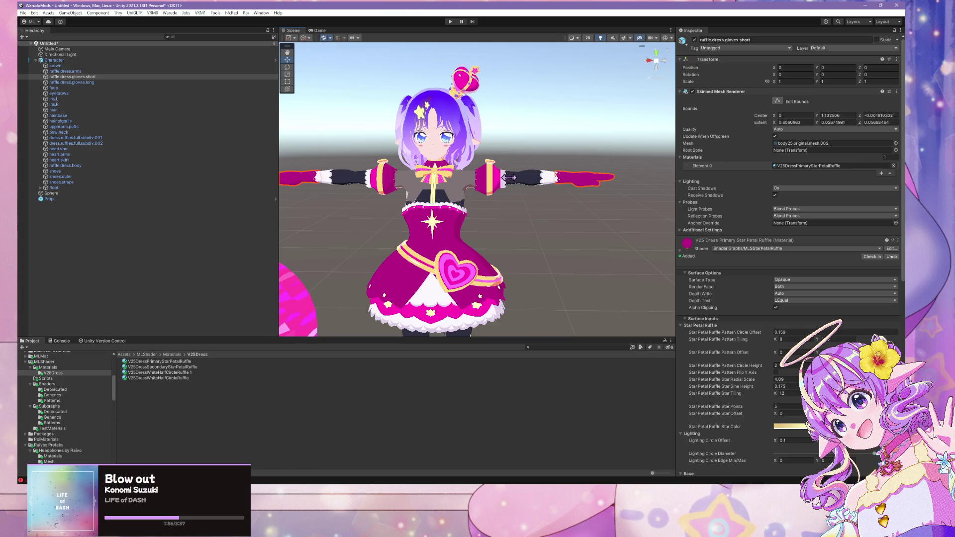
{"action": "scroll", "coordinate": [509, 177], "scroll_direction": "up", "scroll_amount": 5}
{"action": "scroll", "coordinate": [509, 178], "scroll_direction": "down", "scroll_amount": 5}
{"action": "scroll", "coordinate": [467, 223], "scroll_direction": "up", "scroll_amount": 5}
{"action": "scroll", "coordinate": [425, 267], "scroll_direction": "down", "scroll_amount": 5}
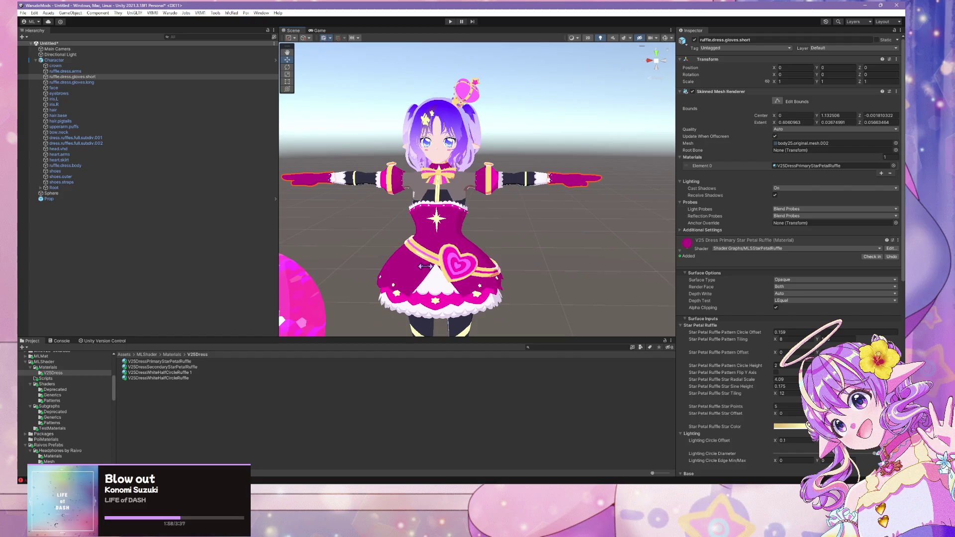
{"action": "left_click", "coordinate": [185, 372]}
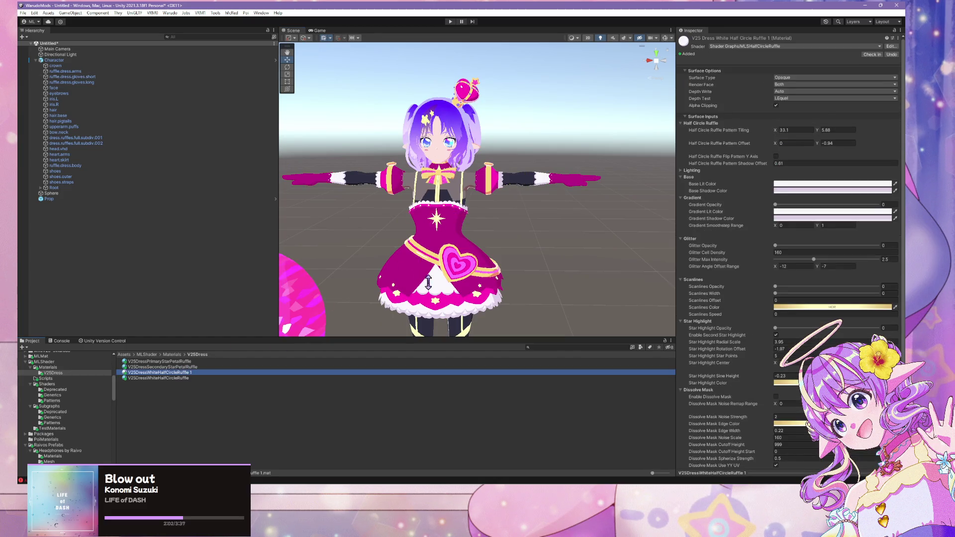
{"action": "scroll", "coordinate": [495, 293], "scroll_direction": "down", "scroll_amount": 5}
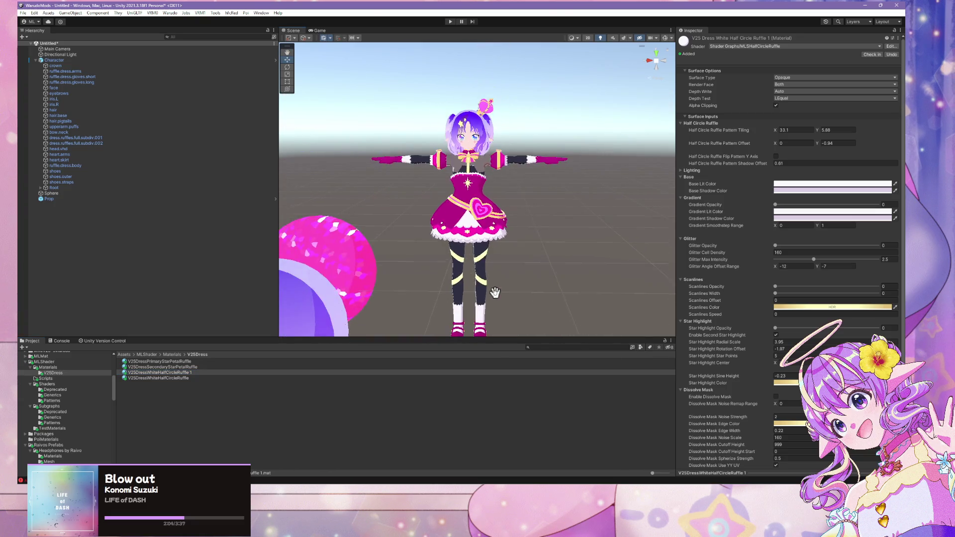
{"action": "scroll", "coordinate": [495, 293], "scroll_direction": "up", "scroll_amount": 5}
{"action": "left_click", "coordinate": [420, 255]}
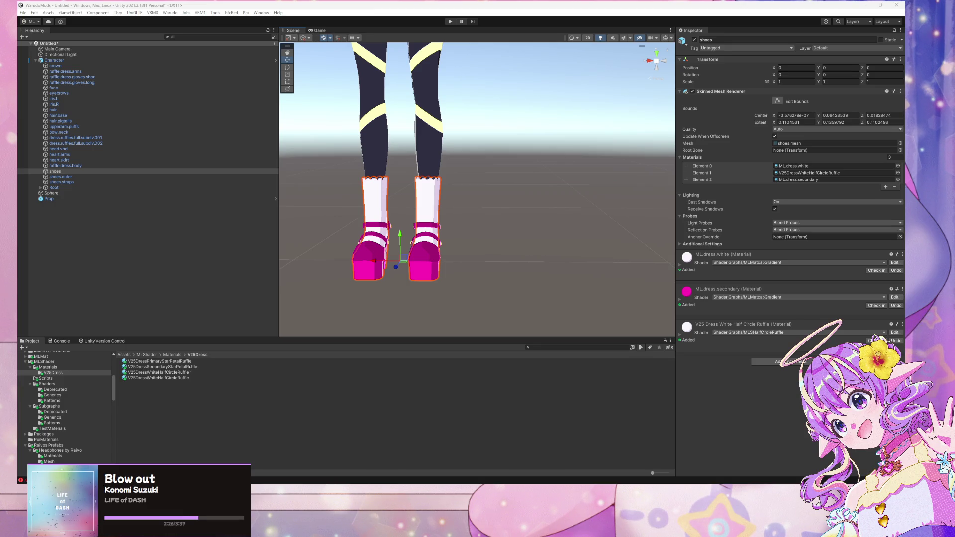
Rename the copied material to V25DressWhite
{"action": "left_click", "coordinate": [187, 374]}
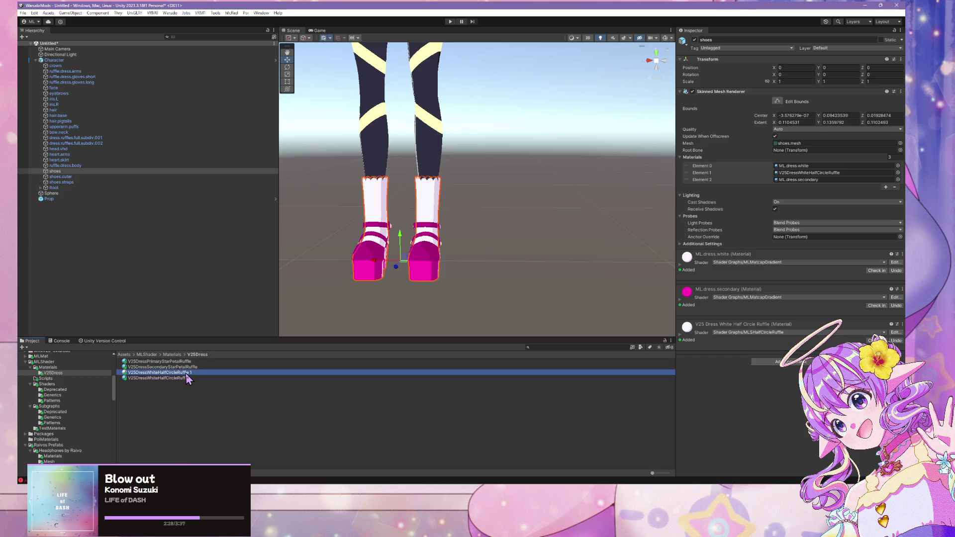
{"action": "left_click", "coordinate": [186, 373]}
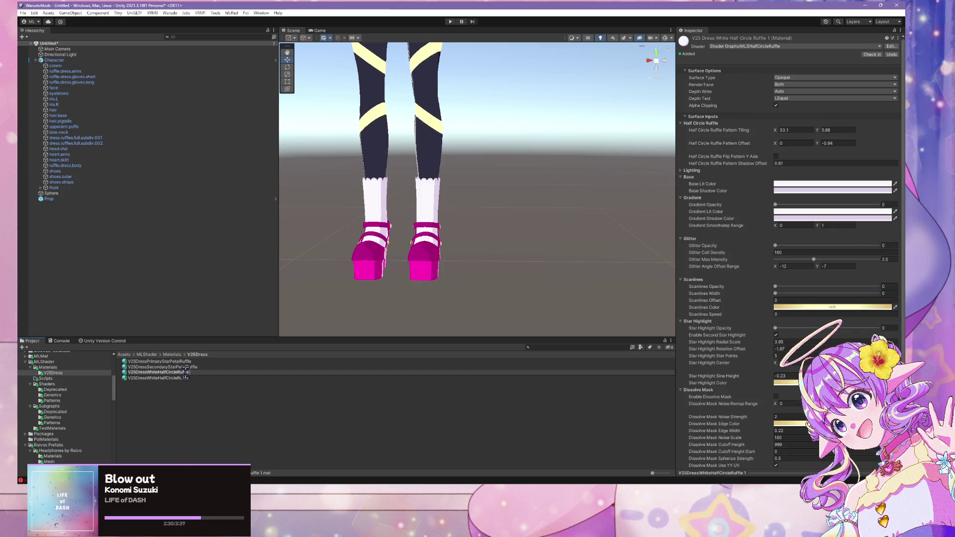
{"action": "key", "text": "BackSpace"}
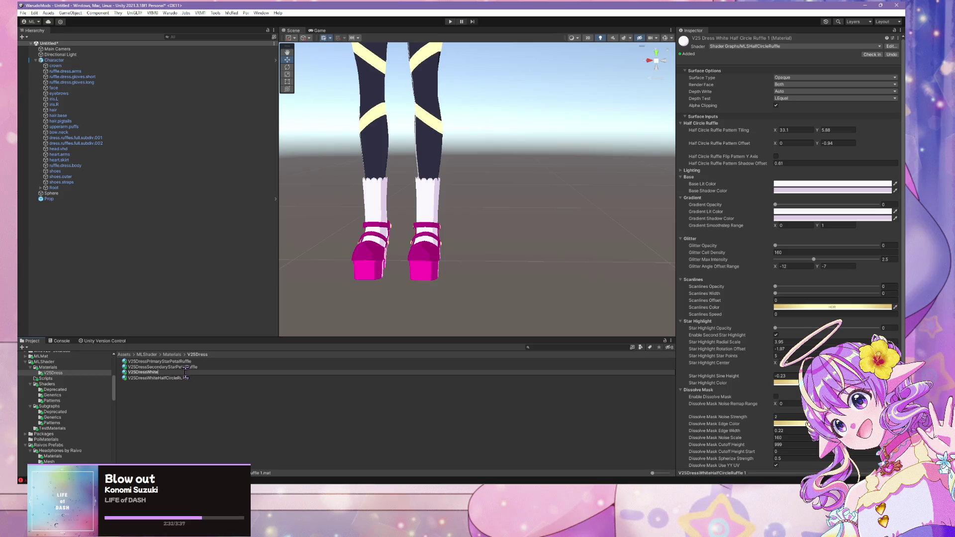
{"action": "key", "text": "Return"}
Switch V25DressWhite's shader to MLSUniversal
{"action": "left_click", "coordinate": [778, 47]}
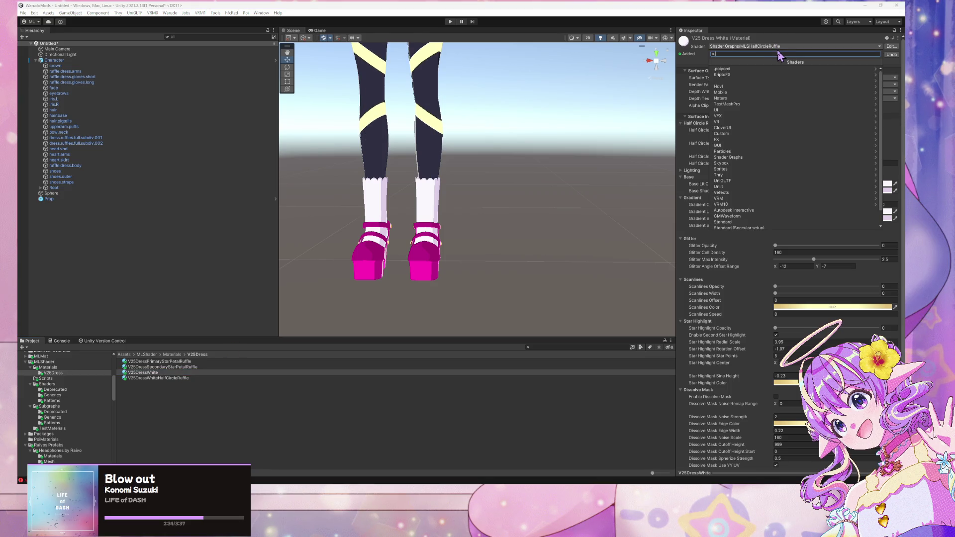
{"action": "type", "text": "universal"}
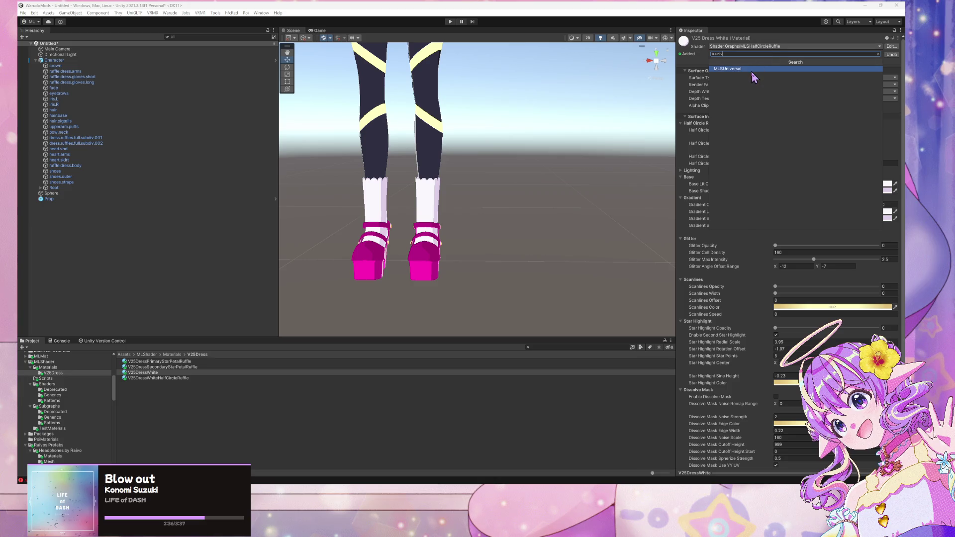
{"action": "left_click", "coordinate": [755, 75]}
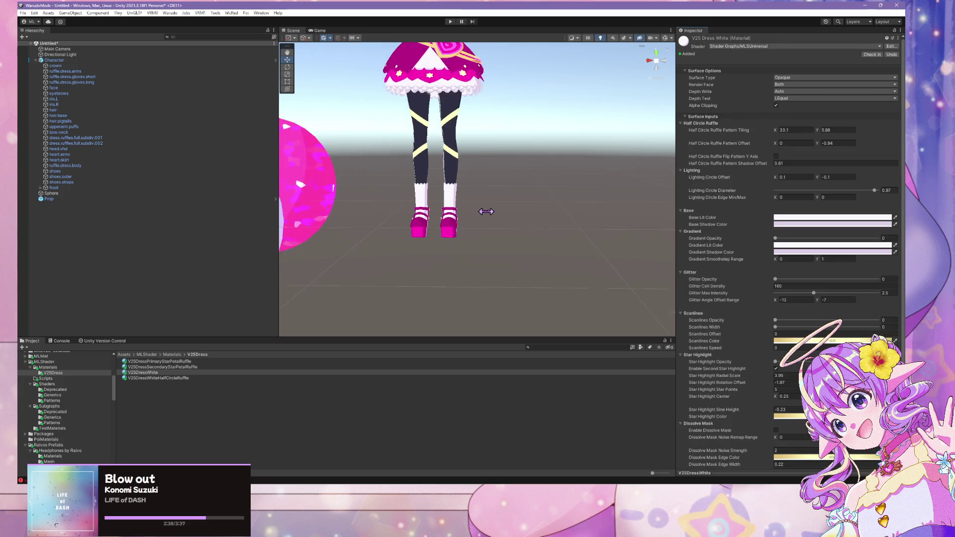
{"action": "scroll", "coordinate": [486, 211], "scroll_direction": "down", "scroll_amount": 2}
{"action": "scroll", "coordinate": [486, 222], "scroll_direction": "up", "scroll_amount": 2}
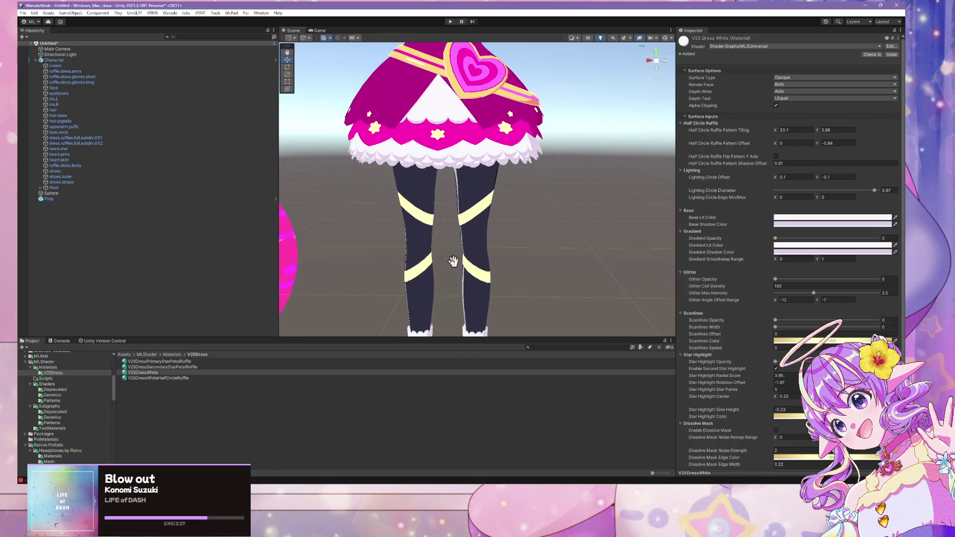
{"action": "left_click", "coordinate": [217, 362]}
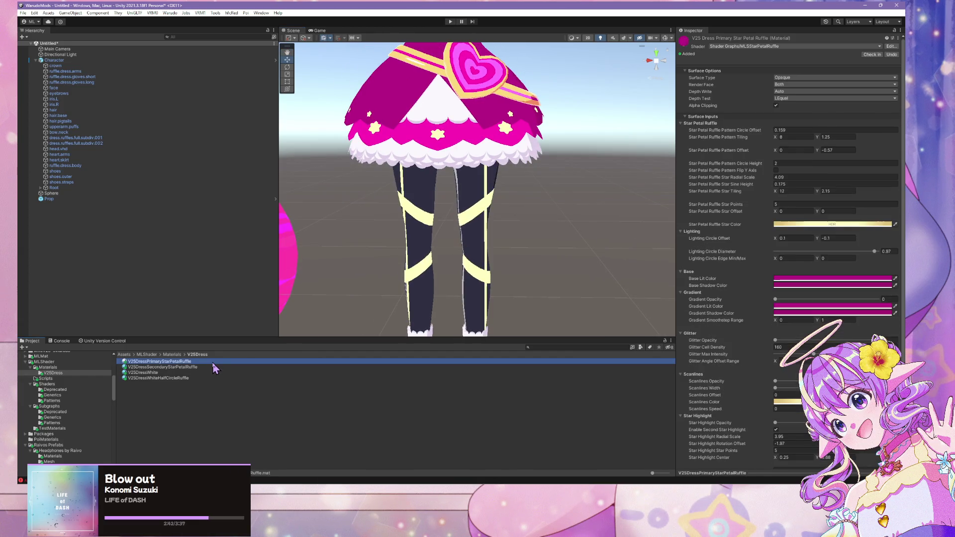
{"action": "left_click", "coordinate": [191, 372]}
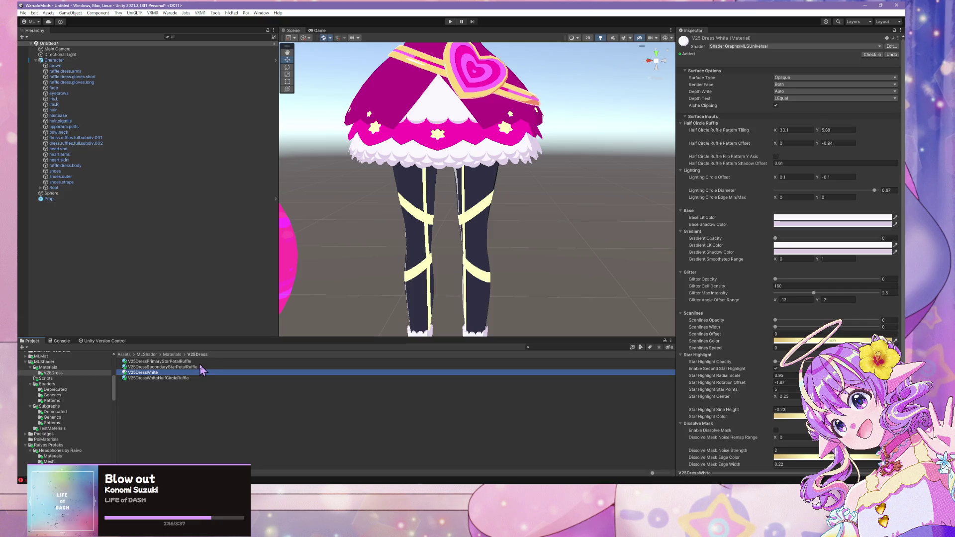
{"action": "left_click", "coordinate": [778, 47]}
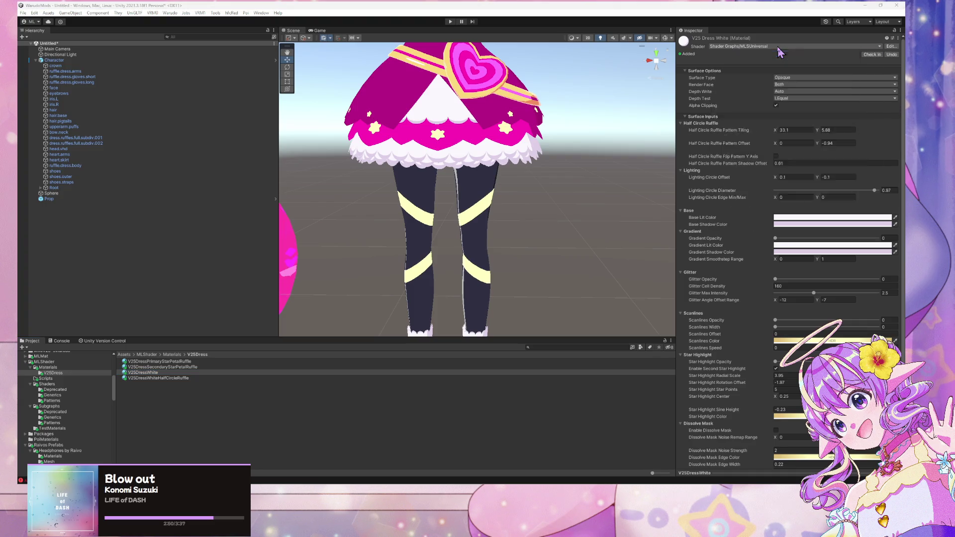
{"action": "left_click", "coordinate": [836, 46]}
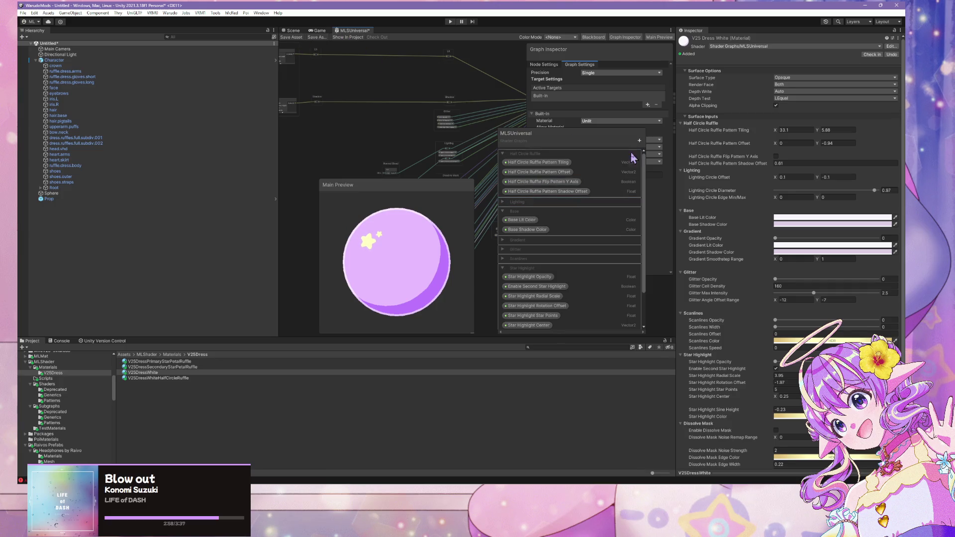
Delete the Half Circle Ruffle category from the Blackboard and return to the Scene view
{"action": "right_click", "coordinate": [535, 159]}
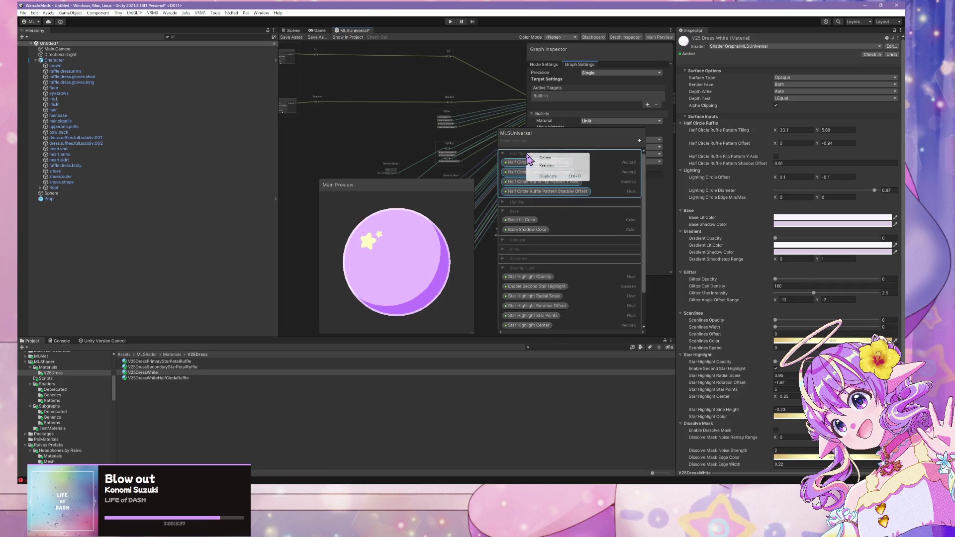
{"action": "left_click", "coordinate": [569, 172]}
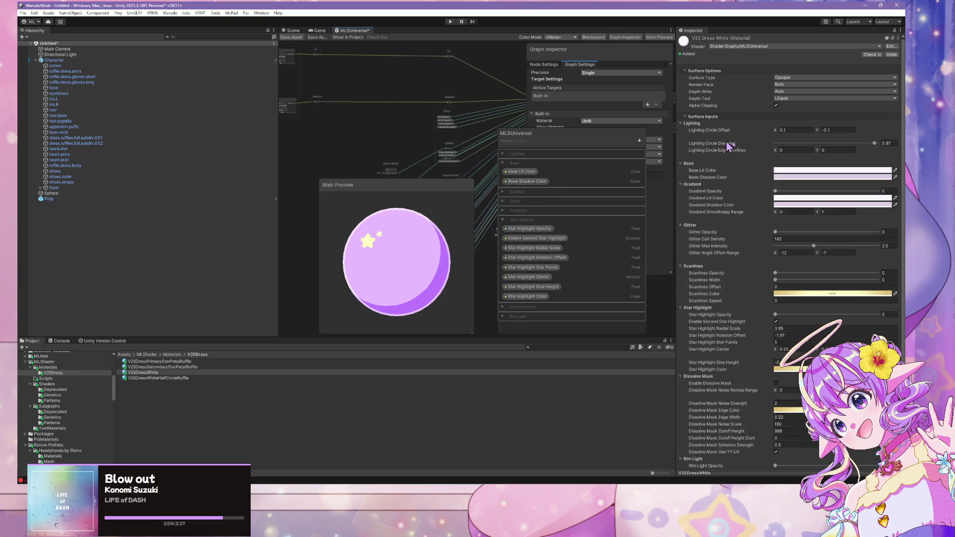
{"action": "left_click", "coordinate": [300, 31]}
{"action": "scroll", "coordinate": [520, 134], "scroll_direction": "down", "scroll_amount": 5}
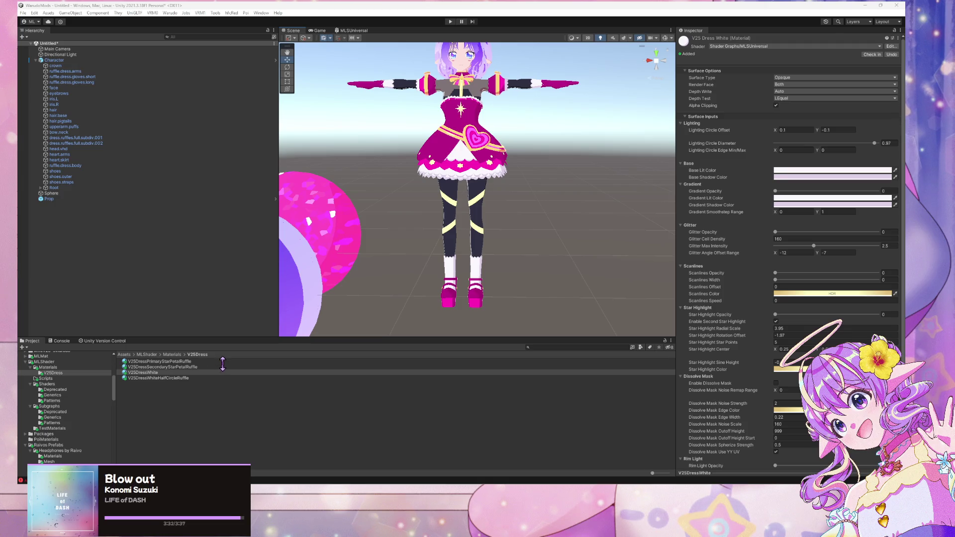
Copy V25DressPrimaryStarPetalRuffle and start trimming the copy's name to V25DressPrimary
{"action": "left_click", "coordinate": [220, 362]}
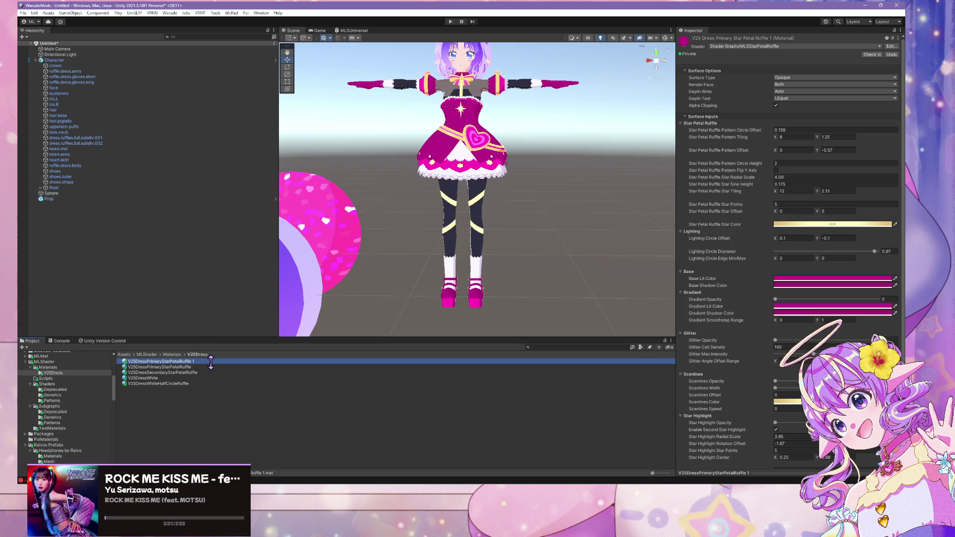
{"action": "key", "text": "F2"}
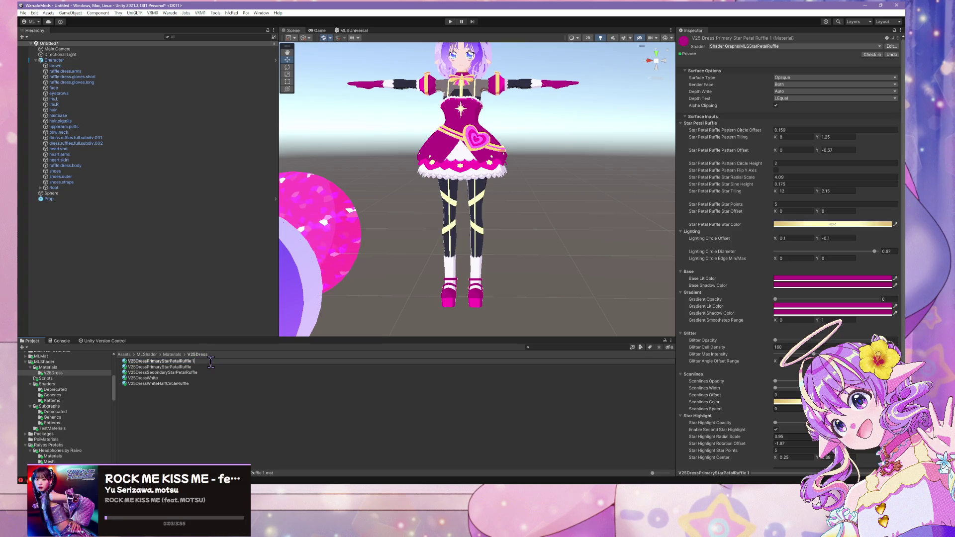
{"action": "key", "text": "BackSpace"}
{"action": "key", "text": "BackSpace"}
{"action": "key", "text": "BackSpace"}
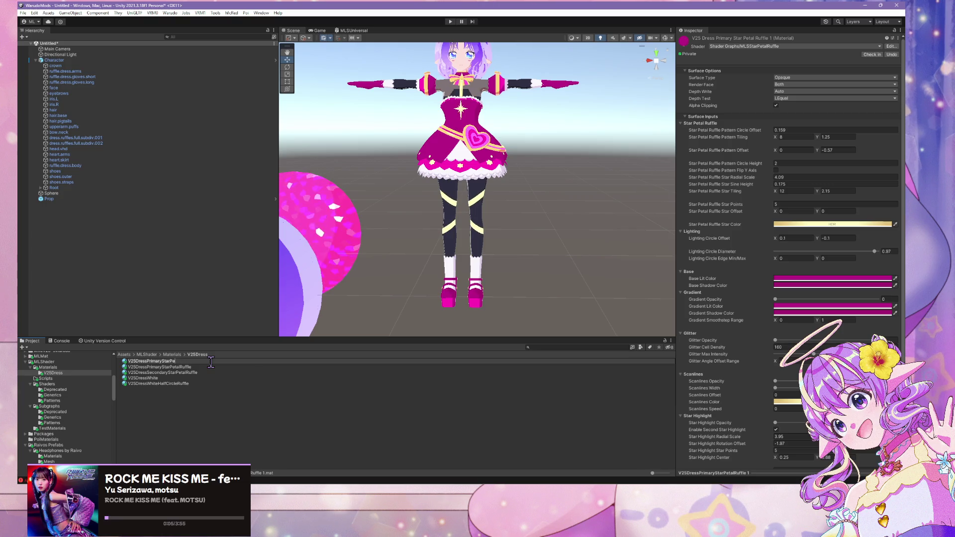
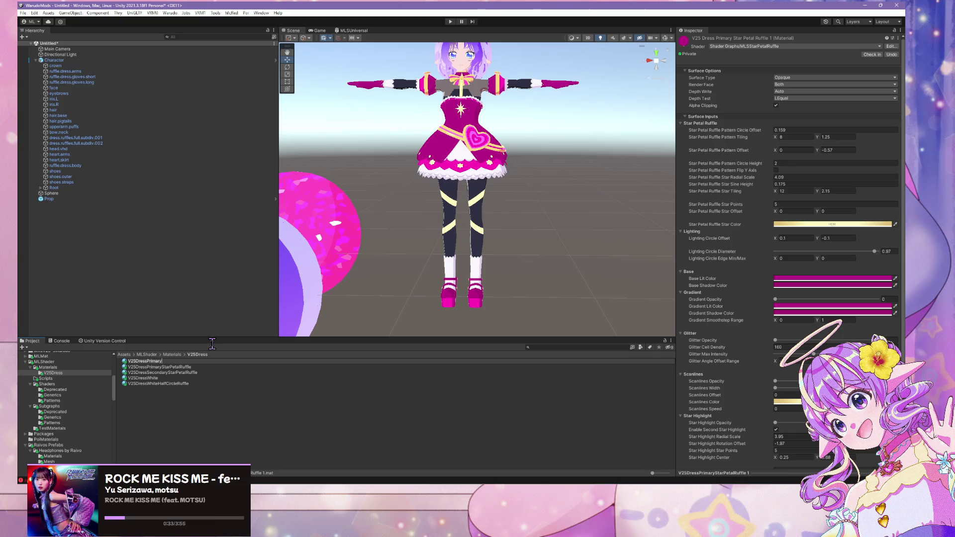
Name the new material V25DressPrimary and give it the MLSUniversal shader, turning the dress magenta
{"action": "key", "text": "Return"}
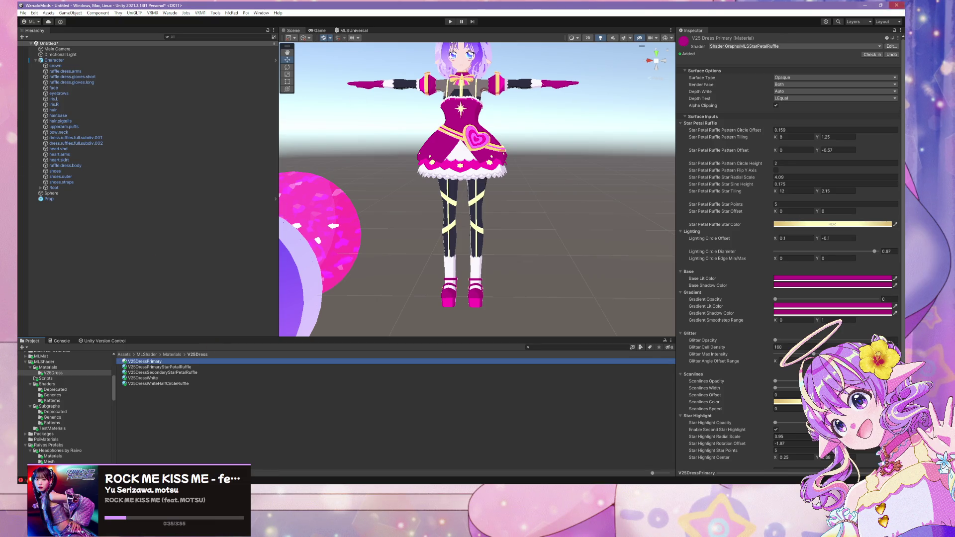
{"action": "left_click", "coordinate": [798, 47]}
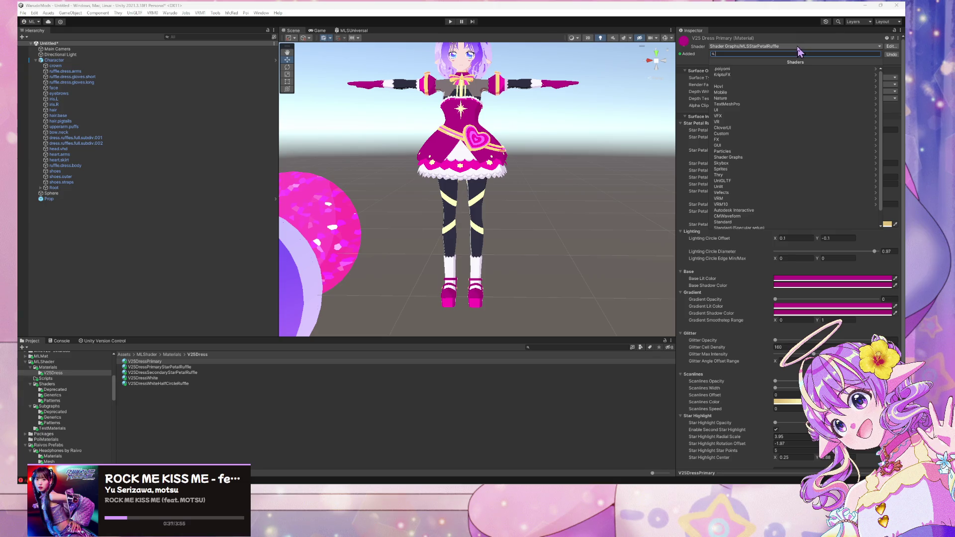
{"action": "type", "text": "uni"}
{"action": "key", "text": "Down"}
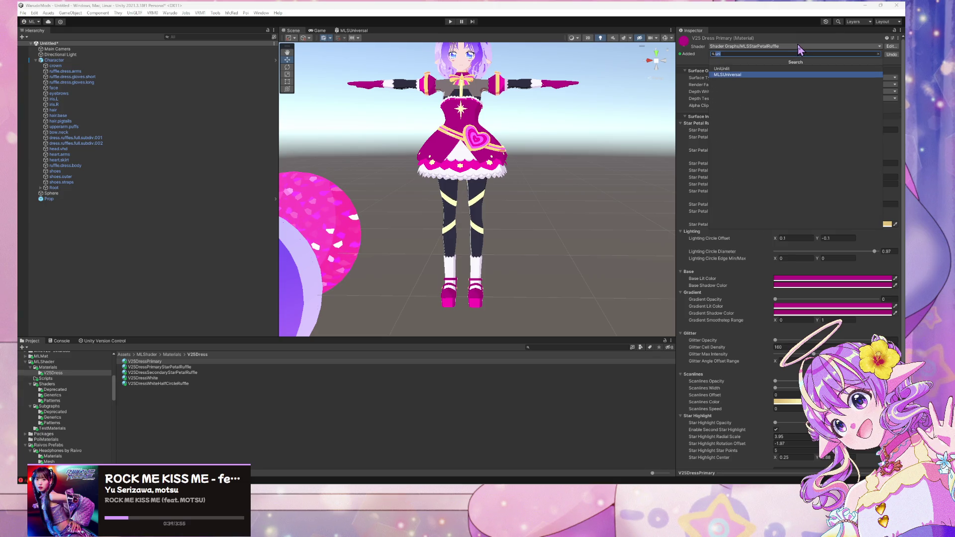
{"action": "key", "text": "Return"}
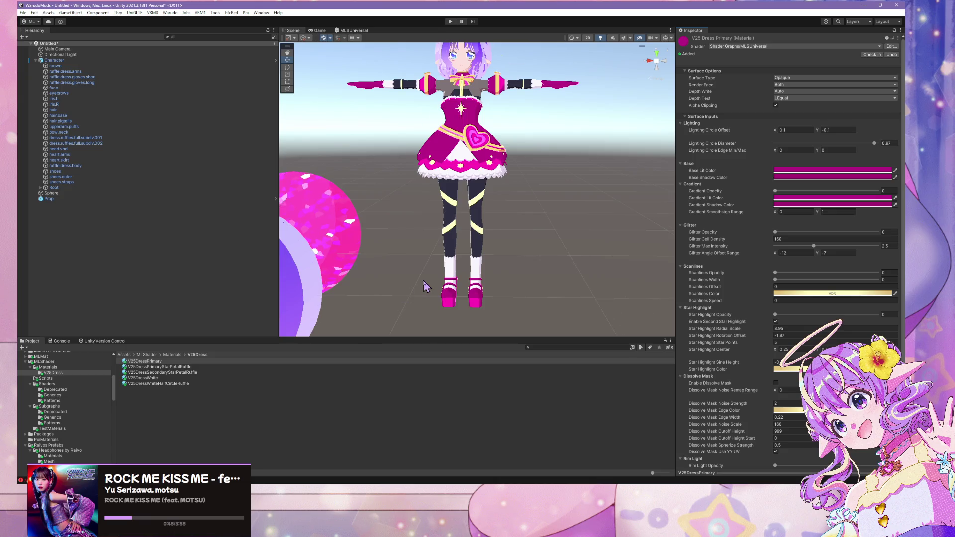
{"action": "scroll", "coordinate": [426, 286], "scroll_direction": "up", "scroll_amount": 5}
{"action": "scroll", "coordinate": [426, 287], "scroll_direction": "down", "scroll_amount": 2}
{"action": "scroll", "coordinate": [427, 287], "scroll_direction": "up", "scroll_amount": 5}
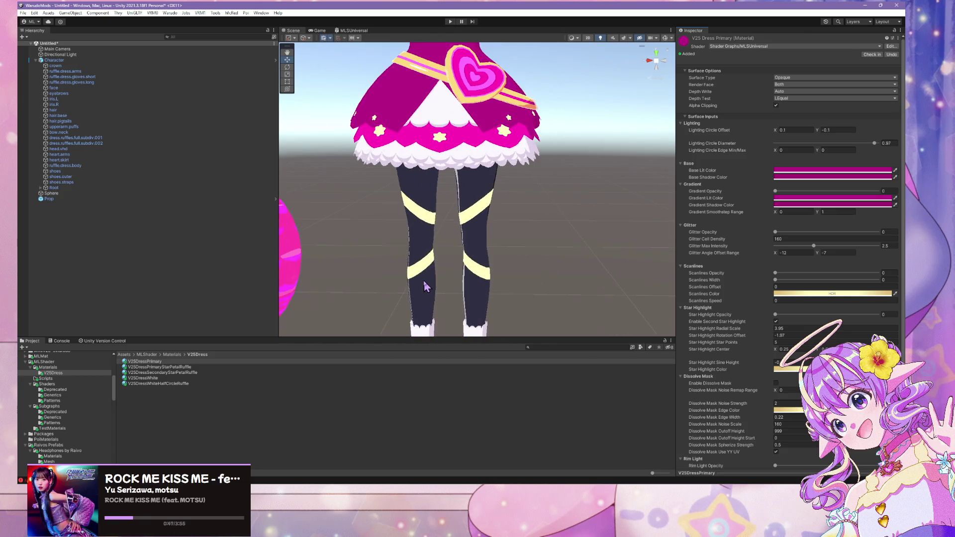
{"action": "scroll", "coordinate": [426, 284], "scroll_direction": "down", "scroll_amount": 4}
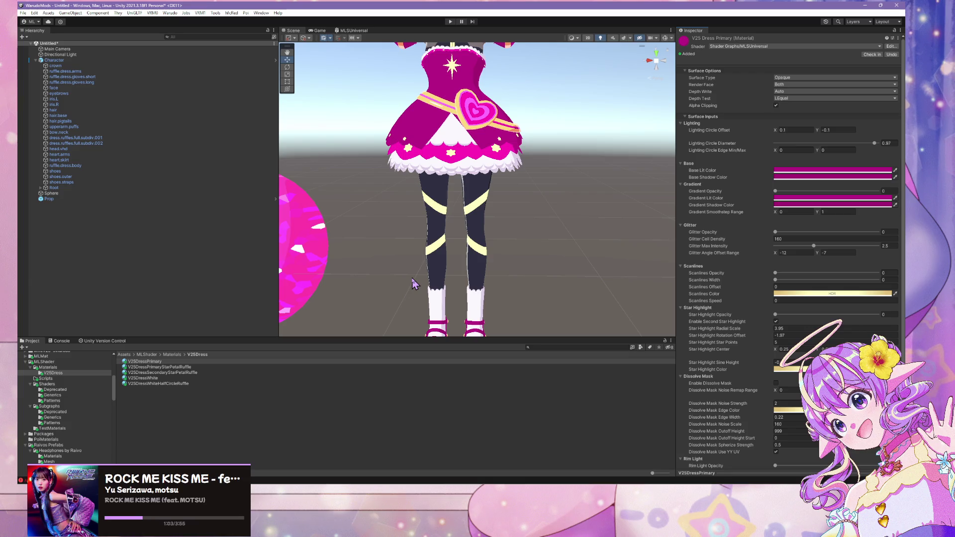
Duplicate V25DressSecondaryStarPetalRuffle and rename the copy V25DressSecondary
{"action": "left_click", "coordinate": [210, 372]}
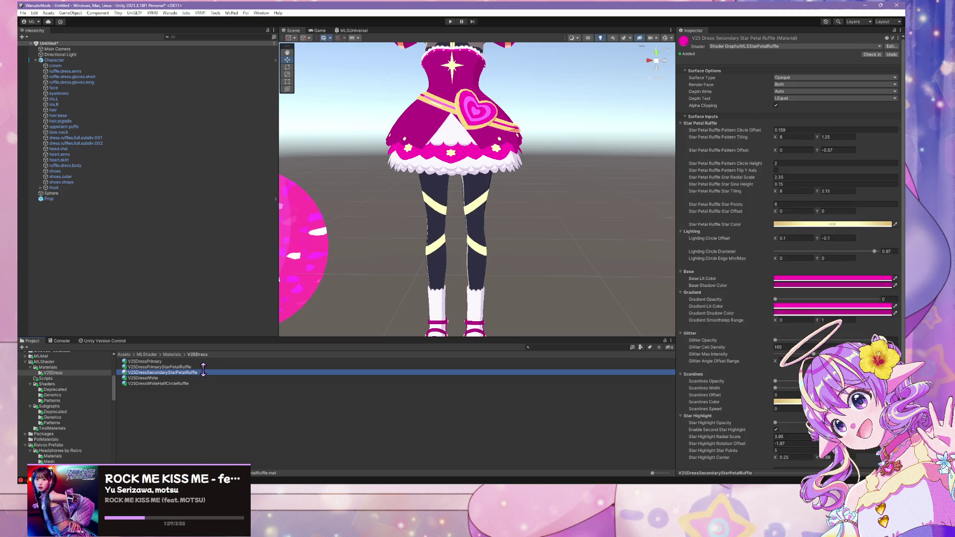
{"action": "key", "text": "ctrl+d"}
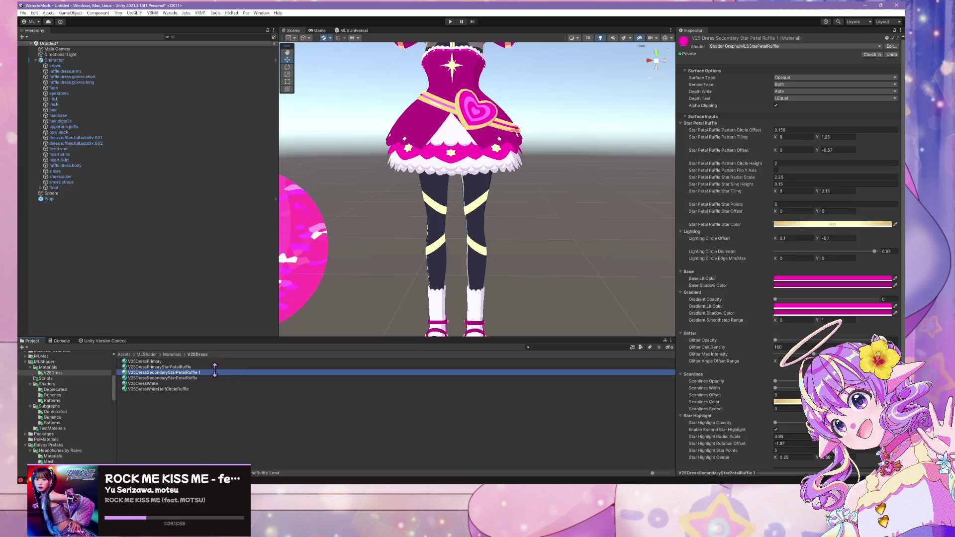
{"action": "key", "text": "F2"}
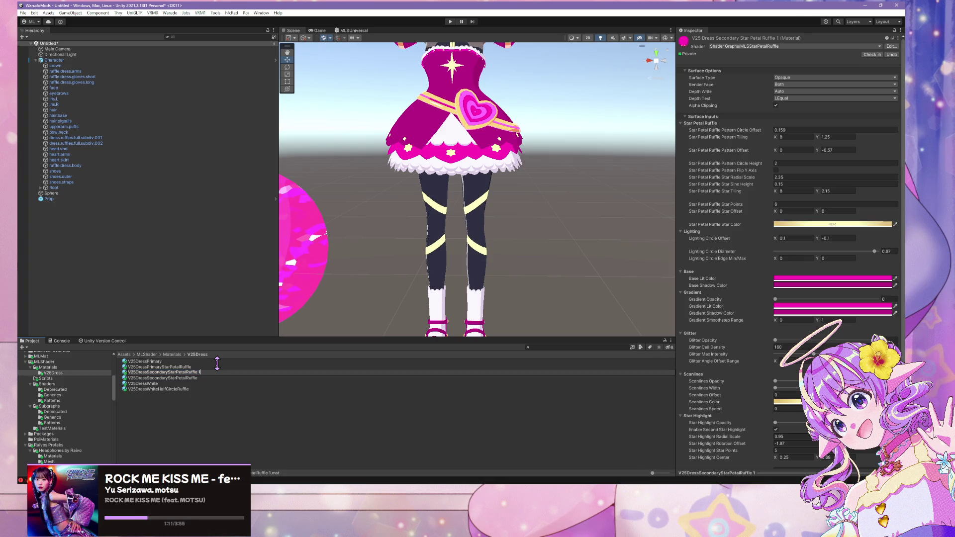
{"action": "key", "text": "BackSpace"}
{"action": "key", "text": "BackSpace"}
{"action": "key", "text": "BackSpace"}
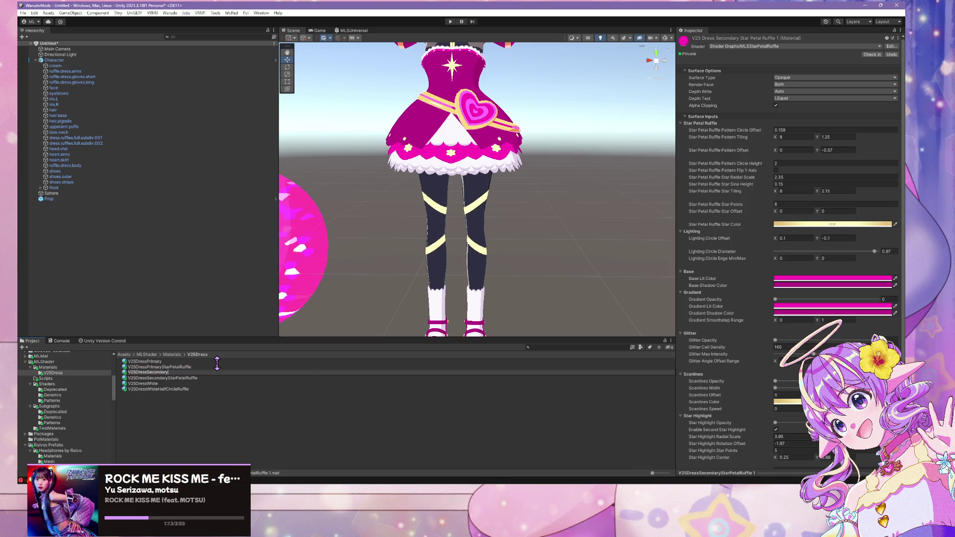
{"action": "key", "text": "Return"}
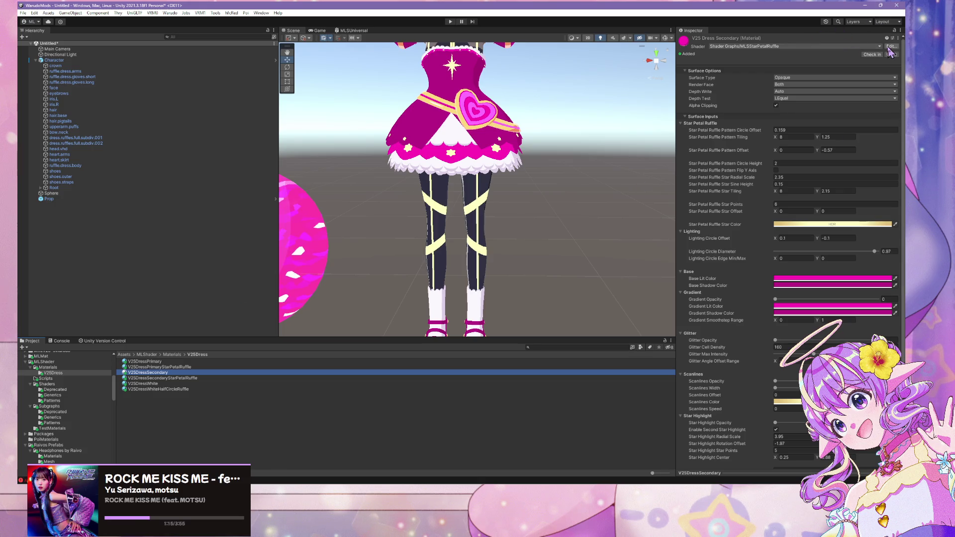
Switch V25DressSecondary to the MLSUniversal shader and check the Console's warnings and errors
{"action": "left_click", "coordinate": [879, 46]}
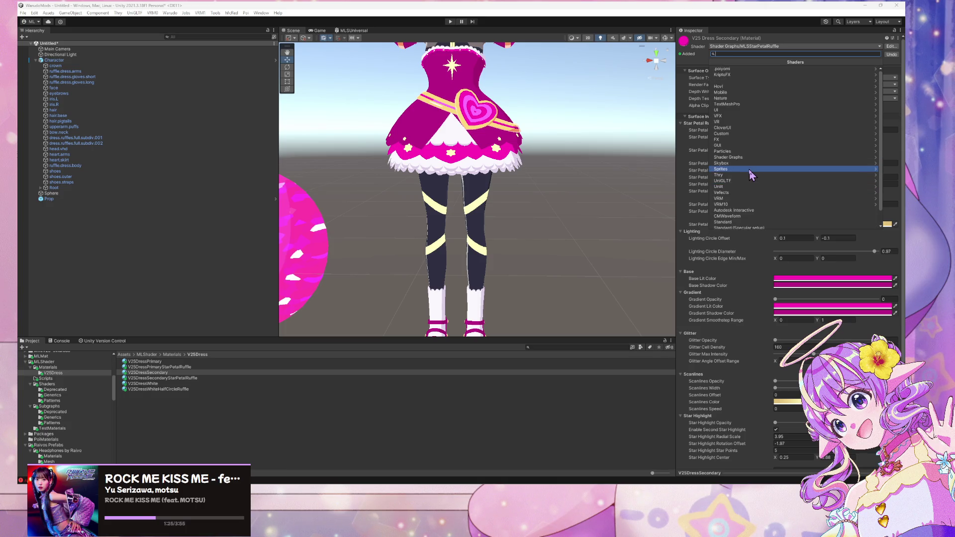
{"action": "type", "text": "universal"}
{"action": "key", "text": "Return"}
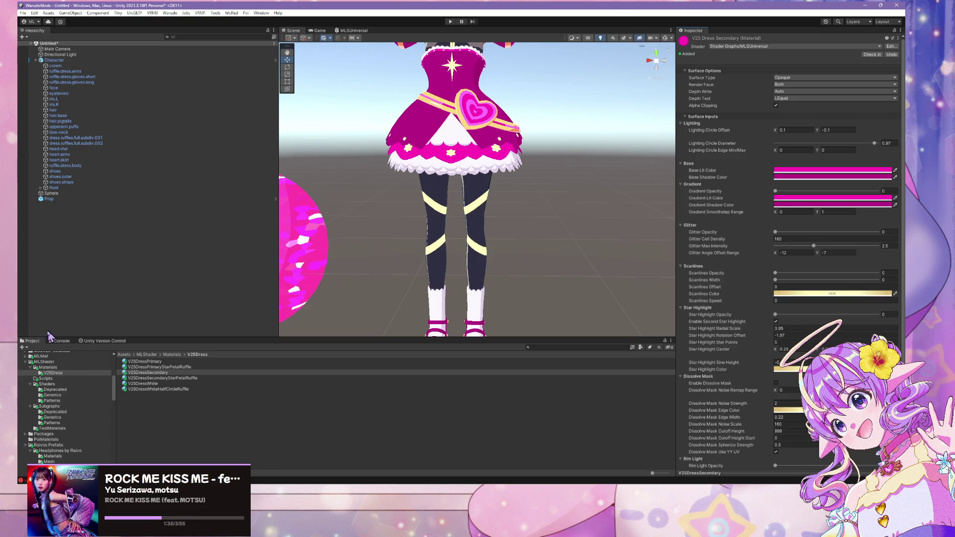
{"action": "left_click", "coordinate": [58, 342]}
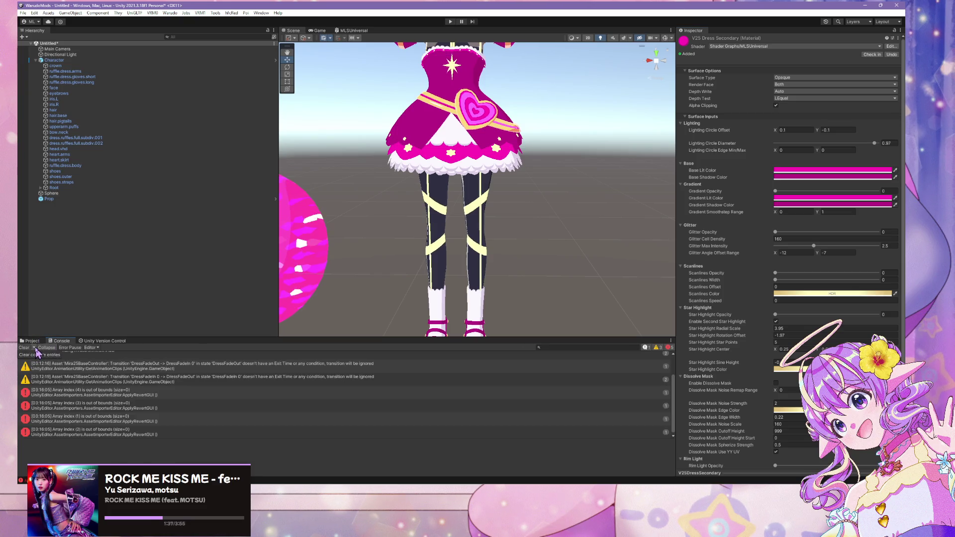
Return to the Project folders, open Mira25Base, and select the v25baseGLTF model's import settings
{"action": "left_click", "coordinate": [31, 342]}
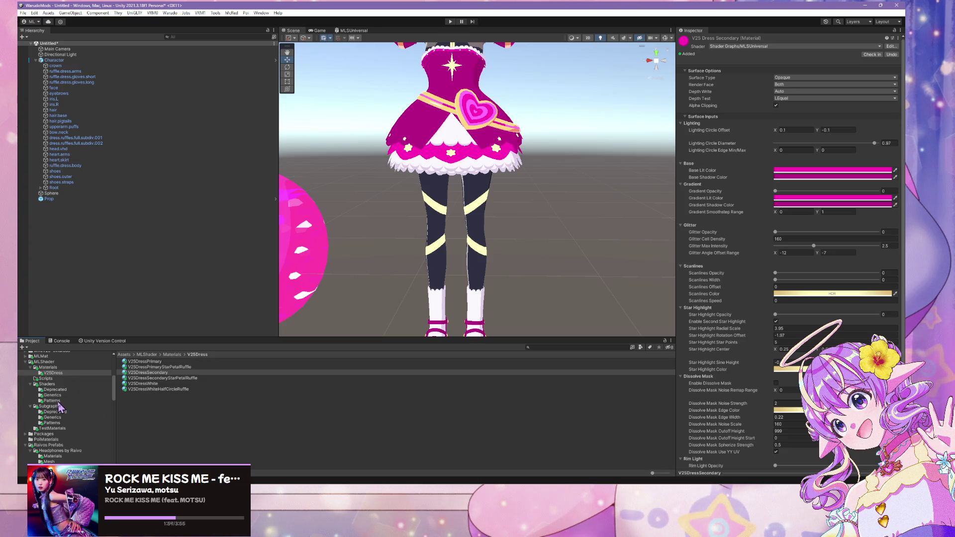
{"action": "scroll", "coordinate": [62, 404], "scroll_direction": "up", "scroll_amount": 10}
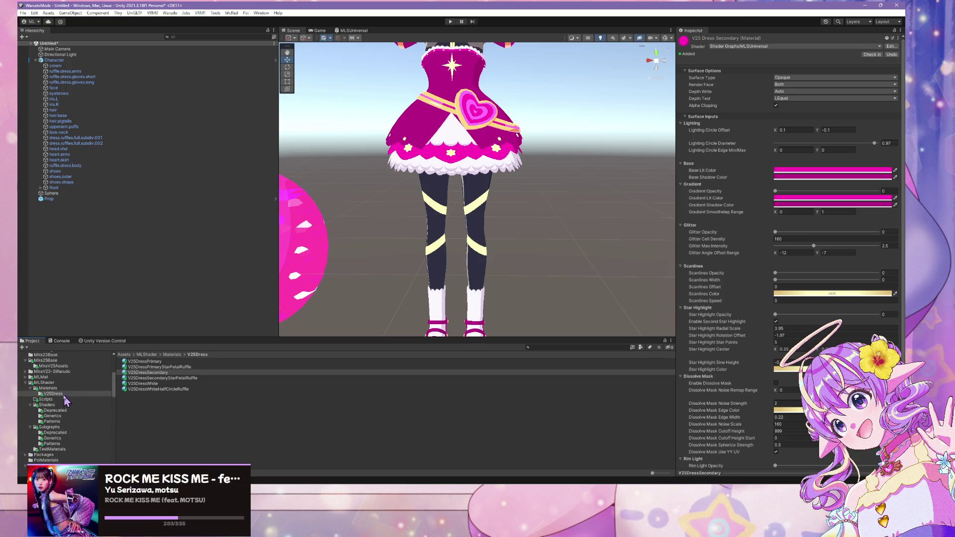
{"action": "scroll", "coordinate": [58, 391], "scroll_direction": "down", "scroll_amount": 5}
{"action": "scroll", "coordinate": [58, 392], "scroll_direction": "down", "scroll_amount": 10}
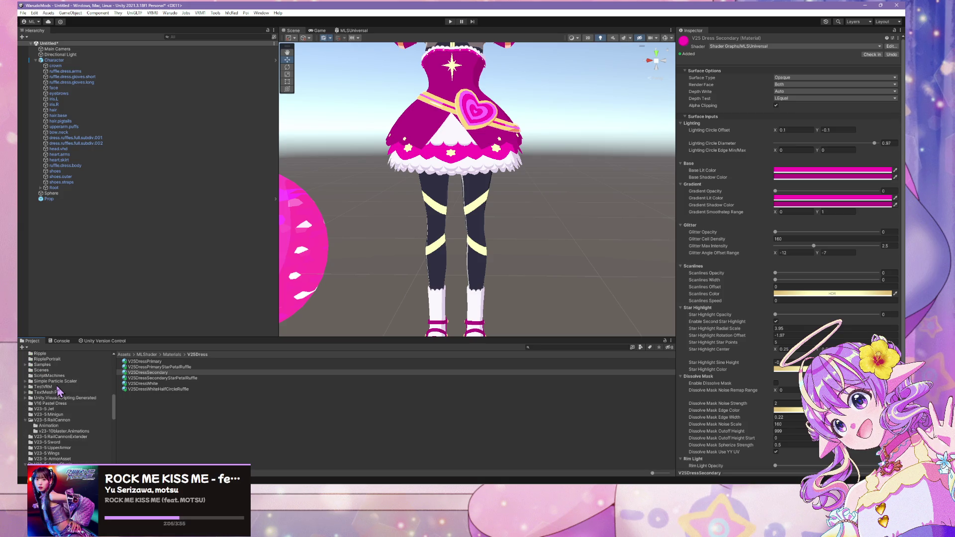
{"action": "scroll", "coordinate": [58, 392], "scroll_direction": "down", "scroll_amount": 10}
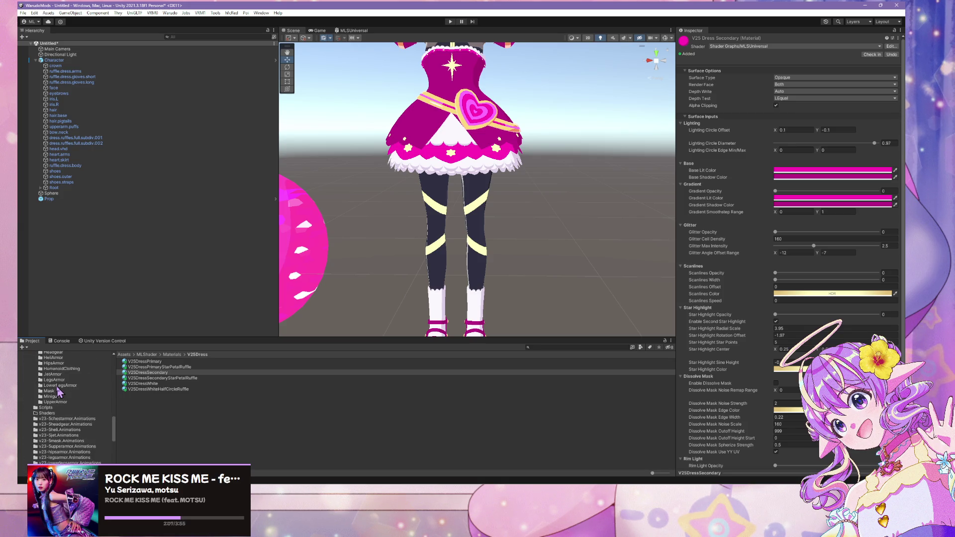
{"action": "scroll", "coordinate": [69, 404], "scroll_direction": "down", "scroll_amount": 10}
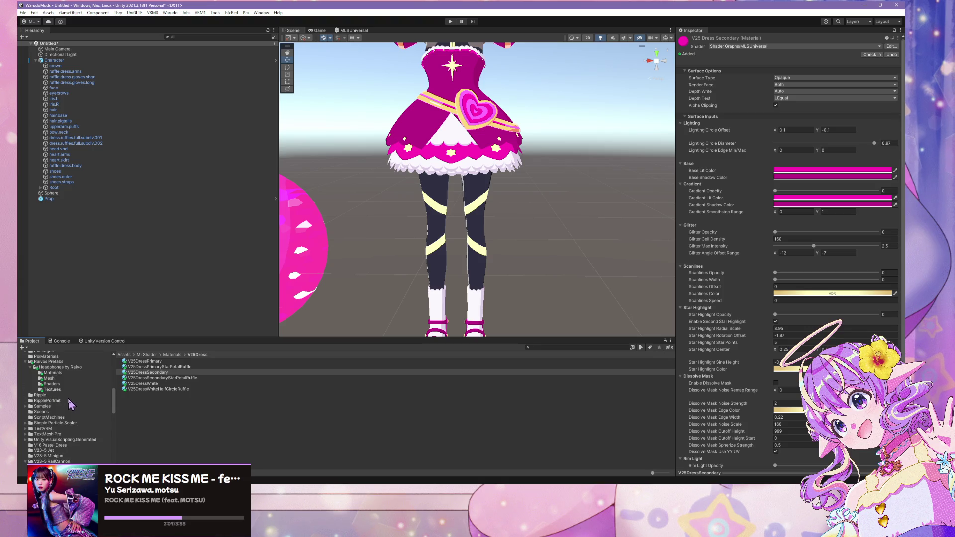
{"action": "scroll", "coordinate": [70, 404], "scroll_direction": "up", "scroll_amount": 5}
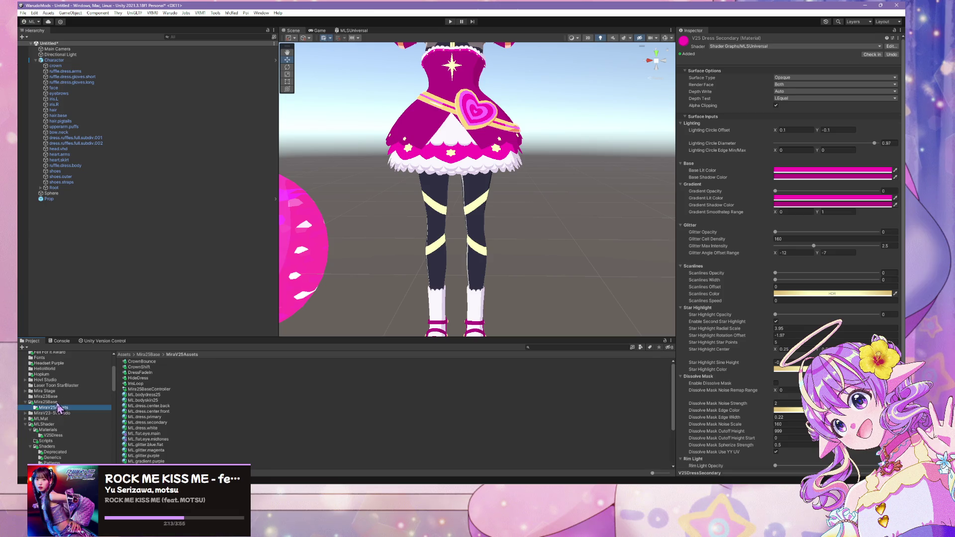
{"action": "left_click", "coordinate": [56, 403]}
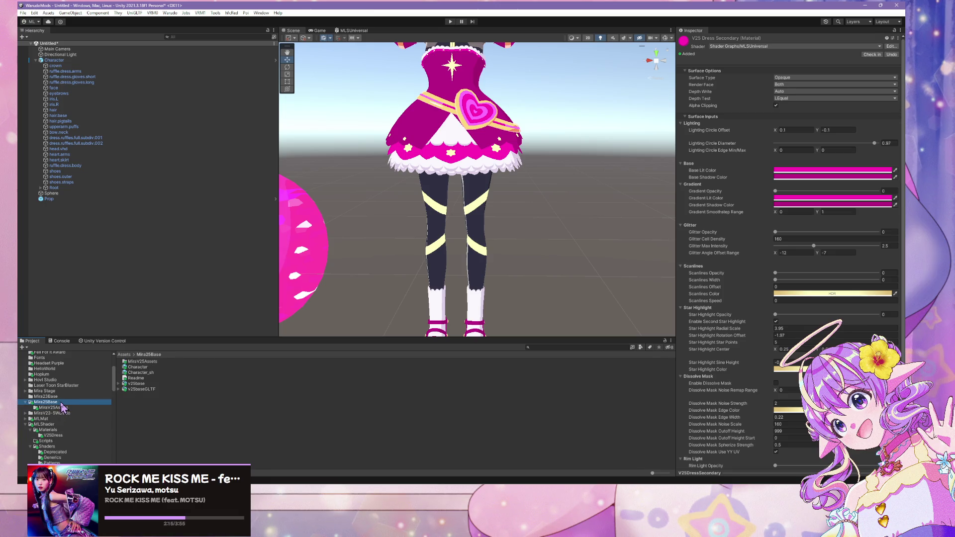
{"action": "left_click", "coordinate": [142, 390]}
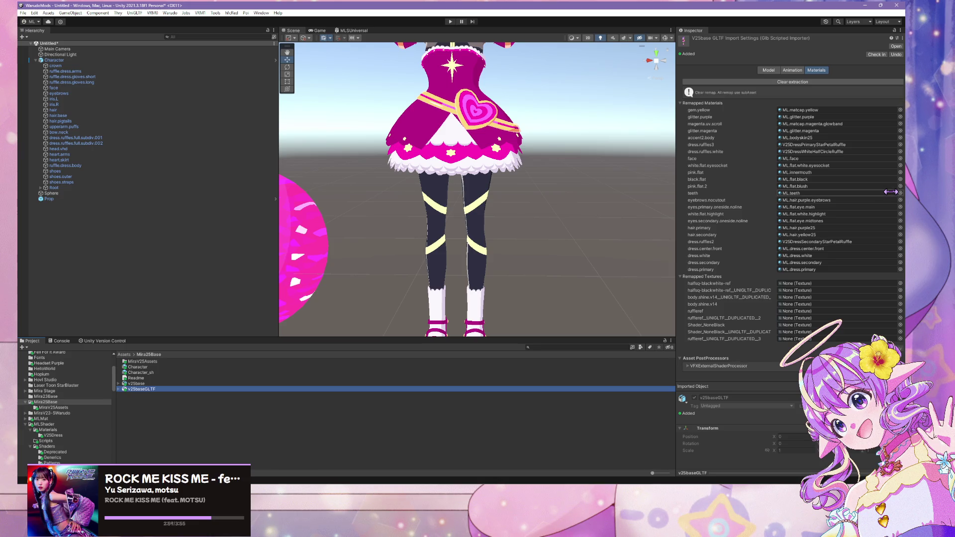
Remap the dress.white slot to V25DressWhite after previewing the white candidates
{"action": "left_click", "coordinate": [900, 248]}
{"action": "left_click", "coordinate": [899, 245]}
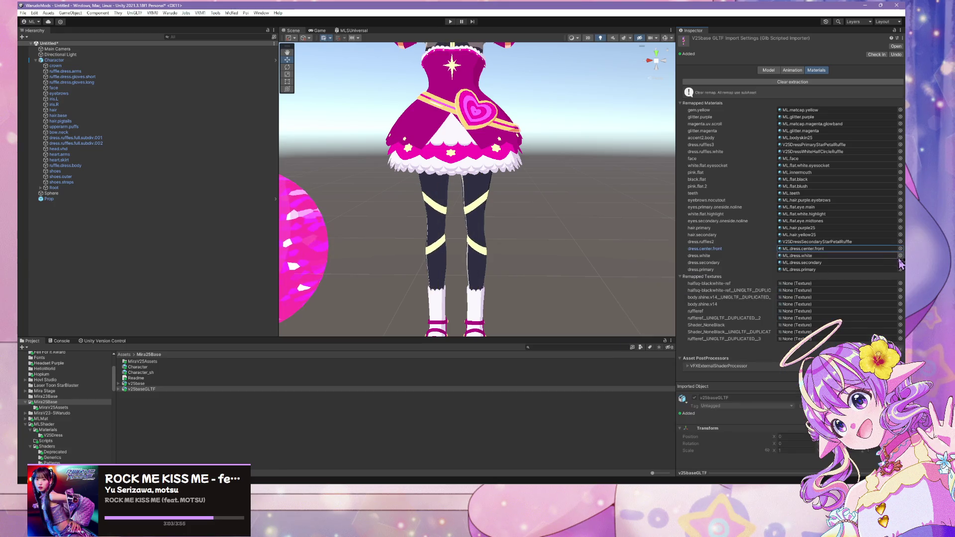
{"action": "left_click", "coordinate": [900, 242]}
{"action": "type", "text": "hite"}
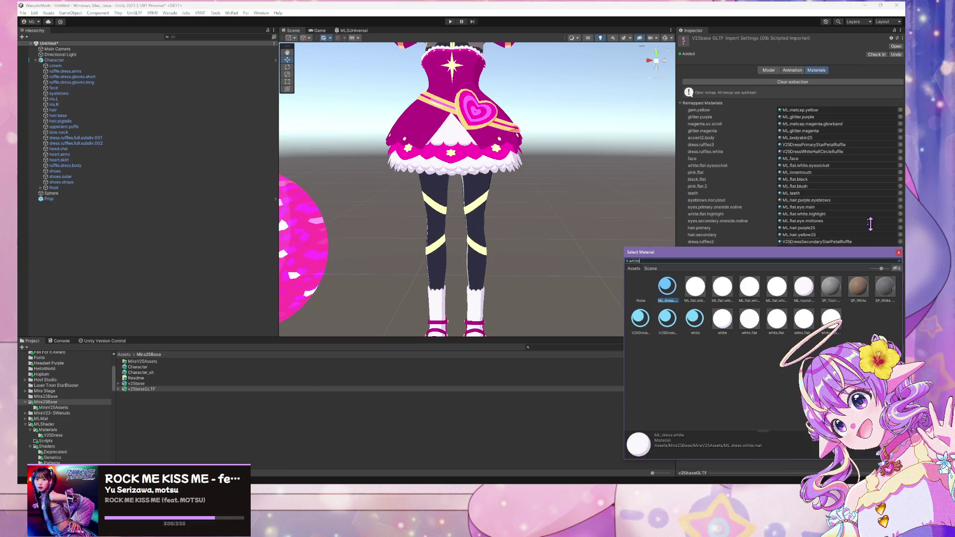
{"action": "left_click", "coordinate": [667, 319]}
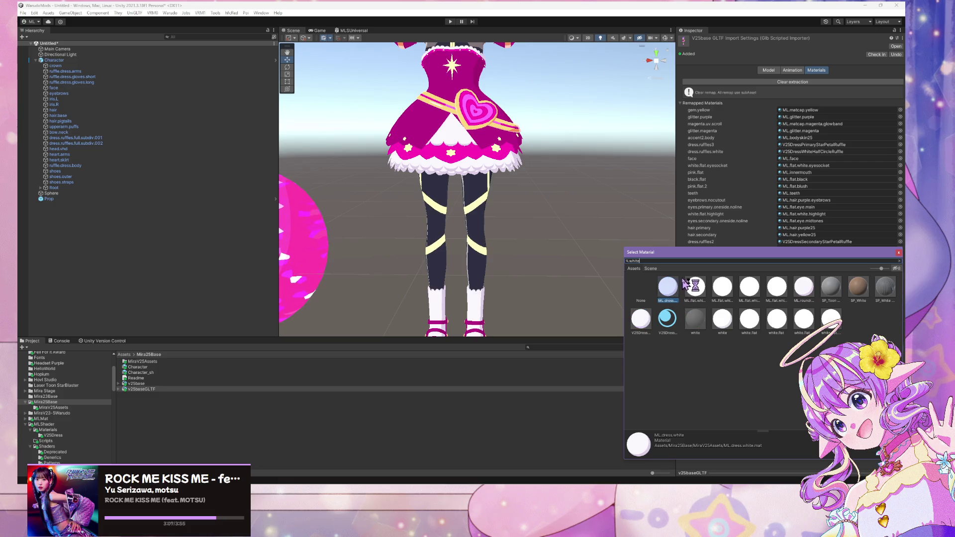
{"action": "key", "text": "Up"}
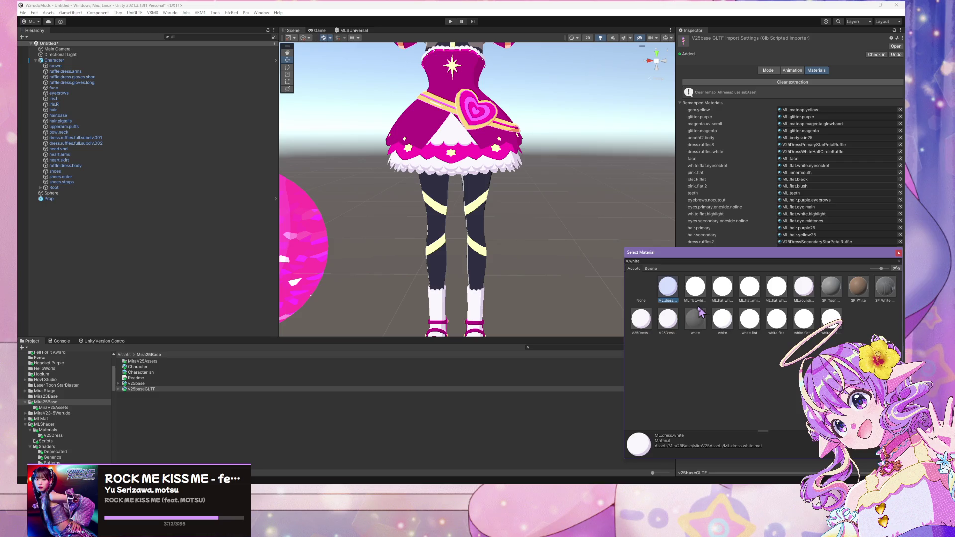
{"action": "left_click", "coordinate": [640, 324]}
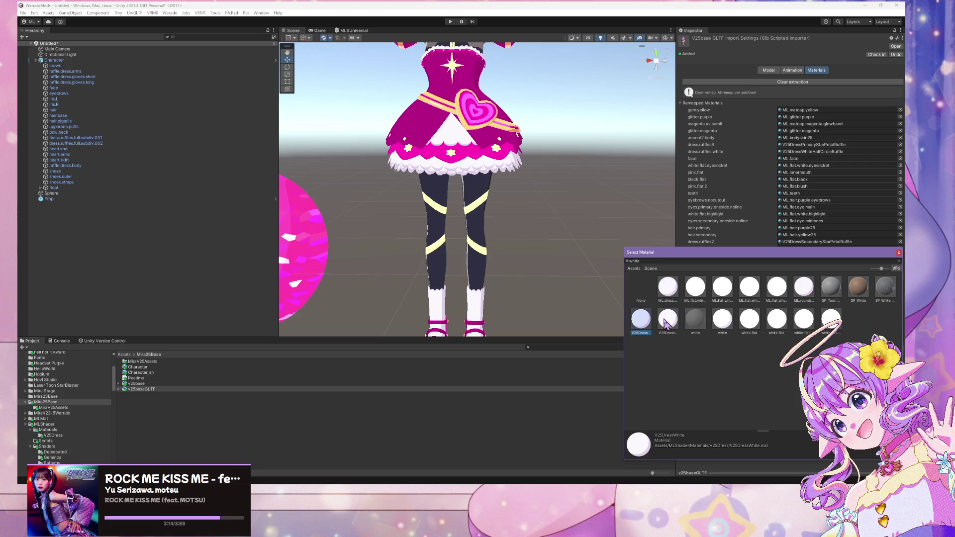
{"action": "left_click", "coordinate": [668, 323]}
{"action": "left_click", "coordinate": [647, 328]}
{"action": "double_click", "coordinate": [642, 328]}
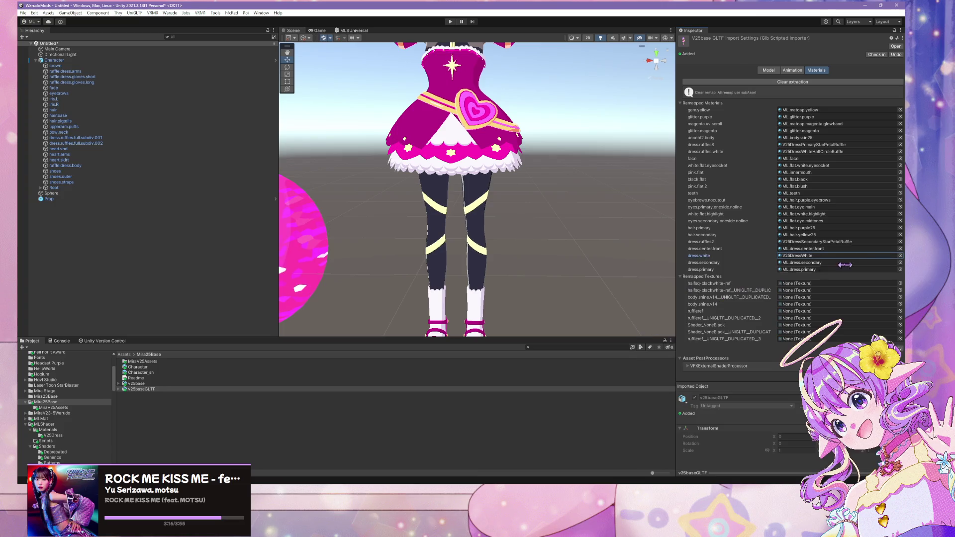
Remap the dress.secondary slot to V25DressSecondary
{"action": "left_click", "coordinate": [900, 262]}
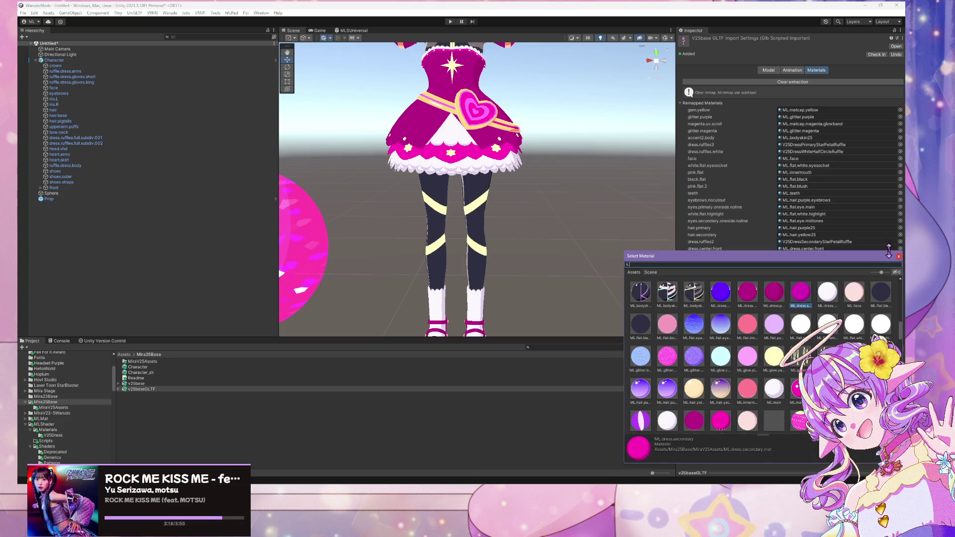
{"action": "type", "text": "seconda"}
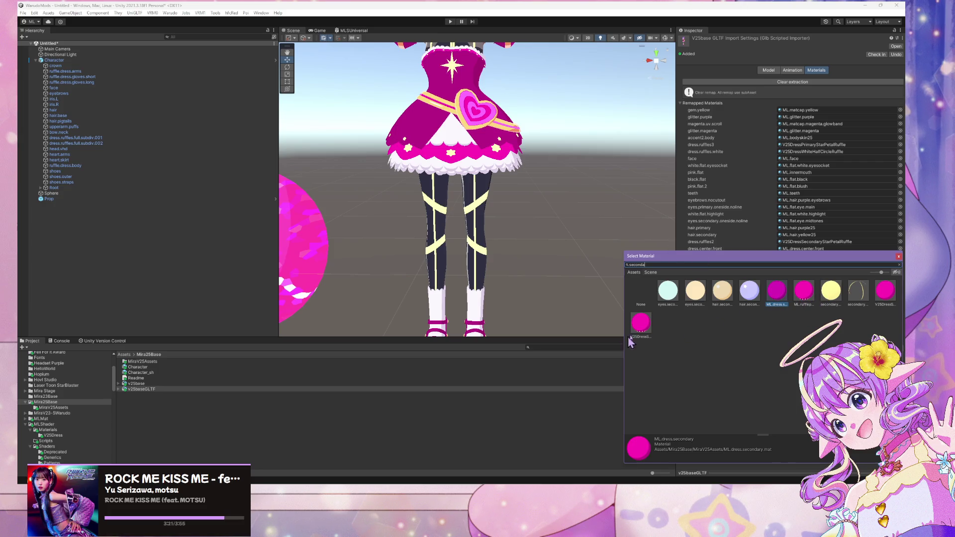
{"action": "left_click", "coordinate": [889, 299]}
{"action": "double_click", "coordinate": [890, 299]}
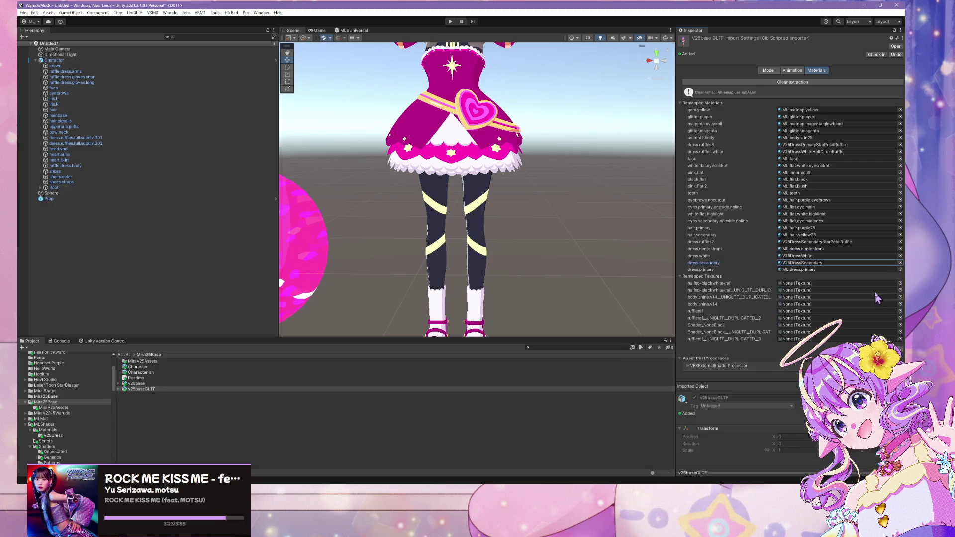
Remap the dress.primary slot to V25DressPrimary after previewing the primary materials
{"action": "left_click", "coordinate": [900, 269]}
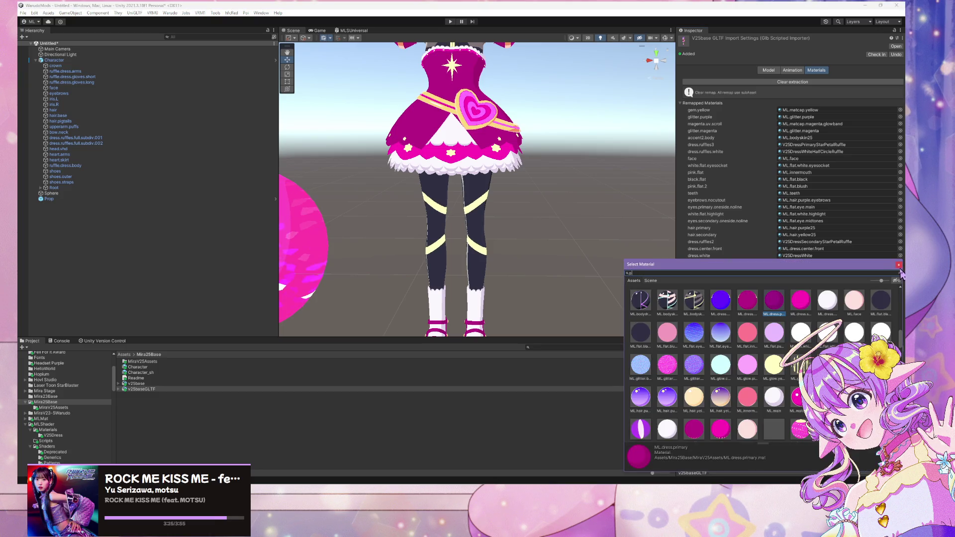
{"action": "type", "text": "primary"}
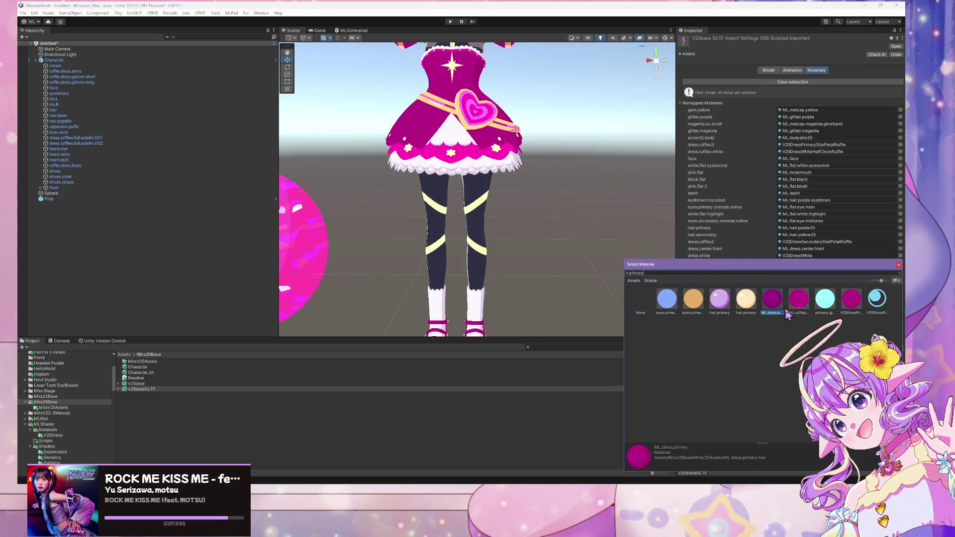
{"action": "left_click", "coordinate": [796, 303]}
{"action": "left_click", "coordinate": [825, 298]}
{"action": "left_click", "coordinate": [851, 300]}
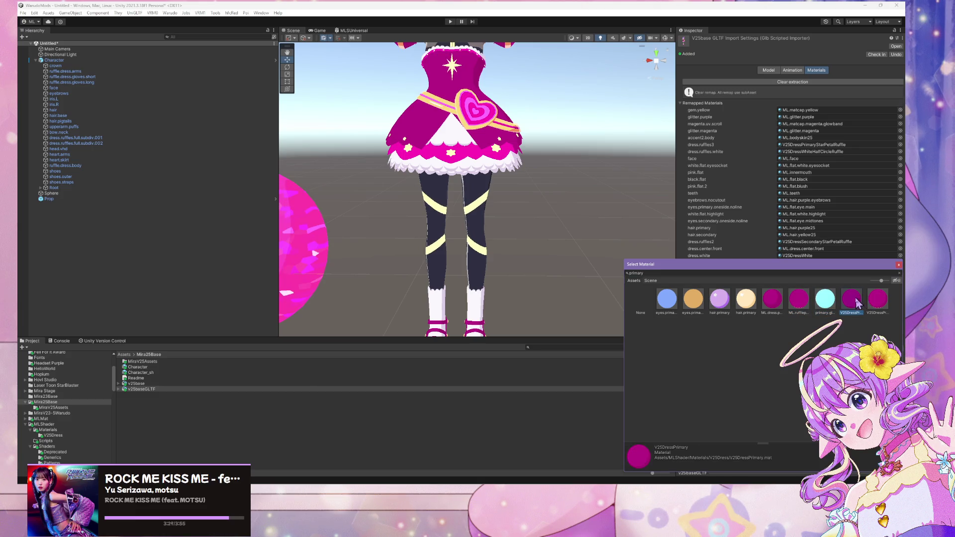
{"action": "double_click", "coordinate": [852, 300]}
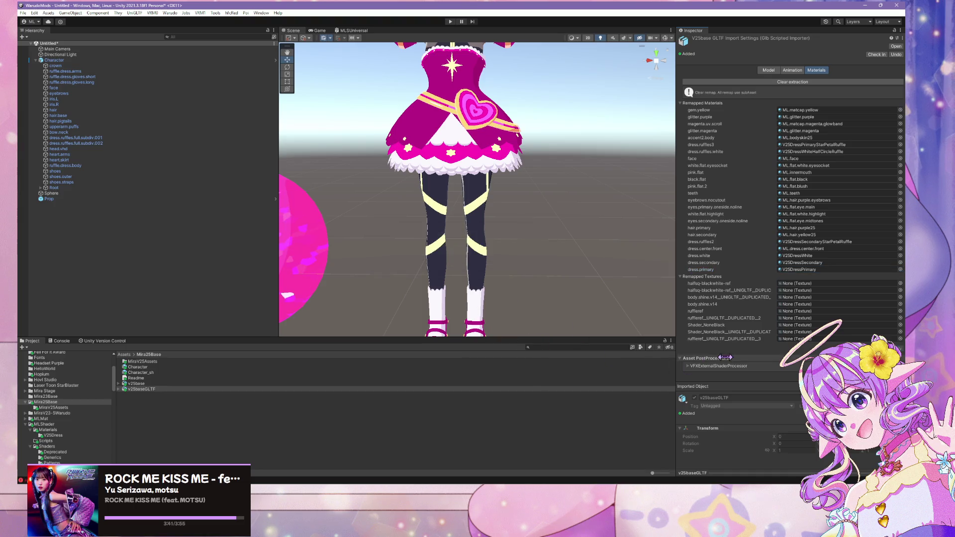
{"action": "scroll", "coordinate": [420, 239], "scroll_direction": "down", "scroll_amount": 4}
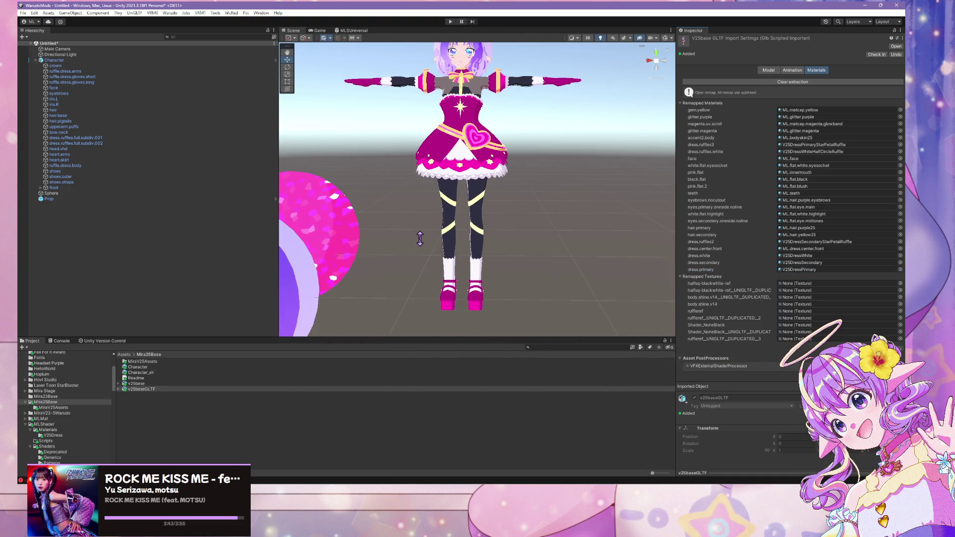
Frame the Character and open the DressFadeIn state from the Dress layer of its Animator Controller
{"action": "left_click", "coordinate": [477, 273]}
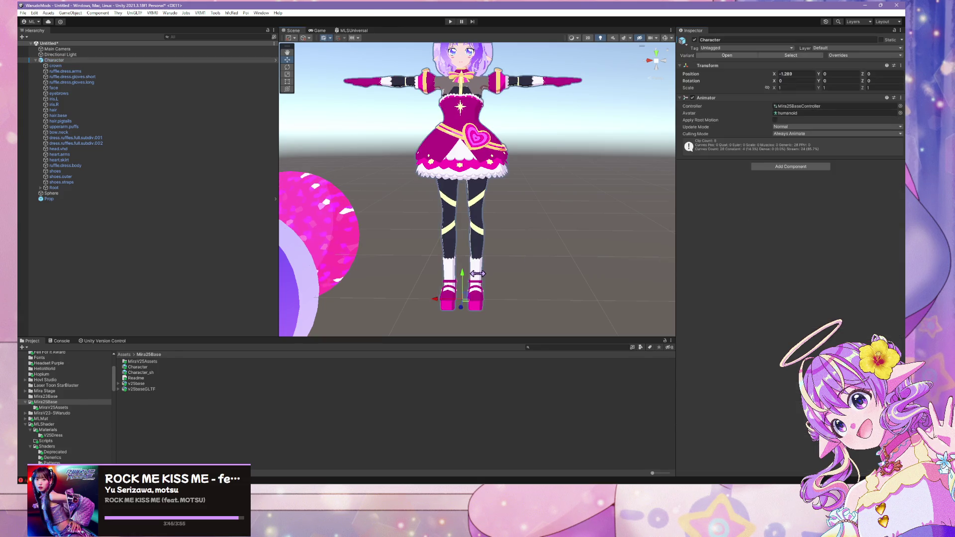
{"action": "left_click", "coordinate": [477, 275]}
{"action": "left_click", "coordinate": [473, 284]}
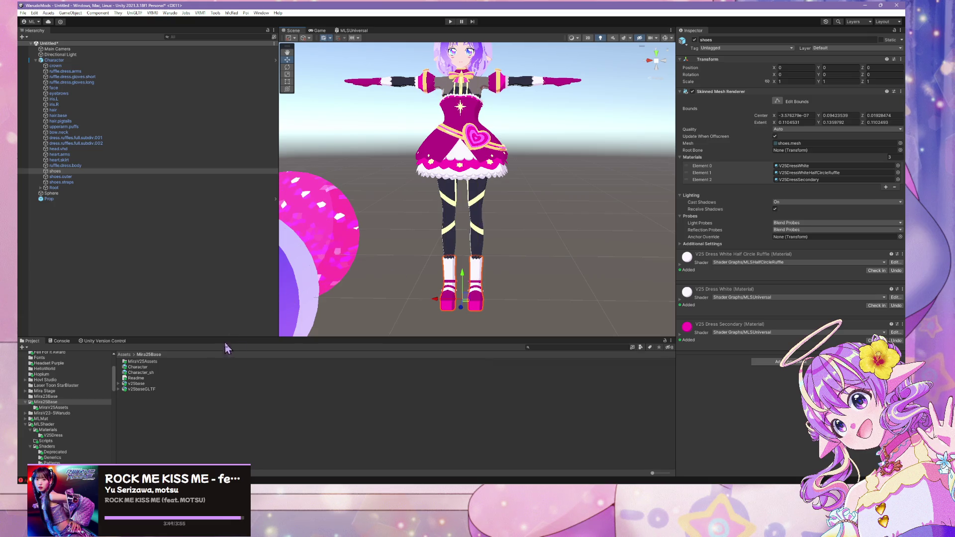
{"action": "left_click", "coordinate": [87, 61]}
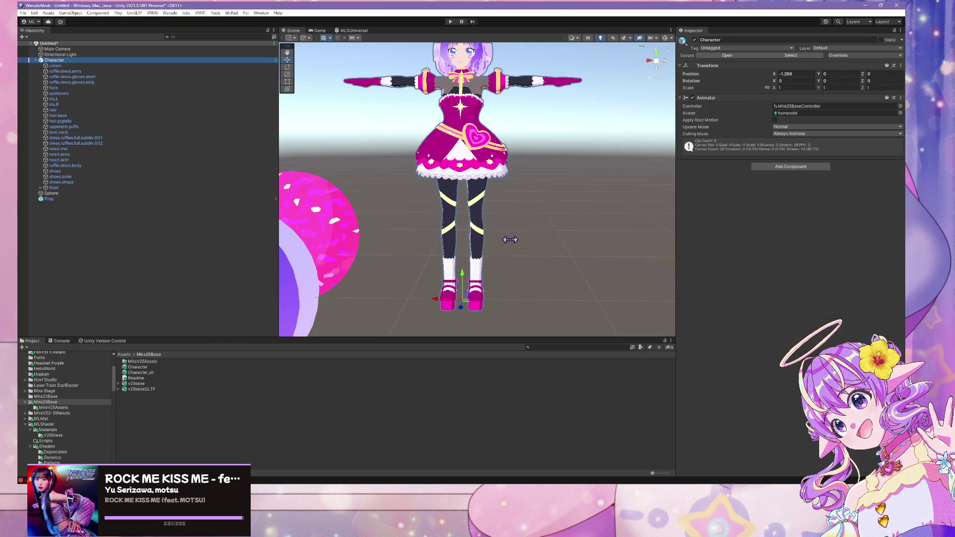
{"action": "key", "text": "f"}
{"action": "double_click", "coordinate": [814, 107]}
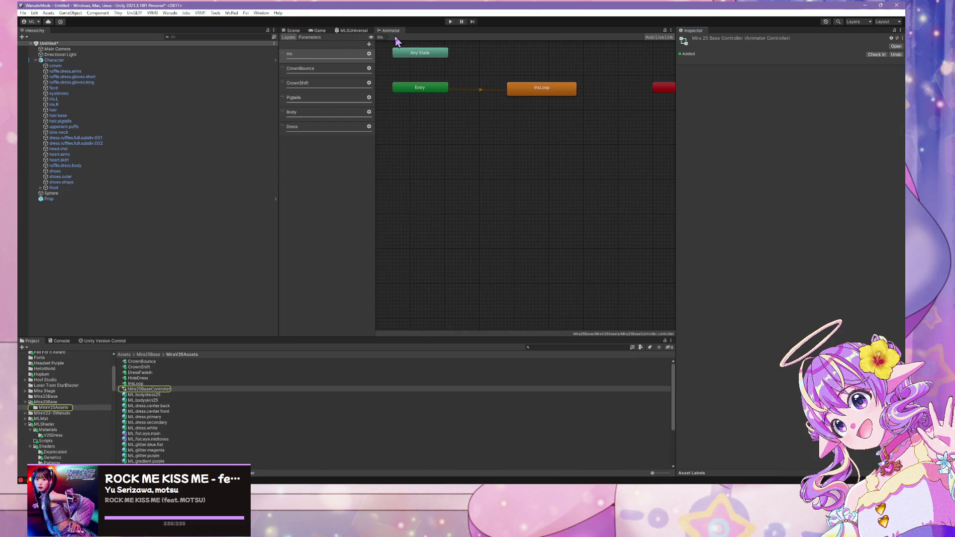
{"action": "left_click", "coordinate": [313, 128]}
{"action": "left_click", "coordinate": [581, 148]}
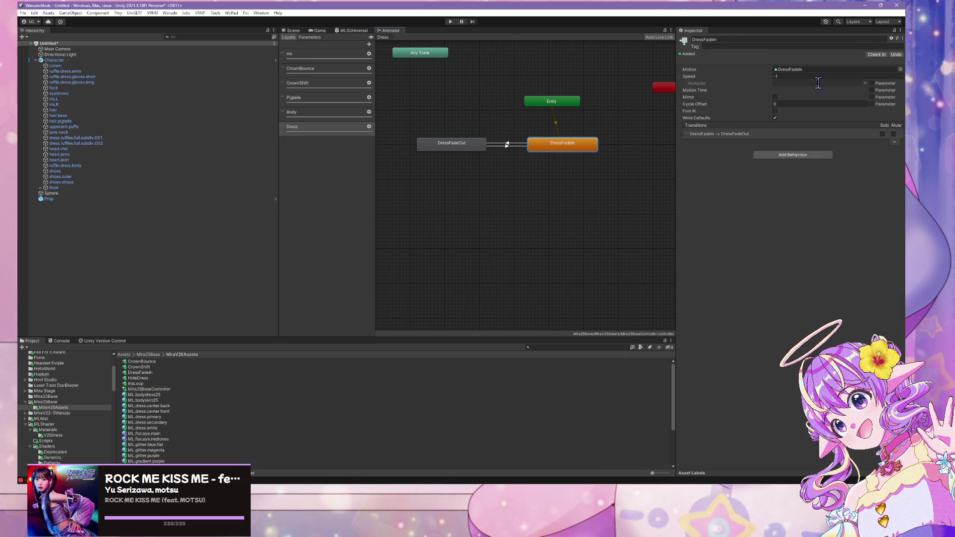
{"action": "double_click", "coordinate": [780, 68]}
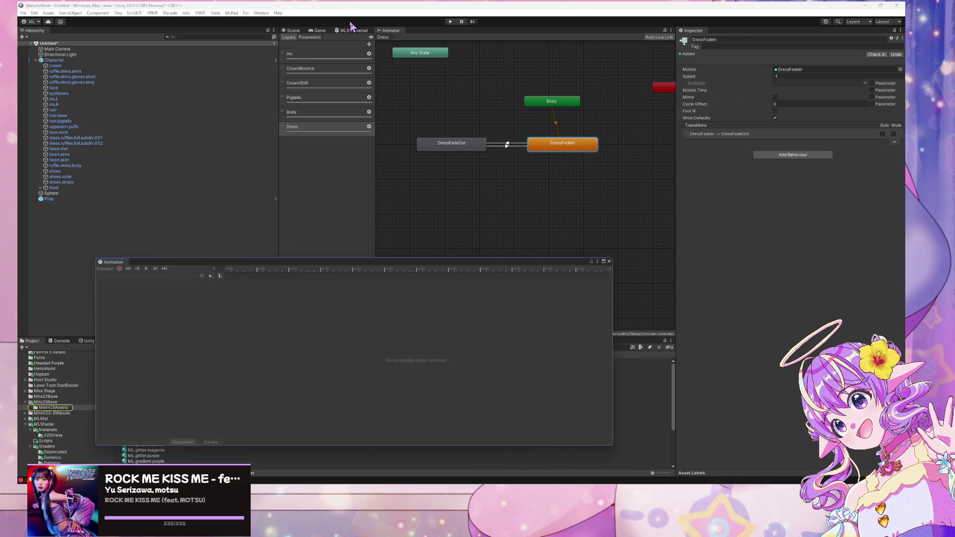
Choose the DressFadeIn clip in the Animation window, play it, dock the window, and rewind
{"action": "left_click", "coordinate": [297, 31]}
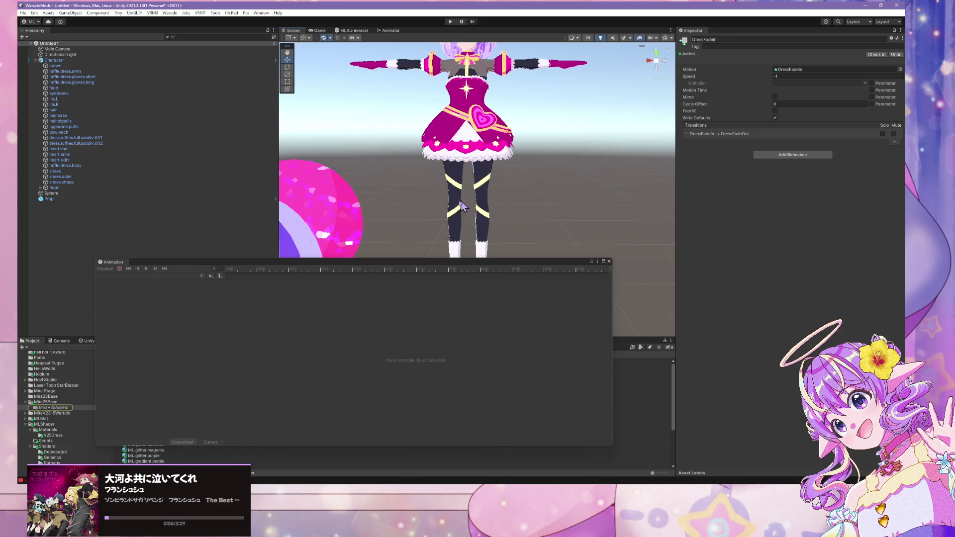
{"action": "left_click", "coordinate": [149, 61]}
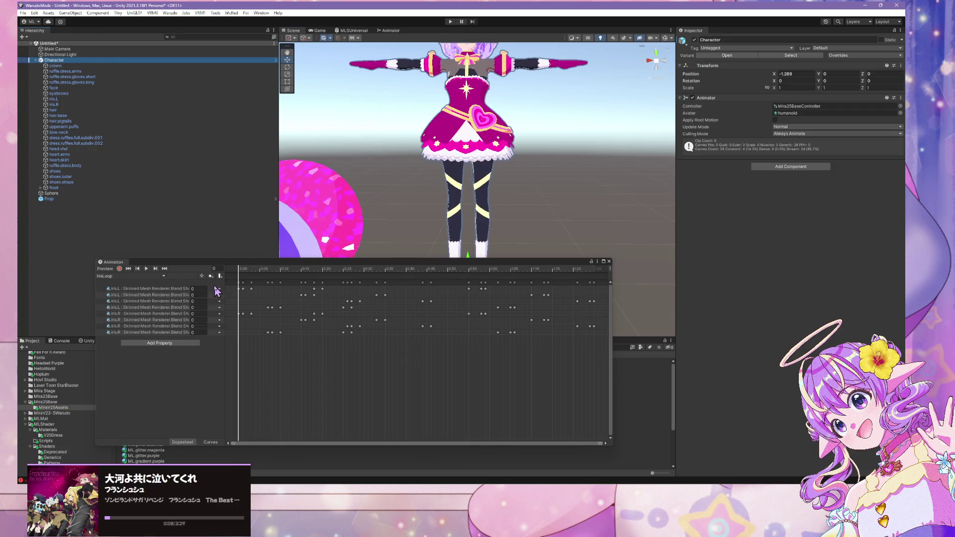
{"action": "left_click", "coordinate": [124, 277]}
{"action": "left_click", "coordinate": [145, 301]}
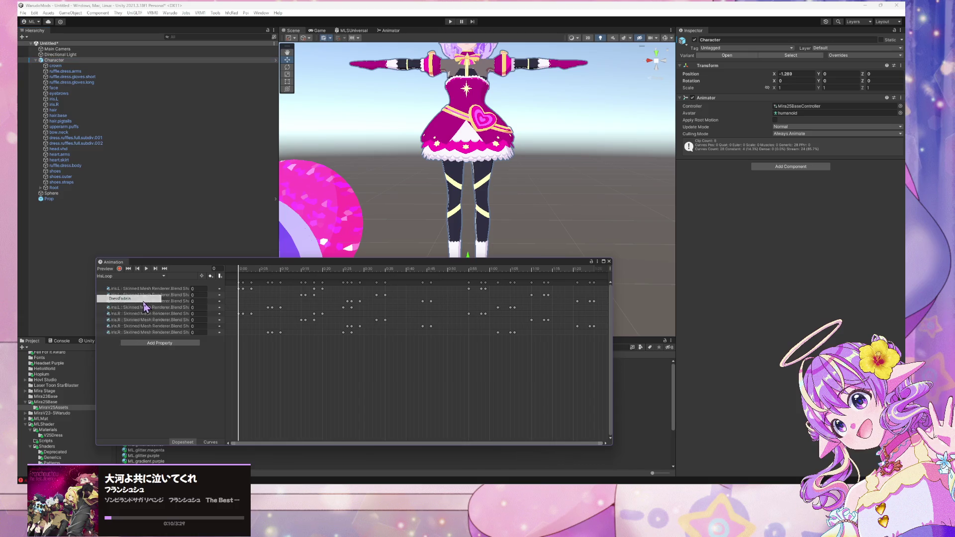
{"action": "left_click", "coordinate": [146, 269]}
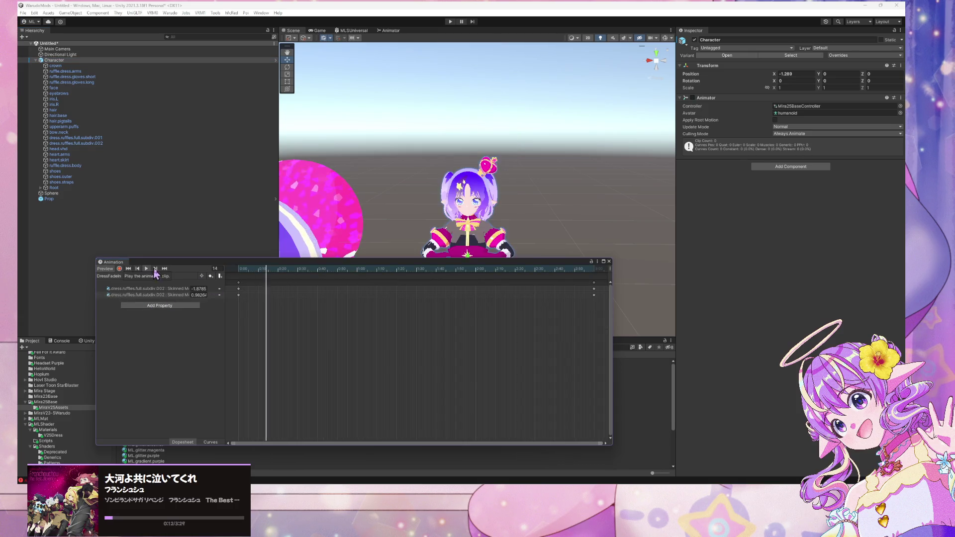
{"action": "left_click_drag", "start_coordinate": [358, 265], "coordinate": [582, 260]}
{"action": "scroll", "coordinate": [572, 166], "scroll_direction": "up", "scroll_amount": 3}
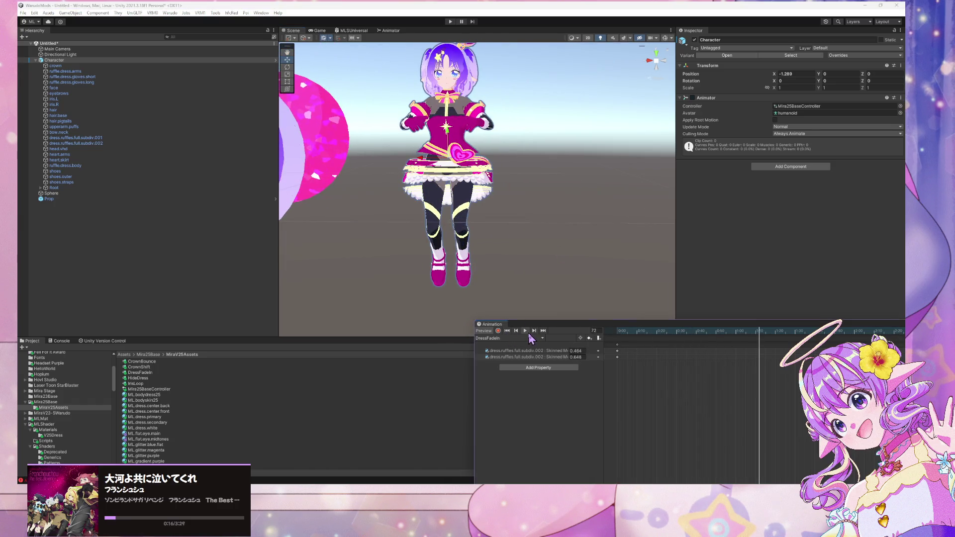
{"action": "left_click", "coordinate": [507, 330]}
{"action": "scroll", "coordinate": [666, 381], "scroll_direction": "down", "scroll_amount": 3}
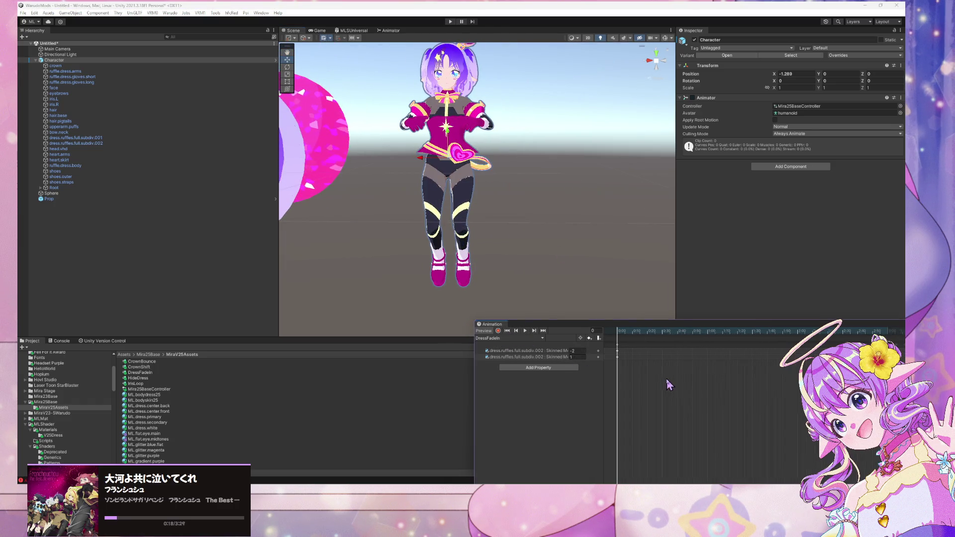
Turn on keyframe recording and select only shoes.straps to view its MLSUniversal material settings
{"action": "scroll", "coordinate": [666, 381], "scroll_direction": "down", "scroll_amount": 1}
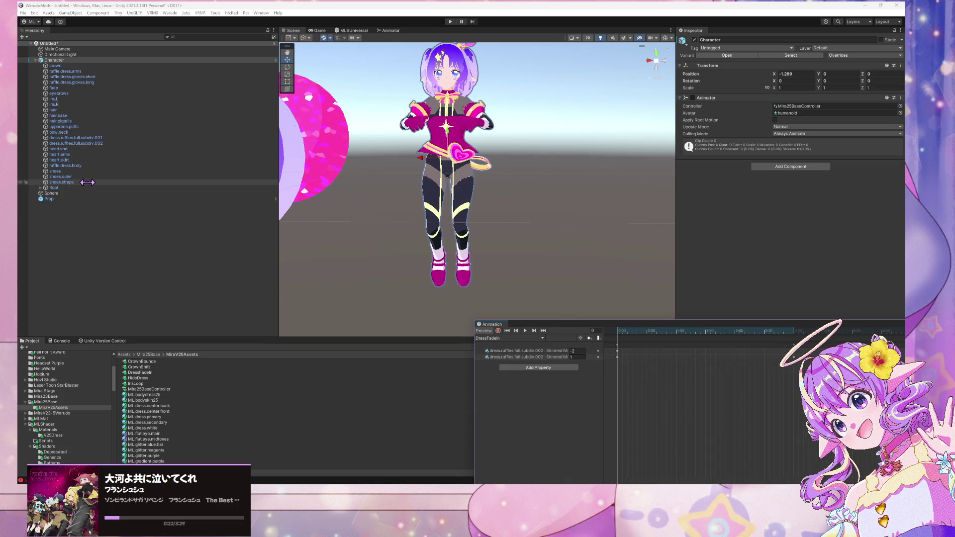
{"action": "left_click", "coordinate": [498, 330]}
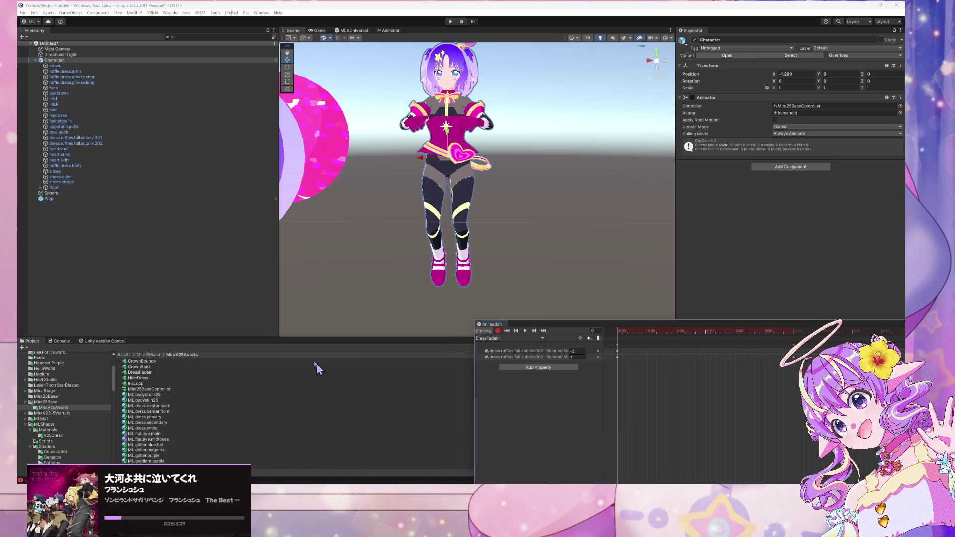
{"action": "left_click", "coordinate": [97, 183]}
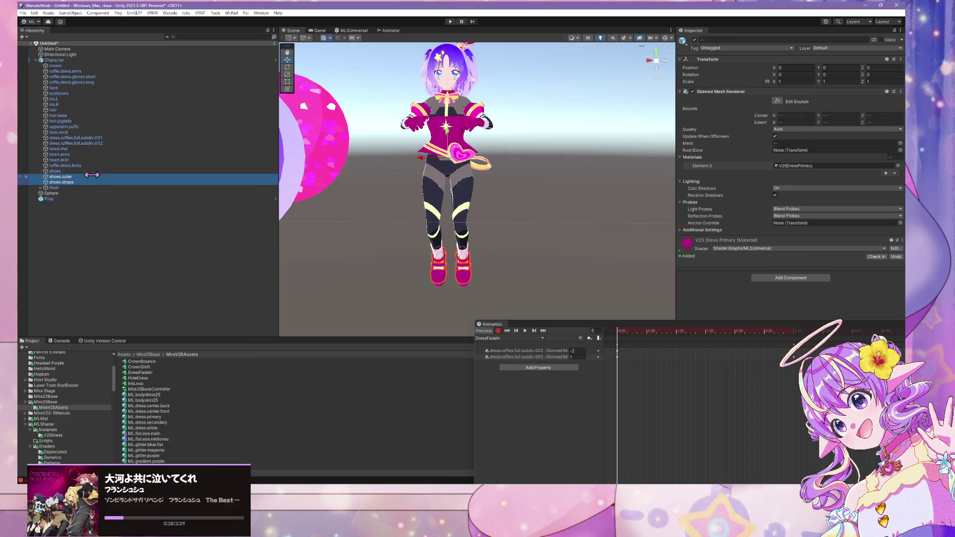
{"action": "left_click", "coordinate": [126, 172], "text": "shift"}
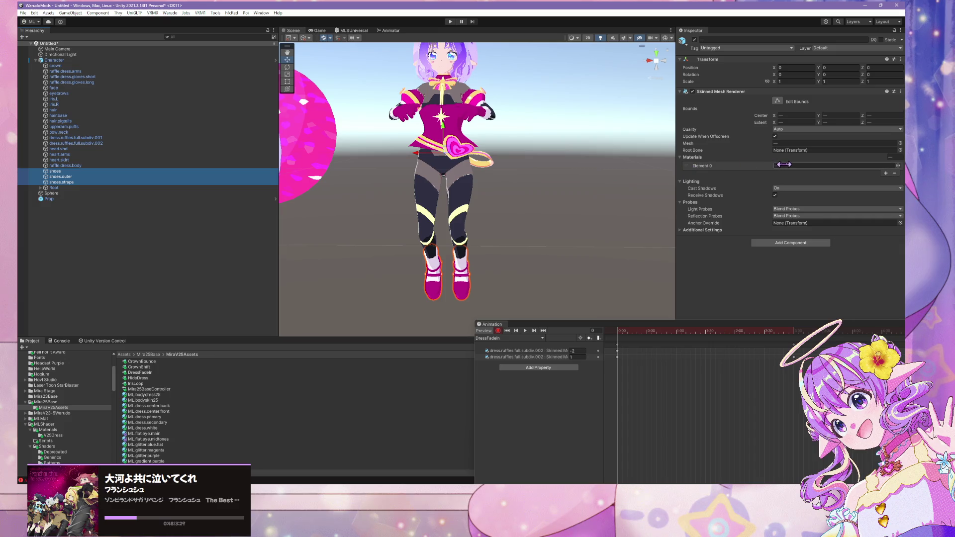
{"action": "left_click", "coordinate": [69, 182]}
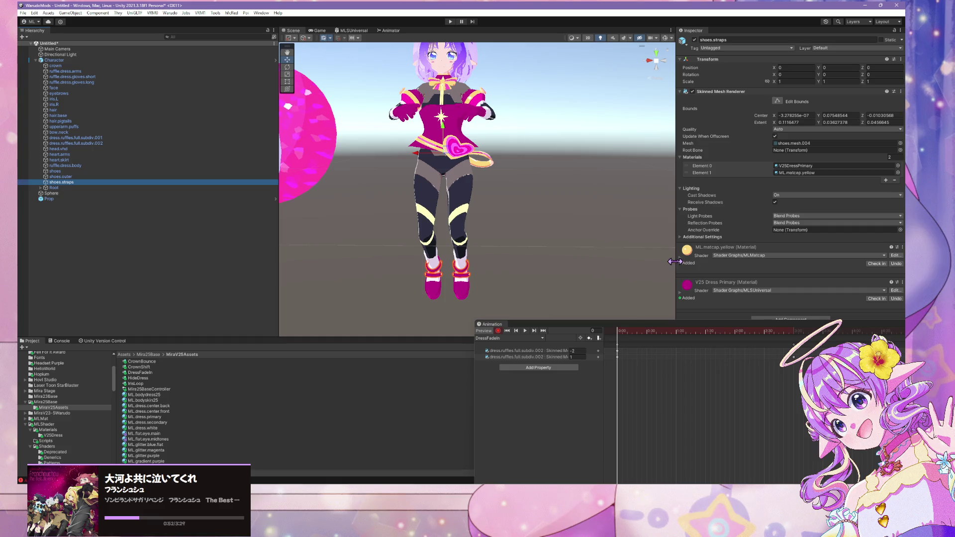
{"action": "scroll", "coordinate": [763, 263], "scroll_direction": "down", "scroll_amount": 10}
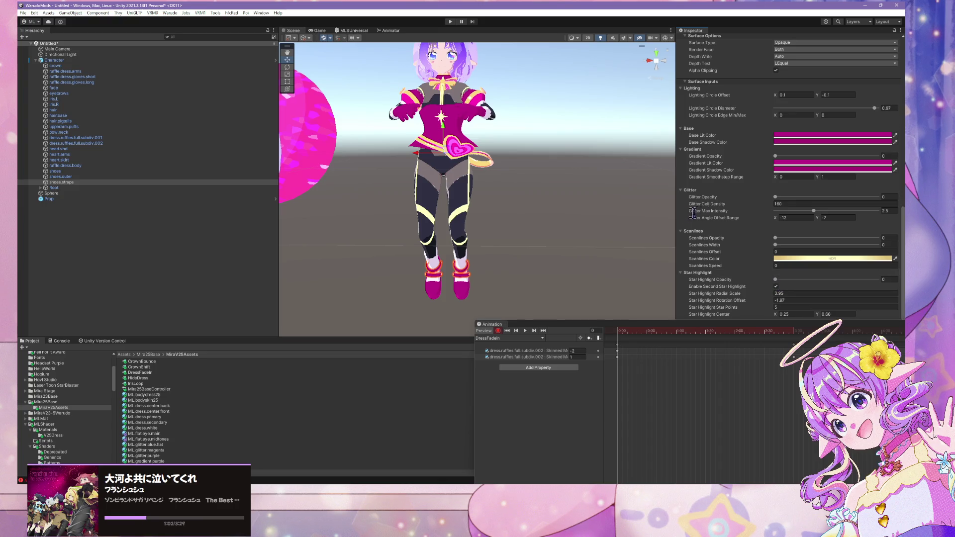
Key the shoe straps' dissolve mask at cutoff -2, edit the frame-180 cutoff, and preview the fade
{"action": "mouse_move", "coordinate": [547, 324]}
{"action": "left_mouse_down"}
{"action": "mouse_move", "coordinate": [211, 318]}
{"action": "mouse_move", "coordinate": [205, 304]}
{"action": "left_mouse_up"}
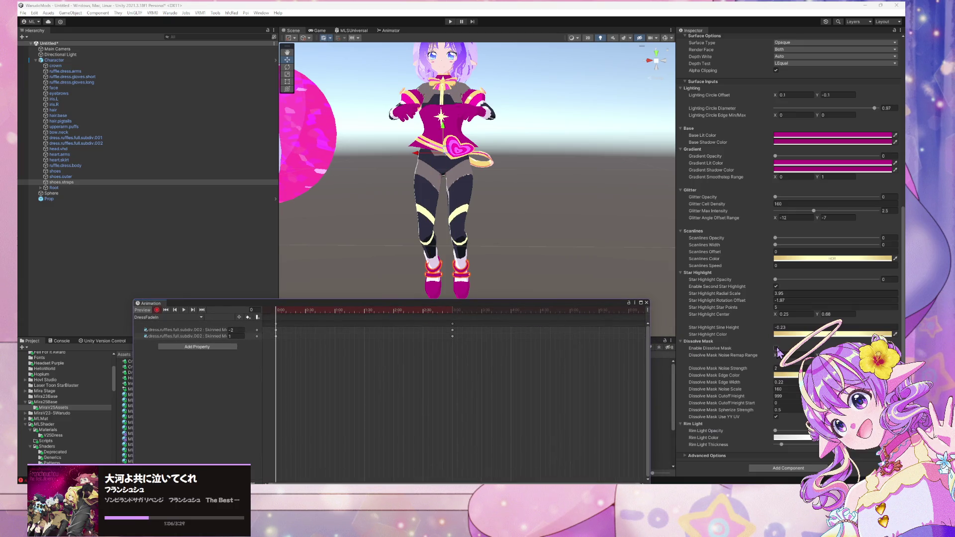
{"action": "left_click", "coordinate": [777, 348]}
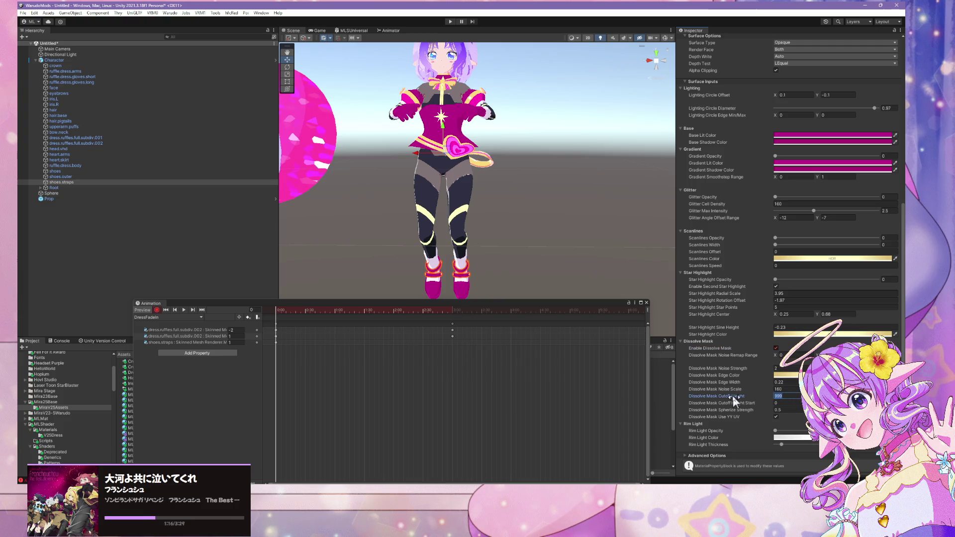
{"action": "type", "text": "-2"}
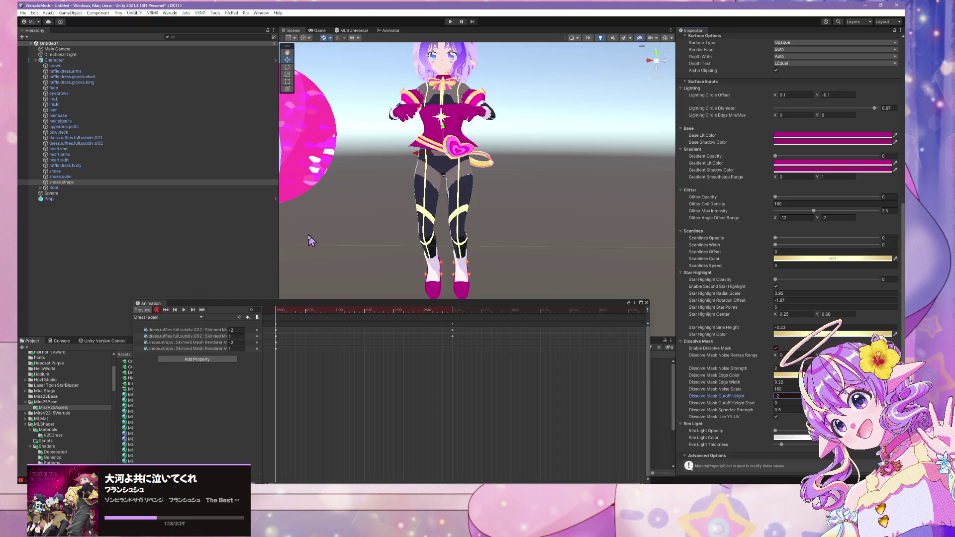
{"action": "mouse_move", "coordinate": [279, 312]}
{"action": "left_mouse_down"}
{"action": "mouse_move", "coordinate": [455, 311]}
{"action": "mouse_move", "coordinate": [447, 311]}
{"action": "left_mouse_up"}
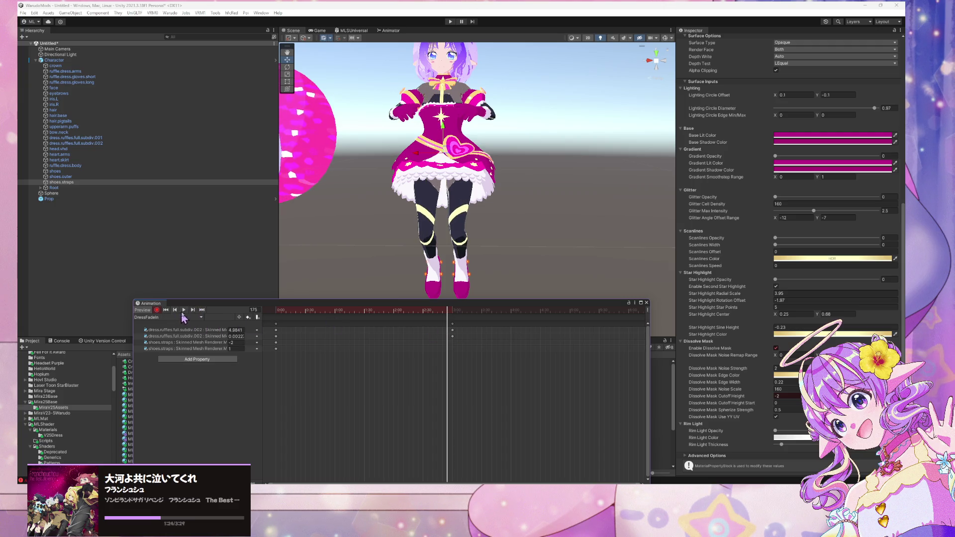
{"action": "left_click", "coordinate": [194, 310]}
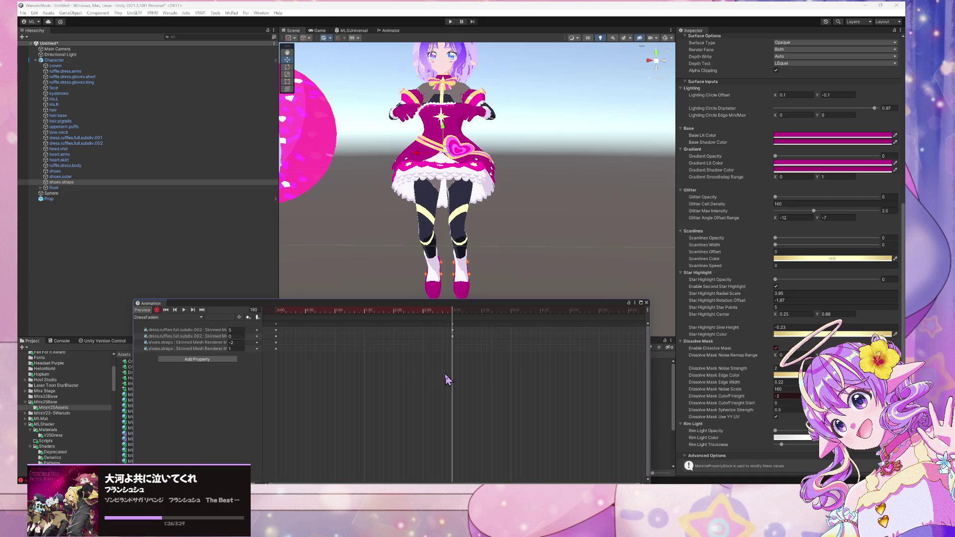
{"action": "left_click", "coordinate": [788, 396]}
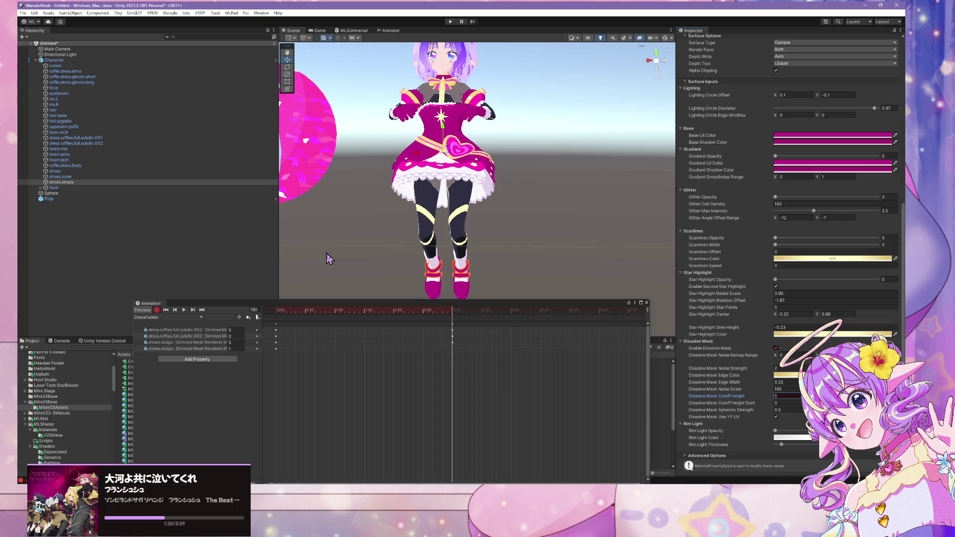
{"action": "left_click_drag", "start_coordinate": [453, 317], "coordinate": [291, 318]}
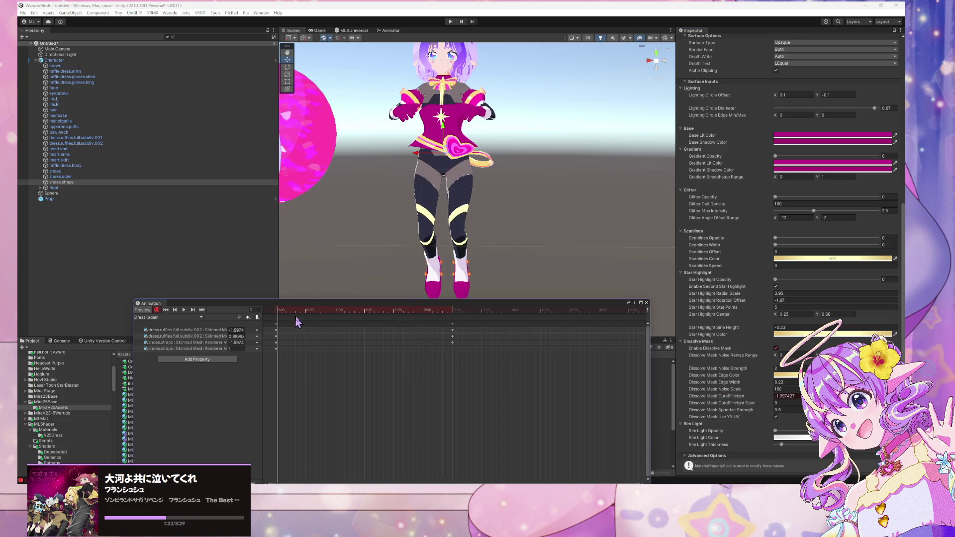
{"action": "key", "text": "space"}
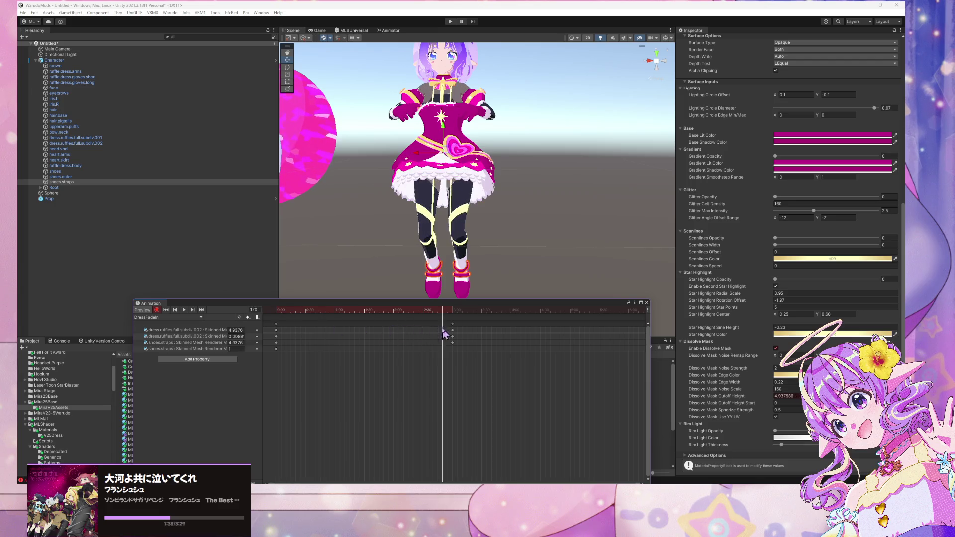
{"action": "mouse_move", "coordinate": [299, 341]}
{"action": "left_mouse_down"}
{"action": "mouse_move", "coordinate": [440, 342]}
{"action": "mouse_move", "coordinate": [267, 342]}
{"action": "mouse_move", "coordinate": [496, 342]}
{"action": "mouse_move", "coordinate": [271, 343]}
{"action": "mouse_move", "coordinate": [486, 348]}
{"action": "mouse_move", "coordinate": [464, 344]}
{"action": "left_mouse_up"}
{"action": "left_click", "coordinate": [273, 338]}
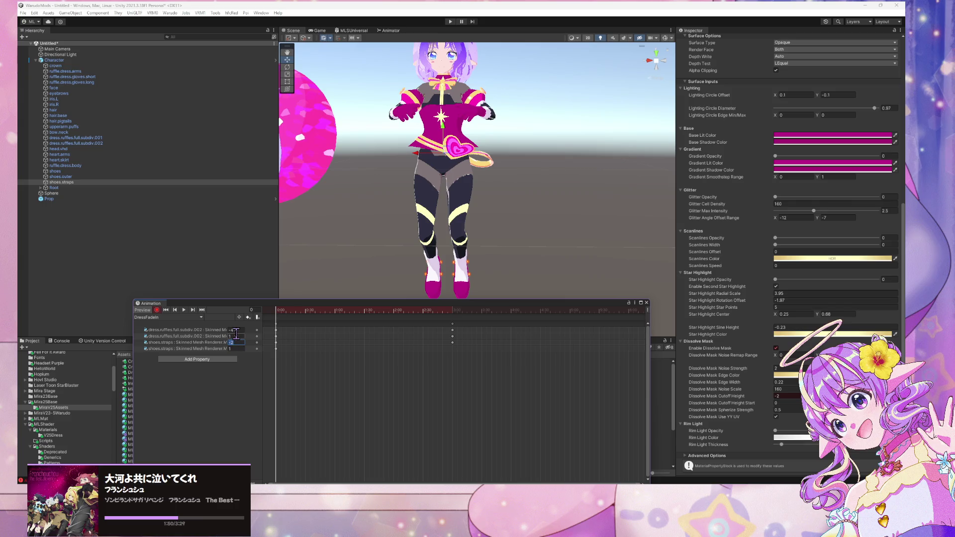
Set the dress ruffles' and shoe straps' frame-0 cutoff keys to -2 and recheck the frame-180 end
{"action": "type", "text": "-4"}
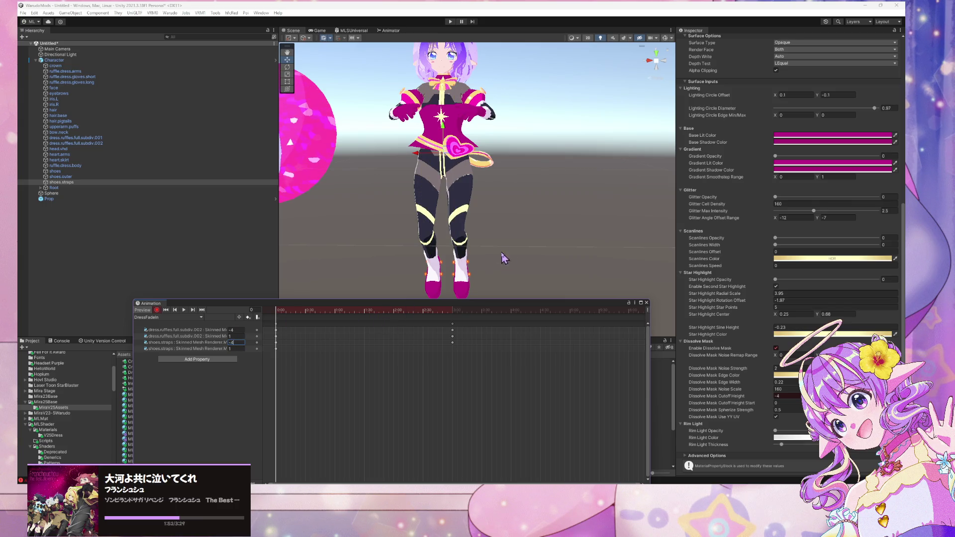
{"action": "left_click_drag", "start_coordinate": [502, 257], "coordinate": [431, 266]}
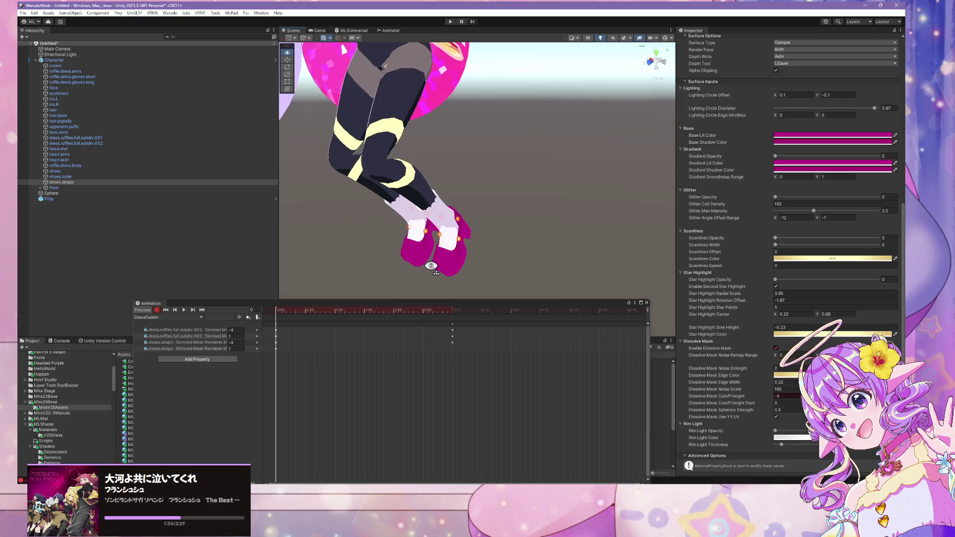
{"action": "left_click", "coordinate": [232, 330]}
{"action": "type", "text": "-2"}
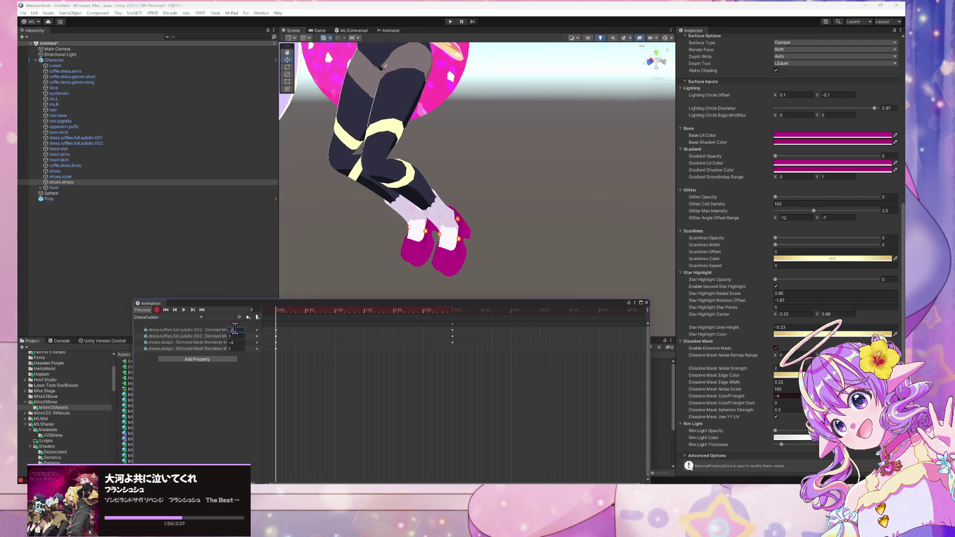
{"action": "left_click", "coordinate": [232, 343]}
{"action": "type", "text": "-2"}
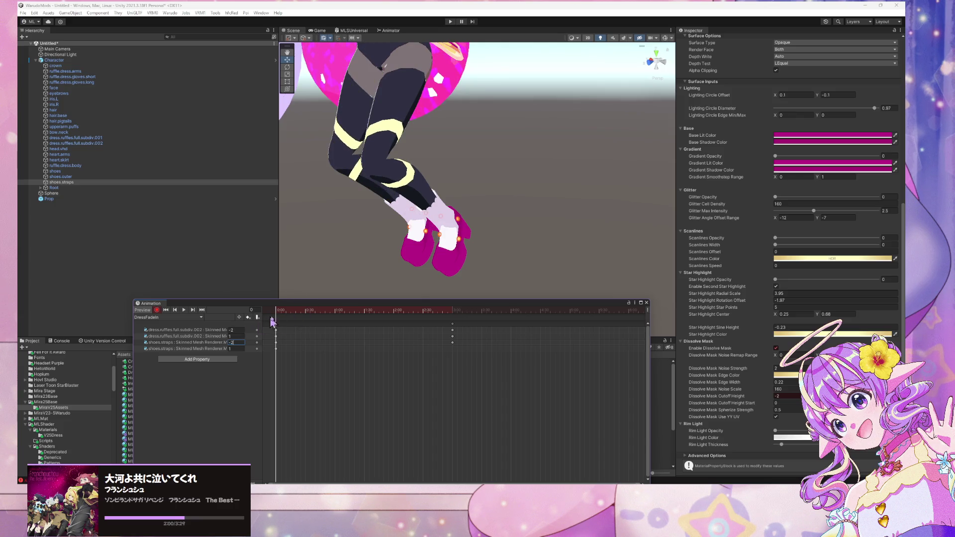
{"action": "left_click_drag", "start_coordinate": [278, 316], "coordinate": [454, 330]}
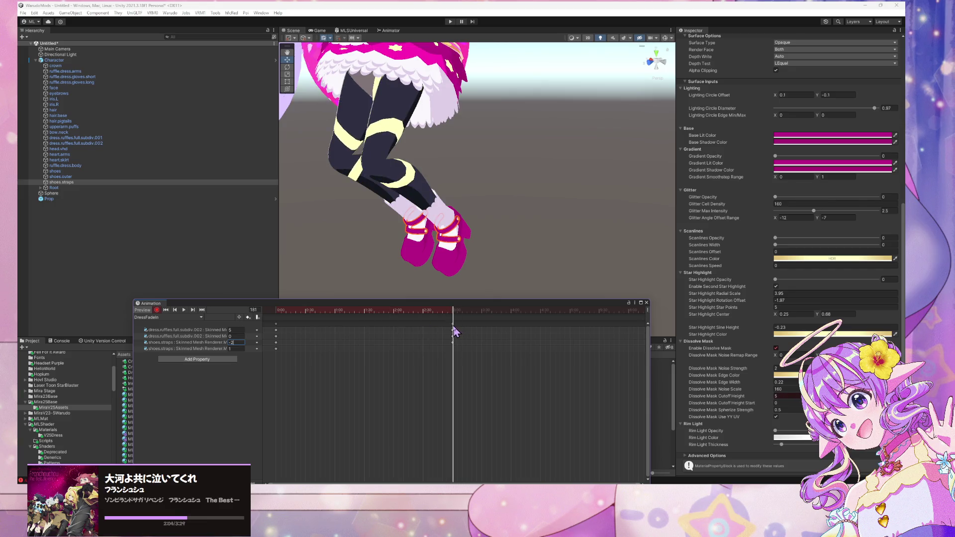
{"action": "left_click", "coordinate": [176, 310]}
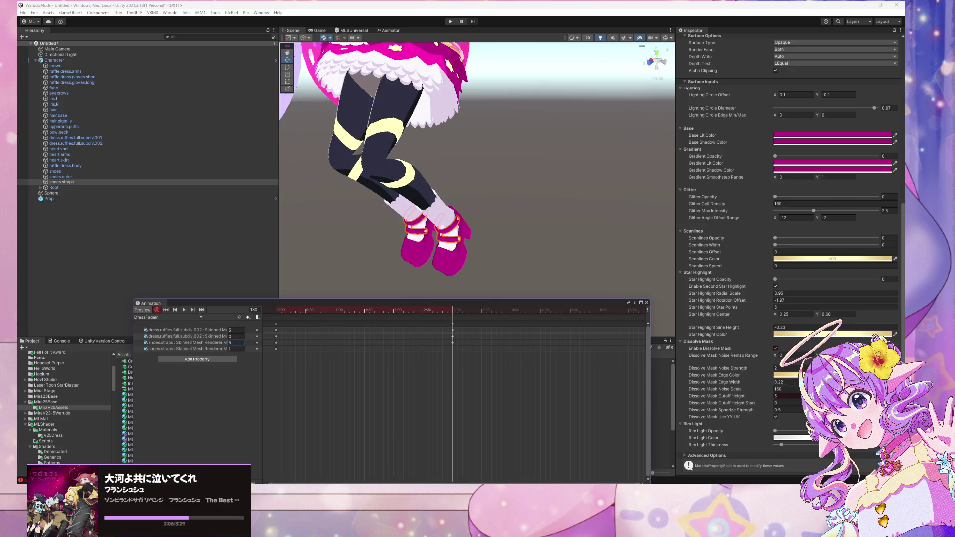
{"action": "left_click", "coordinate": [776, 348]}
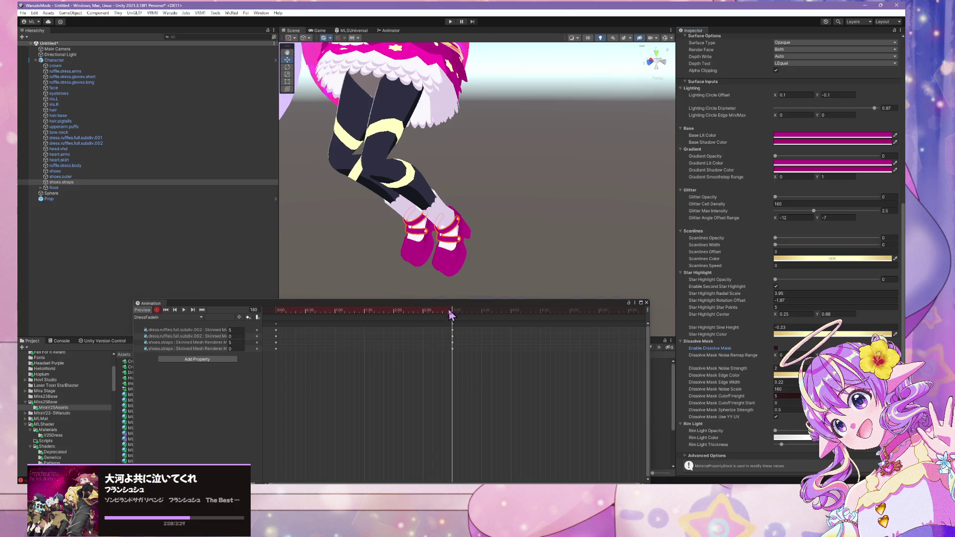
{"action": "mouse_move", "coordinate": [452, 315]}
{"action": "left_mouse_down"}
{"action": "mouse_move", "coordinate": [303, 330]}
{"action": "mouse_move", "coordinate": [449, 329]}
{"action": "mouse_move", "coordinate": [185, 353]}
{"action": "left_mouse_up"}
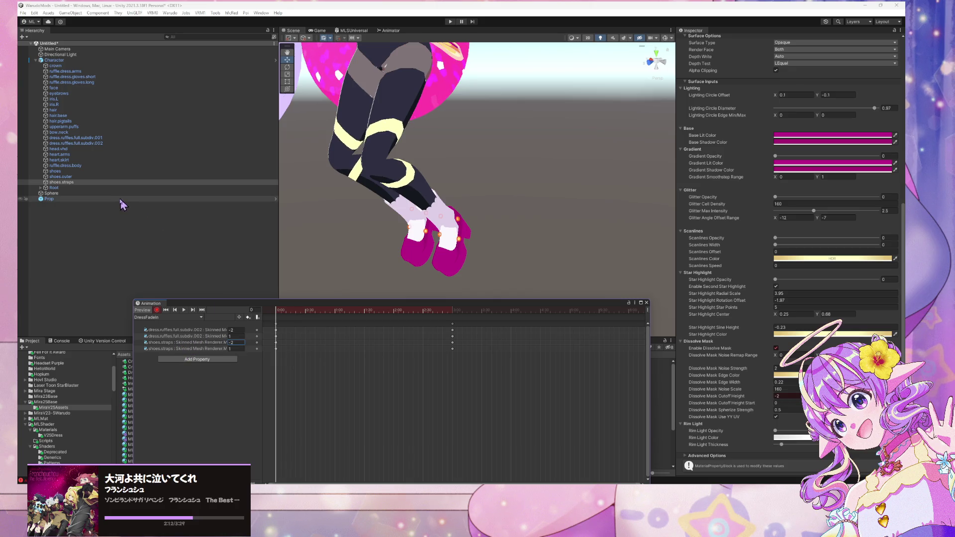
{"action": "left_click", "coordinate": [61, 176]}
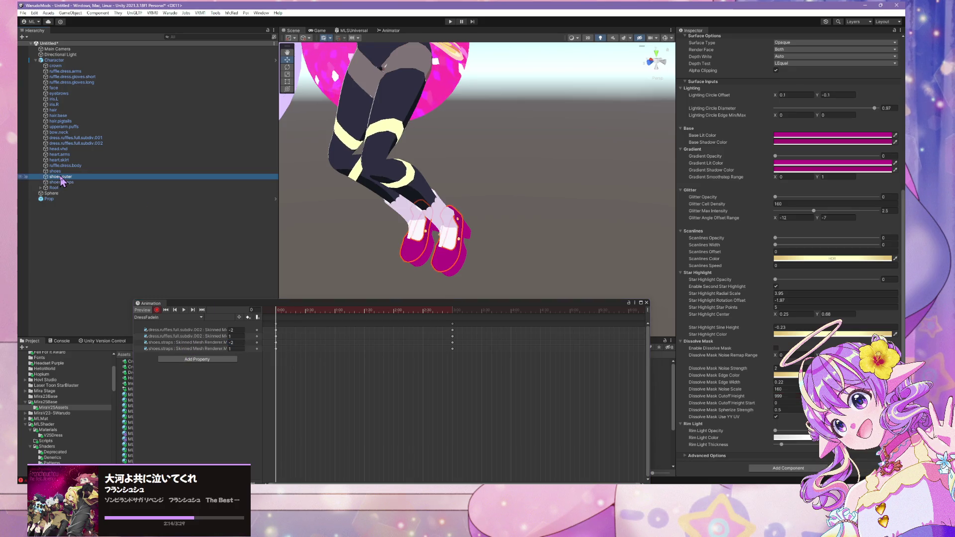
Key the outer shoes' dissolve mask with cutoff height -2 at frame 0 and 5 at frame 180
{"action": "left_click", "coordinate": [775, 348]}
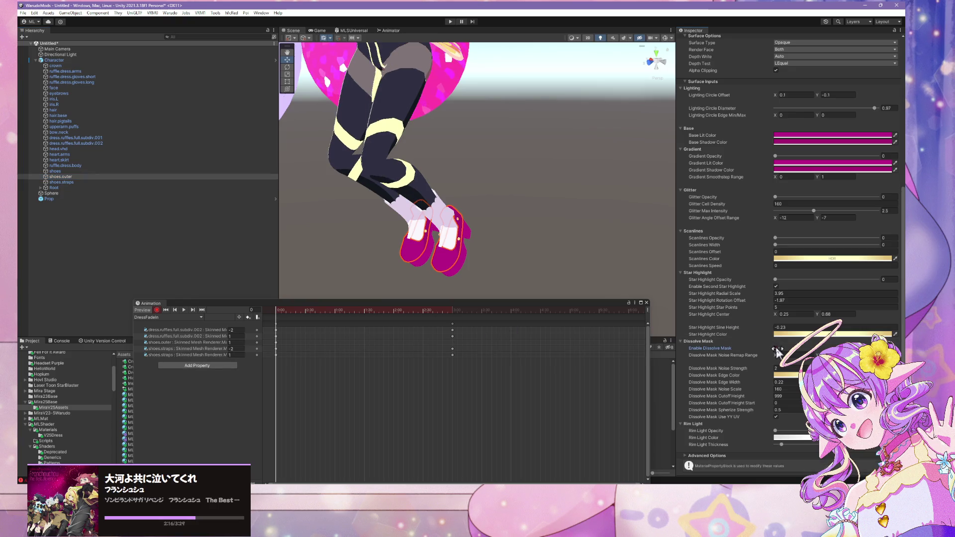
{"action": "left_click", "coordinate": [776, 349]}
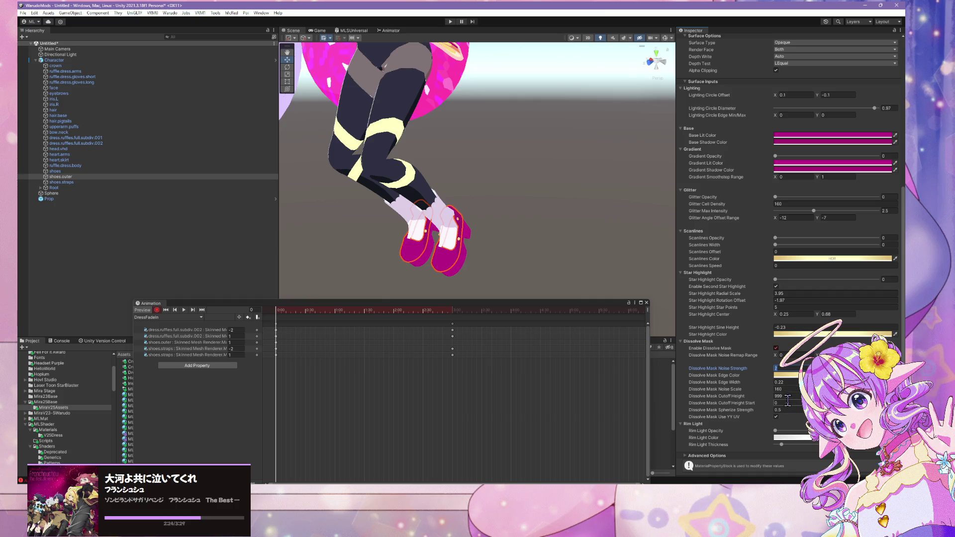
{"action": "type", "text": "-2"}
{"action": "key", "text": "Return"}
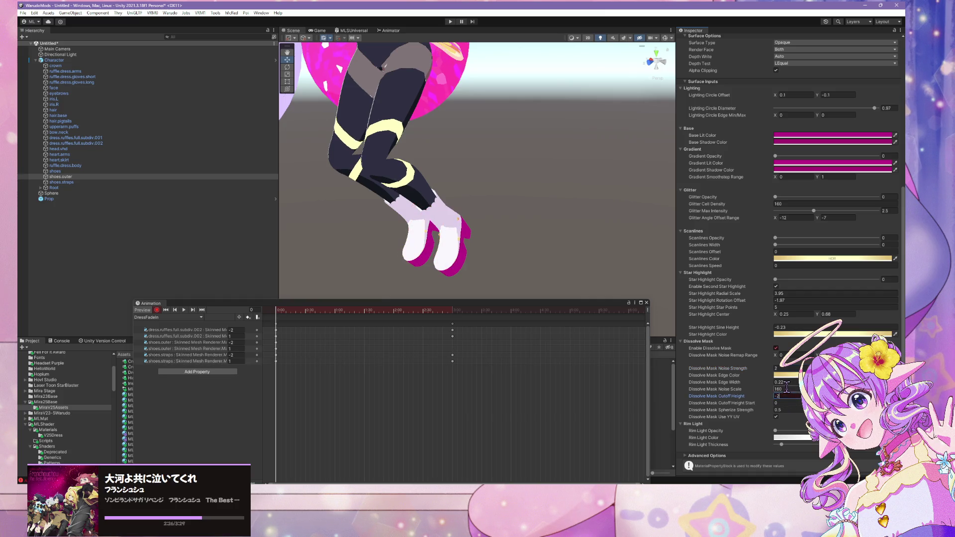
{"action": "left_click", "coordinate": [193, 310]}
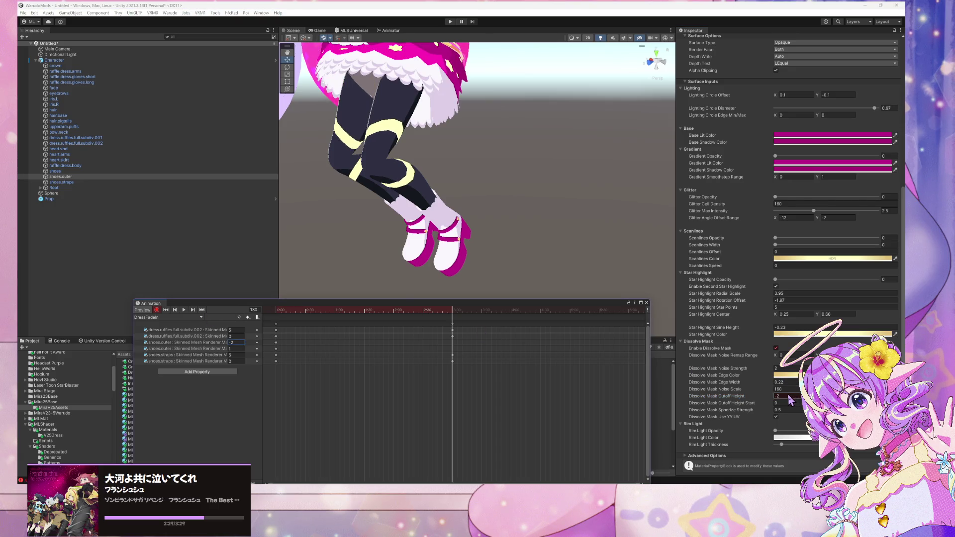
{"action": "left_click", "coordinate": [776, 397]}
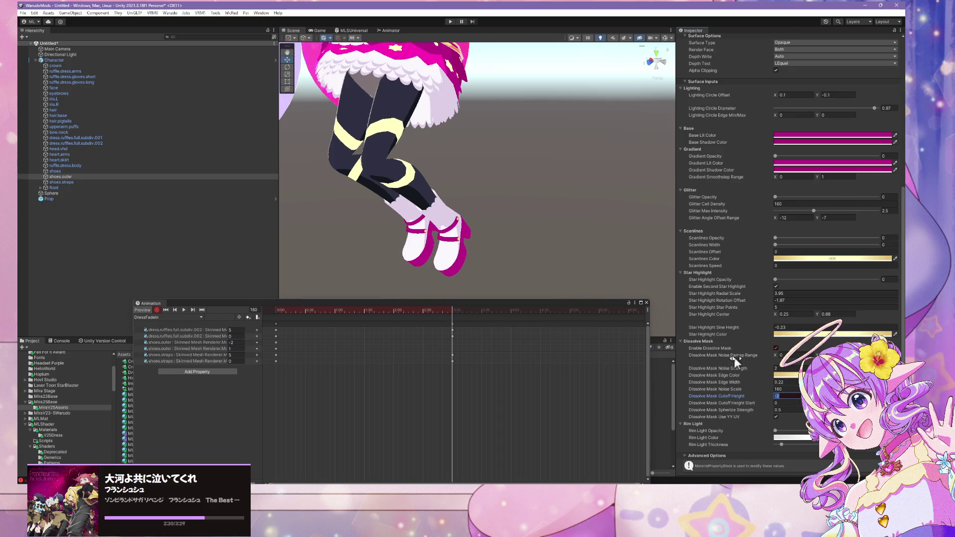
{"action": "type", "text": "5"}
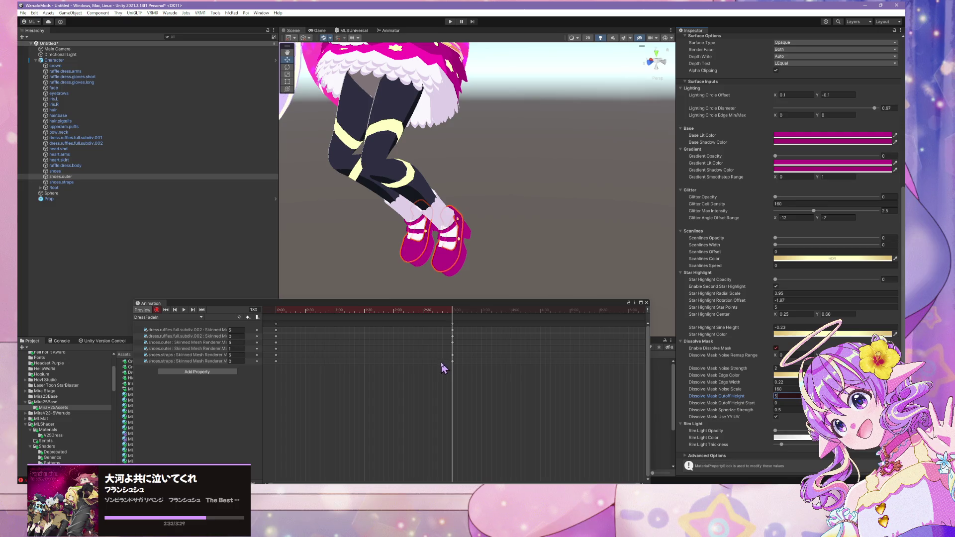
Set the straps' final mask value to 1 and play the fade-in clip from the start
{"action": "left_click", "coordinate": [235, 362]}
{"action": "type", "text": "1"}
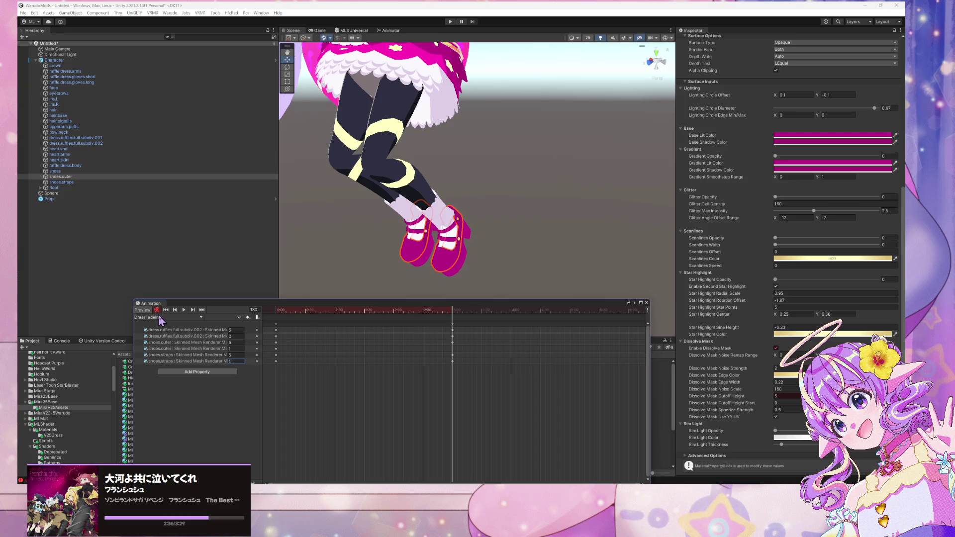
{"action": "left_click", "coordinate": [174, 310]}
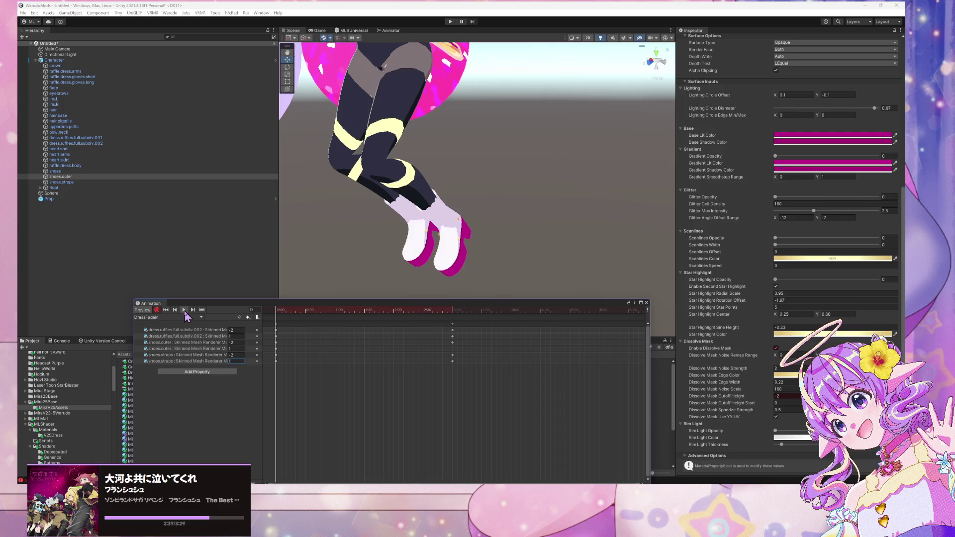
{"action": "left_click", "coordinate": [184, 310]}
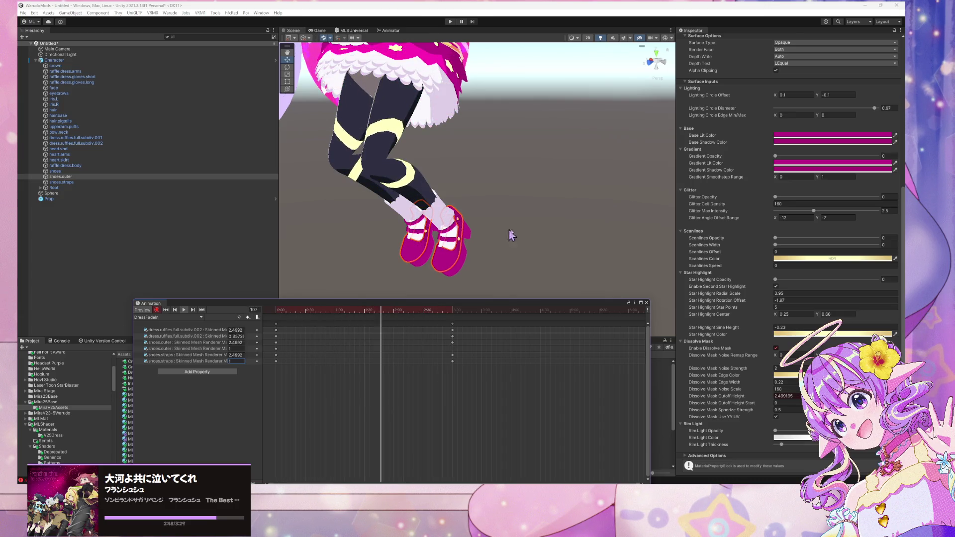
{"action": "scroll", "coordinate": [497, 237], "scroll_direction": "down", "scroll_amount": 3}
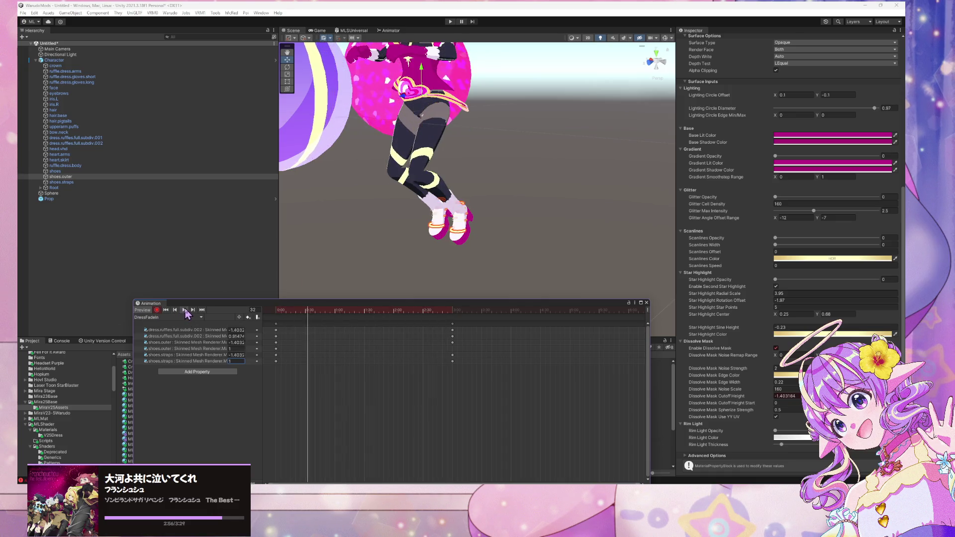
{"action": "left_click", "coordinate": [166, 310]}
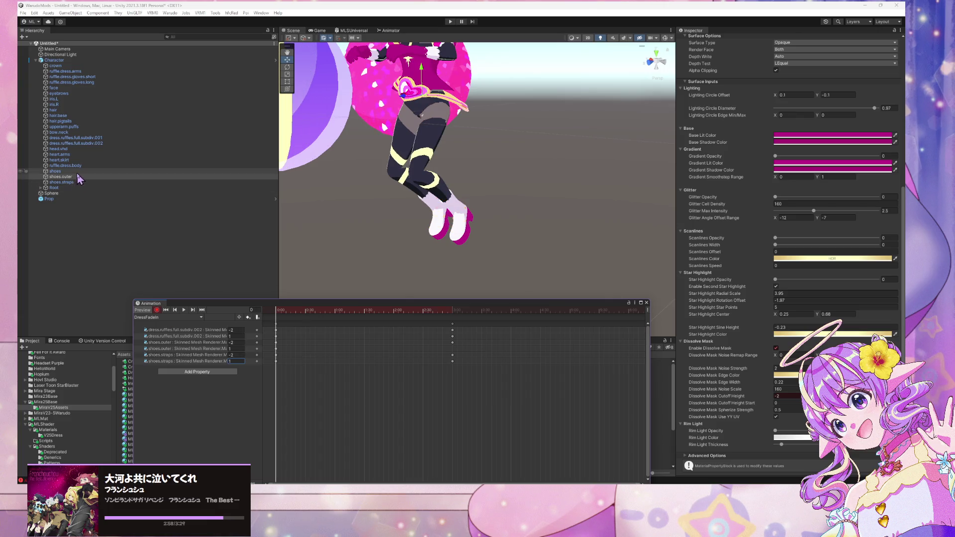
{"action": "left_click", "coordinate": [78, 171]}
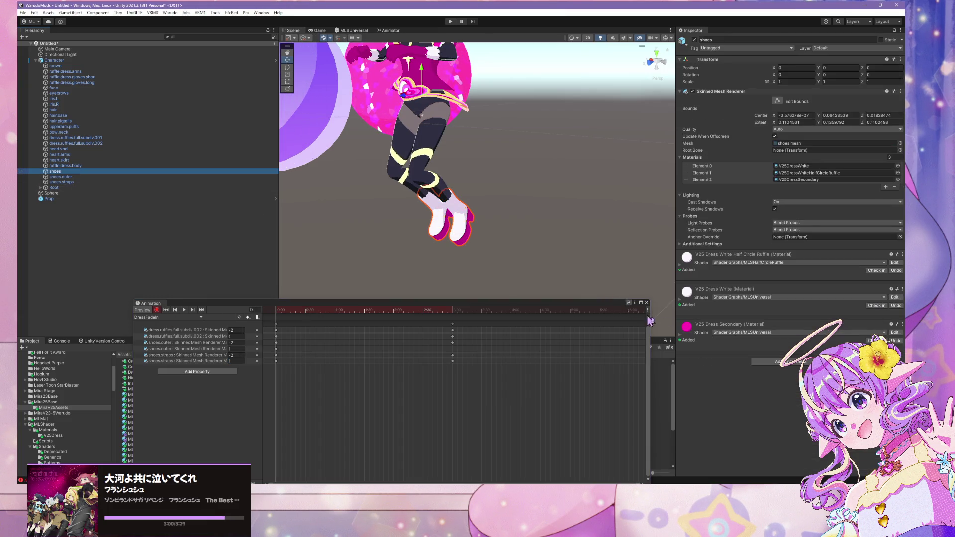
Key the shoes' dissolve mask and a cutoff height of 5 at frame 180, then preview the clip
{"action": "left_click", "coordinate": [682, 339]}
{"action": "scroll", "coordinate": [699, 331], "scroll_direction": "down", "scroll_amount": 5}
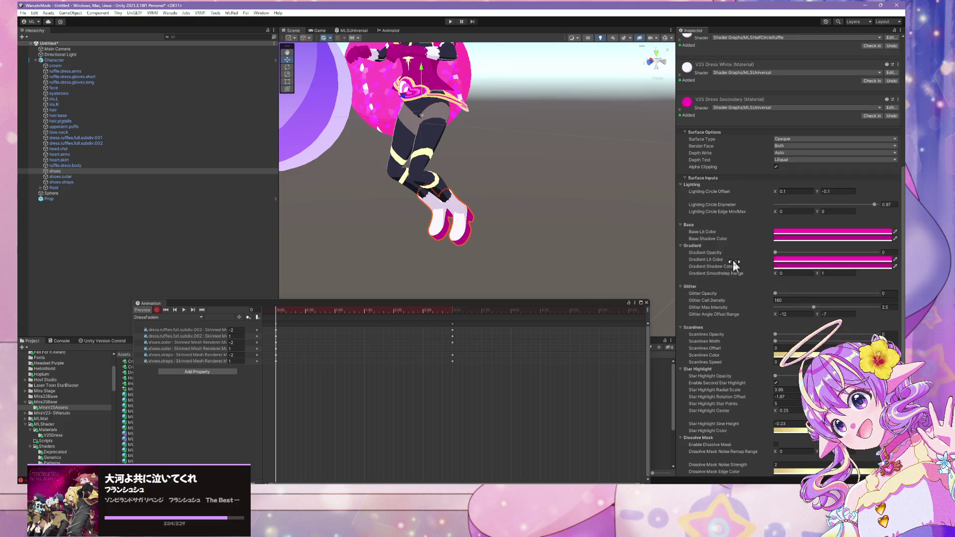
{"action": "scroll", "coordinate": [738, 265], "scroll_direction": "down", "scroll_amount": 2}
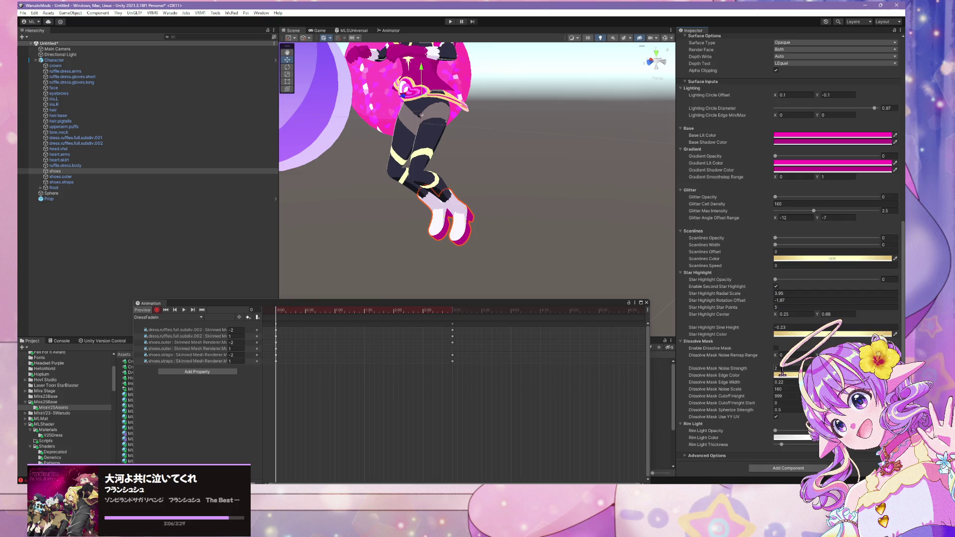
{"action": "left_click", "coordinate": [777, 348]}
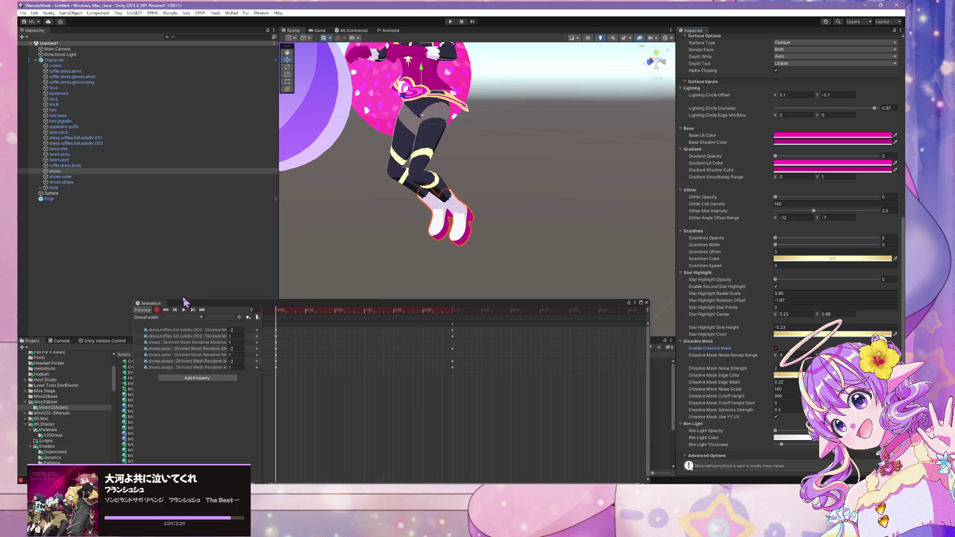
{"action": "left_click", "coordinate": [193, 309]}
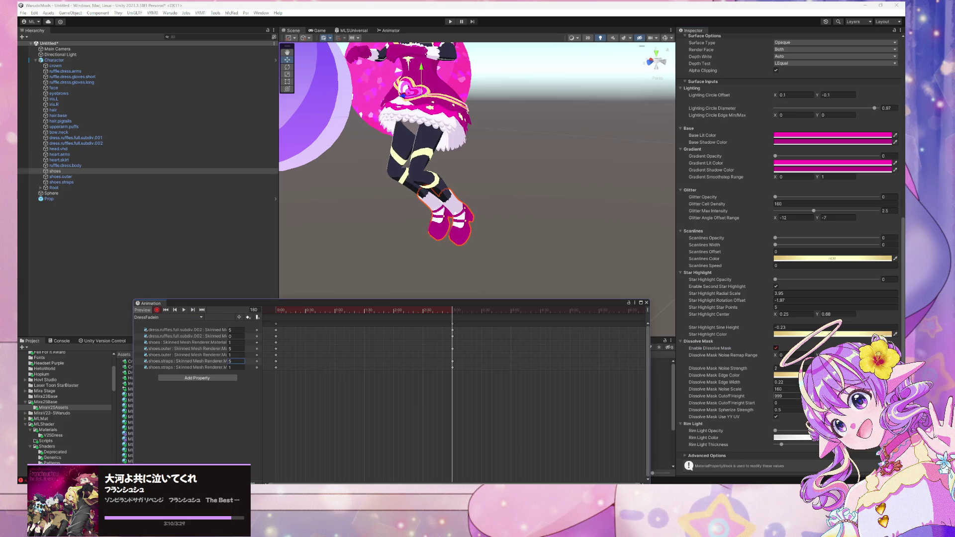
{"action": "left_click", "coordinate": [776, 348]}
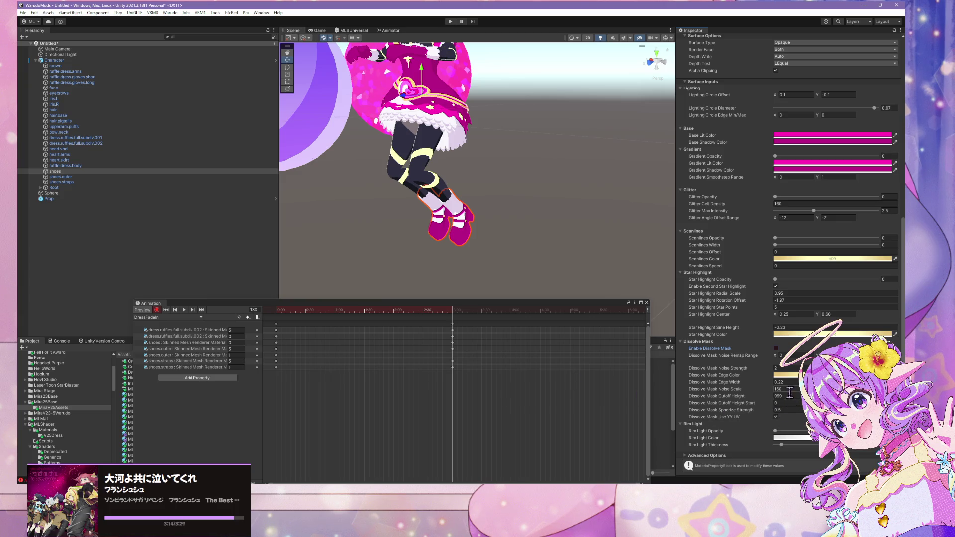
{"action": "type", "text": "5"}
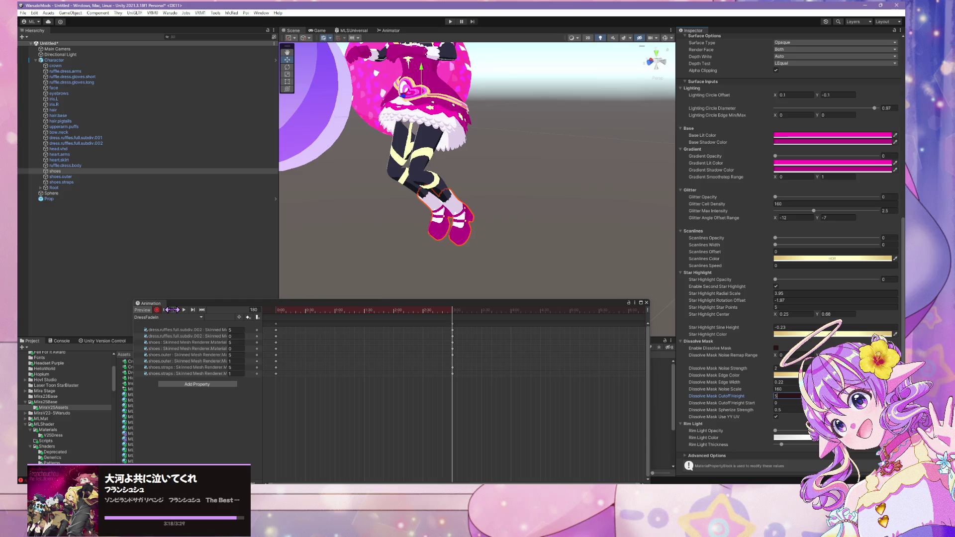
{"action": "left_click", "coordinate": [172, 310]}
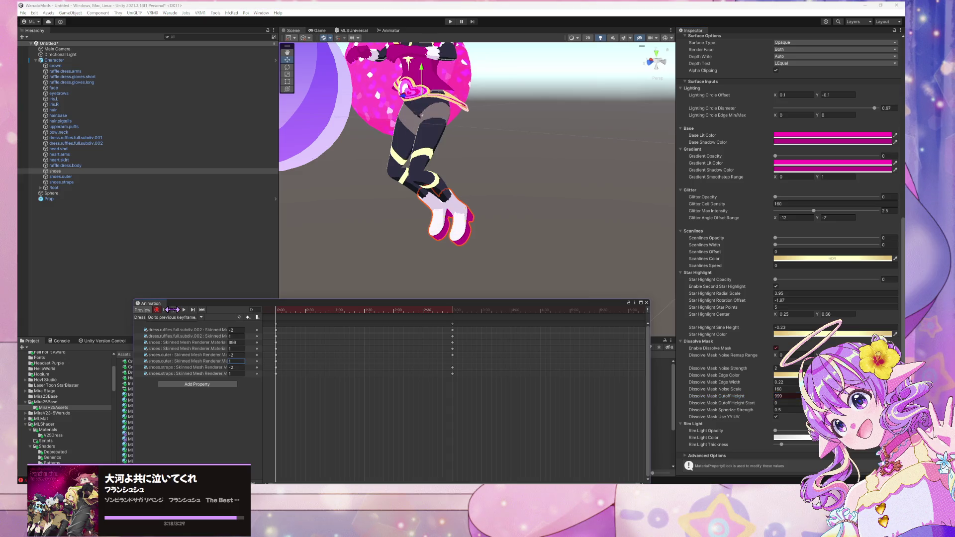
{"action": "left_click", "coordinate": [791, 396]}
{"action": "type", "text": "5"}
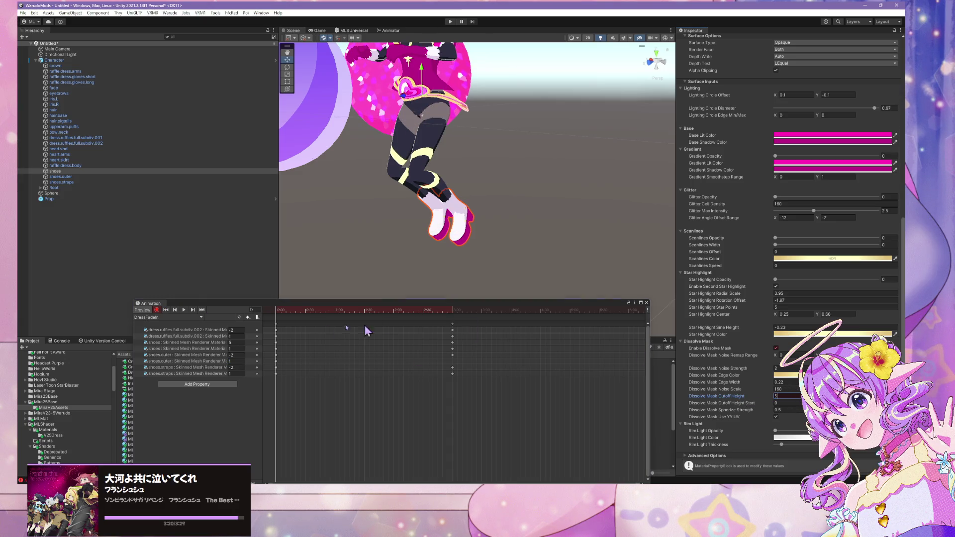
{"action": "left_click", "coordinate": [184, 310]}
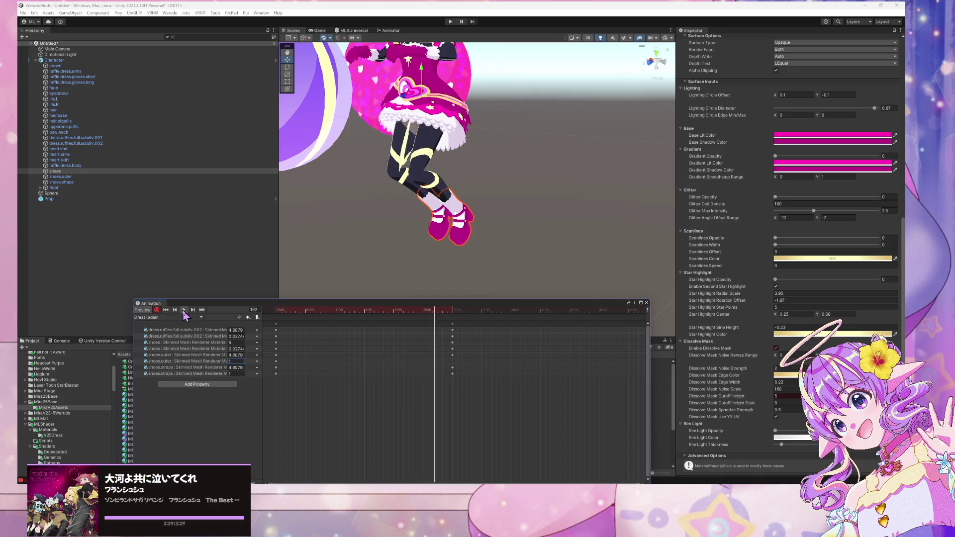
{"action": "left_click", "coordinate": [184, 310]}
Toggle the outer shoes' dissolve mask at the final keyframe and scrub through the clip
{"action": "left_click", "coordinate": [193, 310]}
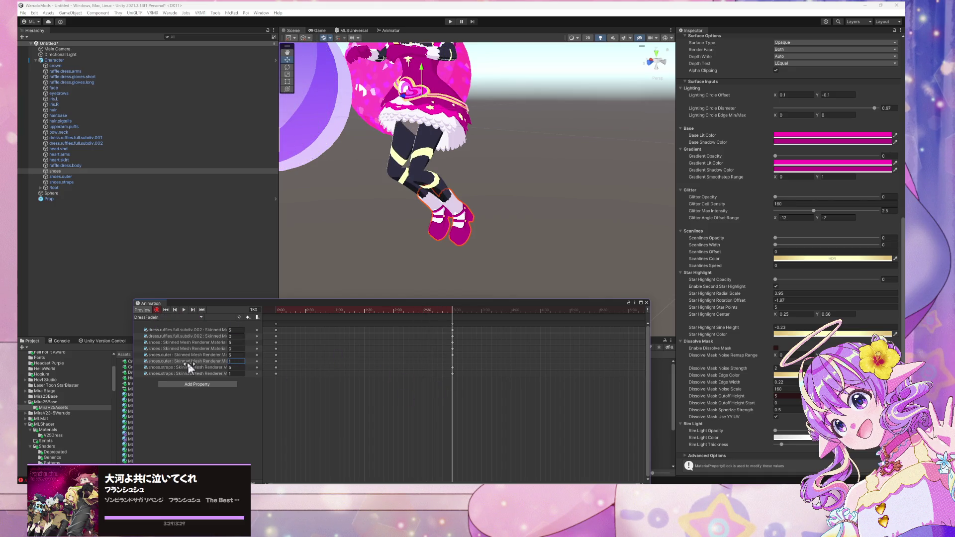
{"action": "left_click", "coordinate": [189, 361]}
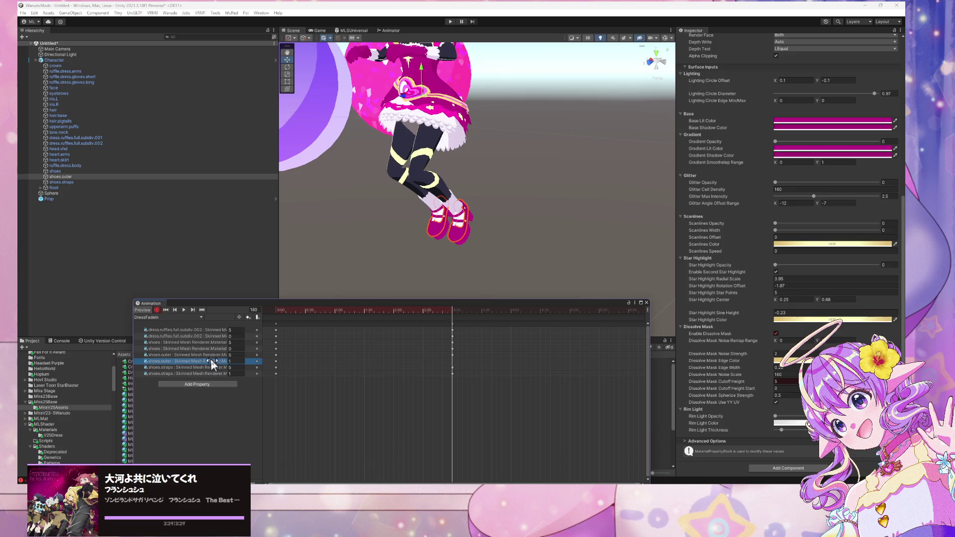
{"action": "left_click", "coordinate": [776, 334]}
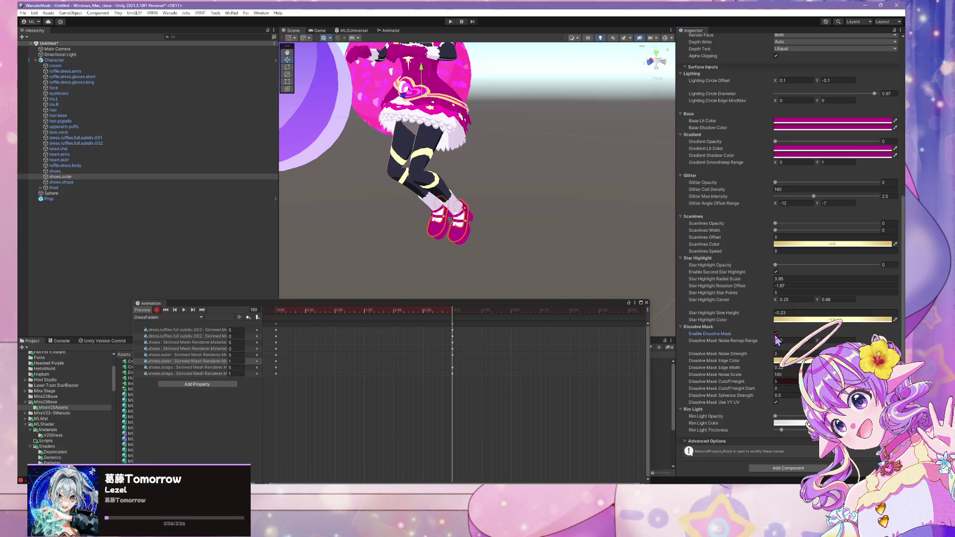
{"action": "mouse_move", "coordinate": [452, 312]}
{"action": "left_mouse_down"}
{"action": "mouse_move", "coordinate": [276, 313]}
{"action": "mouse_move", "coordinate": [447, 326]}
{"action": "mouse_move", "coordinate": [309, 336]}
{"action": "mouse_move", "coordinate": [451, 337]}
{"action": "mouse_move", "coordinate": [298, 337]}
{"action": "left_mouse_up"}
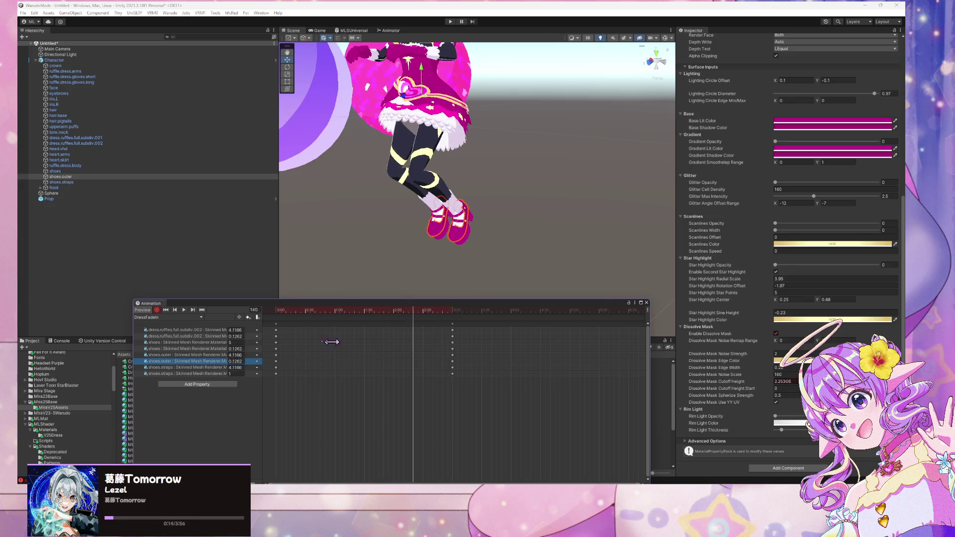
{"action": "left_click", "coordinate": [168, 313]}
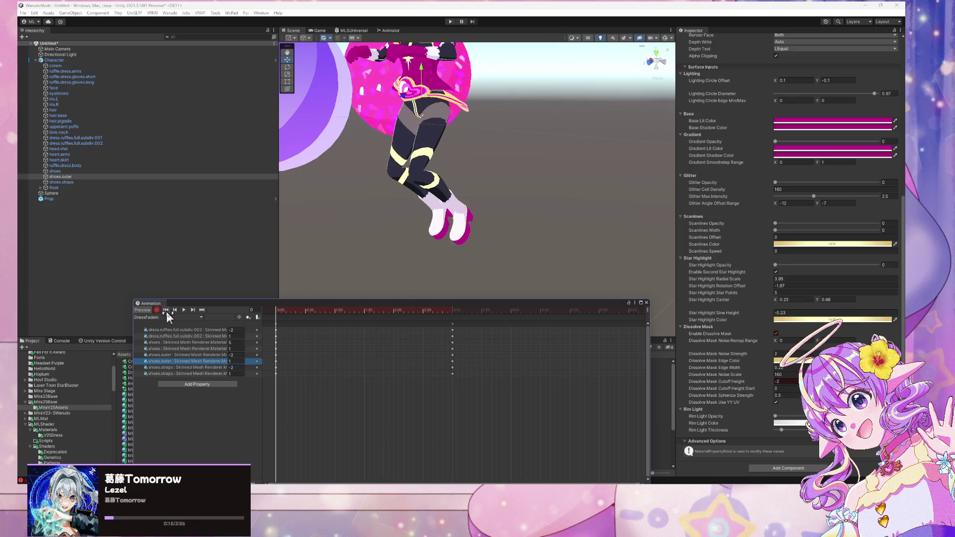
Re-key the shoes' dissolve mask toggle and scrub the clip to check the fade
{"action": "left_click", "coordinate": [76, 171]}
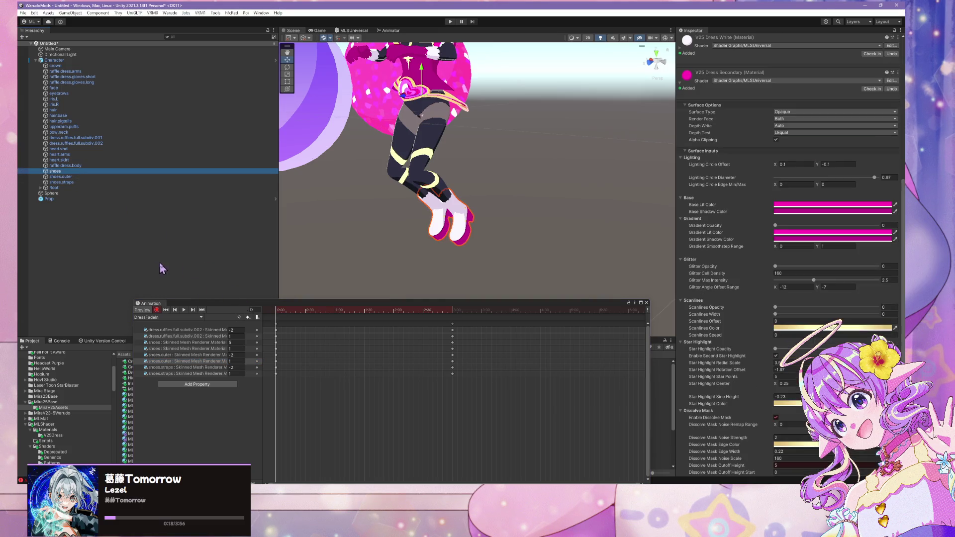
{"action": "scroll", "coordinate": [743, 315], "scroll_direction": "up", "scroll_amount": 3}
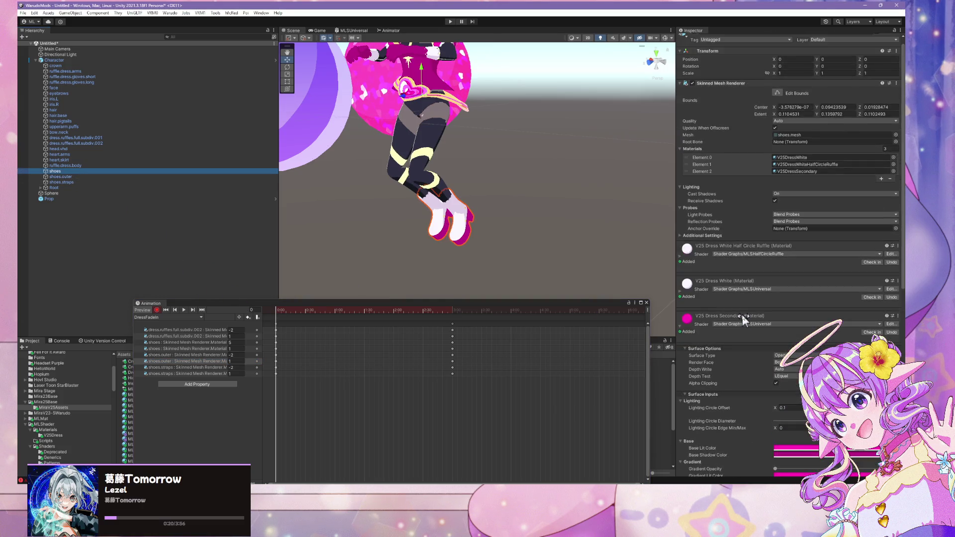
{"action": "scroll", "coordinate": [741, 312], "scroll_direction": "down", "scroll_amount": 4}
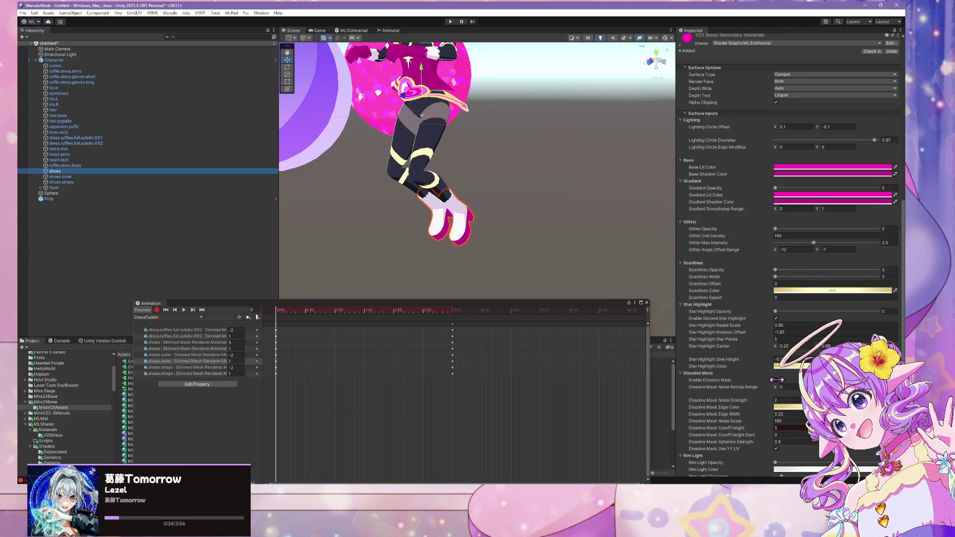
{"action": "left_click", "coordinate": [778, 380]}
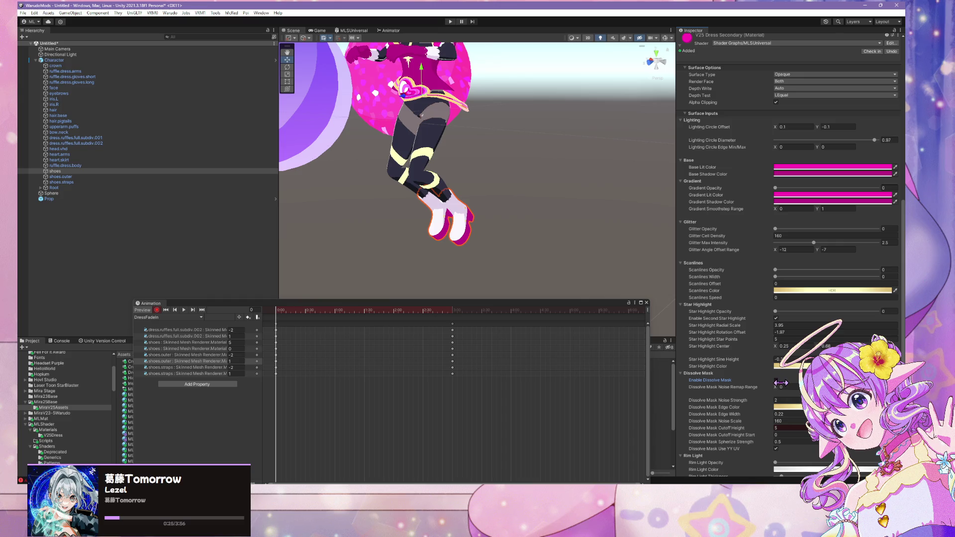
{"action": "left_click", "coordinate": [780, 381]}
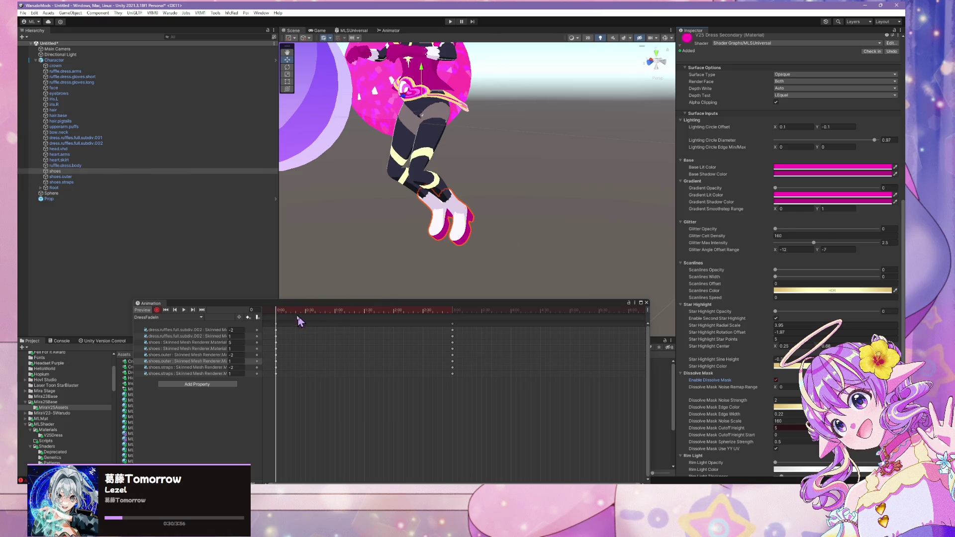
{"action": "left_click", "coordinate": [280, 314]}
{"action": "mouse_move", "coordinate": [279, 314]}
{"action": "left_mouse_down"}
{"action": "mouse_move", "coordinate": [368, 320]}
{"action": "mouse_move", "coordinate": [276, 324]}
{"action": "left_mouse_up"}
{"action": "left_click", "coordinate": [458, 204]}
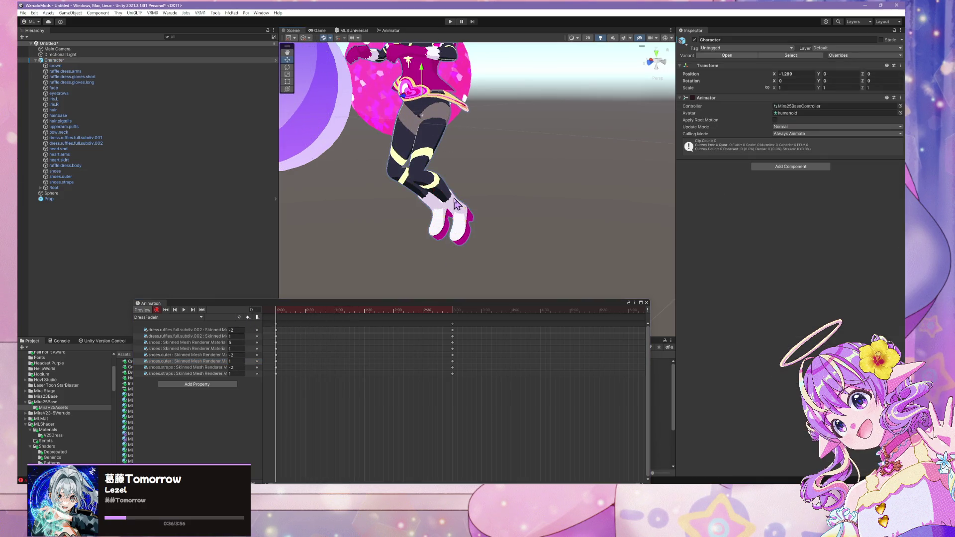
{"action": "left_click", "coordinate": [457, 204]}
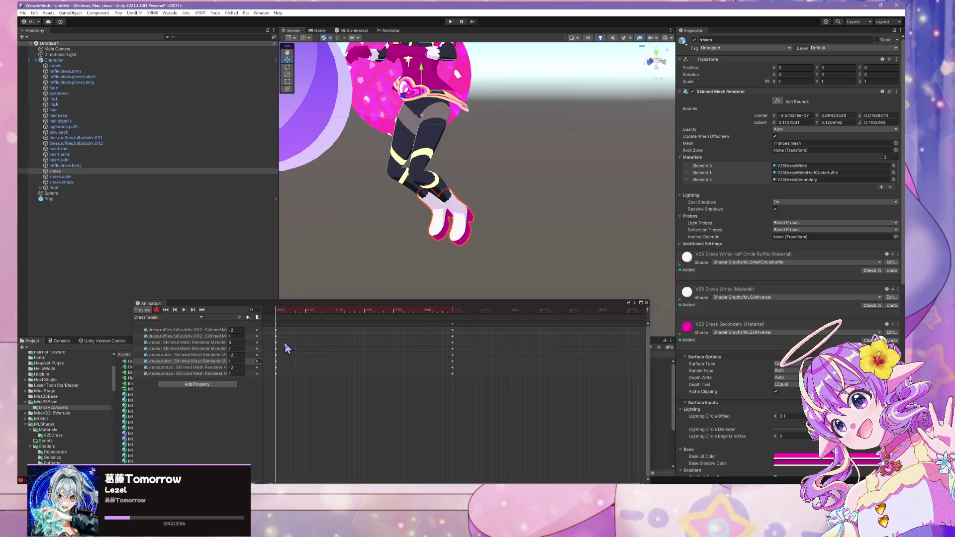
Enter -2 for the shoes' keyed cutoff height at frame 0 so they start hidden
{"action": "left_click", "coordinate": [172, 343]}
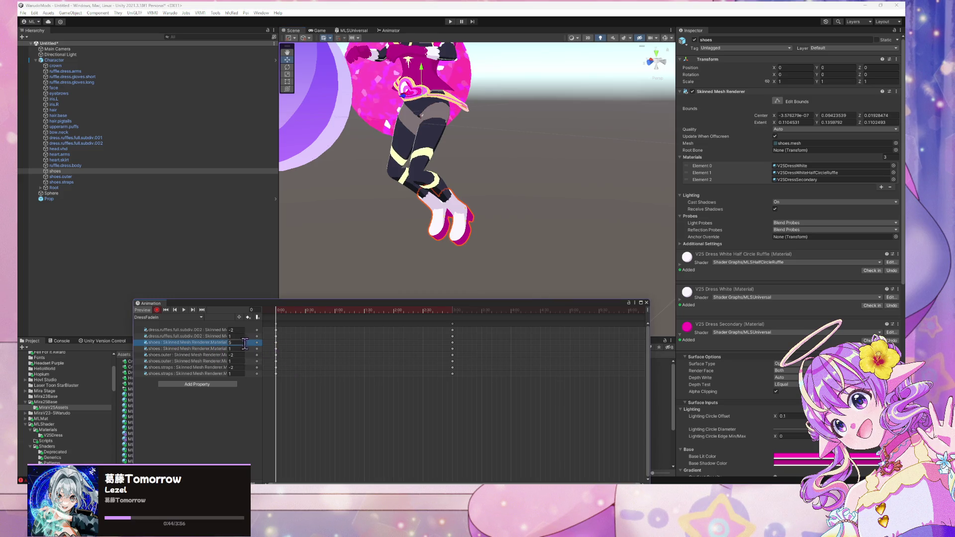
{"action": "type", "text": "-"}
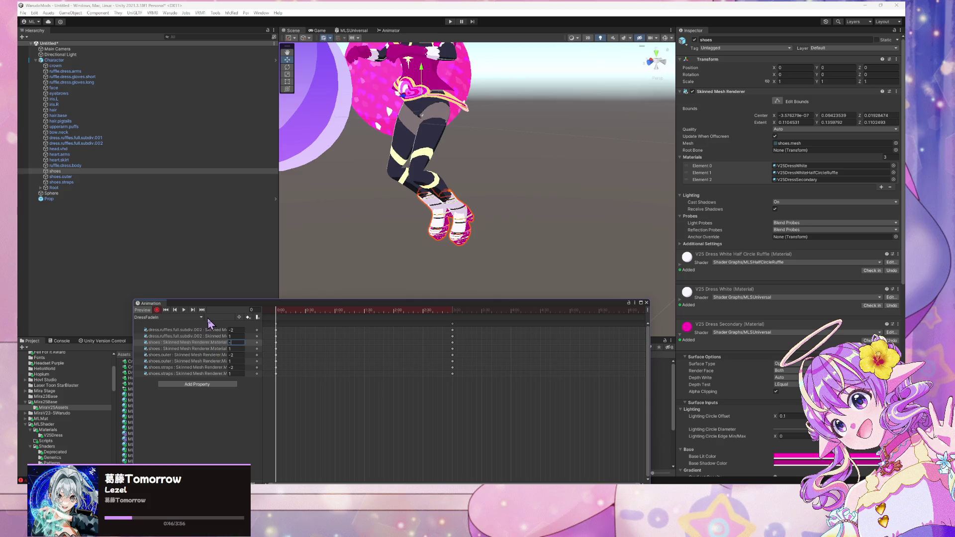
{"action": "type", "text": "2"}
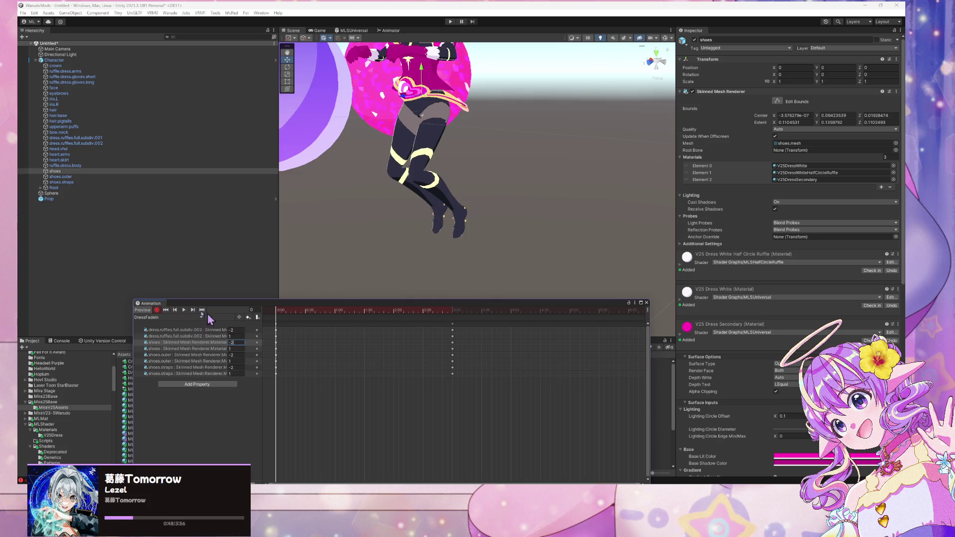
{"action": "left_click", "coordinate": [468, 214]}
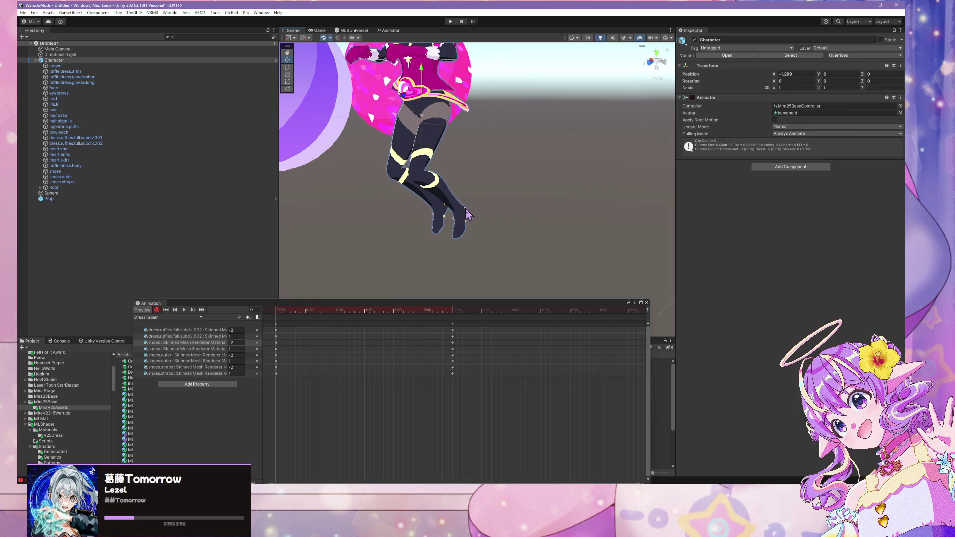
{"action": "left_click", "coordinate": [468, 214]}
{"action": "left_click", "coordinate": [380, 244]}
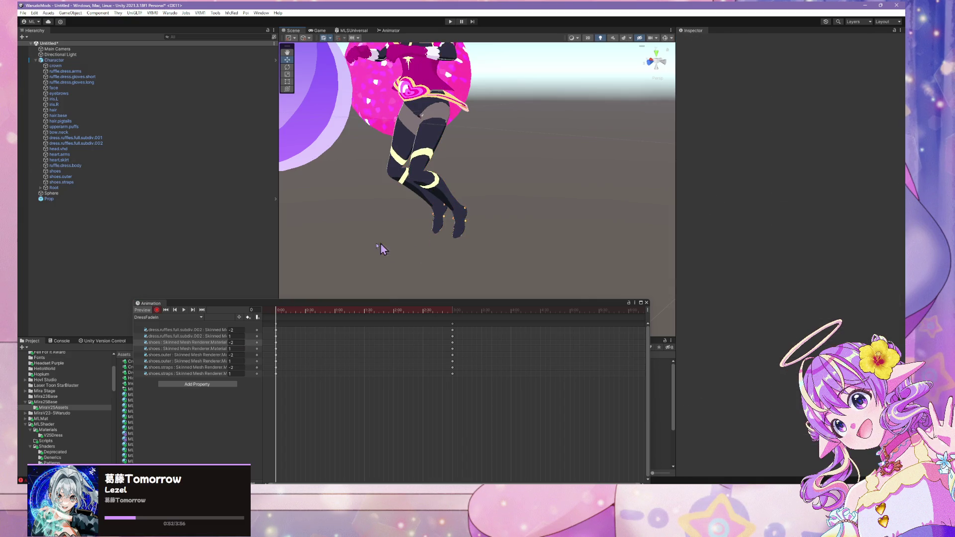
{"action": "left_click", "coordinate": [183, 310]}
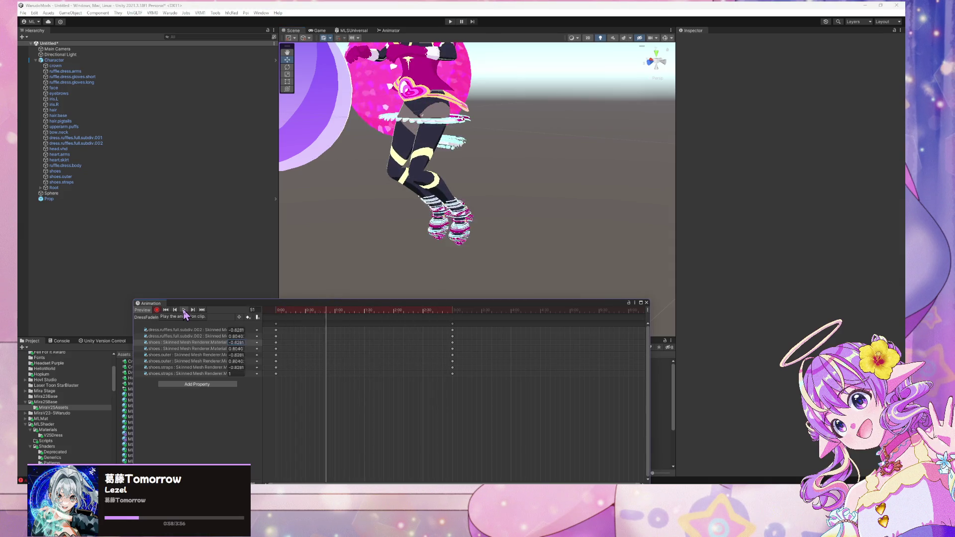
{"action": "mouse_move", "coordinate": [488, 253]}
{"action": "left_mouse_down"}
{"action": "mouse_move", "coordinate": [501, 207]}
{"action": "mouse_move", "coordinate": [475, 209]}
{"action": "mouse_move", "coordinate": [495, 217]}
{"action": "mouse_move", "coordinate": [464, 241]}
{"action": "mouse_move", "coordinate": [527, 241]}
{"action": "left_mouse_up"}
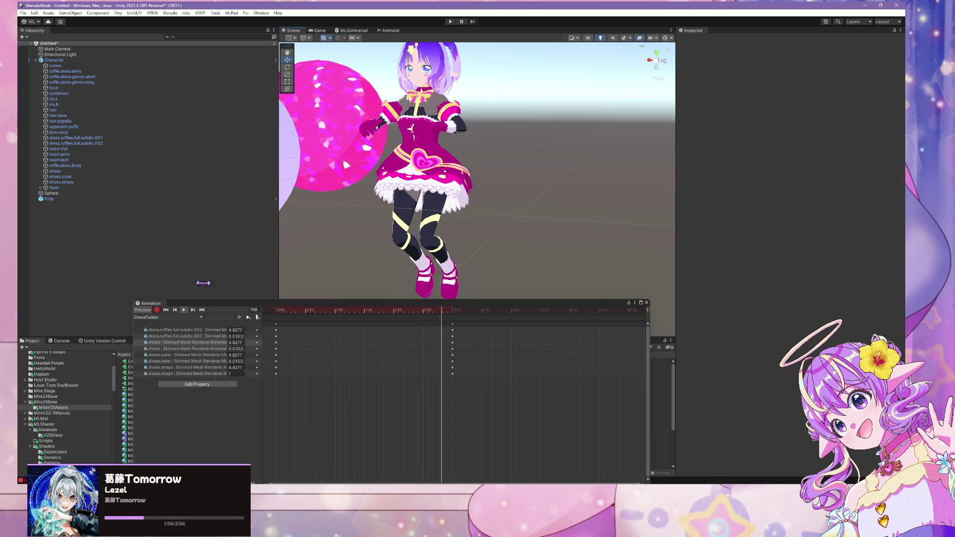
{"action": "left_click", "coordinate": [166, 309]}
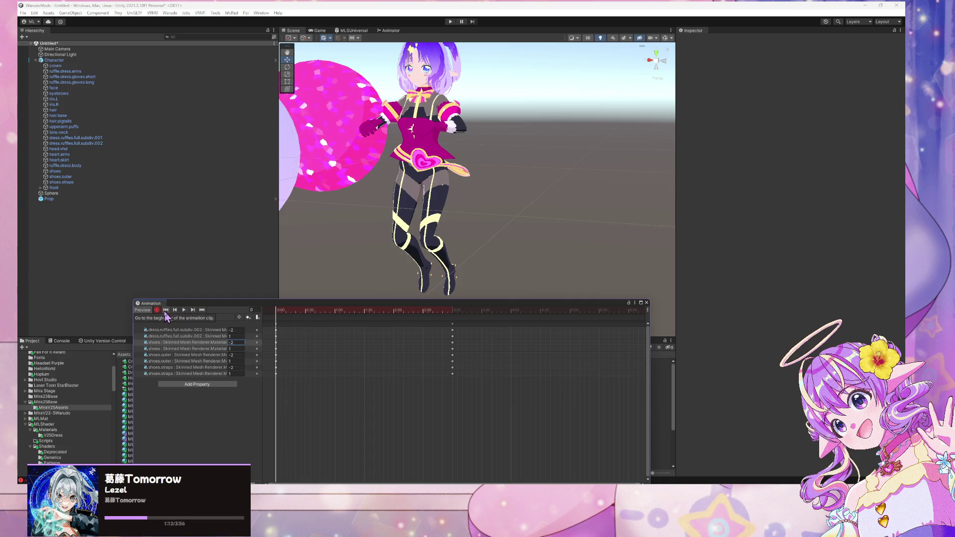
{"action": "left_click", "coordinate": [192, 311]}
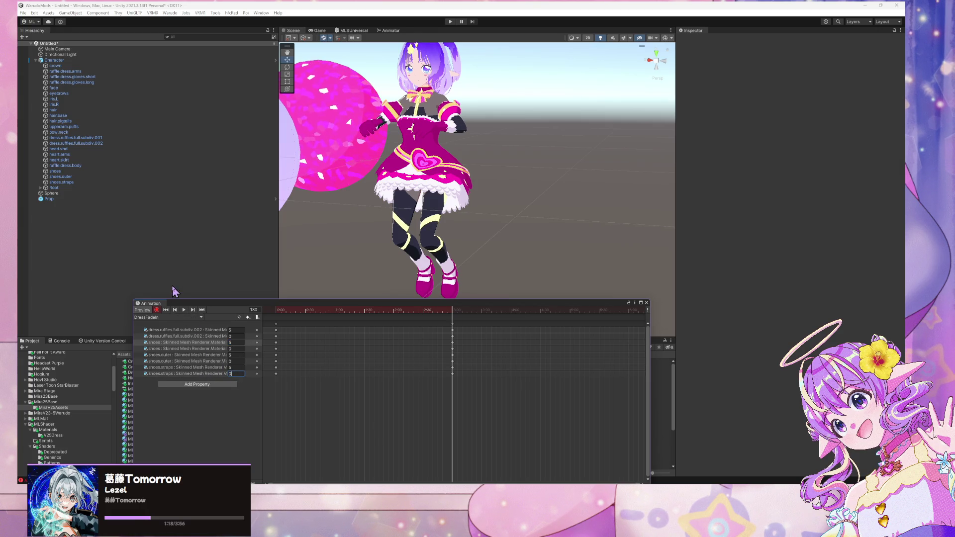
{"action": "left_click", "coordinate": [184, 310]}
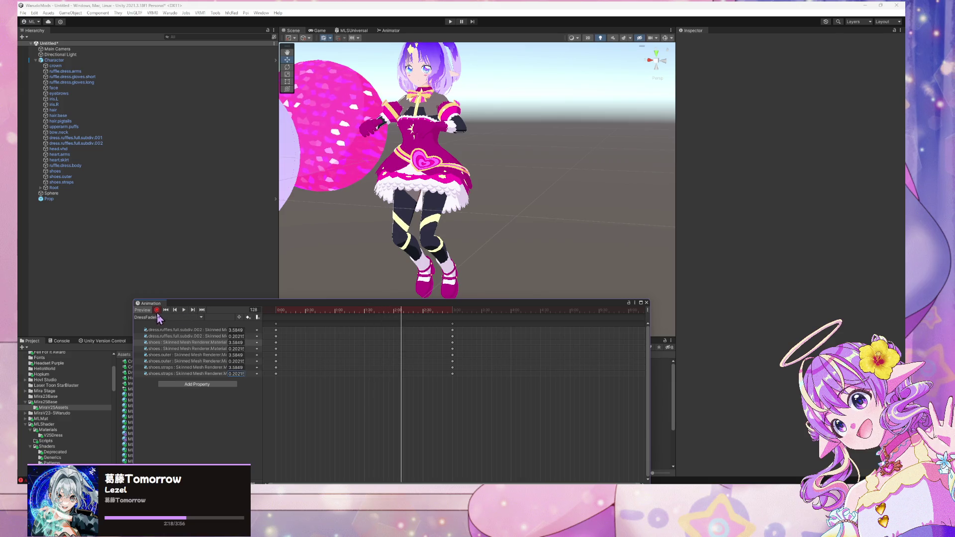
{"action": "left_click", "coordinate": [165, 310]}
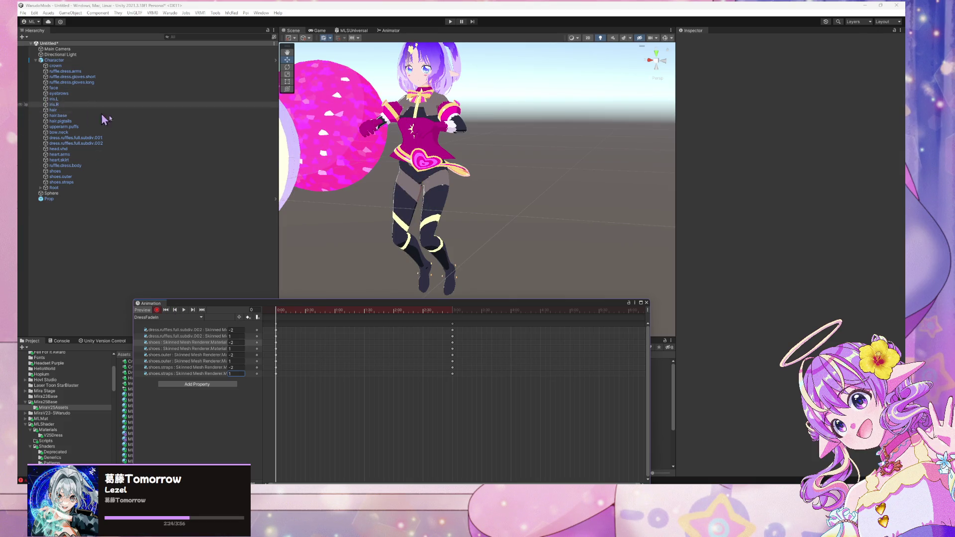
Inspect the materials on bow.neck, ruffle.dress.arms and upperarm.puffs, including the Star Petal Ruffle material
{"action": "scroll", "coordinate": [401, 189], "scroll_direction": "up", "scroll_amount": 8}
{"action": "scroll", "coordinate": [403, 199], "scroll_direction": "down", "scroll_amount": 2}
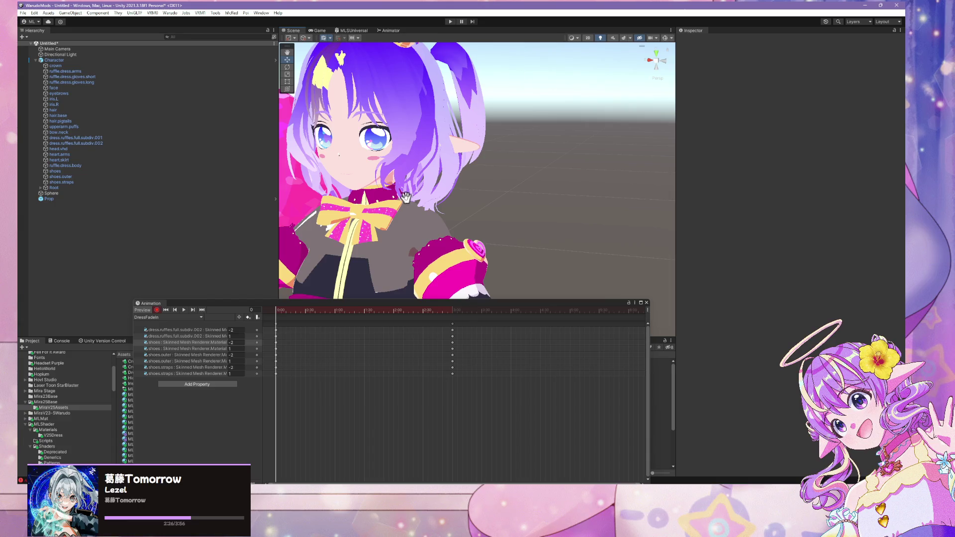
{"action": "left_click", "coordinate": [65, 132]}
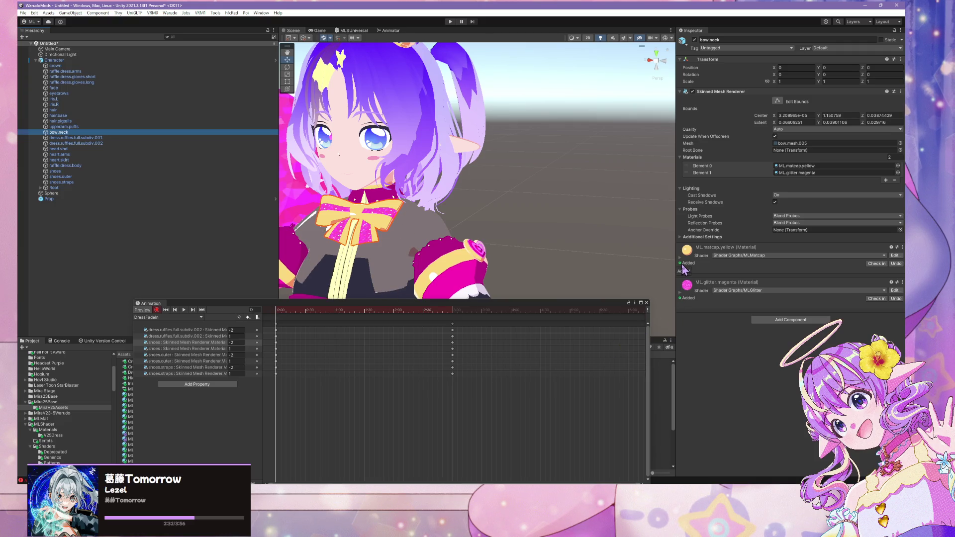
{"action": "scroll", "coordinate": [592, 256], "scroll_direction": "down", "scroll_amount": 5}
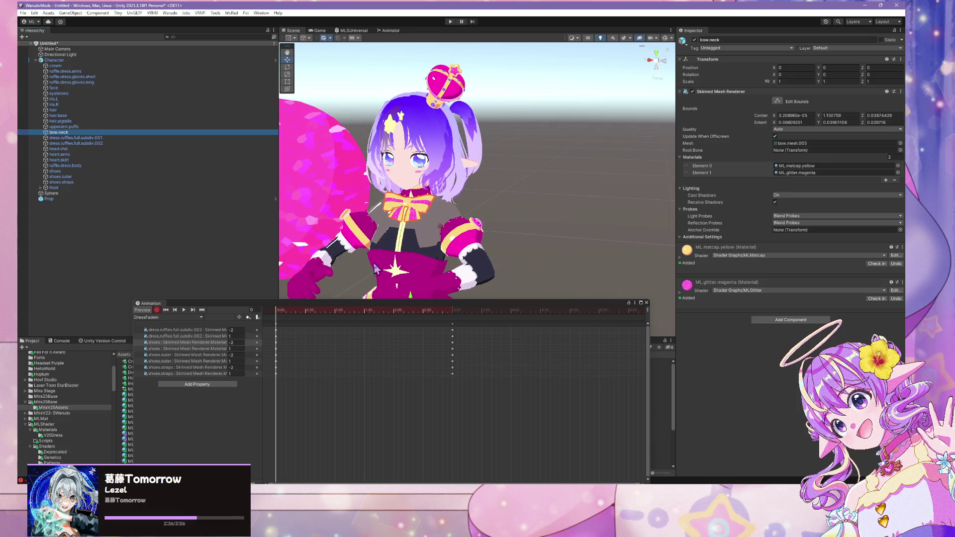
{"action": "left_click_drag", "start_coordinate": [78, 129], "coordinate": [92, 143]}
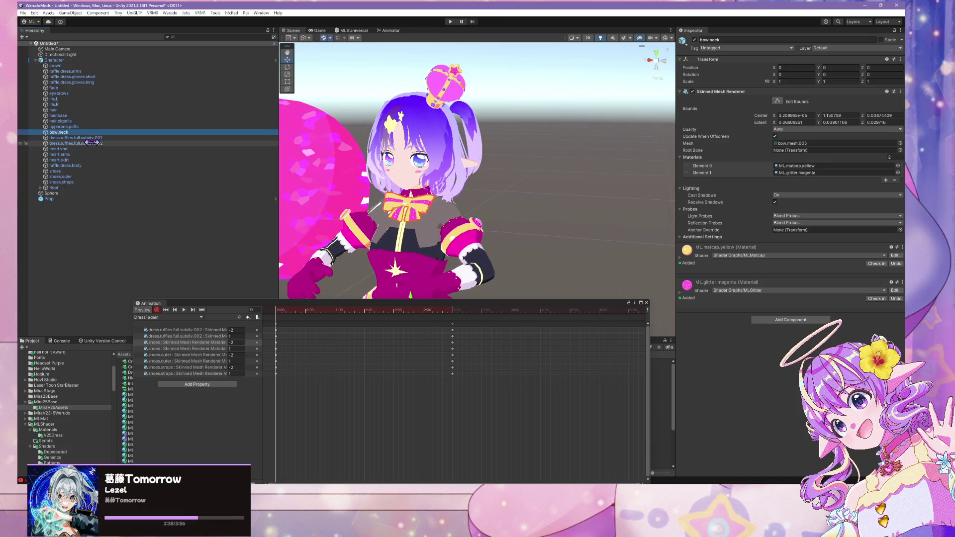
{"action": "left_click_drag", "start_coordinate": [443, 226], "coordinate": [463, 233]}
{"action": "left_click", "coordinate": [479, 214]}
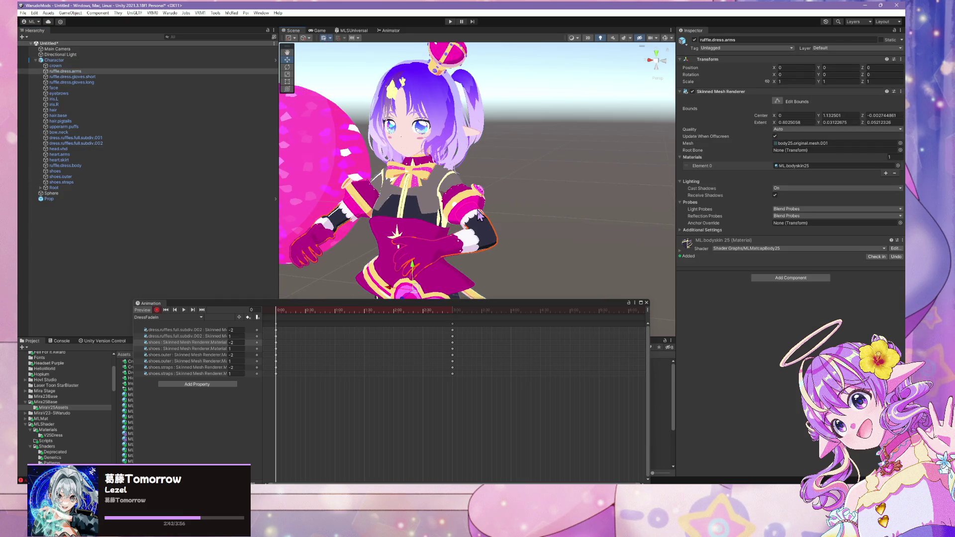
{"action": "left_click", "coordinate": [479, 214]}
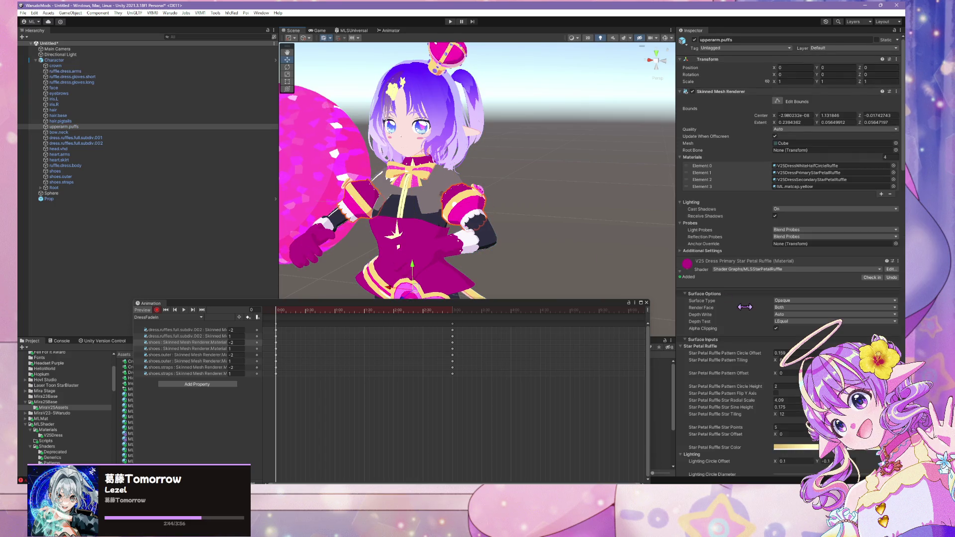
Enable the upper-arm puffs' Dissolve Mask and key Cutoff Height 5 at the final frame
{"action": "scroll", "coordinate": [744, 307], "scroll_direction": "down", "scroll_amount": 3}
{"action": "scroll", "coordinate": [744, 307], "scroll_direction": "down", "scroll_amount": 5}
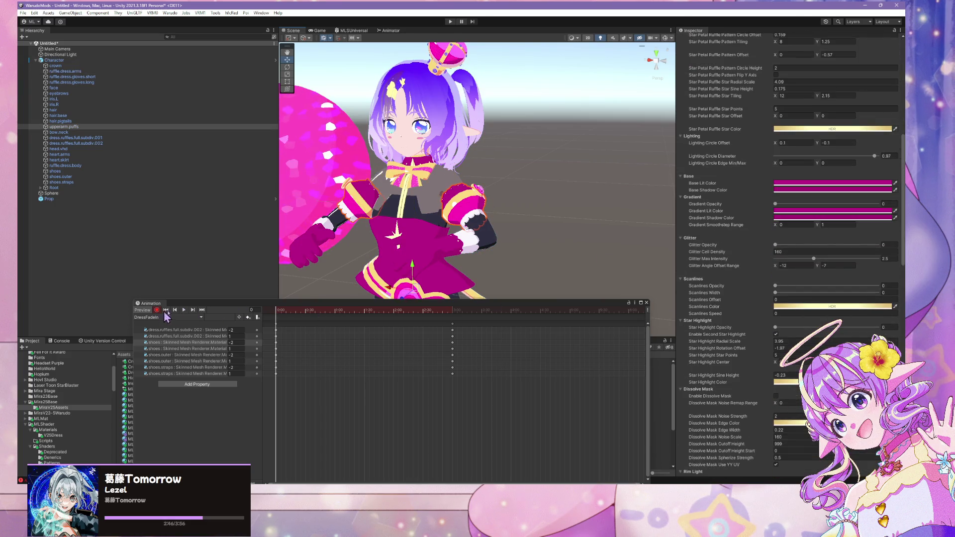
{"action": "scroll", "coordinate": [836, 311], "scroll_direction": "down", "scroll_amount": 3}
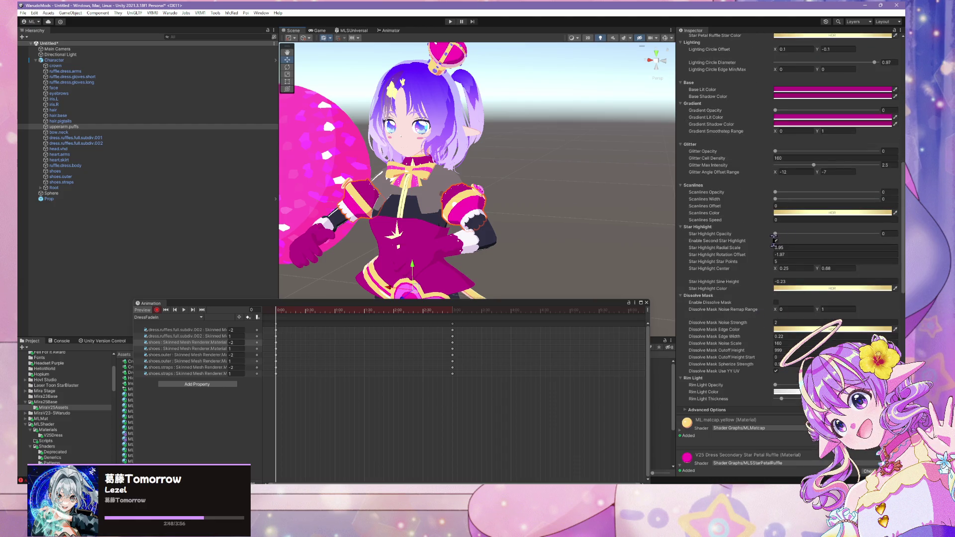
{"action": "left_click", "coordinate": [777, 302]}
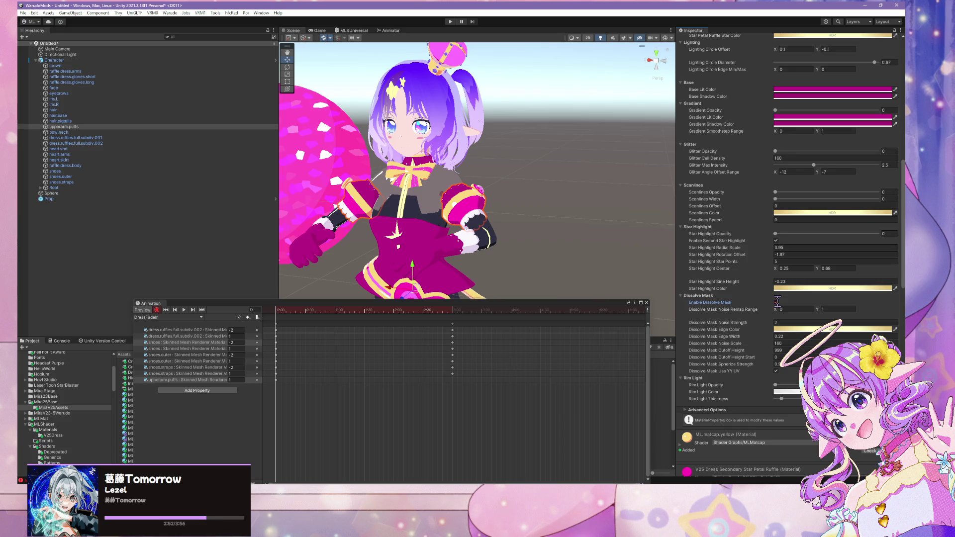
{"action": "left_click", "coordinate": [202, 310]}
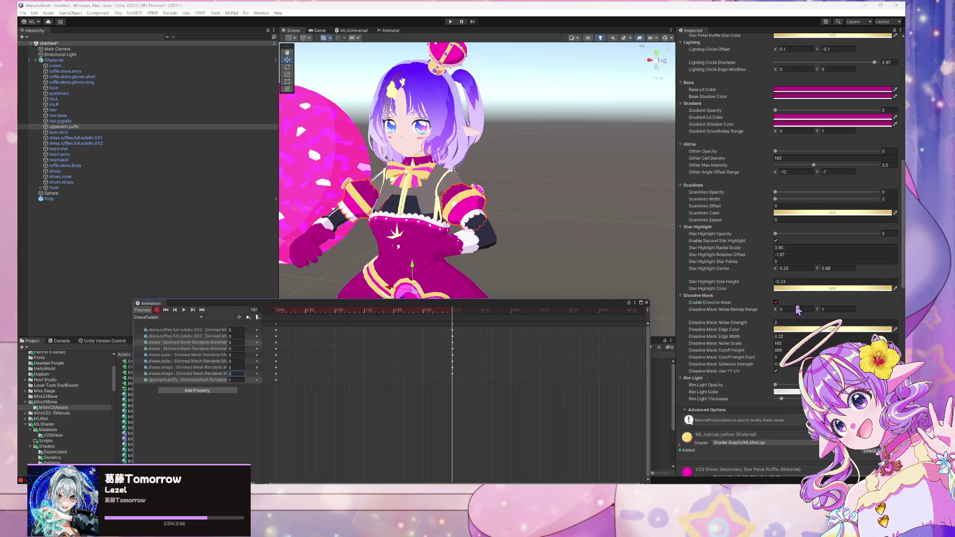
{"action": "left_click", "coordinate": [776, 303]}
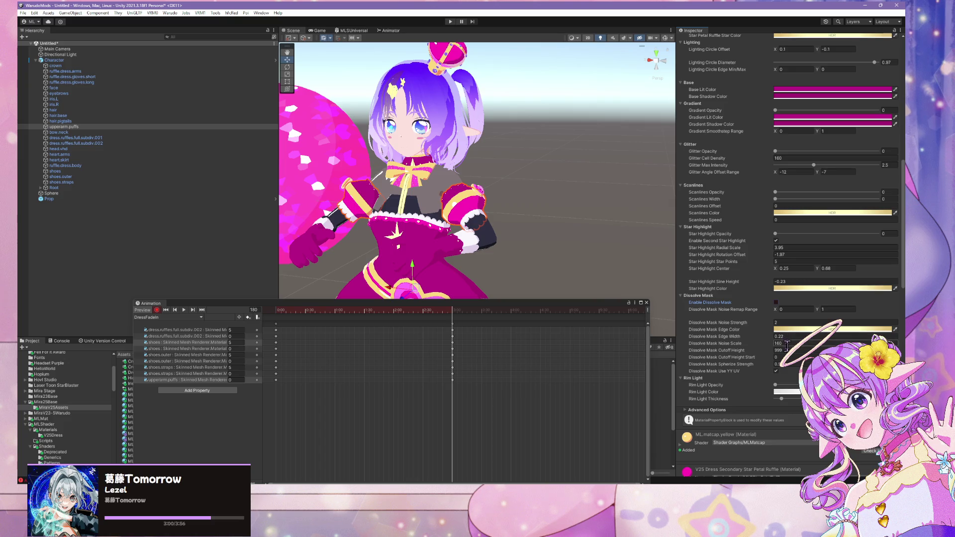
{"action": "type", "text": "5"}
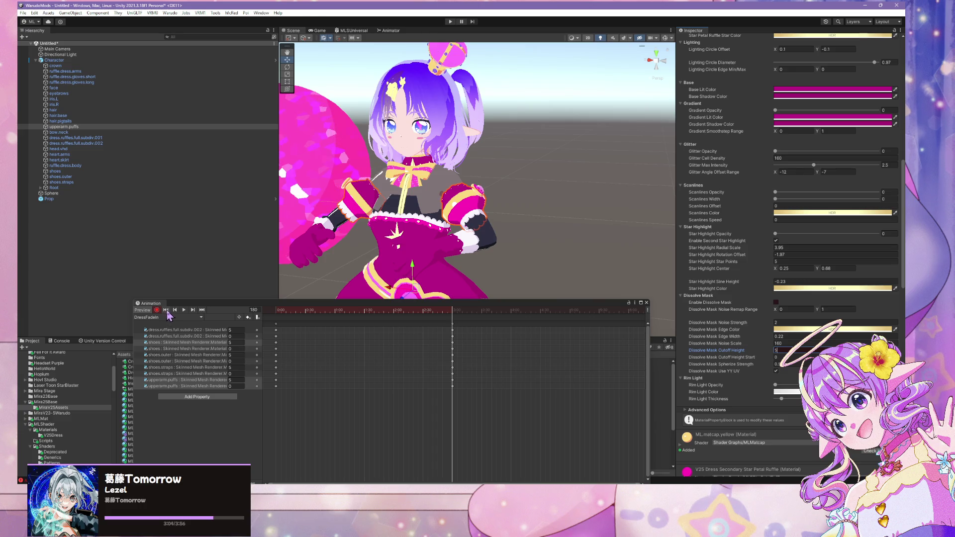
Key the puffs' Cutoff Height -2 at frame 0, preview the fade-in, and close the editor
{"action": "left_click", "coordinate": [166, 310]}
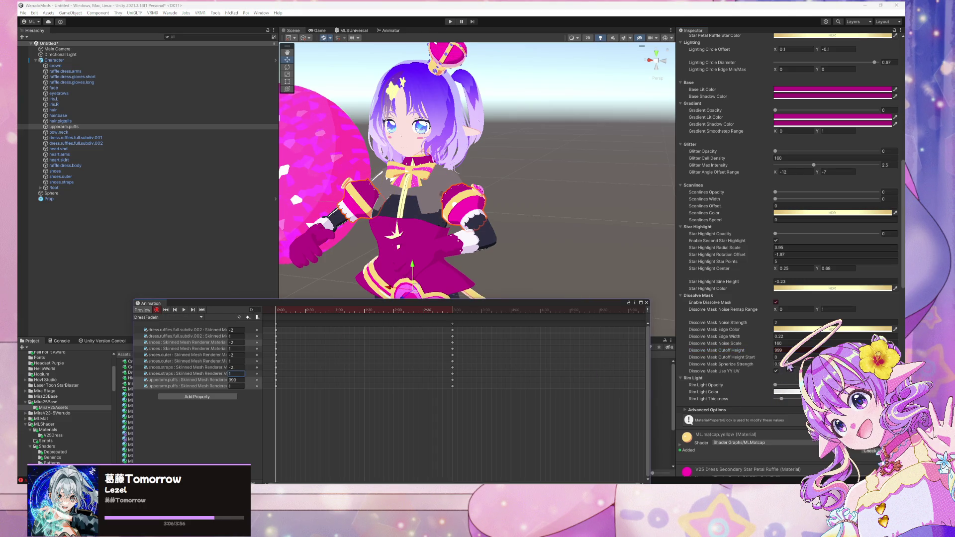
{"action": "left_click", "coordinate": [754, 345]}
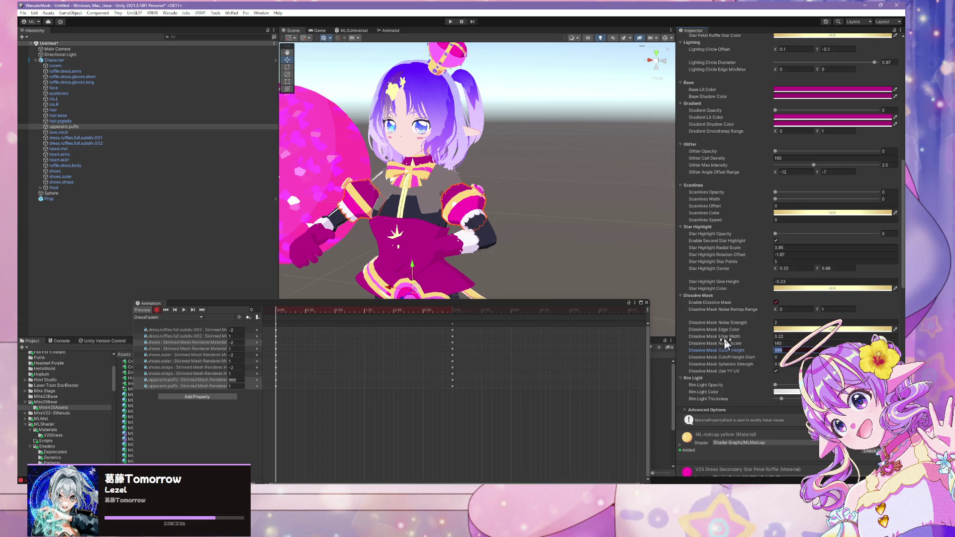
{"action": "type", "text": "-2"}
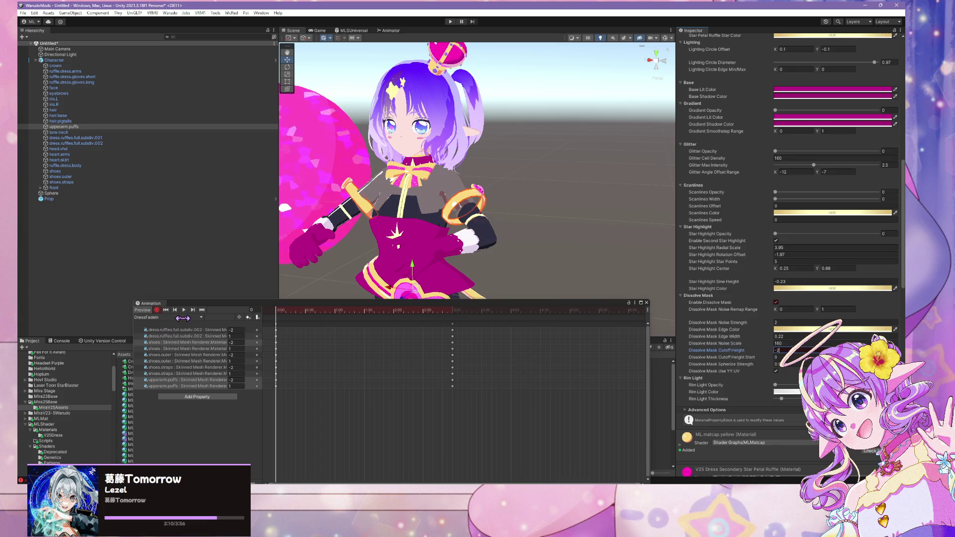
{"action": "left_click", "coordinate": [184, 310]}
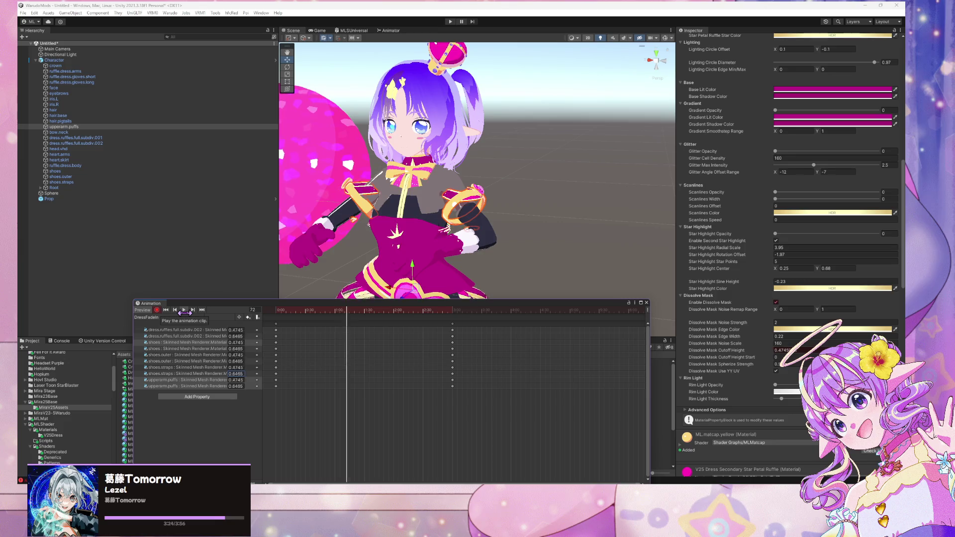
{"action": "left_click_drag", "start_coordinate": [368, 279], "coordinate": [429, 277]}
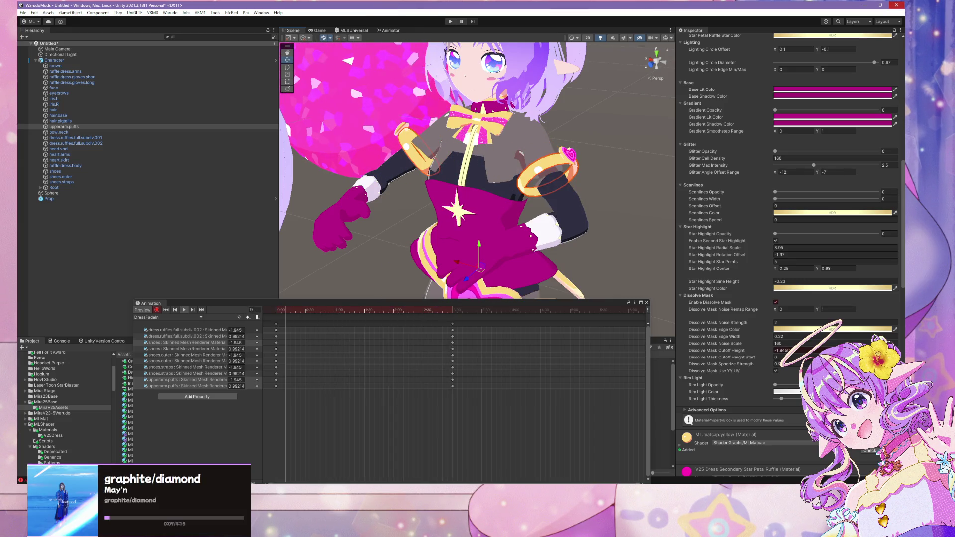
{"action": "left_click", "coordinate": [896, 5]}
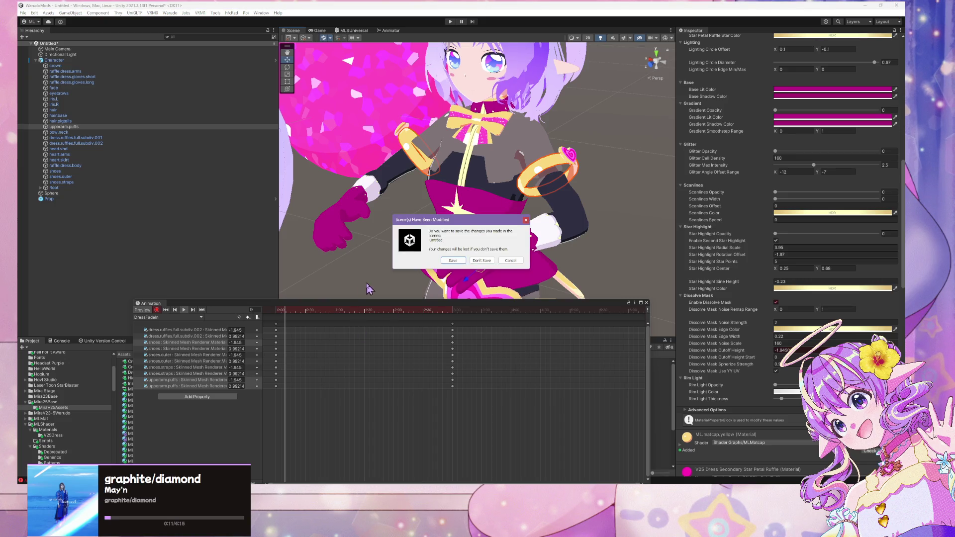
Cancel the save prompt, then key the dress ruffles' Dissolve Mask with cutoff -2 at frame 0 and at frame 180
{"action": "left_click", "coordinate": [512, 262]}
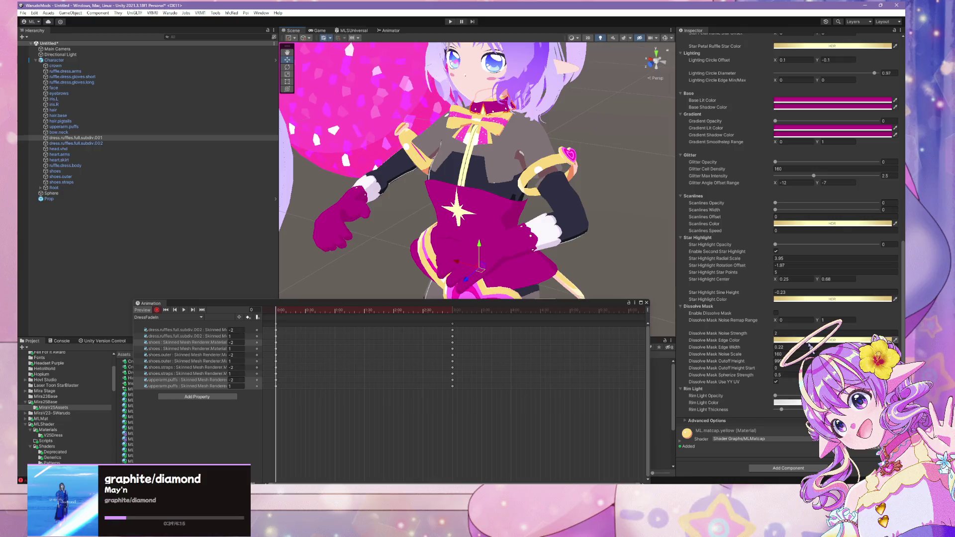
{"action": "left_click", "coordinate": [776, 313]}
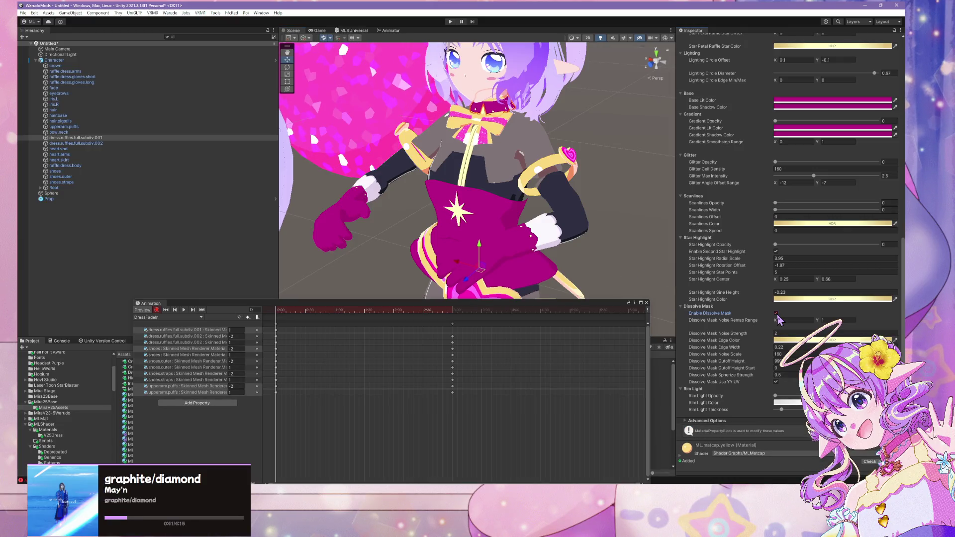
{"action": "left_click", "coordinate": [776, 333]}
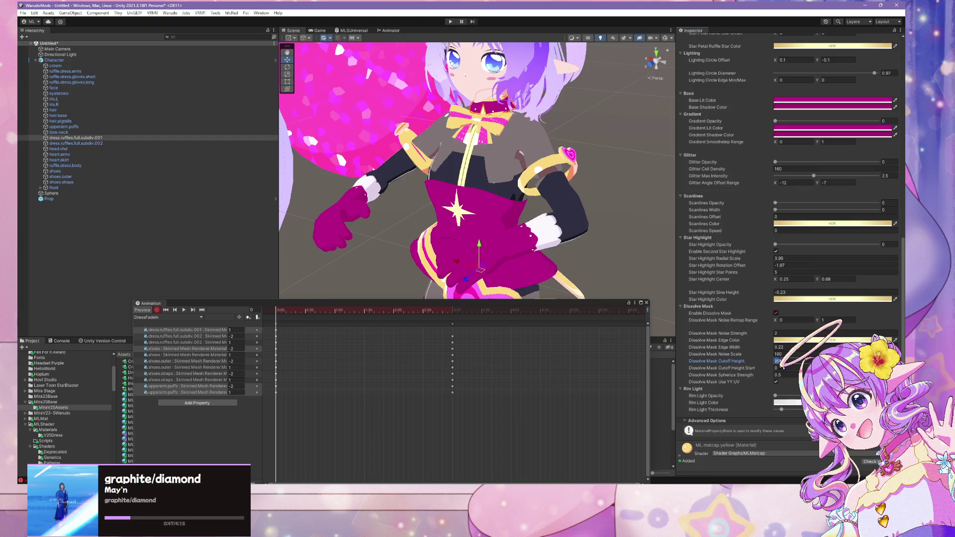
{"action": "type", "text": "0"}
{"action": "type", "text": "-2"}
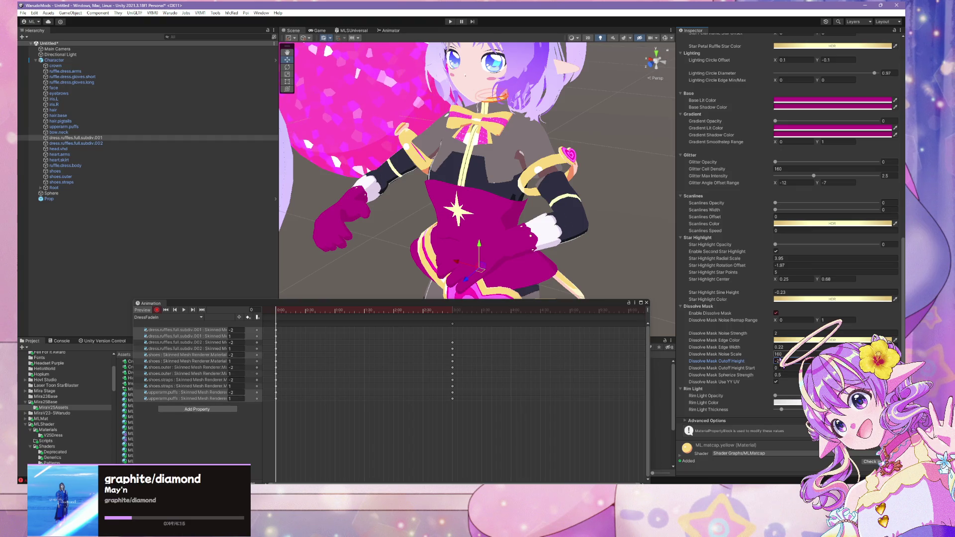
{"action": "left_click", "coordinate": [452, 310]}
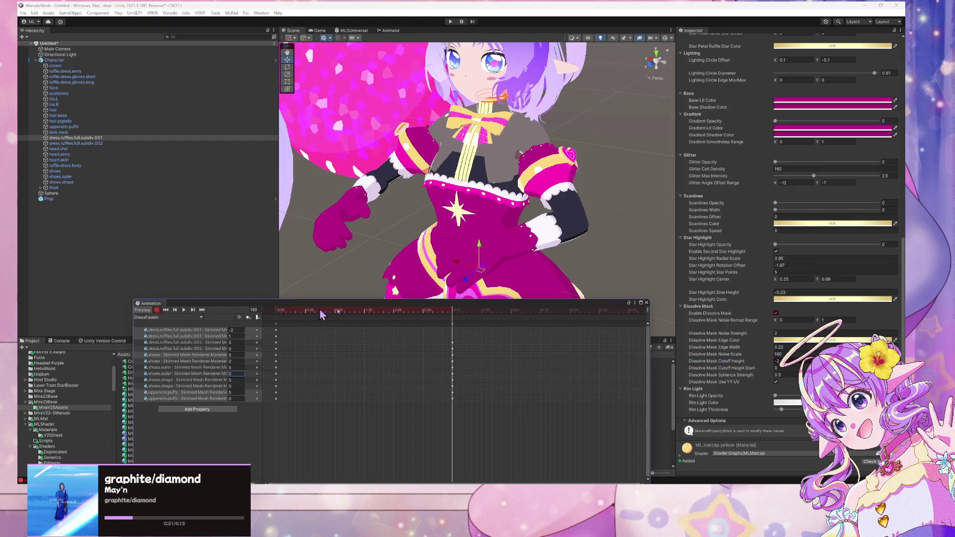
{"action": "left_click", "coordinate": [777, 313]}
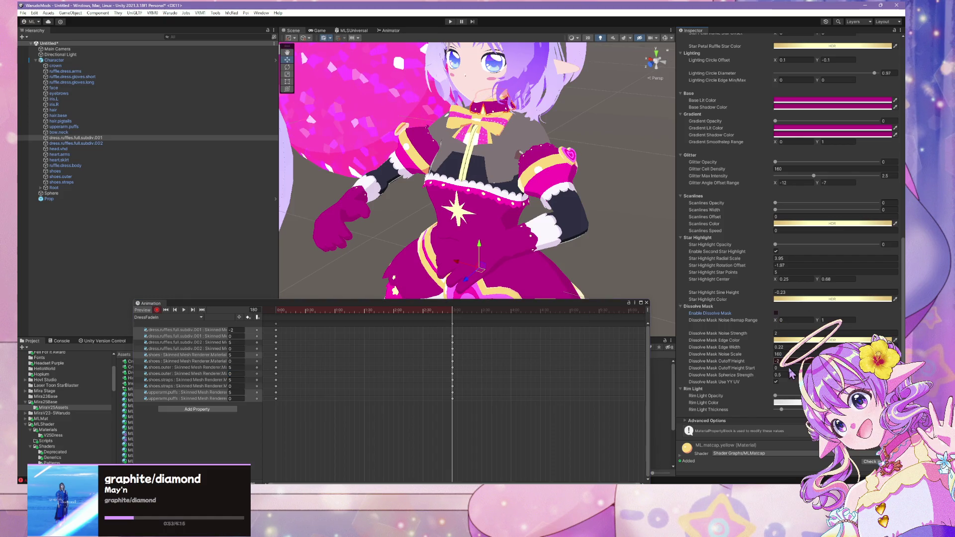
Rewind and play the DressFadeIn preview to check the ruffles fading in
{"action": "left_click", "coordinate": [184, 310]}
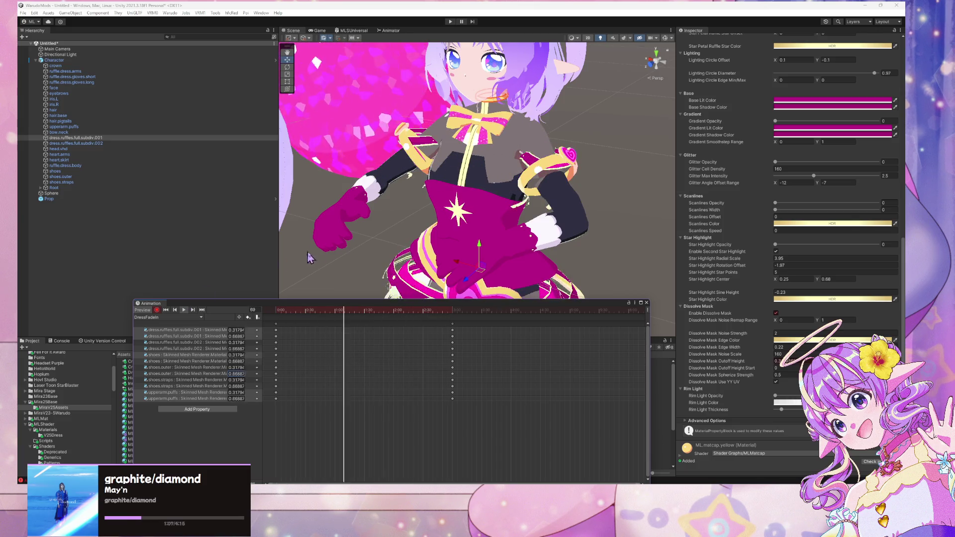
{"action": "scroll", "coordinate": [369, 238], "scroll_direction": "down", "scroll_amount": 5}
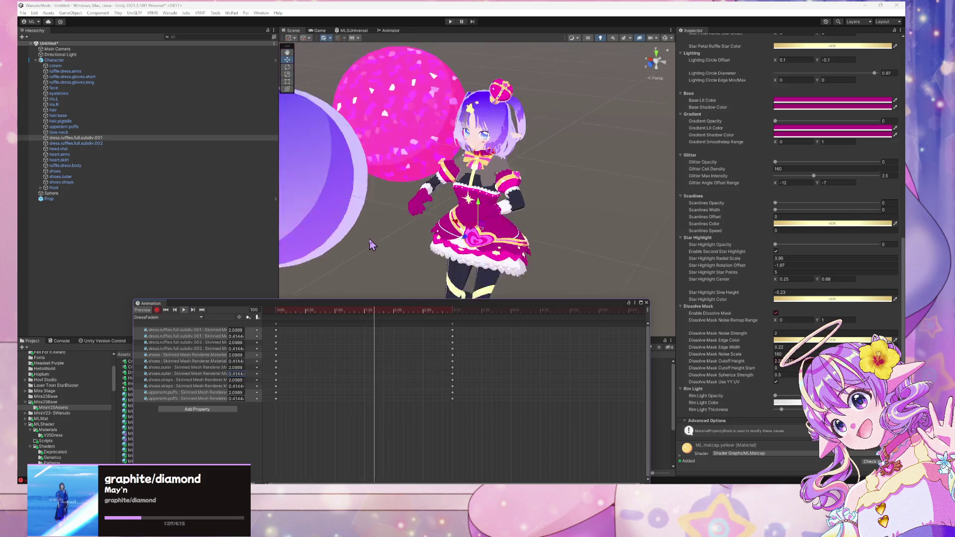
{"action": "scroll", "coordinate": [401, 252], "scroll_direction": "up", "scroll_amount": 5}
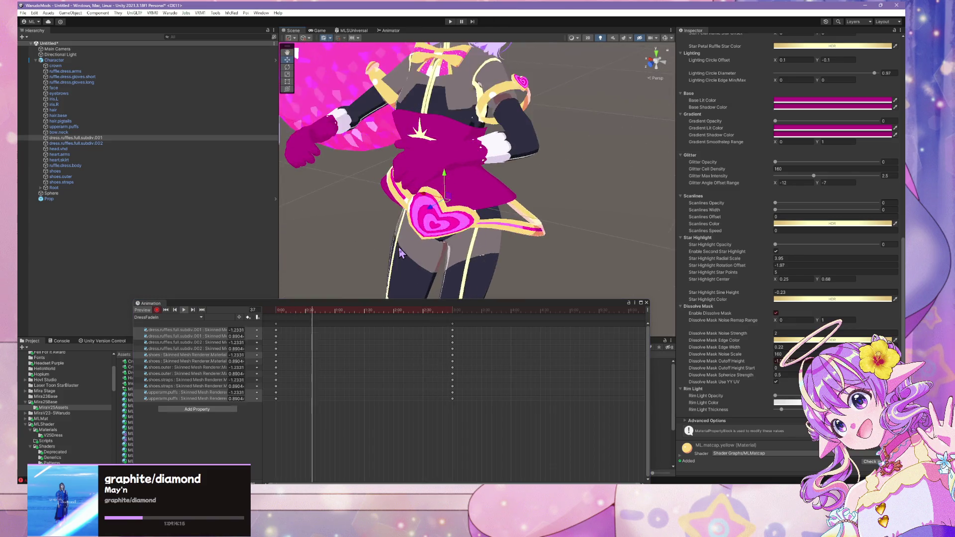
{"action": "scroll", "coordinate": [400, 252], "scroll_direction": "down", "scroll_amount": 5}
{"action": "scroll", "coordinate": [400, 252], "scroll_direction": "up", "scroll_amount": 5}
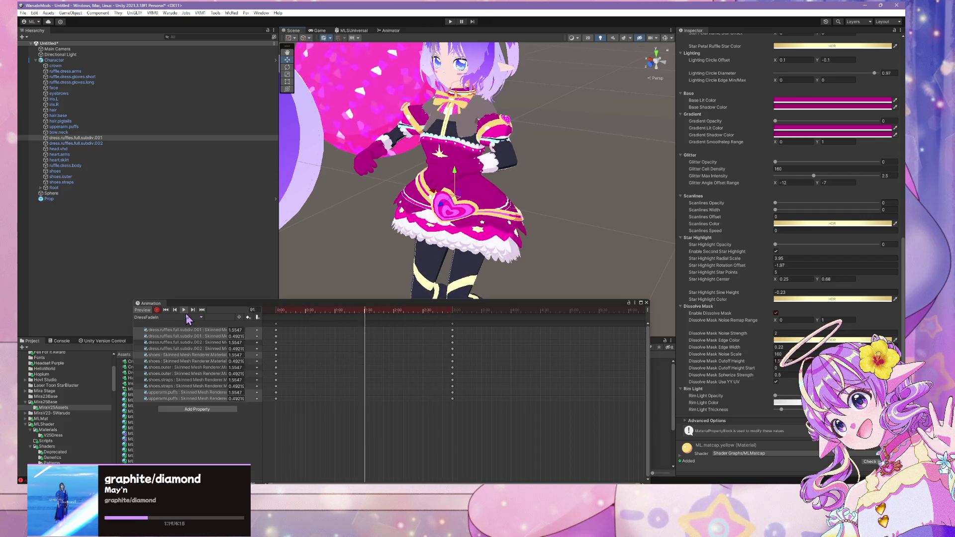
{"action": "left_click", "coordinate": [166, 313]}
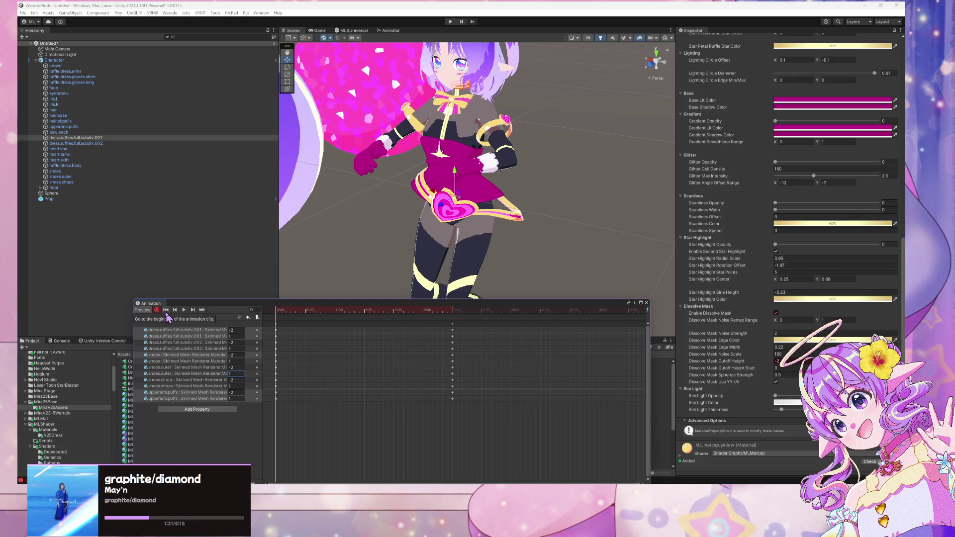
{"action": "left_click", "coordinate": [182, 310]}
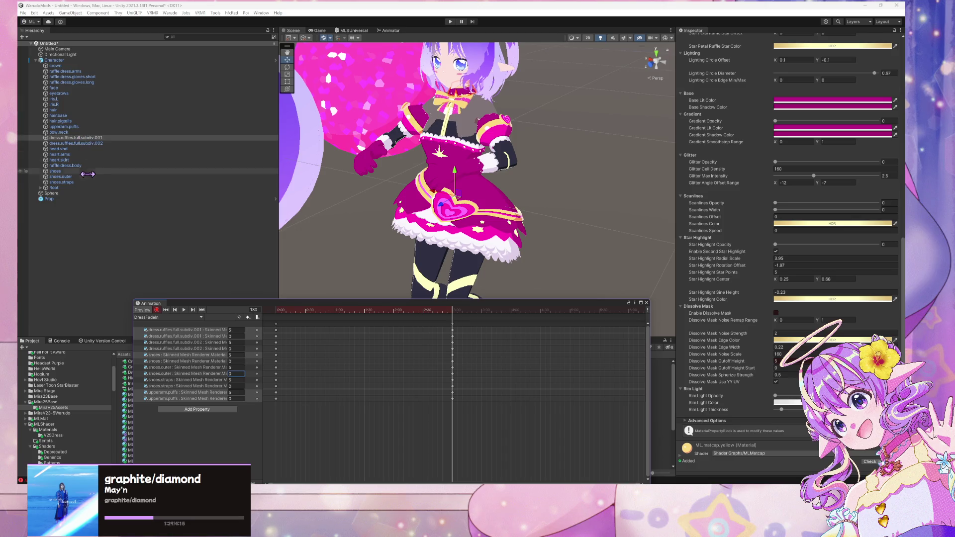
{"action": "left_click", "coordinate": [472, 163]}
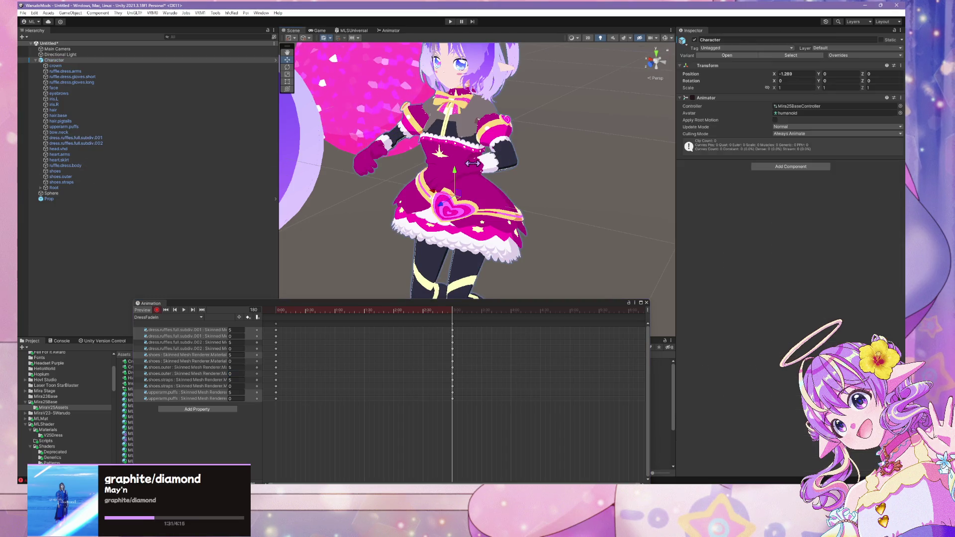
Select only the short glove ruffles in the Hierarchy
{"action": "left_click", "coordinate": [472, 163]}
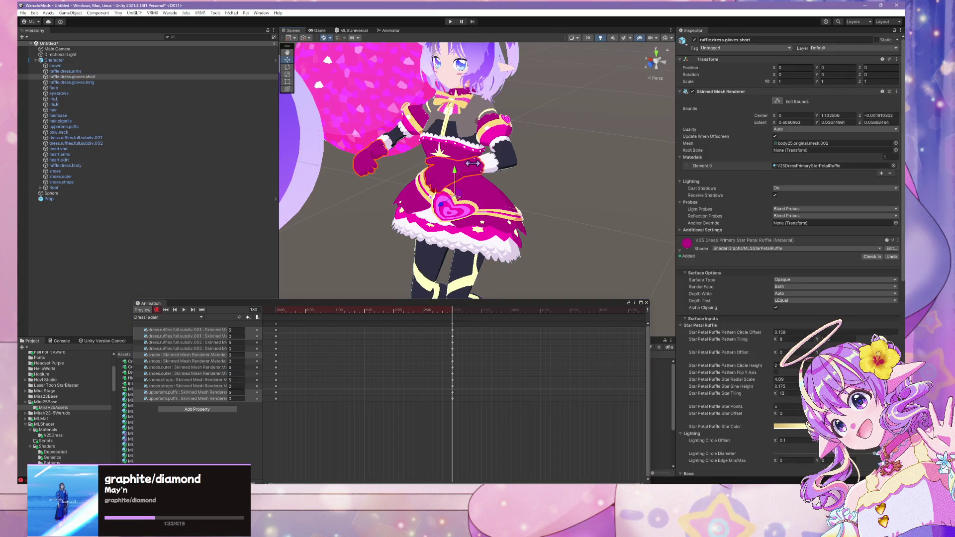
{"action": "left_click", "coordinate": [129, 77]}
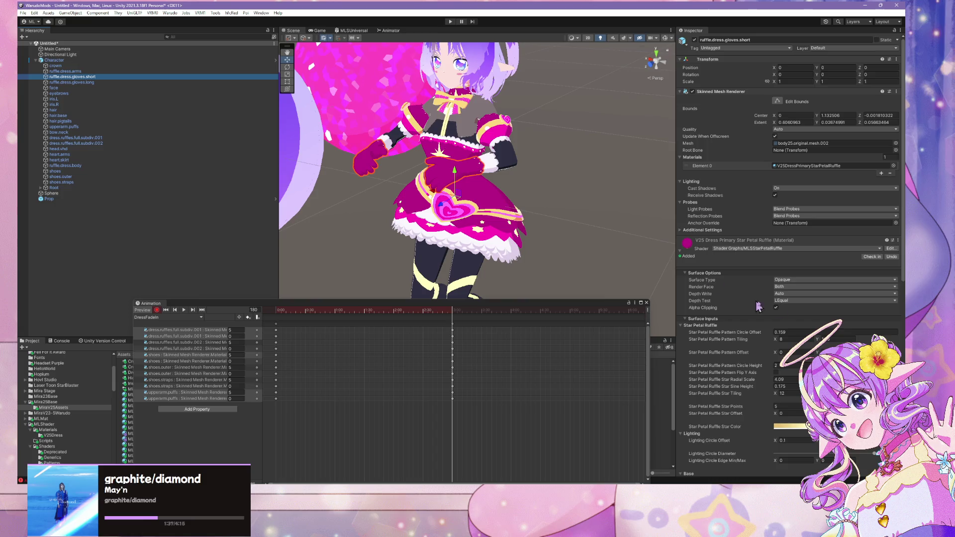
{"action": "scroll", "coordinate": [722, 306], "scroll_direction": "down", "scroll_amount": 10}
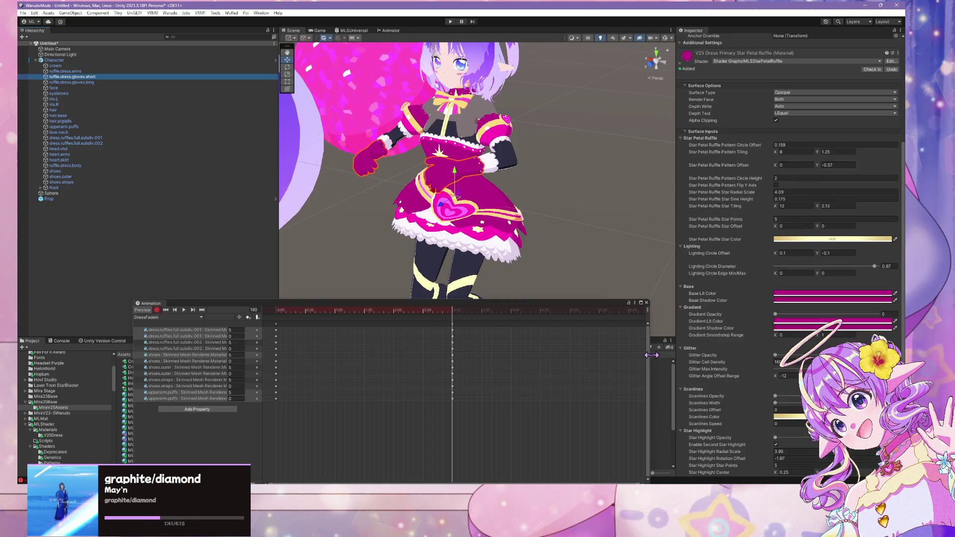
{"action": "left_click", "coordinate": [81, 83], "text": "ctrl"}
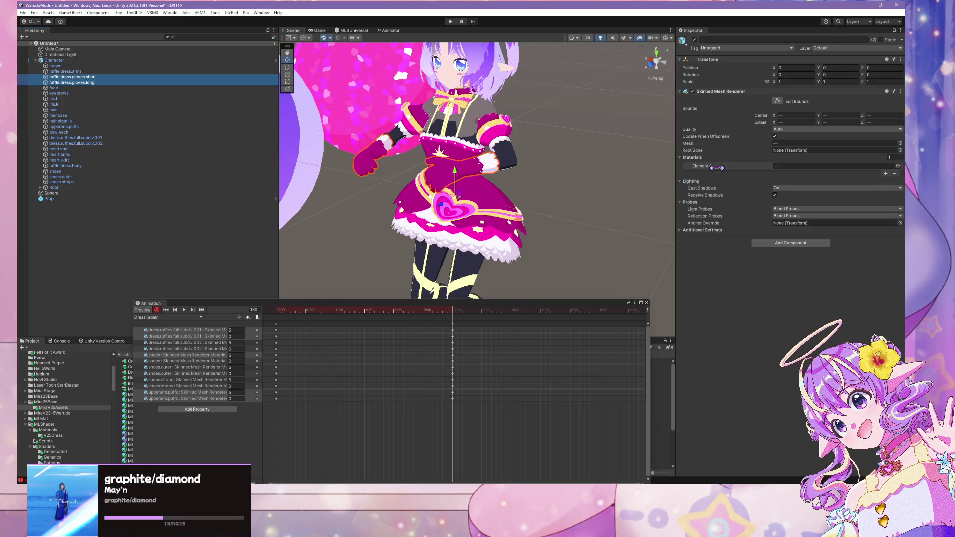
{"action": "left_click", "coordinate": [117, 77]}
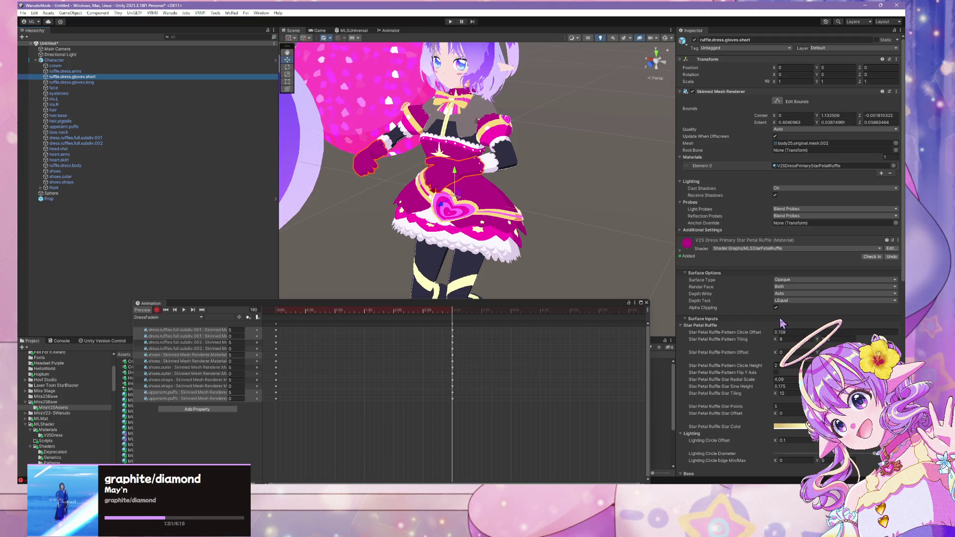
{"action": "scroll", "coordinate": [782, 322], "scroll_direction": "down", "scroll_amount": 5}
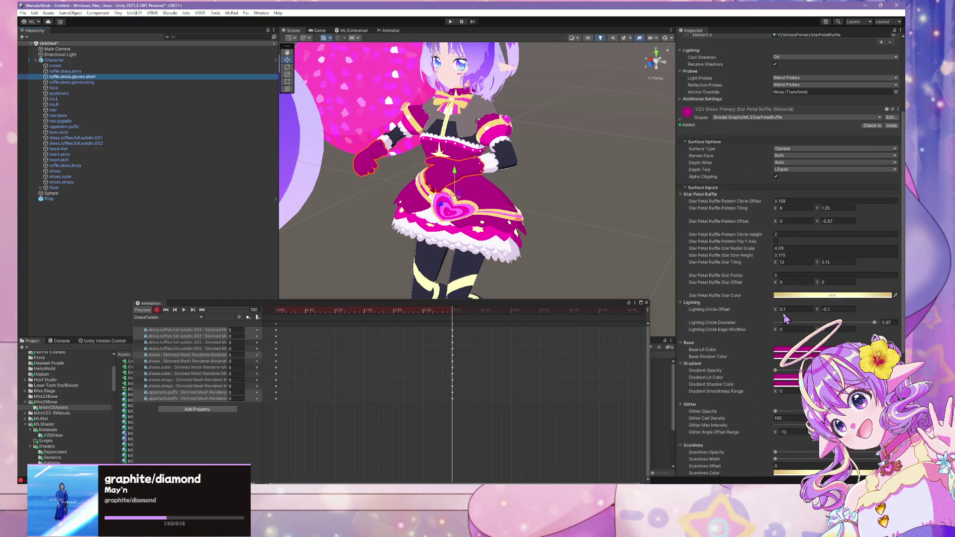
{"action": "scroll", "coordinate": [784, 314], "scroll_direction": "down", "scroll_amount": 2}
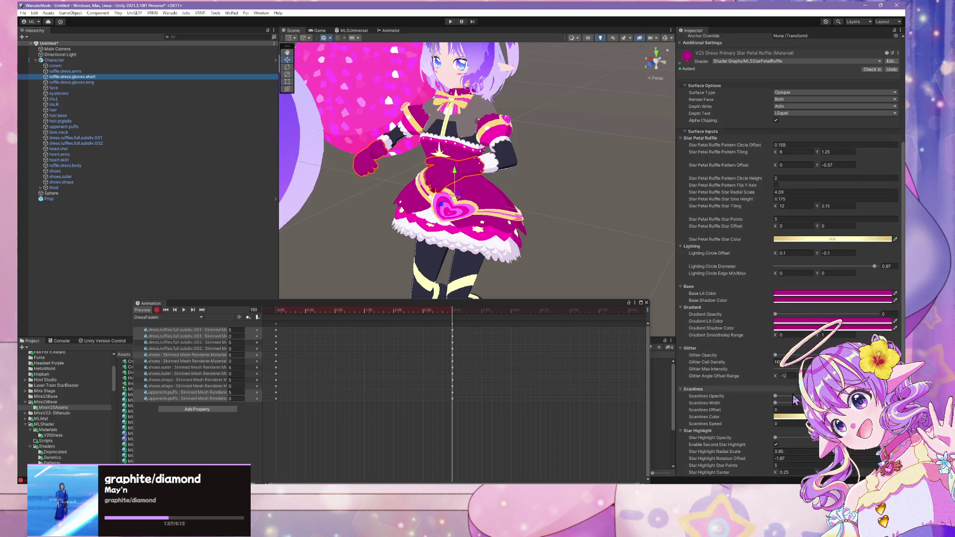
{"action": "scroll", "coordinate": [794, 400], "scroll_direction": "down", "scroll_amount": 6}
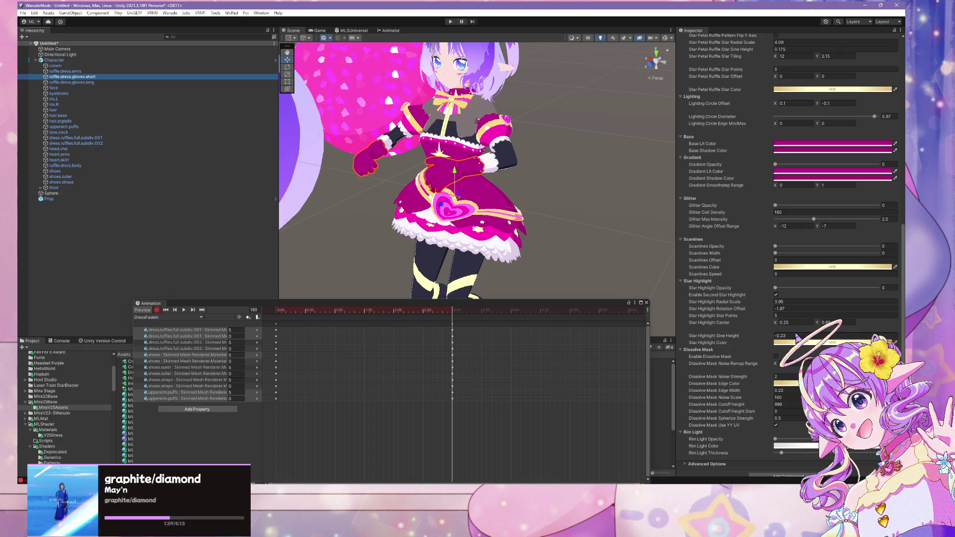
{"action": "scroll", "coordinate": [797, 338], "scroll_direction": "down", "scroll_amount": 1}
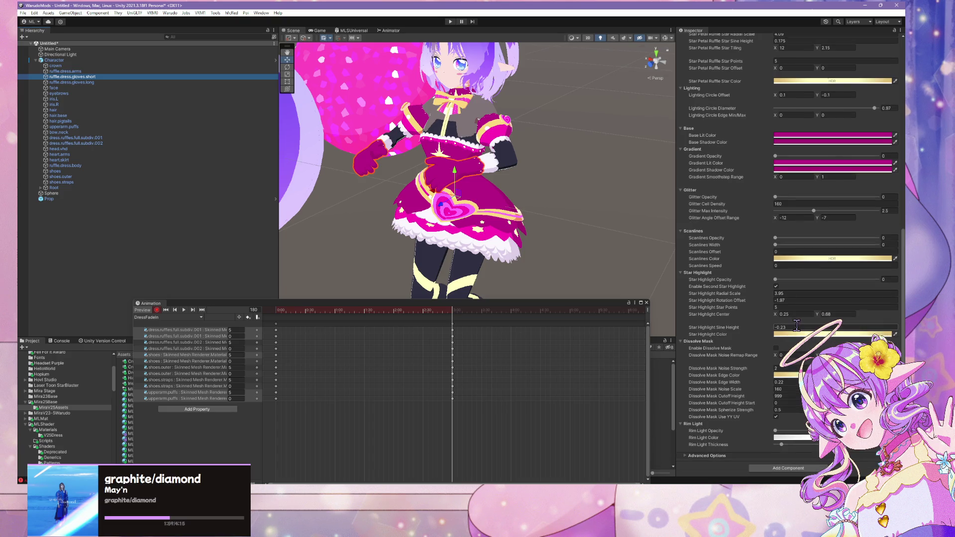
Enable the short gloves' Dissolve Mask and set its cutoff height to -2, then 5
{"action": "left_click", "coordinate": [775, 348]}
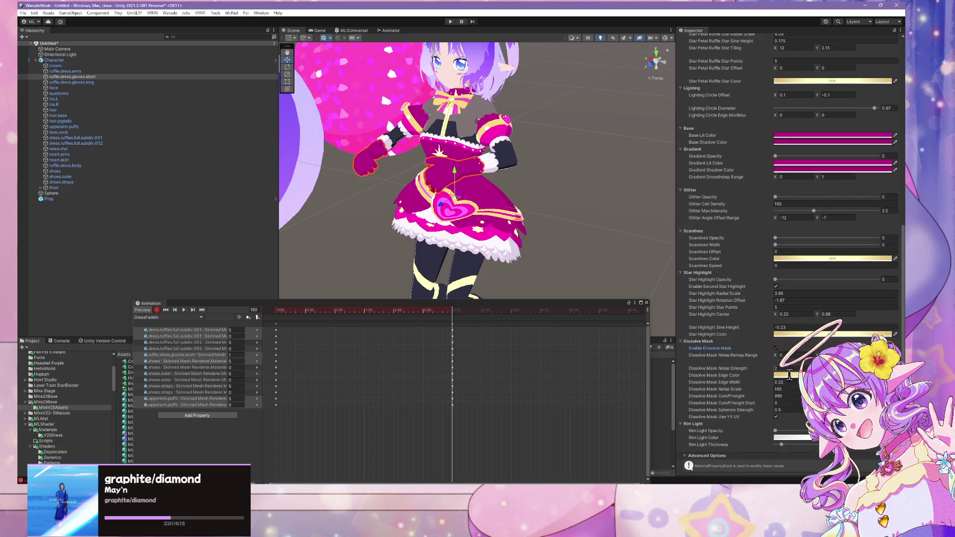
{"action": "type", "text": "-2"}
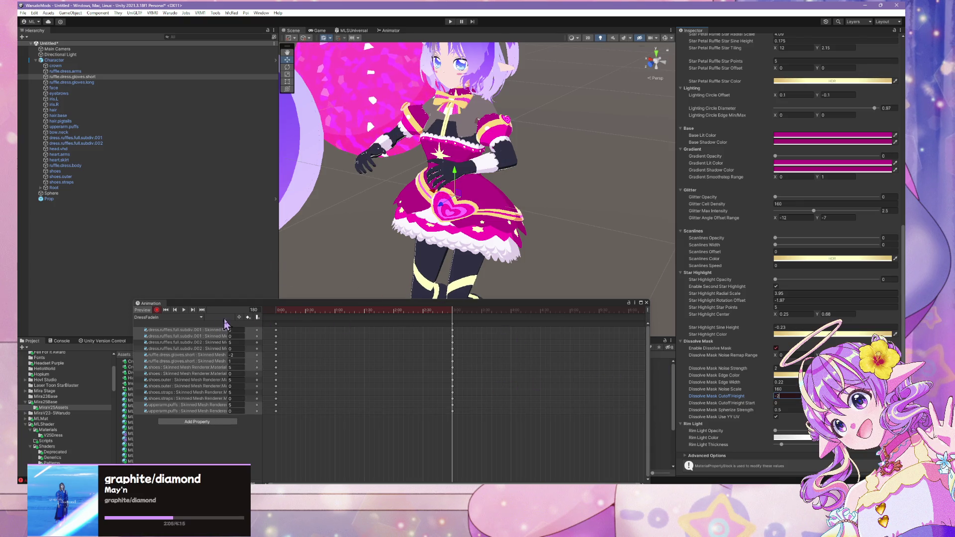
{"action": "left_click", "coordinate": [403, 327]}
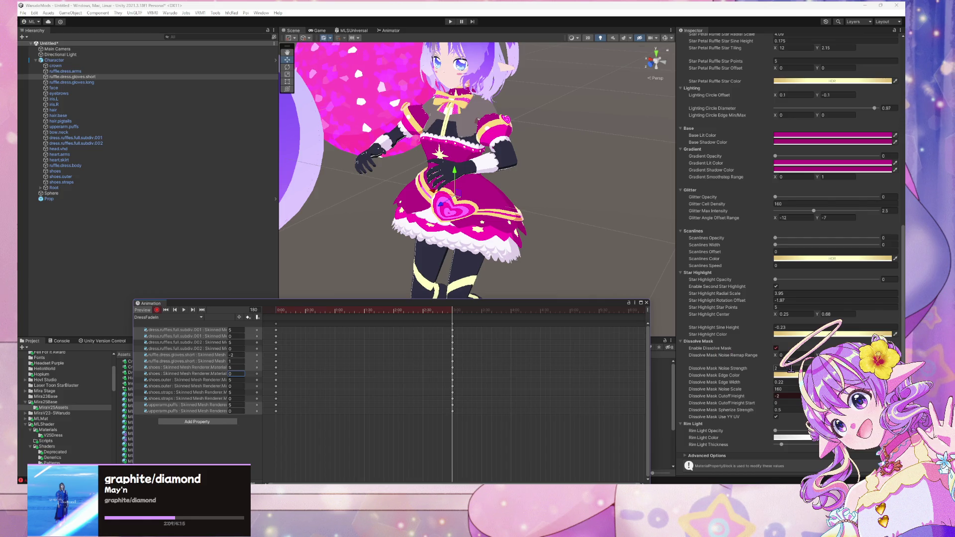
{"action": "left_click", "coordinate": [789, 395]}
{"action": "type", "text": "5"}
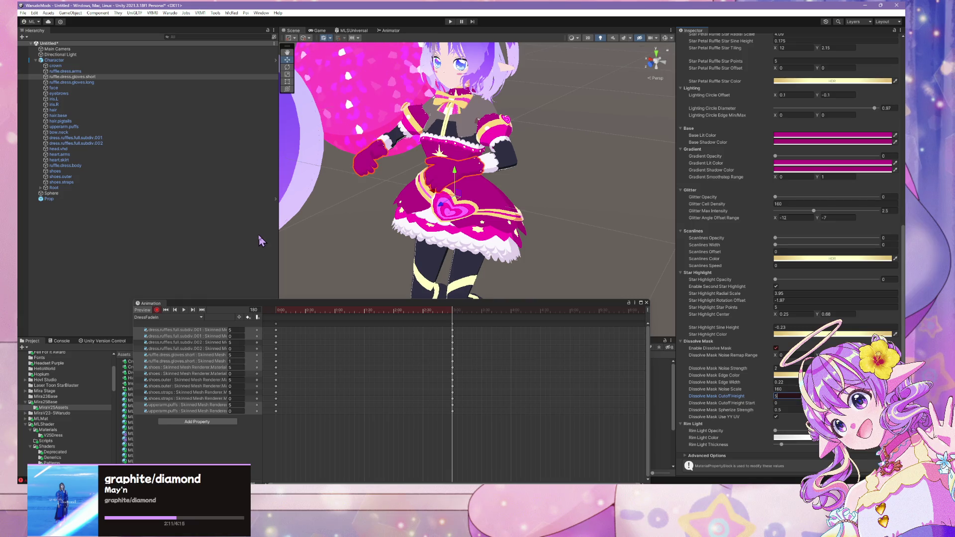
{"action": "left_click", "coordinate": [79, 82]}
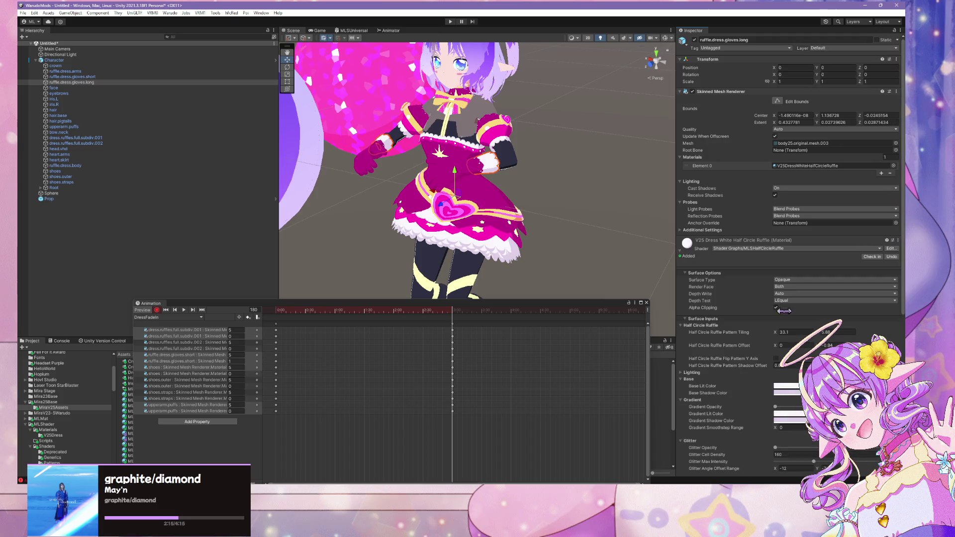
Enable the long gloves' Dissolve Mask, keying cutoff -2 at frame 0 and 5 at frame 180
{"action": "scroll", "coordinate": [784, 311], "scroll_direction": "down", "scroll_amount": 5}
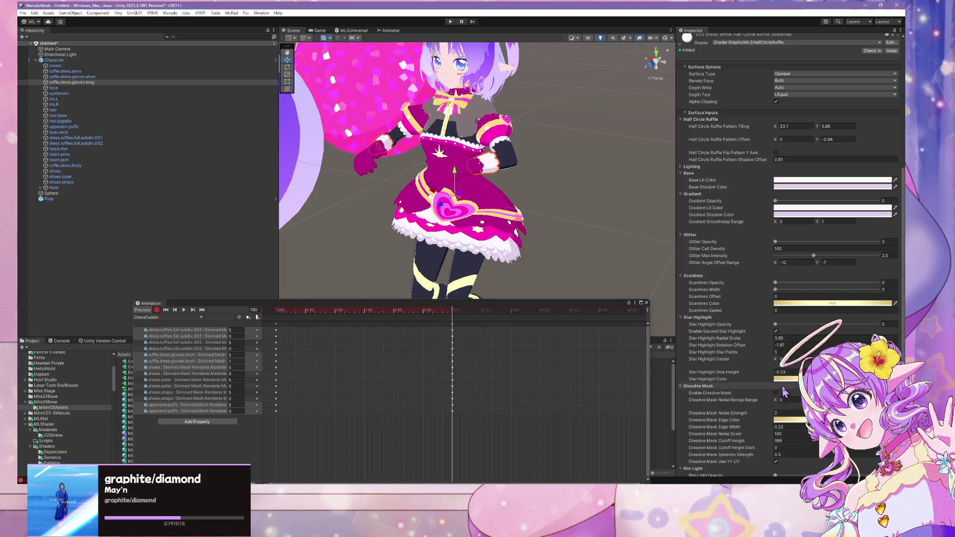
{"action": "scroll", "coordinate": [784, 350], "scroll_direction": "down", "scroll_amount": 1}
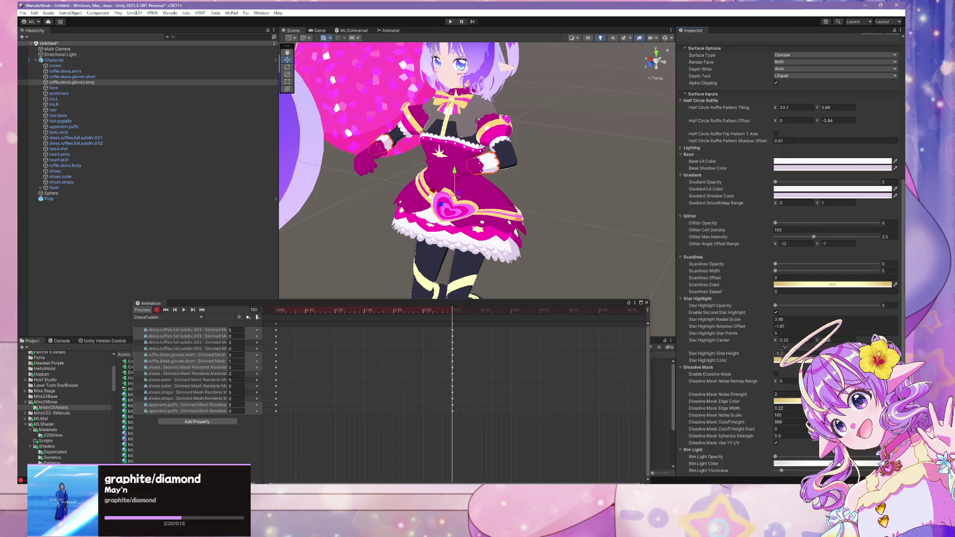
{"action": "left_click", "coordinate": [776, 374]}
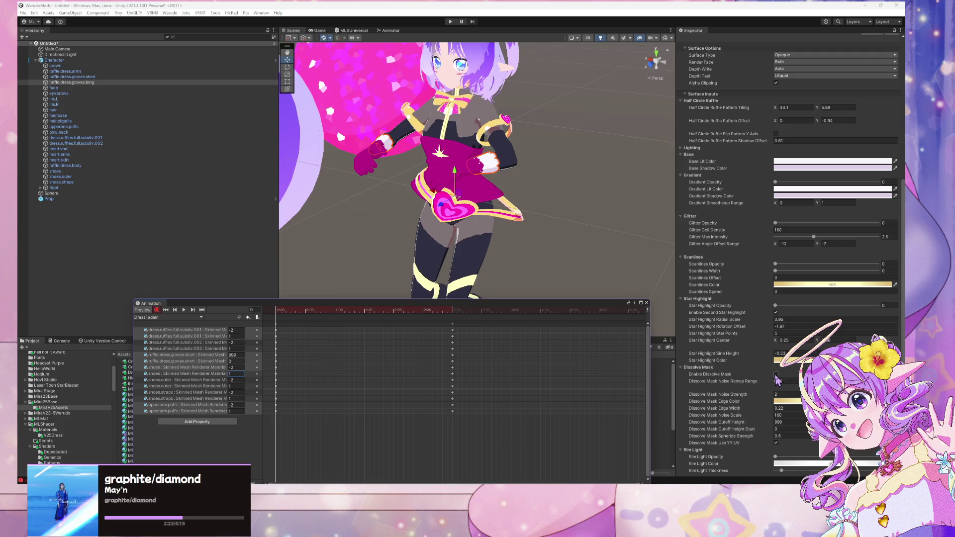
{"action": "left_click", "coordinate": [776, 374]}
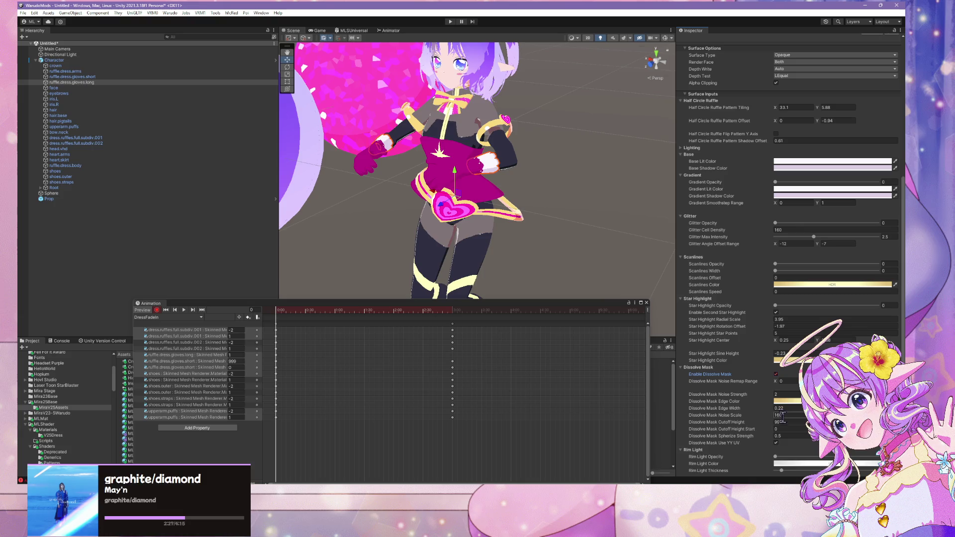
{"action": "type", "text": "-2"}
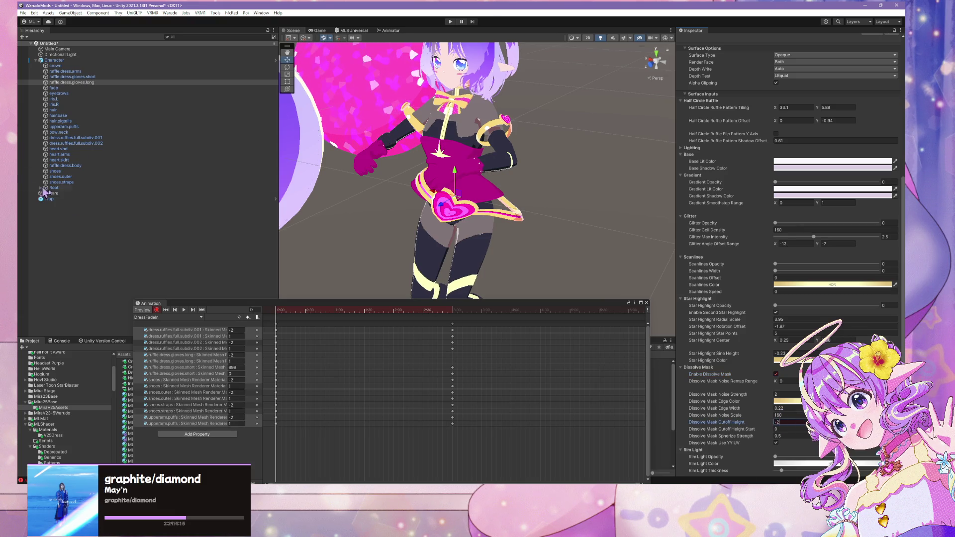
{"action": "left_click", "coordinate": [193, 310]}
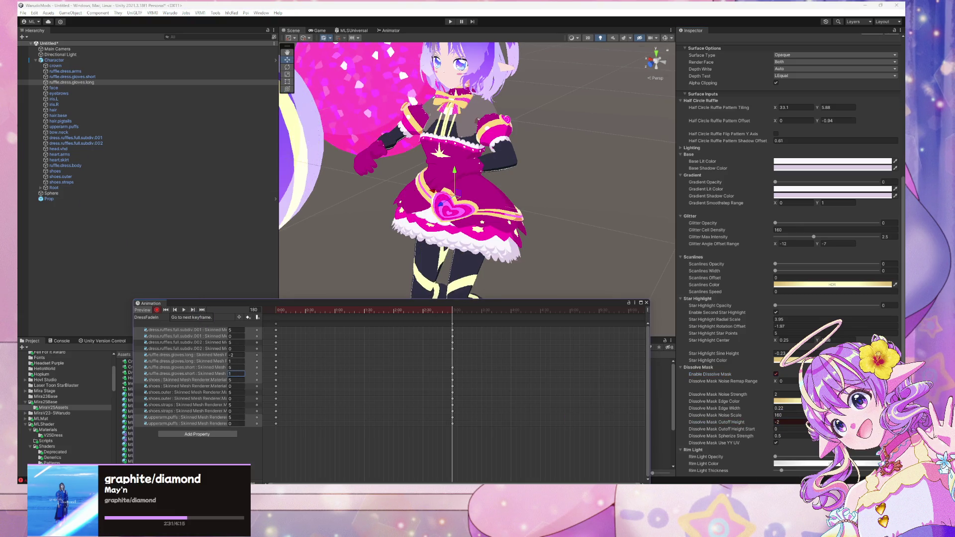
{"action": "left_click", "coordinate": [778, 423]}
{"action": "type", "text": "2"}
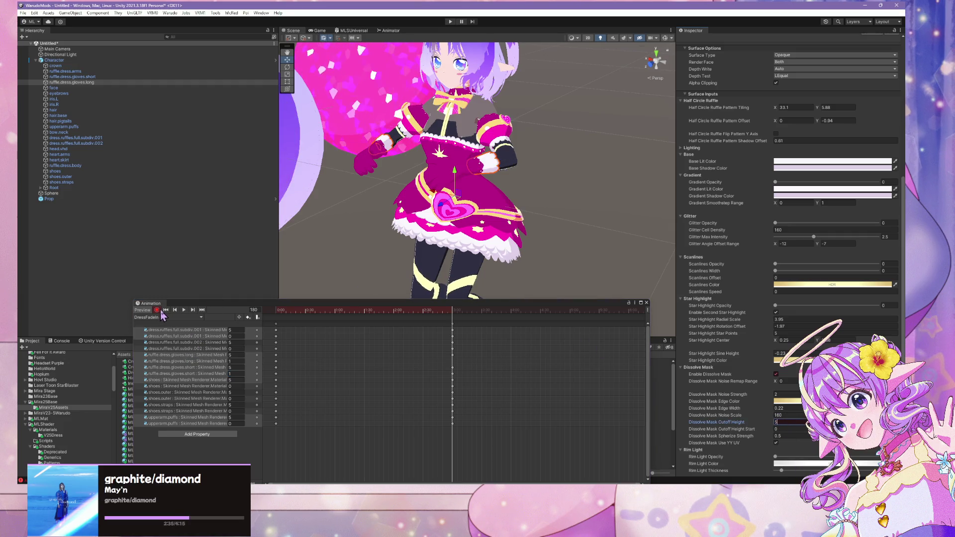
Change the short gloves' frame-0 cutoff key from 999 to -2 and check frame 180
{"action": "left_click", "coordinate": [166, 310]}
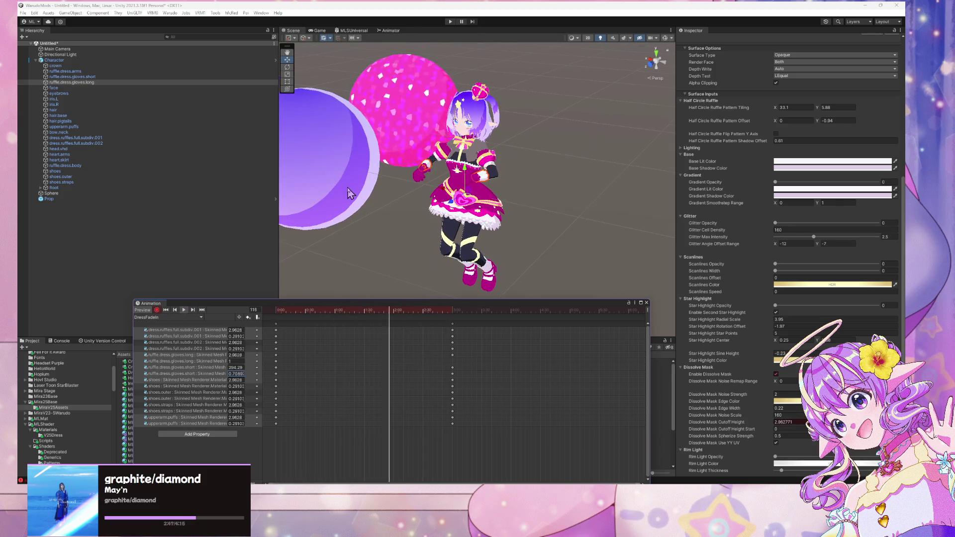
{"action": "scroll", "coordinate": [349, 193], "scroll_direction": "up", "scroll_amount": 5}
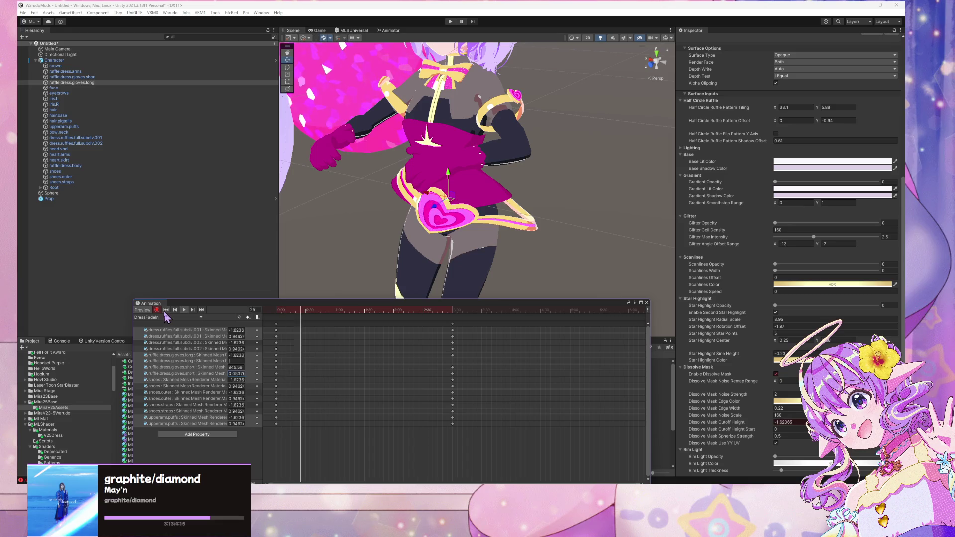
{"action": "left_click", "coordinate": [185, 310]}
{"action": "left_click", "coordinate": [166, 311]}
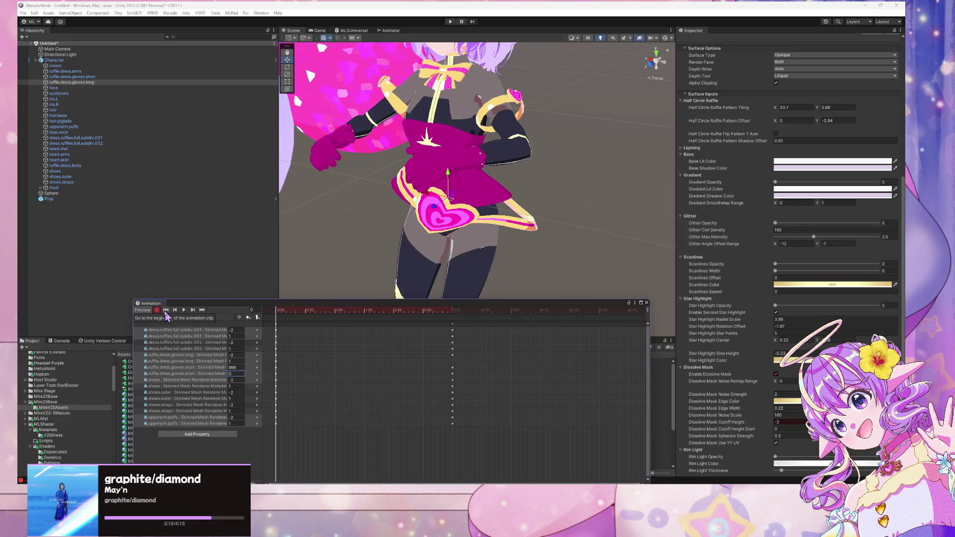
{"action": "left_click", "coordinate": [240, 367]}
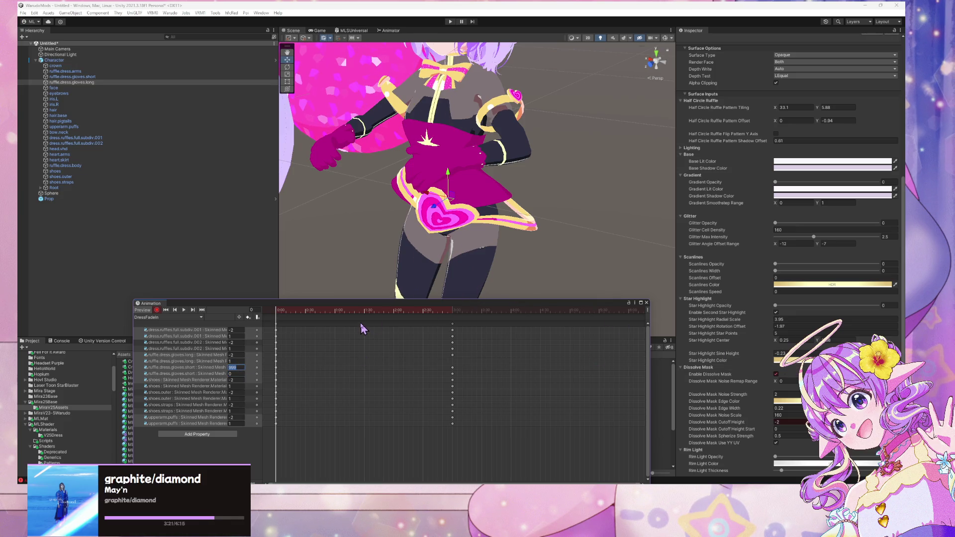
{"action": "type", "text": "-2"}
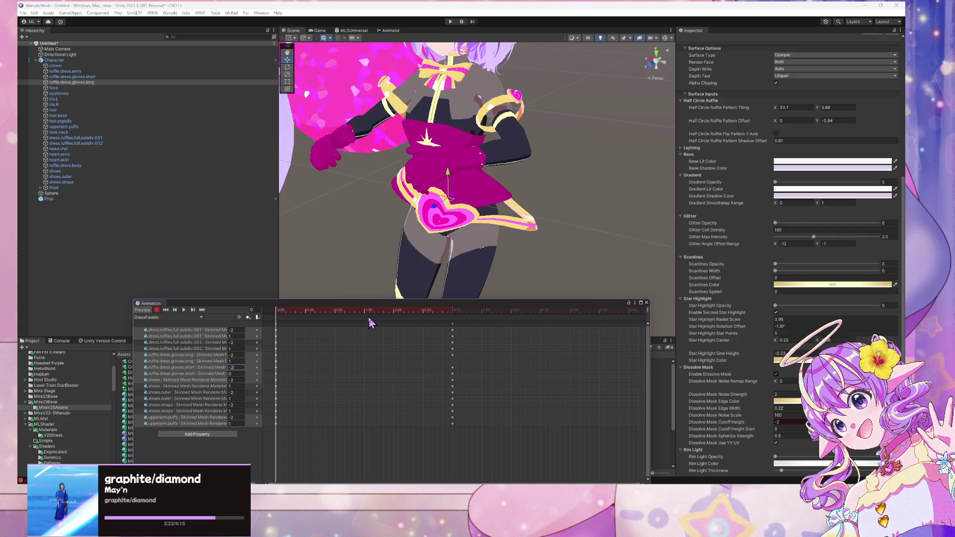
{"action": "left_click", "coordinate": [193, 310]}
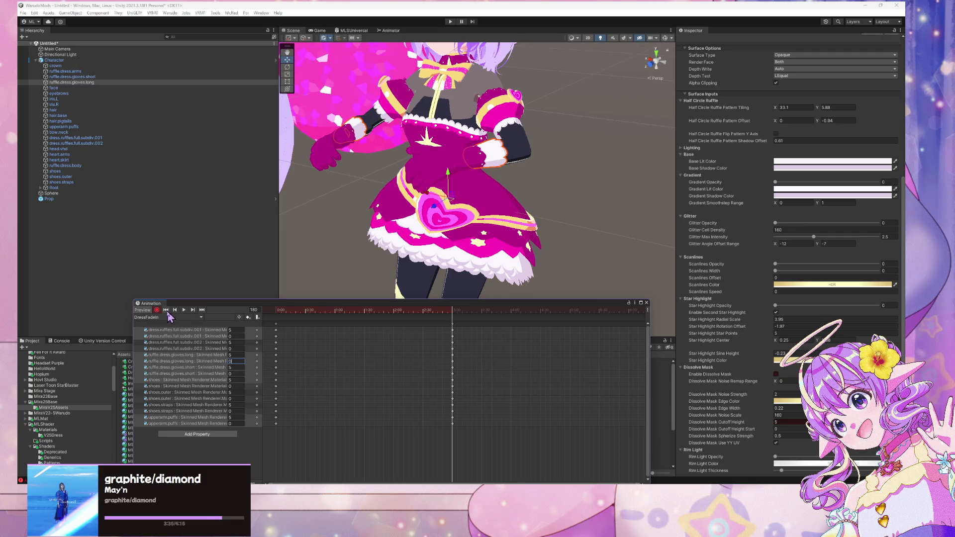
Play the DressFadeIn clip from frame 0, then move the Animation window over the Inspector
{"action": "left_click", "coordinate": [167, 313]}
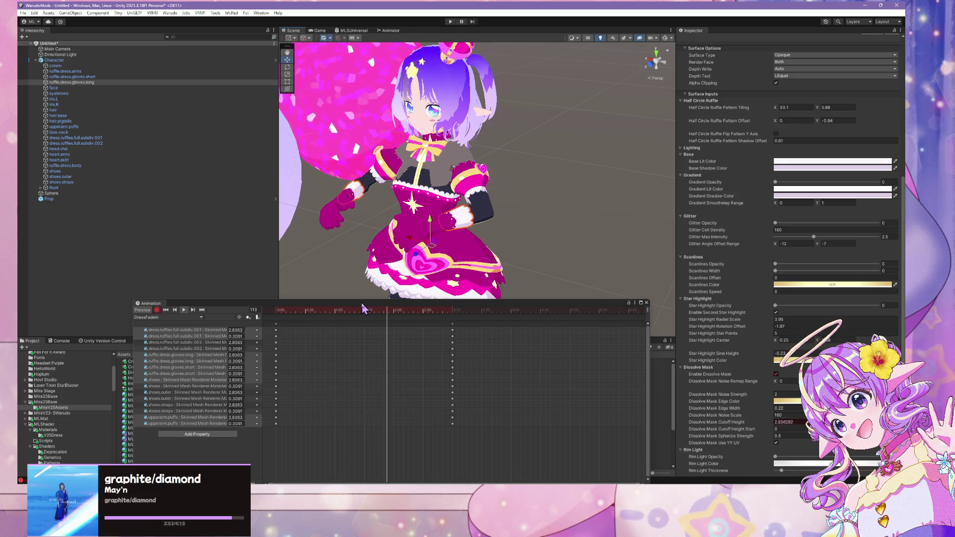
{"action": "mouse_move", "coordinate": [378, 249]}
{"action": "left_mouse_down", "text": "alt"}
{"action": "mouse_move", "coordinate": [398, 252]}
{"action": "mouse_move", "coordinate": [384, 255]}
{"action": "left_mouse_up", "text": "alt"}
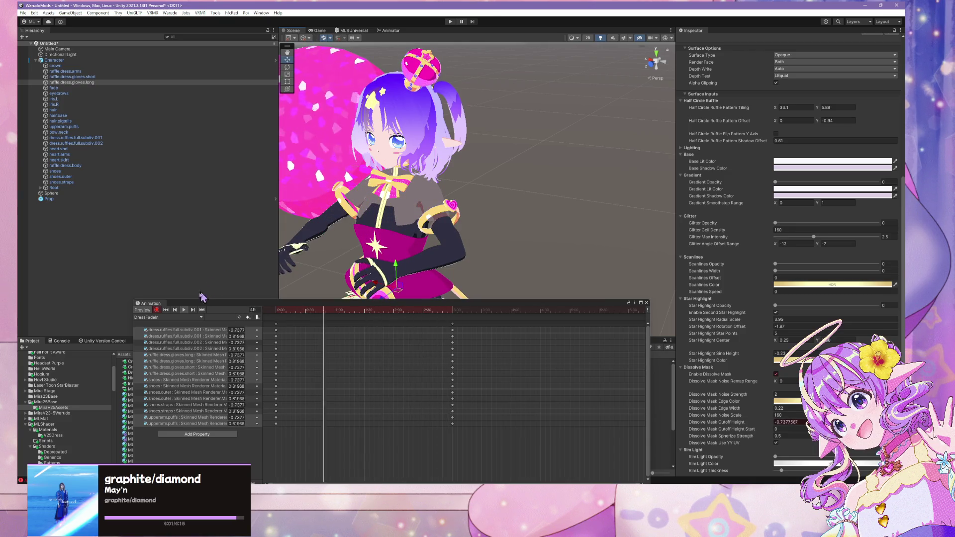
{"action": "left_click", "coordinate": [183, 311]}
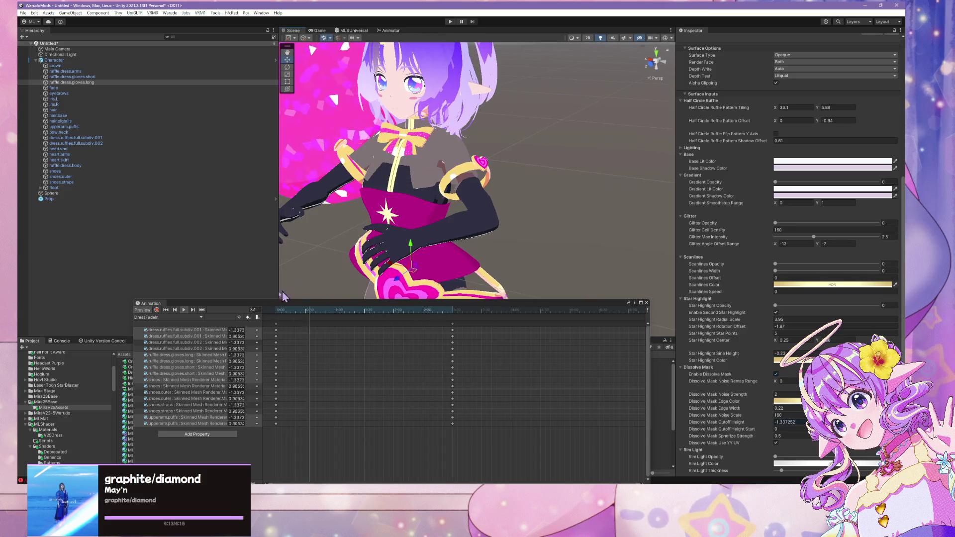
{"action": "mouse_move", "coordinate": [283, 303]}
{"action": "left_mouse_down"}
{"action": "mouse_move", "coordinate": [613, 215]}
{"action": "mouse_move", "coordinate": [574, 220]}
{"action": "left_mouse_up"}
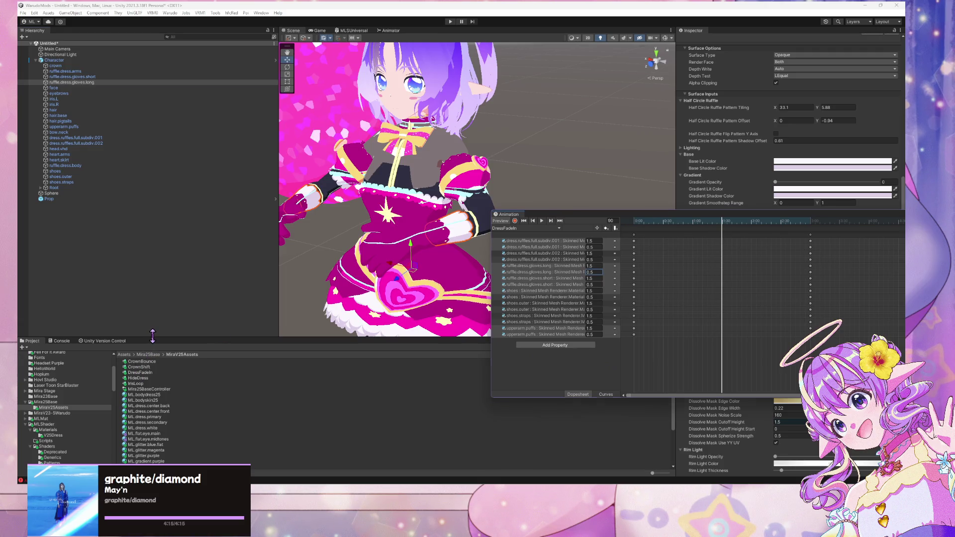
Open the MLSUniversal shader graph and reposition and enlarge its window
{"action": "mouse_move", "coordinate": [153, 335]}
{"action": "left_mouse_down"}
{"action": "mouse_move", "coordinate": [150, 268]}
{"action": "mouse_move", "coordinate": [139, 289]}
{"action": "left_mouse_up"}
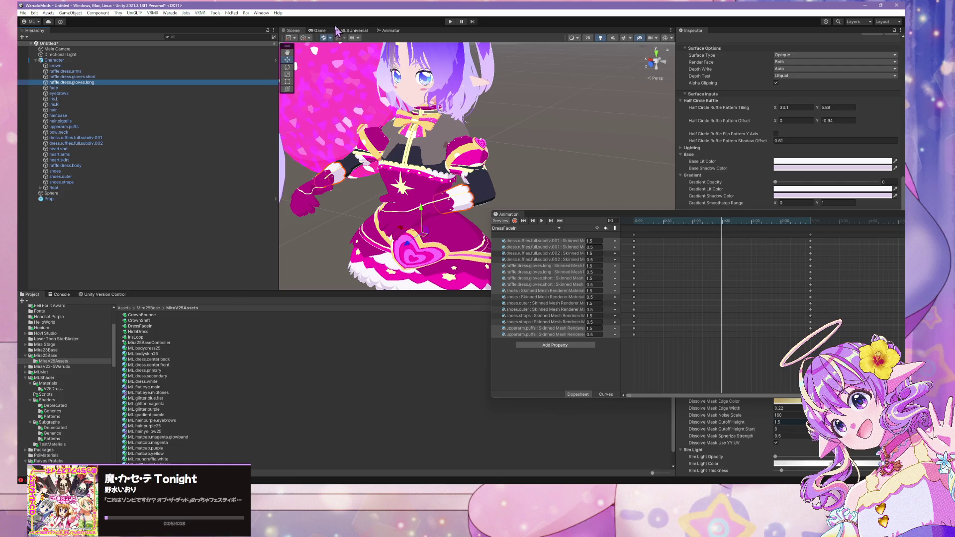
{"action": "left_click", "coordinate": [355, 33]}
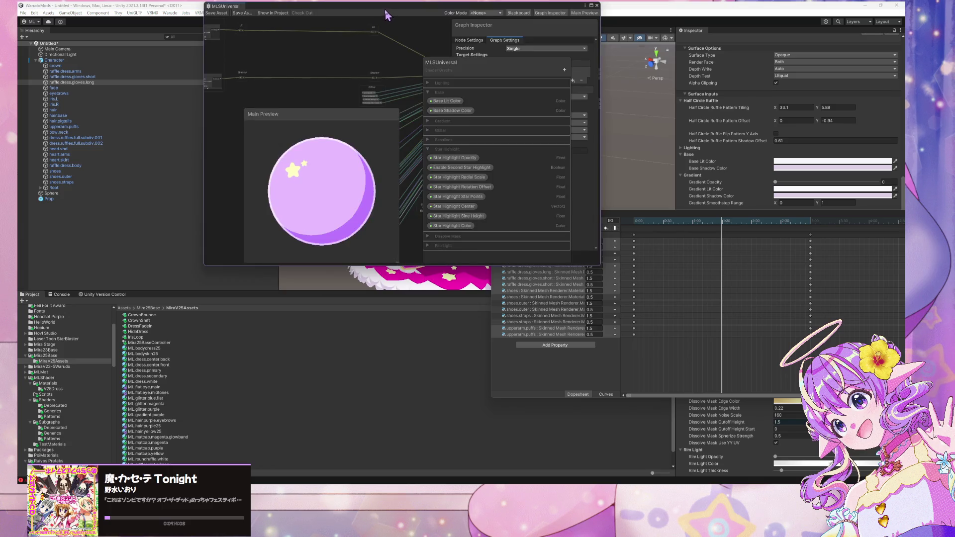
{"action": "mouse_move", "coordinate": [384, 9]}
{"action": "left_mouse_down"}
{"action": "mouse_move", "coordinate": [448, 45]}
{"action": "mouse_move", "coordinate": [532, 161]}
{"action": "left_mouse_up"}
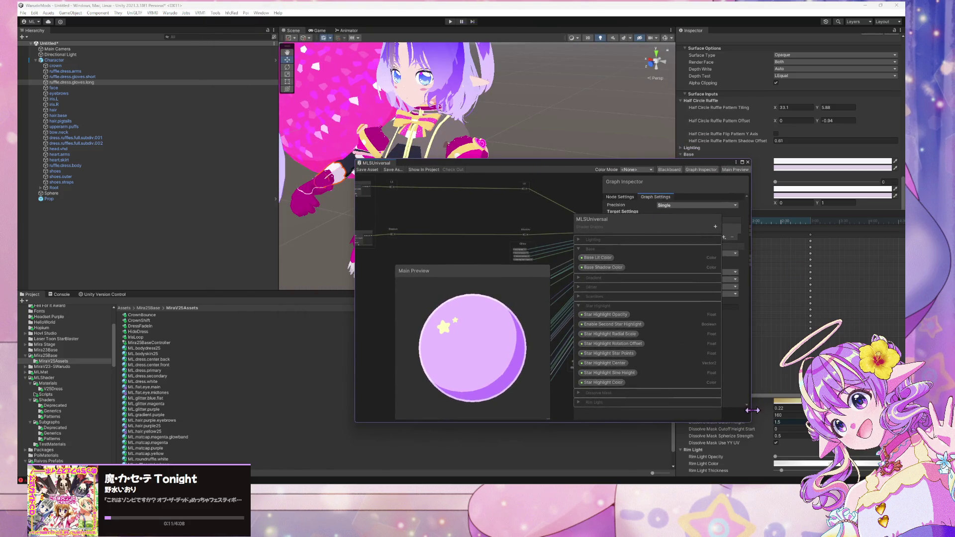
{"action": "left_click_drag", "start_coordinate": [750, 423], "coordinate": [880, 454]}
{"action": "left_click_drag", "start_coordinate": [446, 199], "coordinate": [528, 232]}
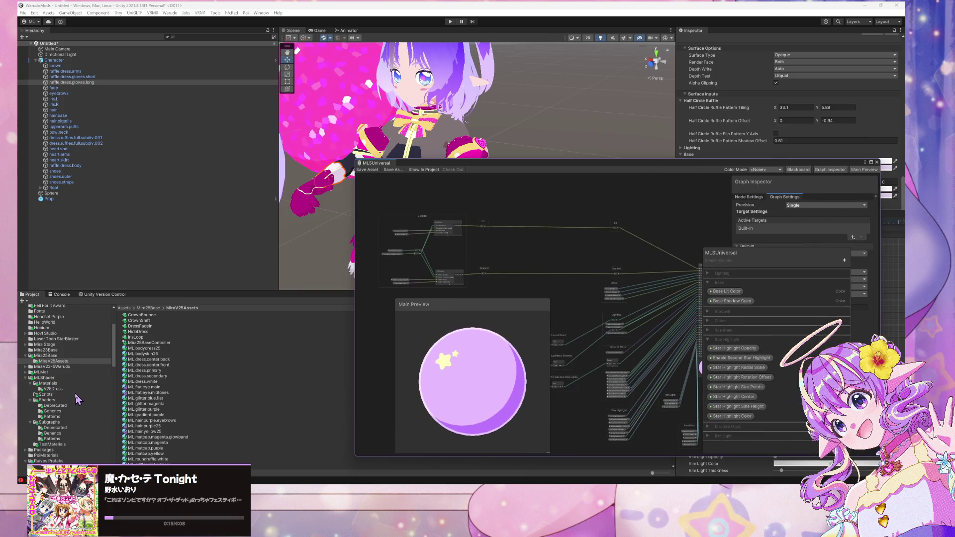
{"action": "scroll", "coordinate": [78, 400], "scroll_direction": "down", "scroll_amount": 2}
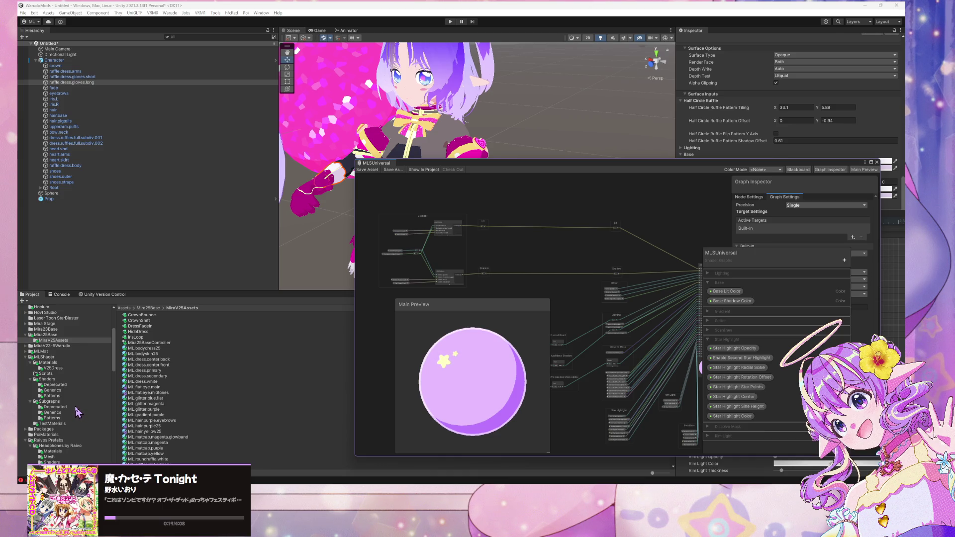
Browse the Deprecated, Generics and Patterns subgraph folders, then open MiraV25Assets/Mira25Base
{"action": "left_click", "coordinate": [75, 407]}
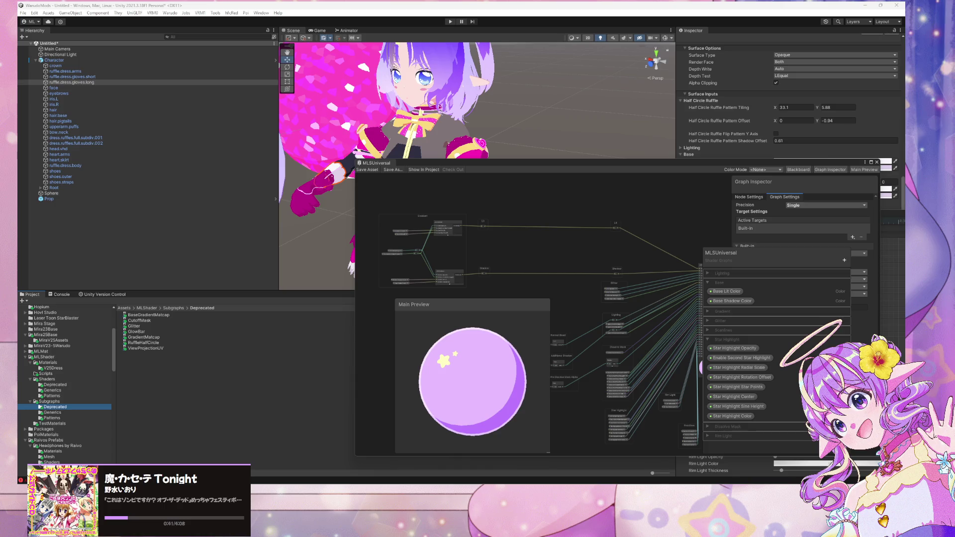
{"action": "left_click", "coordinate": [56, 412]}
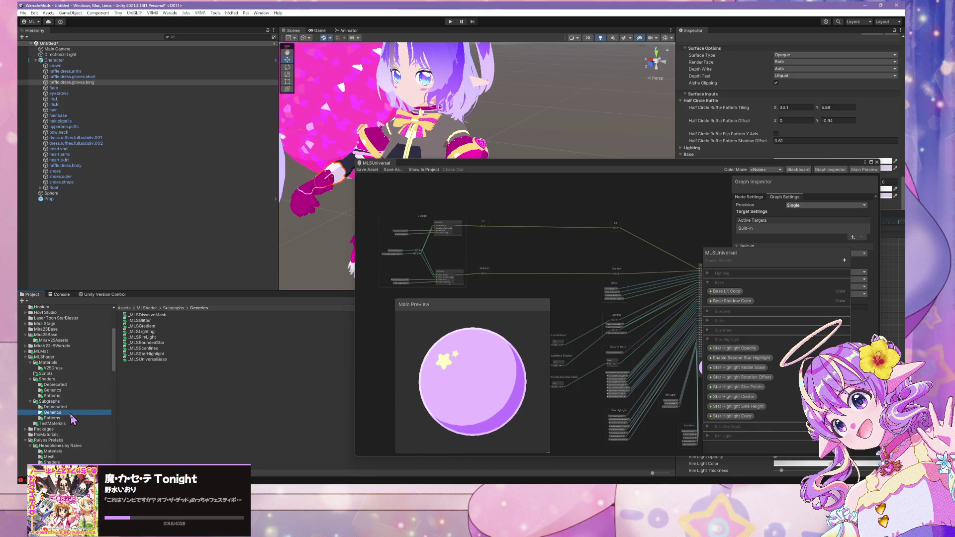
{"action": "left_click", "coordinate": [60, 418]}
{"action": "scroll", "coordinate": [74, 398], "scroll_direction": "up", "scroll_amount": 5}
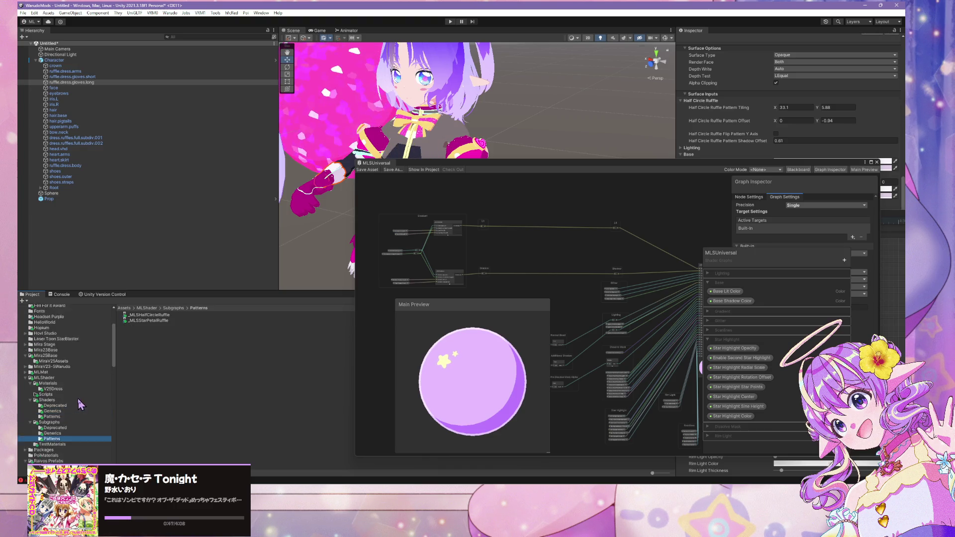
{"action": "left_click", "coordinate": [61, 404]}
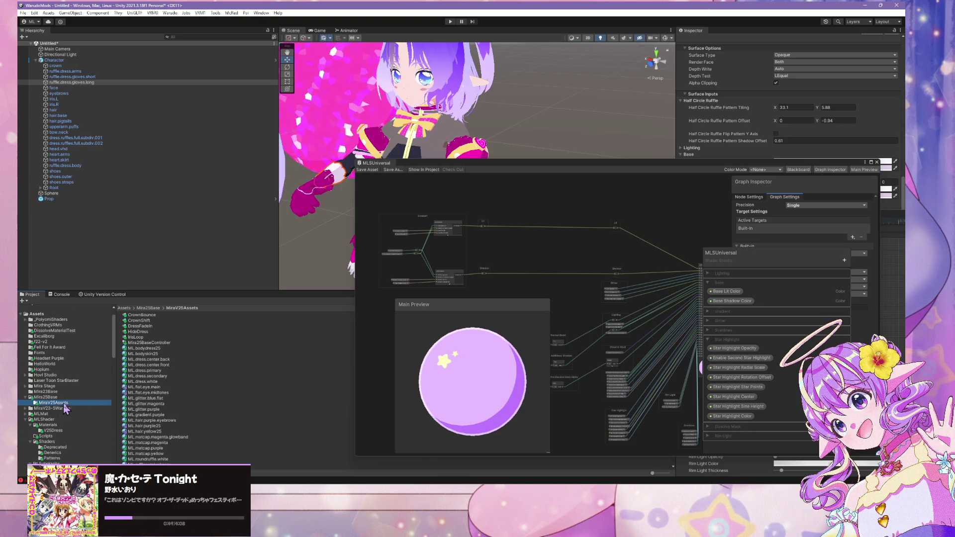
{"action": "scroll", "coordinate": [164, 400], "scroll_direction": "down", "scroll_amount": 1}
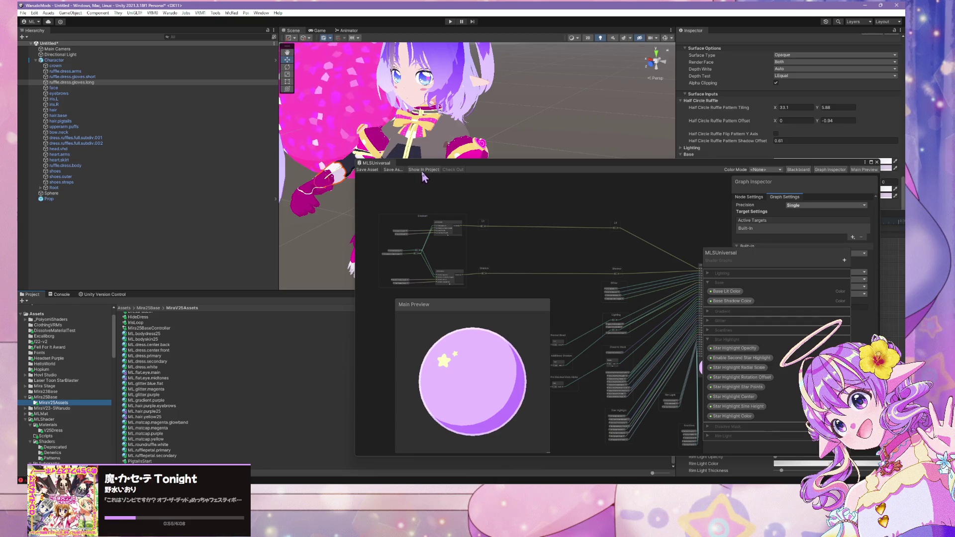
{"action": "mouse_move", "coordinate": [425, 162]}
{"action": "left_mouse_down"}
{"action": "mouse_move", "coordinate": [630, 198]}
{"action": "mouse_move", "coordinate": [297, 216]}
{"action": "mouse_move", "coordinate": [448, 194]}
{"action": "left_mouse_up"}
{"action": "left_click", "coordinate": [69, 397]}
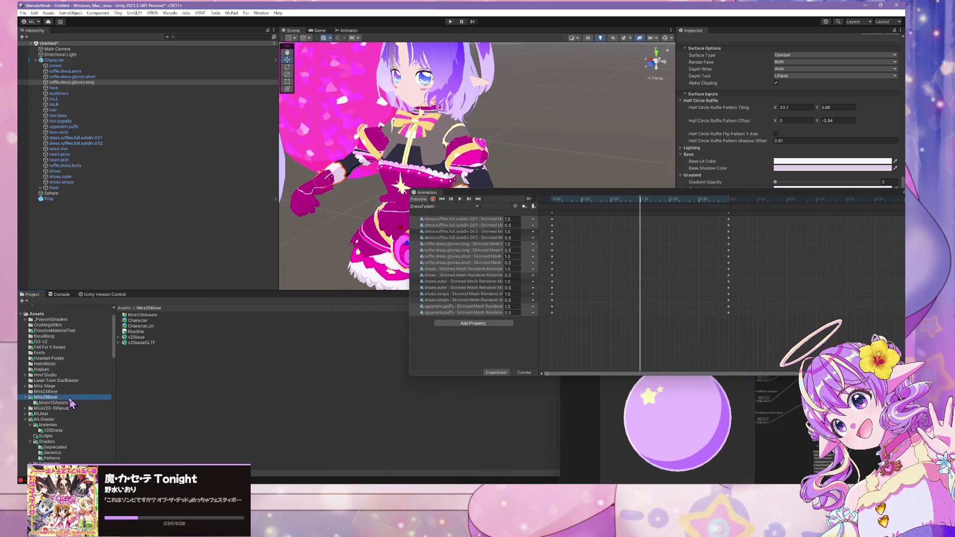
Select v25baseGLTF, arrange the Animation and Shader Graph windows, and play then rewind DressFadeIn
{"action": "left_click", "coordinate": [141, 343]}
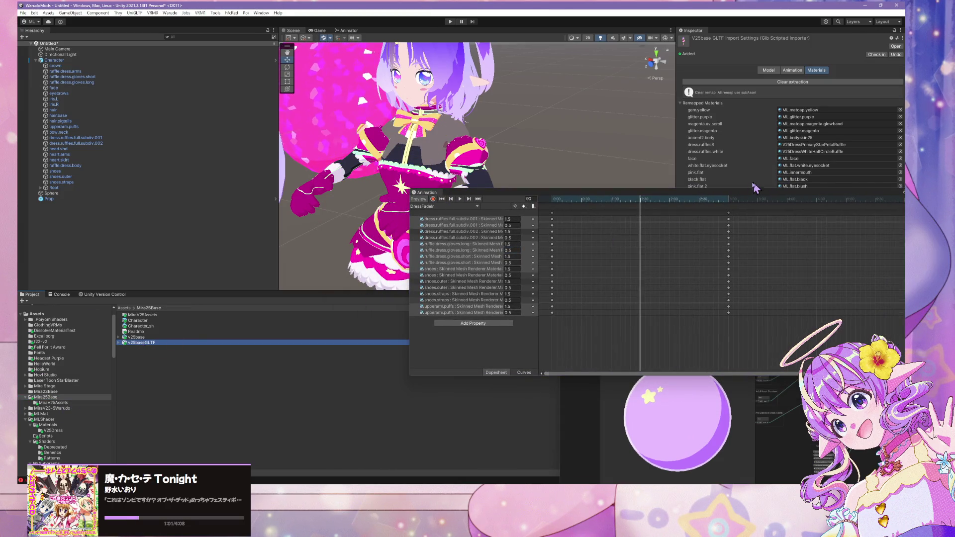
{"action": "mouse_move", "coordinate": [755, 189]}
{"action": "left_mouse_down"}
{"action": "mouse_move", "coordinate": [537, 261]}
{"action": "mouse_move", "coordinate": [568, 260]}
{"action": "left_mouse_up"}
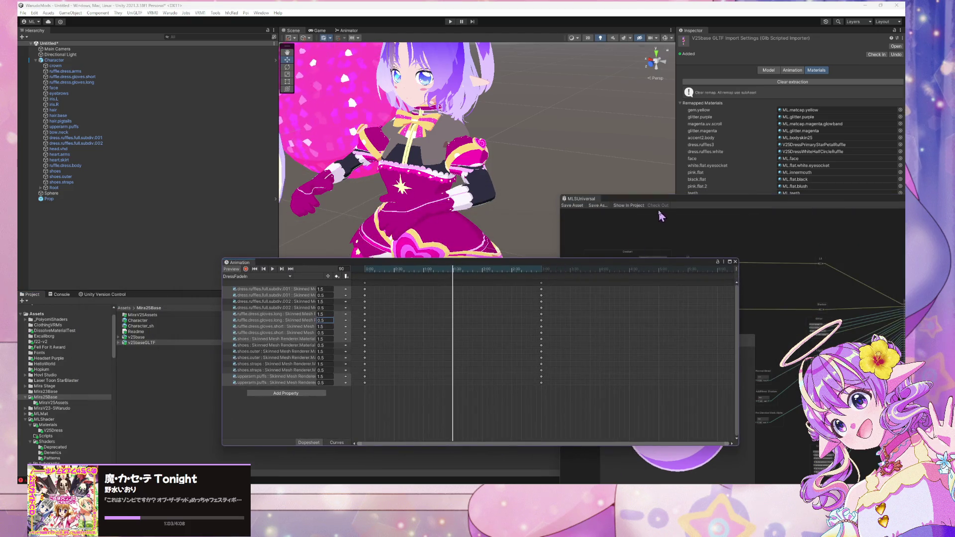
{"action": "mouse_move", "coordinate": [659, 203]}
{"action": "left_mouse_down"}
{"action": "mouse_move", "coordinate": [559, 273]}
{"action": "mouse_move", "coordinate": [420, 280]}
{"action": "mouse_move", "coordinate": [487, 301]}
{"action": "mouse_move", "coordinate": [487, 288]}
{"action": "left_mouse_up"}
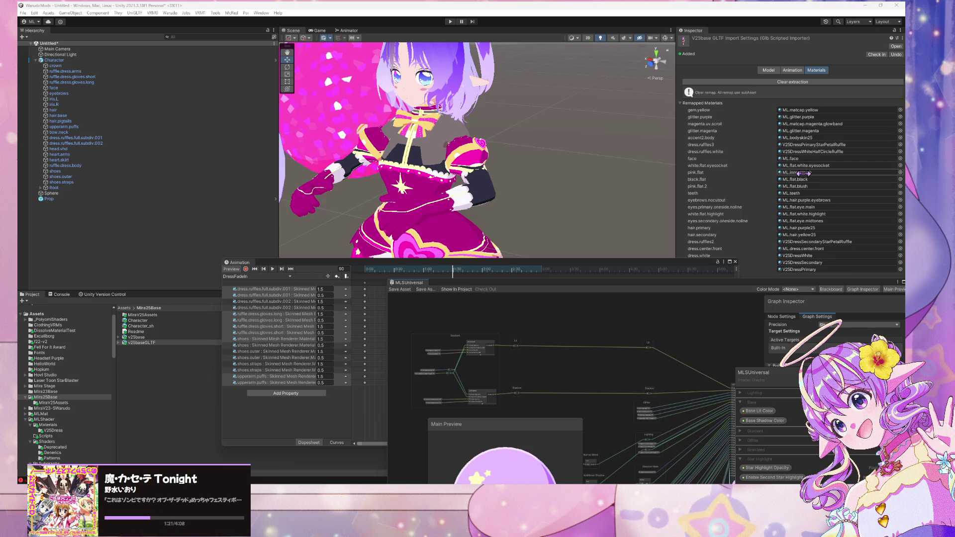
{"action": "left_click", "coordinate": [272, 269]}
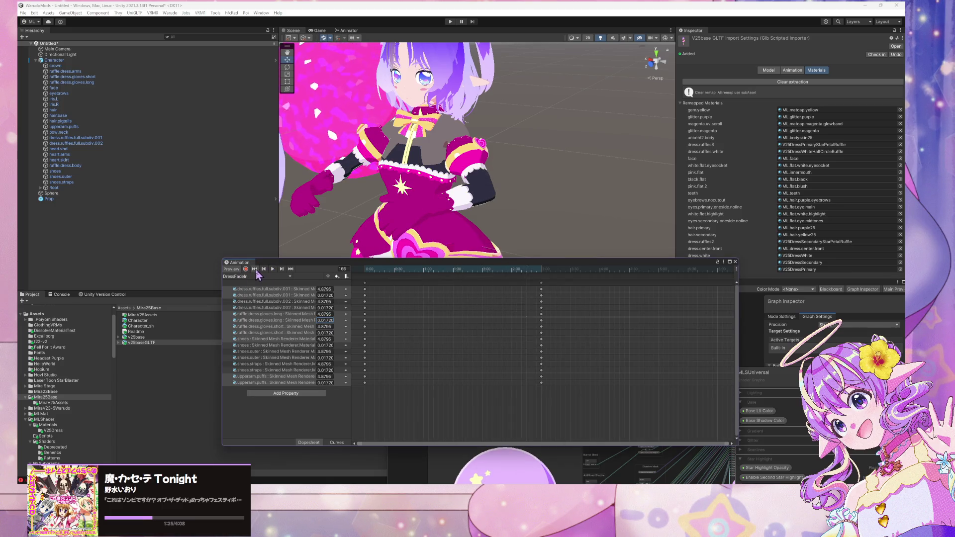
{"action": "left_click", "coordinate": [255, 270]}
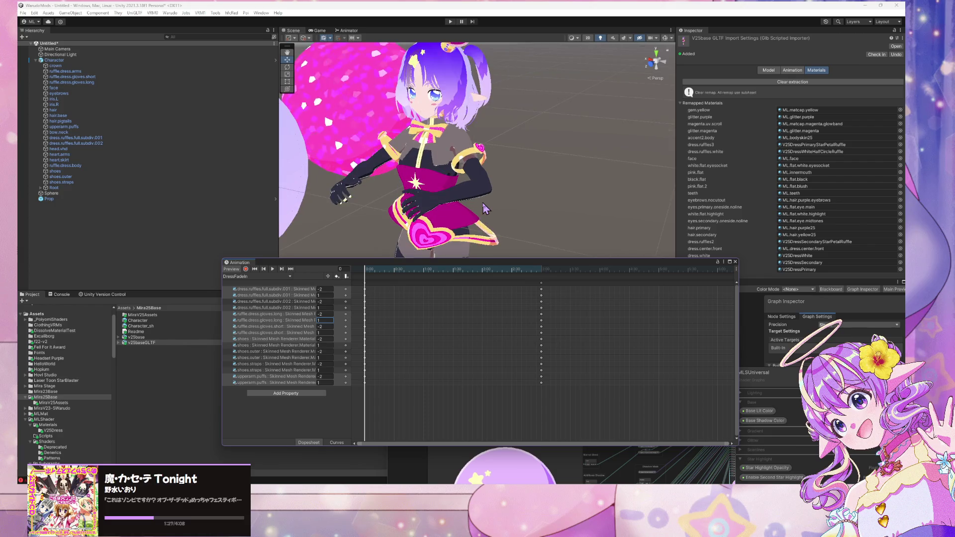
{"action": "mouse_move", "coordinate": [474, 262]}
{"action": "left_mouse_down"}
{"action": "mouse_move", "coordinate": [525, 305]}
{"action": "mouse_move", "coordinate": [528, 265]}
{"action": "left_mouse_up"}
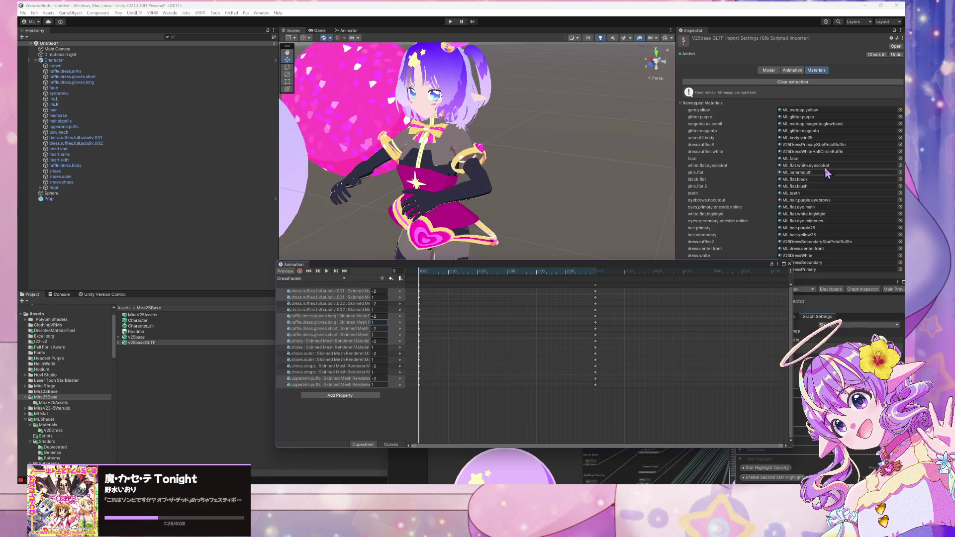
{"action": "left_click_drag", "start_coordinate": [702, 260], "coordinate": [631, 282]}
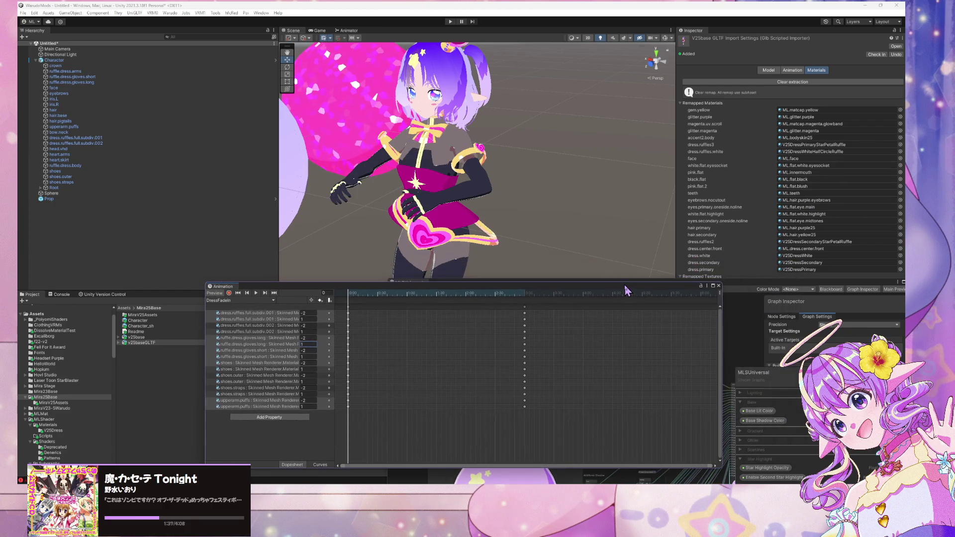
Open the MLDressStar25 shader graph from the ML.dress.center.front material
{"action": "left_click", "coordinate": [812, 251]}
{"action": "left_click", "coordinate": [148, 365]}
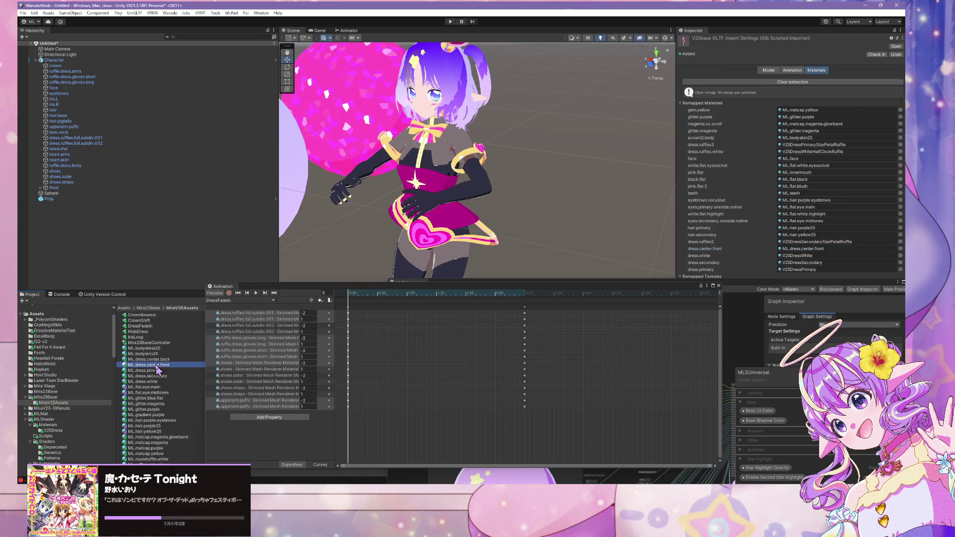
{"action": "left_click", "coordinate": [896, 46]}
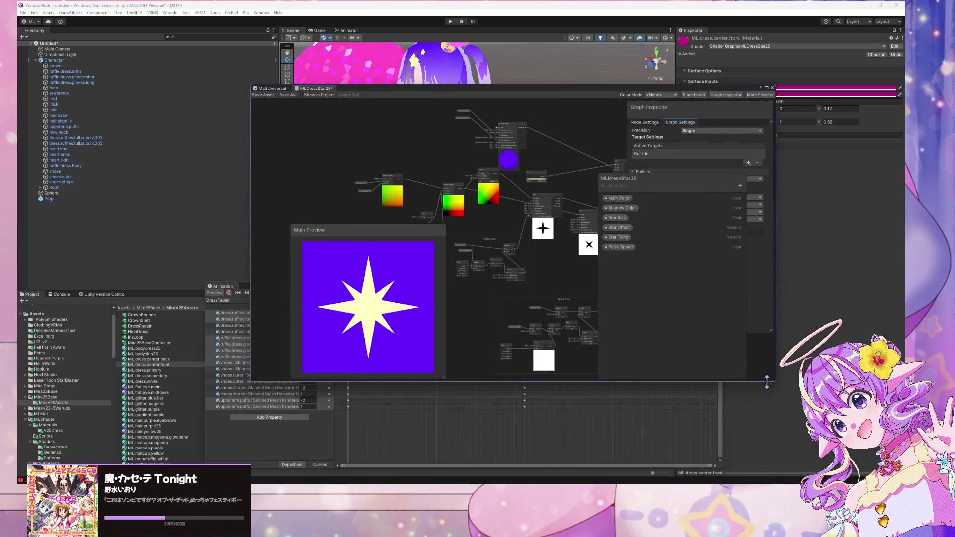
Enlarge the graph window and reposition the Pulse Size group, Star Size node and Color node
{"action": "mouse_move", "coordinate": [779, 392]}
{"action": "left_mouse_down"}
{"action": "mouse_move", "coordinate": [824, 404]}
{"action": "mouse_move", "coordinate": [903, 475]}
{"action": "left_mouse_up"}
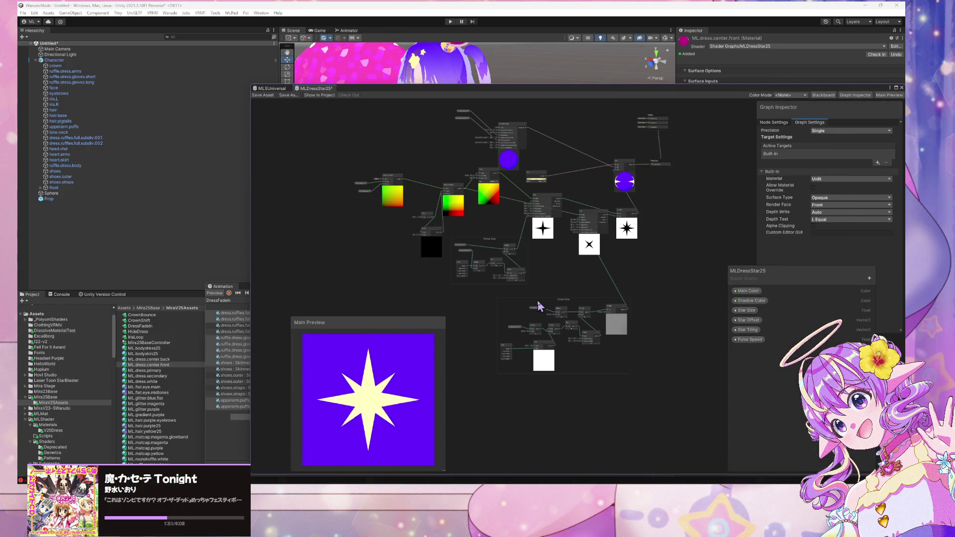
{"action": "scroll", "coordinate": [542, 302], "scroll_direction": "up", "scroll_amount": 5}
{"action": "scroll", "coordinate": [542, 302], "scroll_direction": "down", "scroll_amount": 3}
{"action": "scroll", "coordinate": [541, 298], "scroll_direction": "up", "scroll_amount": 3}
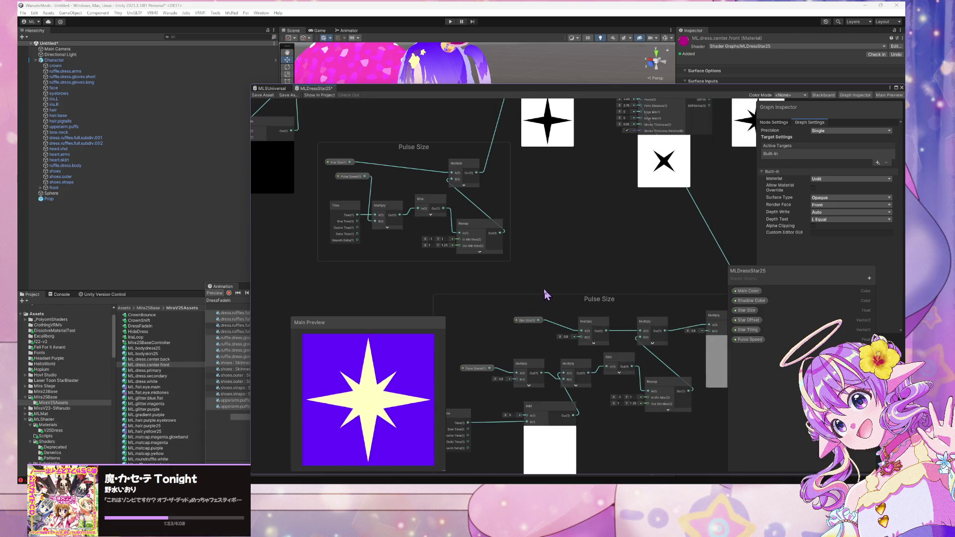
{"action": "scroll", "coordinate": [544, 288], "scroll_direction": "down", "scroll_amount": 5}
{"action": "scroll", "coordinate": [548, 294], "scroll_direction": "up", "scroll_amount": 2}
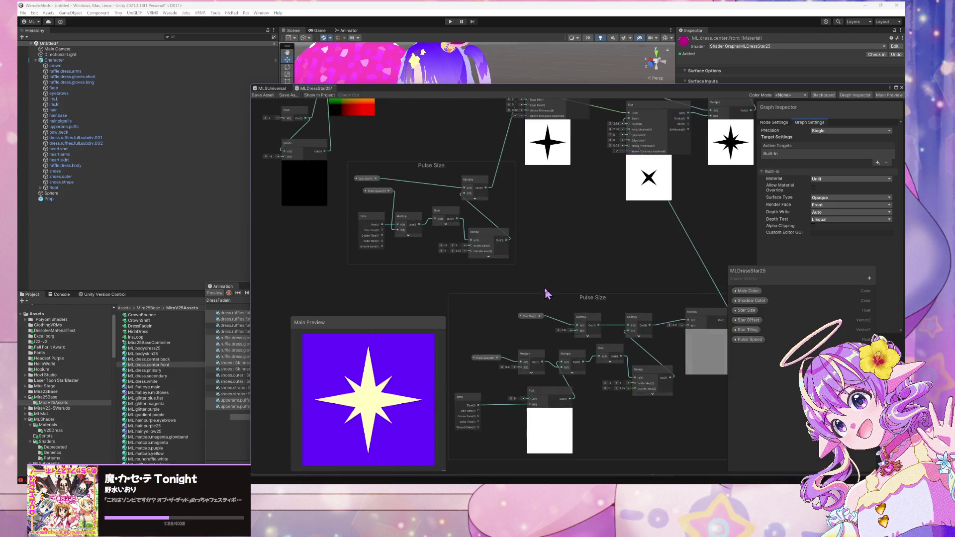
{"action": "scroll", "coordinate": [602, 295], "scroll_direction": "up", "scroll_amount": 2}
{"action": "mouse_move", "coordinate": [506, 239]}
{"action": "left_mouse_down"}
{"action": "mouse_move", "coordinate": [518, 241]}
{"action": "mouse_move", "coordinate": [520, 259]}
{"action": "left_mouse_up"}
{"action": "left_click", "coordinate": [458, 270]}
{"action": "left_click_drag", "start_coordinate": [460, 271], "coordinate": [454, 271]}
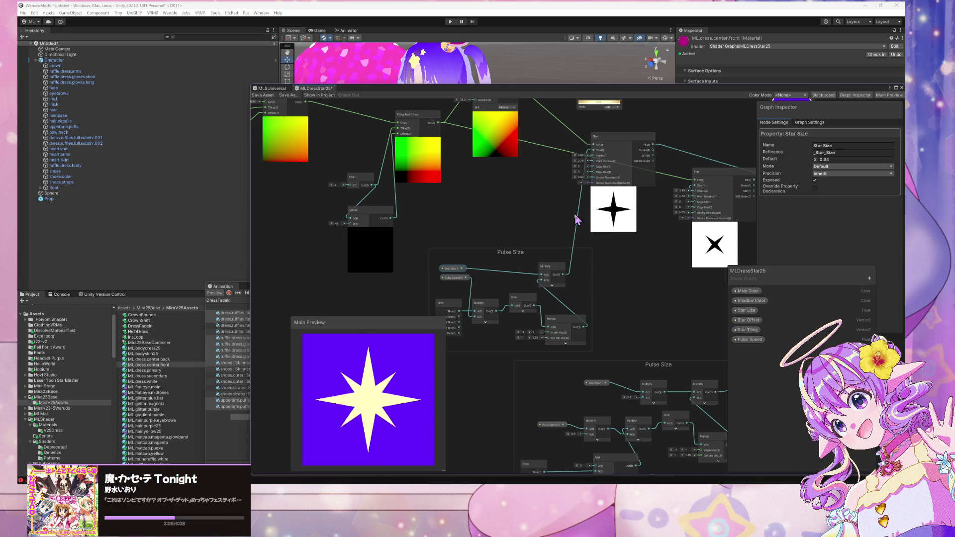
{"action": "mouse_move", "coordinate": [577, 219]}
{"action": "left_mouse_down"}
{"action": "mouse_move", "coordinate": [553, 231]}
{"action": "mouse_move", "coordinate": [487, 304]}
{"action": "mouse_move", "coordinate": [569, 240]}
{"action": "mouse_move", "coordinate": [527, 300]}
{"action": "left_mouse_up"}
{"action": "mouse_move", "coordinate": [456, 243]}
{"action": "left_mouse_down"}
{"action": "mouse_move", "coordinate": [531, 228]}
{"action": "mouse_move", "coordinate": [510, 233]}
{"action": "mouse_move", "coordinate": [521, 233]}
{"action": "left_mouse_up"}
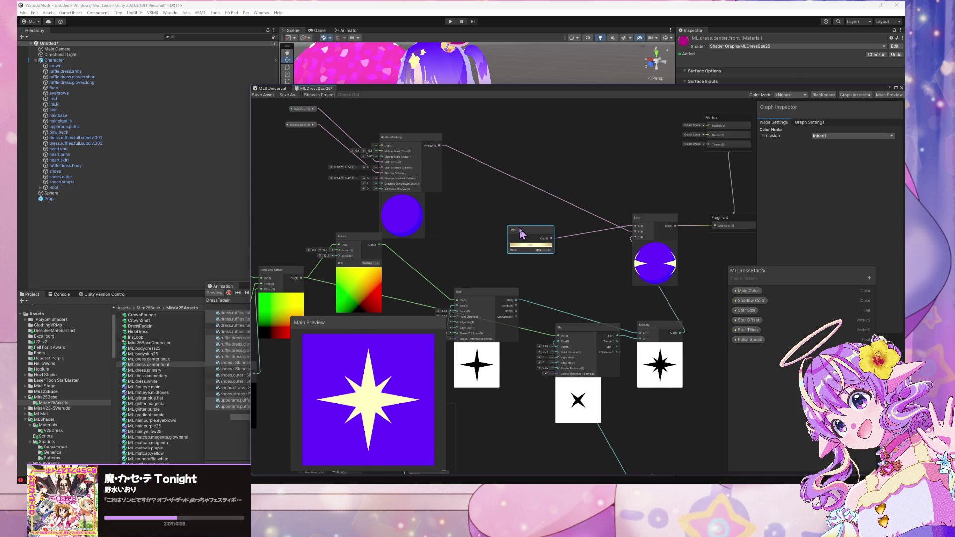
Select the lower node group, shift the Pulse Size group down-left, and move the output node right
{"action": "scroll", "coordinate": [575, 239], "scroll_direction": "up", "scroll_amount": 5}
{"action": "scroll", "coordinate": [582, 241], "scroll_direction": "down", "scroll_amount": 7}
{"action": "scroll", "coordinate": [585, 242], "scroll_direction": "up", "scroll_amount": 6}
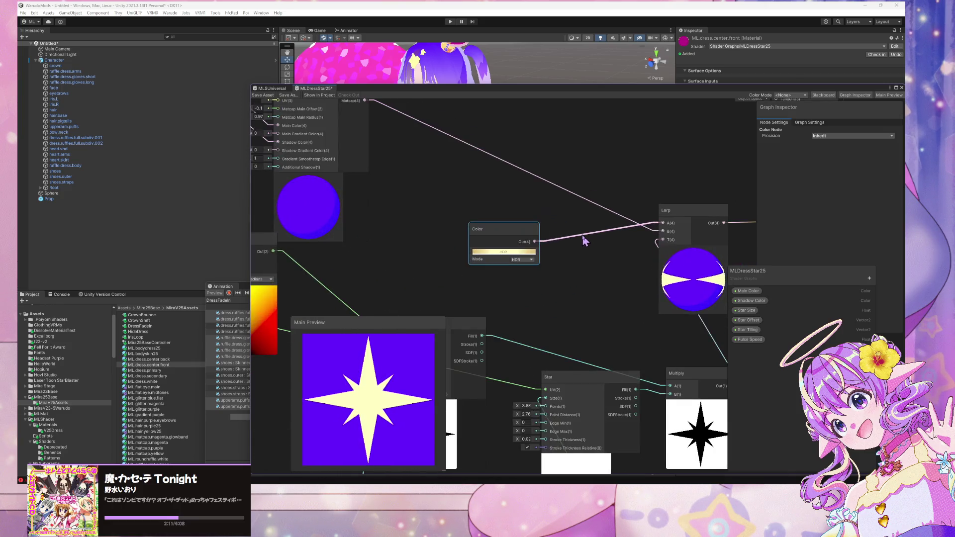
{"action": "scroll", "coordinate": [584, 241], "scroll_direction": "down", "scroll_amount": 3}
{"action": "left_click_drag", "start_coordinate": [584, 239], "coordinate": [669, 277]}
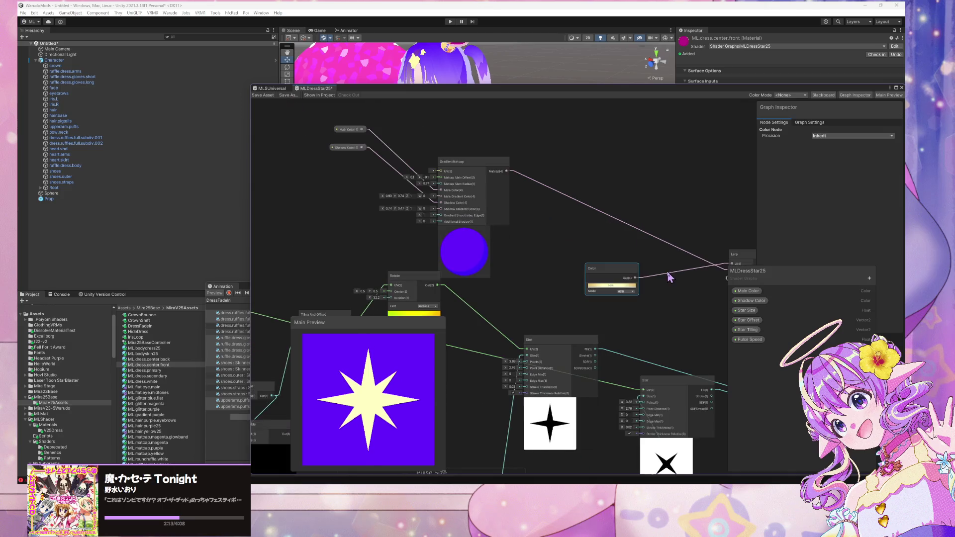
{"action": "scroll", "coordinate": [632, 253], "scroll_direction": "down", "scroll_amount": 1}
{"action": "scroll", "coordinate": [632, 253], "scroll_direction": "up", "scroll_amount": 1}
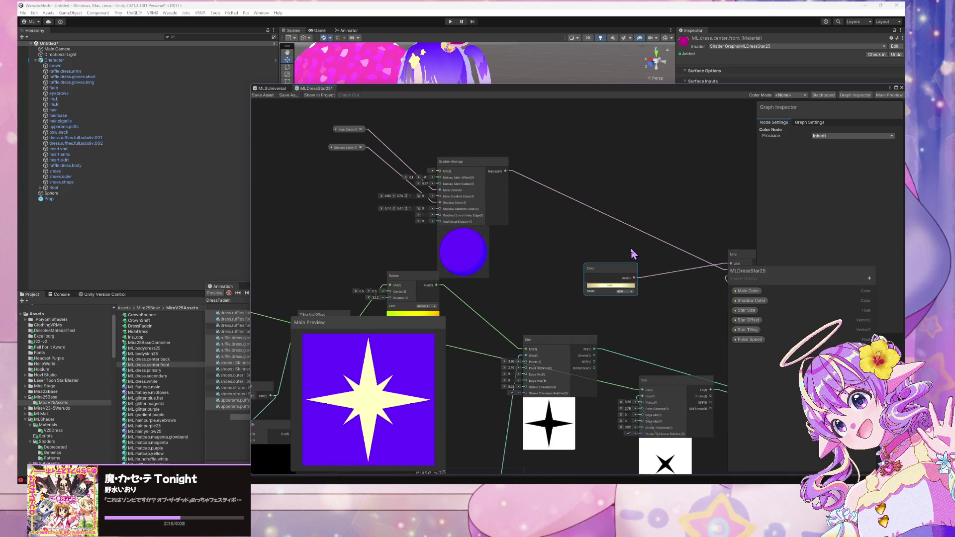
{"action": "scroll", "coordinate": [632, 254], "scroll_direction": "down", "scroll_amount": 6}
{"action": "left_click_drag", "start_coordinate": [483, 166], "coordinate": [551, 165]}
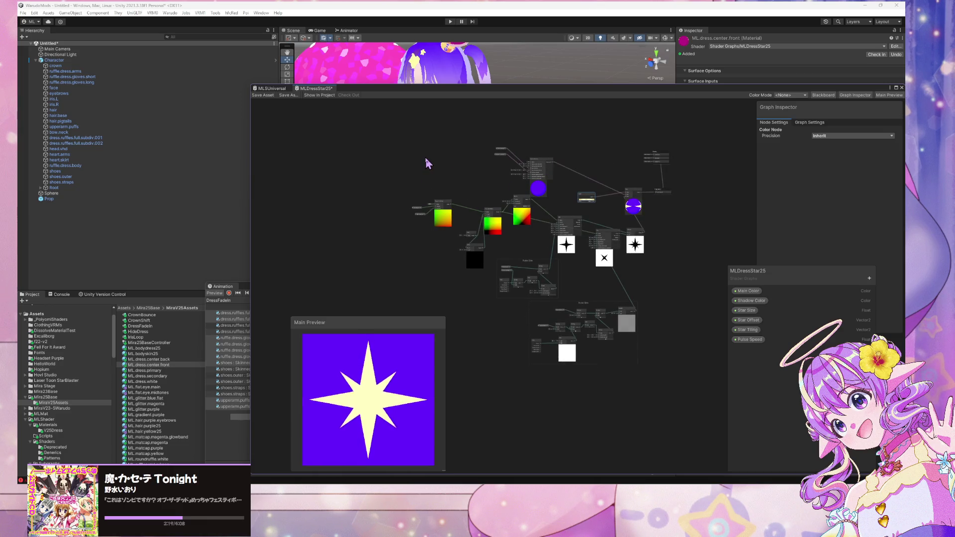
{"action": "mouse_move", "coordinate": [657, 378]}
{"action": "left_mouse_down"}
{"action": "mouse_move", "coordinate": [388, 145]}
{"action": "mouse_move", "coordinate": [437, 166]}
{"action": "mouse_move", "coordinate": [494, 284]}
{"action": "mouse_move", "coordinate": [612, 268]}
{"action": "left_mouse_up"}
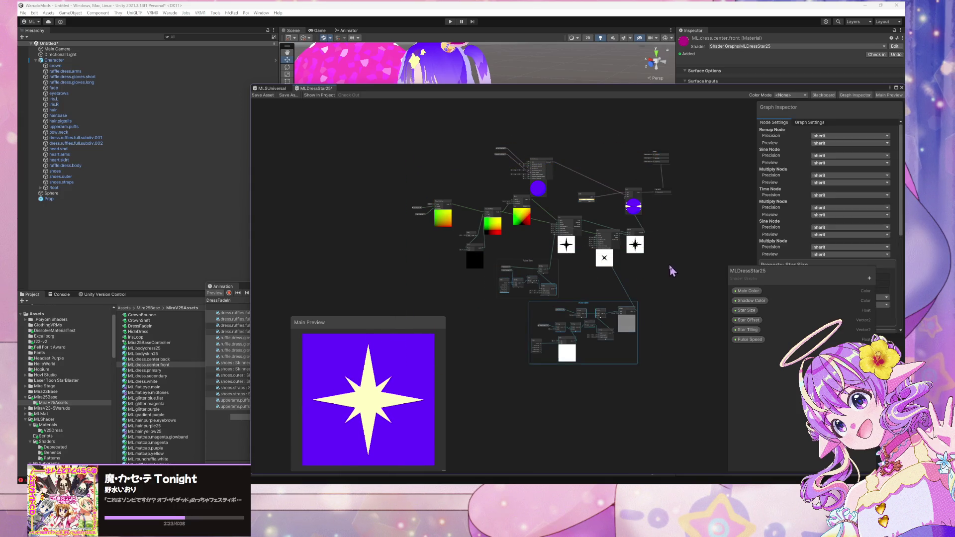
{"action": "scroll", "coordinate": [611, 267], "scroll_direction": "up", "scroll_amount": 3}
{"action": "mouse_move", "coordinate": [550, 340]}
{"action": "left_mouse_down"}
{"action": "mouse_move", "coordinate": [512, 335]}
{"action": "mouse_move", "coordinate": [544, 348]}
{"action": "mouse_move", "coordinate": [542, 334]}
{"action": "left_mouse_up"}
{"action": "scroll", "coordinate": [543, 211], "scroll_direction": "down", "scroll_amount": 3}
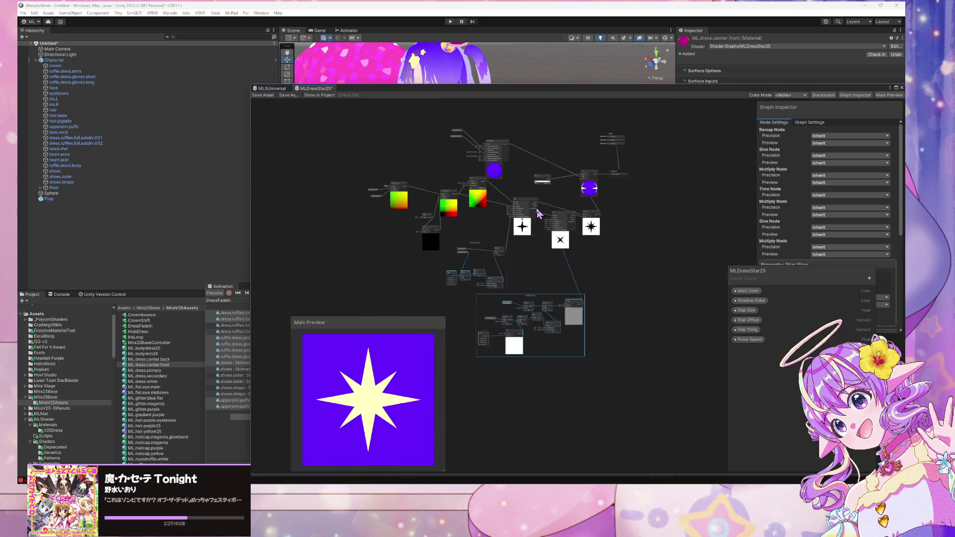
{"action": "left_click_drag", "start_coordinate": [600, 158], "coordinate": [650, 156]}
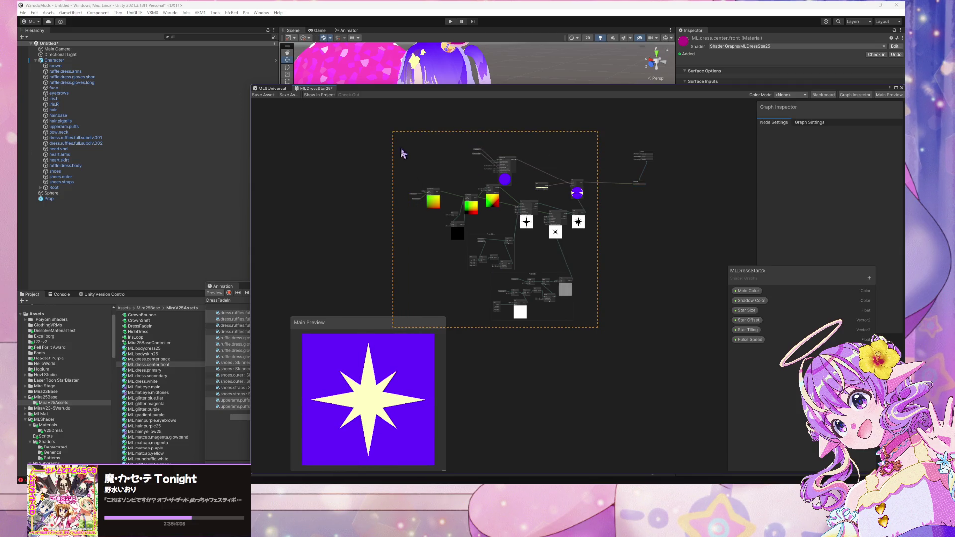
Nudge the GradientMatcap node slightly higher on the canvas
{"action": "left_click_drag", "start_coordinate": [403, 153], "coordinate": [466, 239]}
{"action": "left_click", "coordinate": [570, 336]}
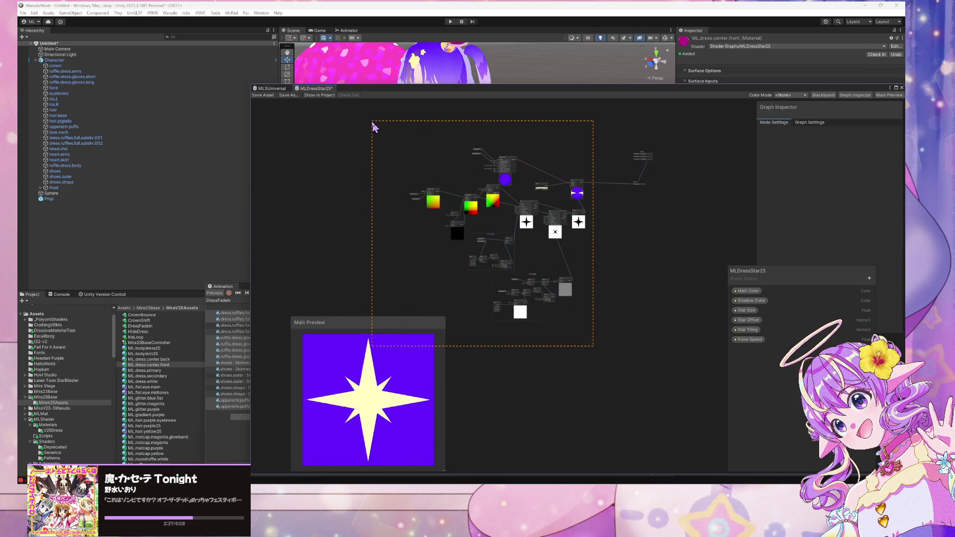
{"action": "left_click_drag", "start_coordinate": [372, 122], "coordinate": [376, 127]}
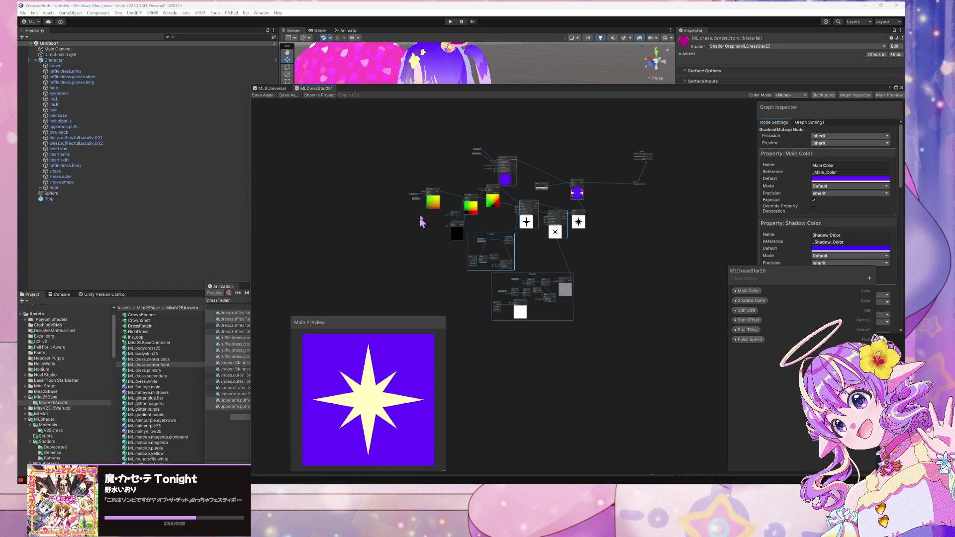
{"action": "scroll", "coordinate": [533, 155], "scroll_direction": "up", "scroll_amount": 3}
{"action": "scroll", "coordinate": [540, 141], "scroll_direction": "down", "scroll_amount": 4}
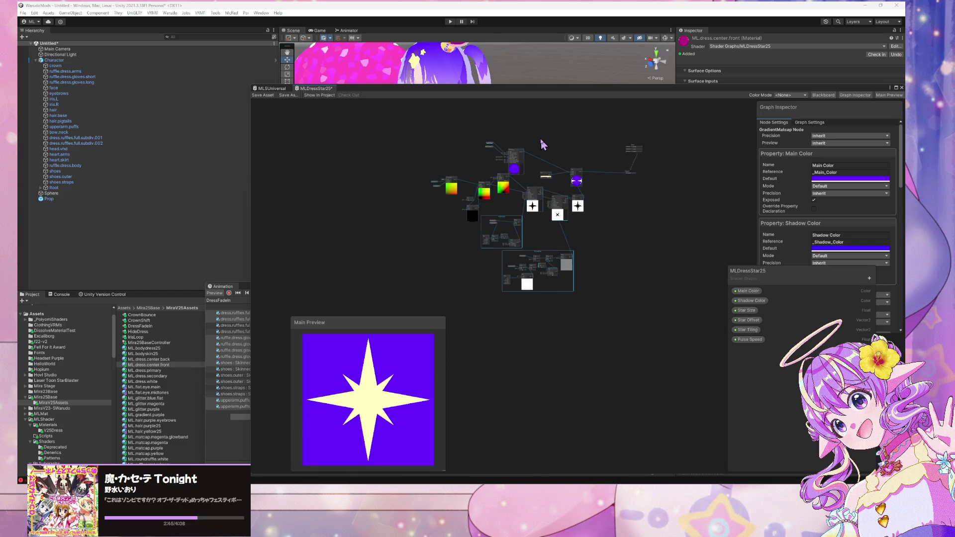
{"action": "scroll", "coordinate": [543, 144], "scroll_direction": "up", "scroll_amount": 4}
{"action": "right_click", "coordinate": [543, 140]}
{"action": "left_click", "coordinate": [490, 133]}
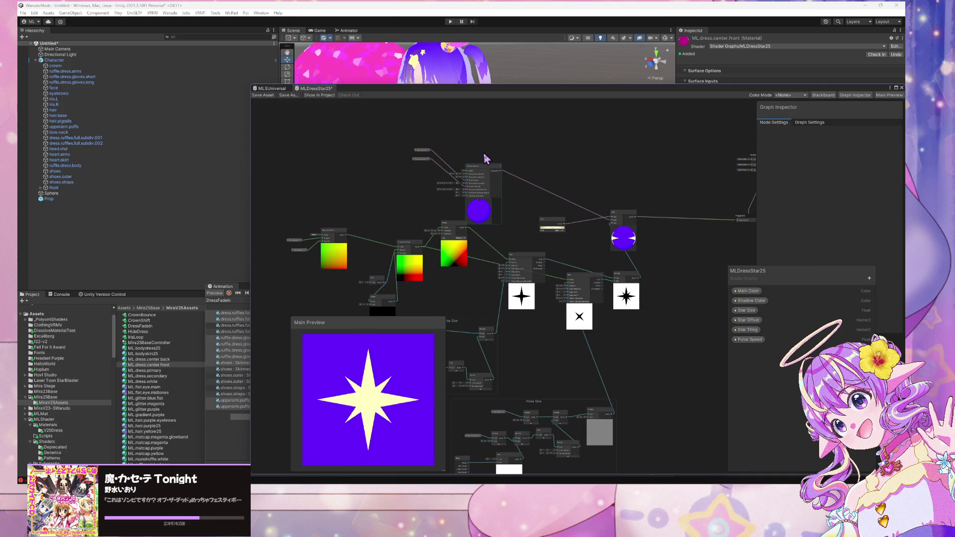
{"action": "left_click_drag", "start_coordinate": [477, 172], "coordinate": [482, 152]}
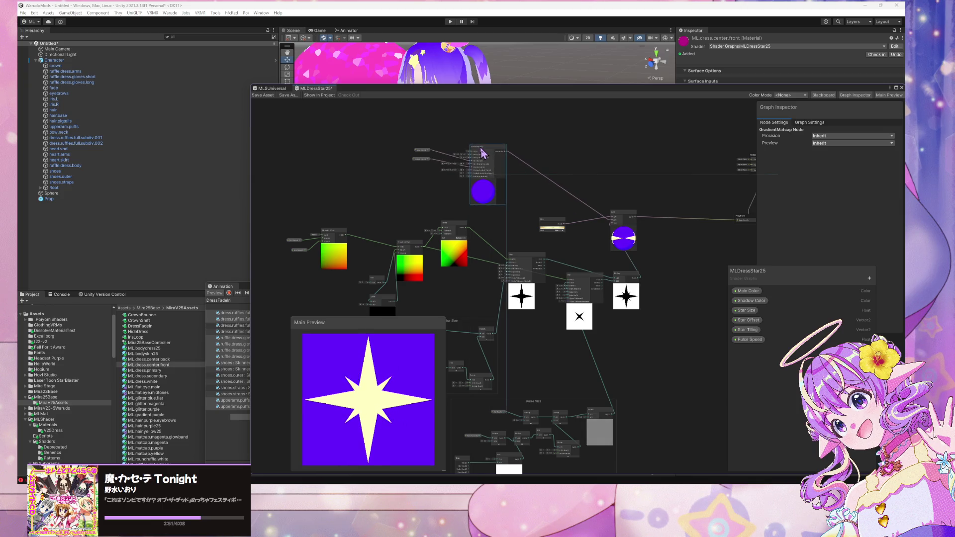
Shift the first Tiling And Offset node up and to the right
{"action": "scroll", "coordinate": [517, 142], "scroll_direction": "up", "scroll_amount": 3}
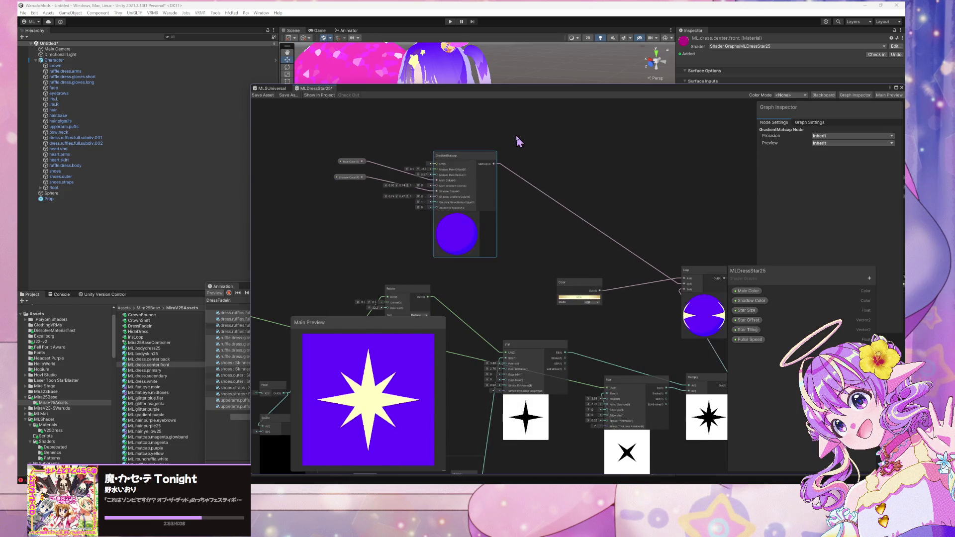
{"action": "scroll", "coordinate": [517, 142], "scroll_direction": "down", "scroll_amount": 3}
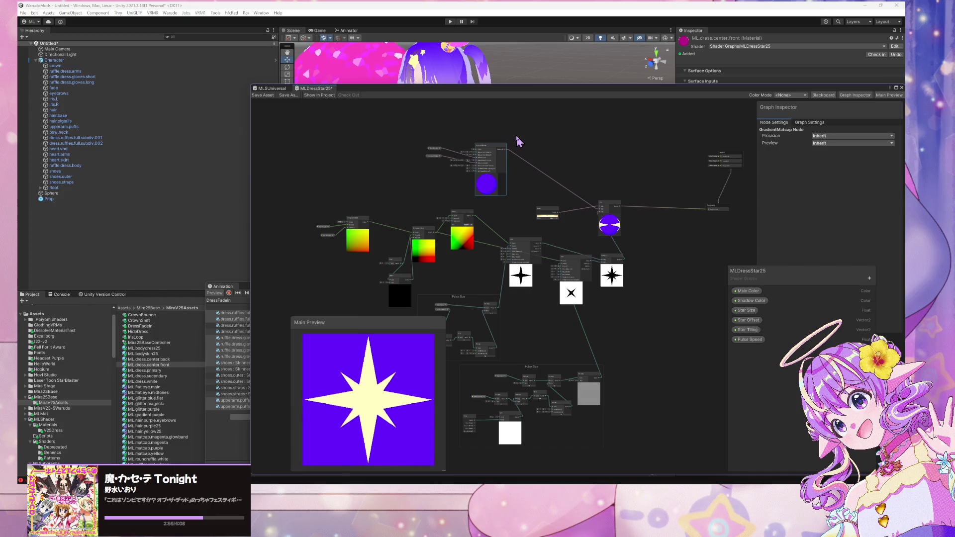
{"action": "scroll", "coordinate": [523, 144], "scroll_direction": "down", "scroll_amount": 1}
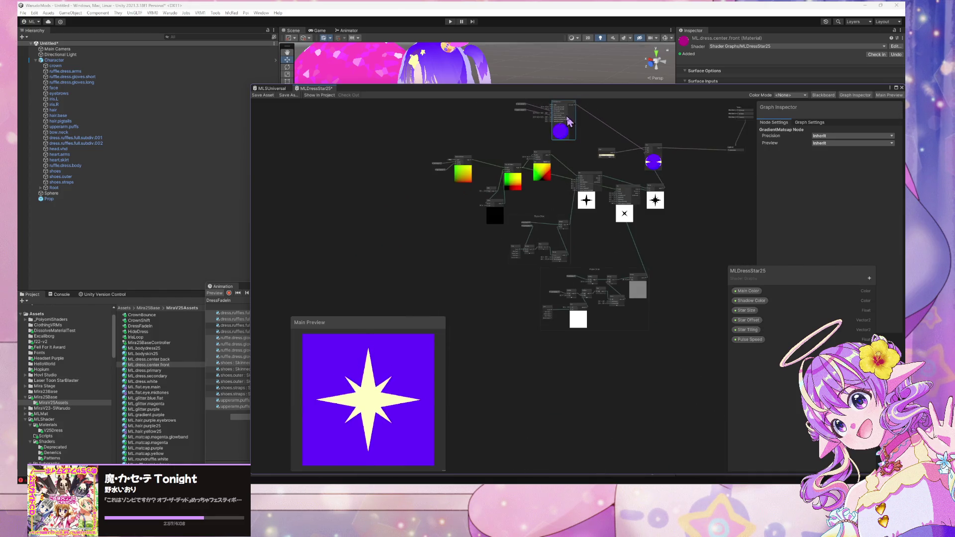
{"action": "left_click_drag", "start_coordinate": [641, 224], "coordinate": [616, 287]}
{"action": "scroll", "coordinate": [525, 315], "scroll_direction": "up", "scroll_amount": 4}
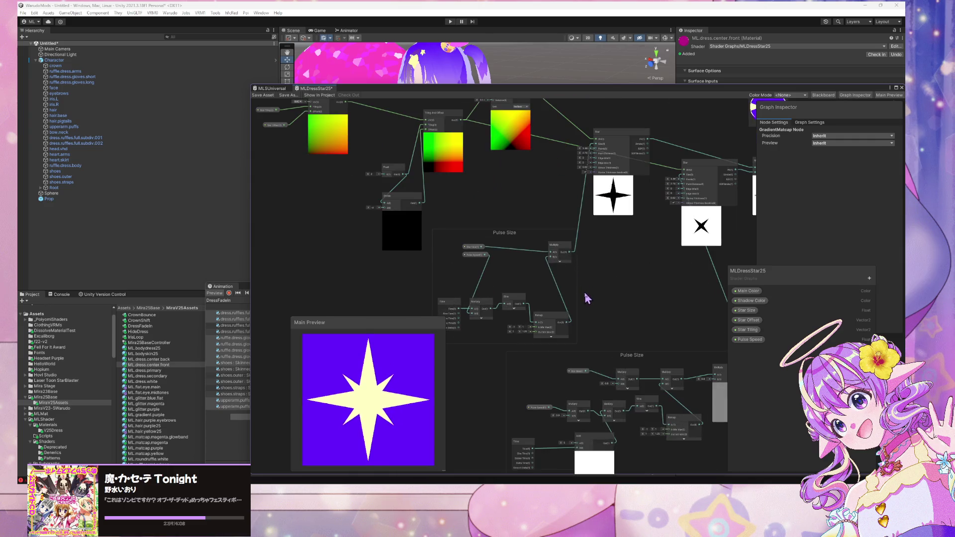
{"action": "scroll", "coordinate": [482, 256], "scroll_direction": "up", "scroll_amount": 2}
{"action": "left_click", "coordinate": [471, 252]}
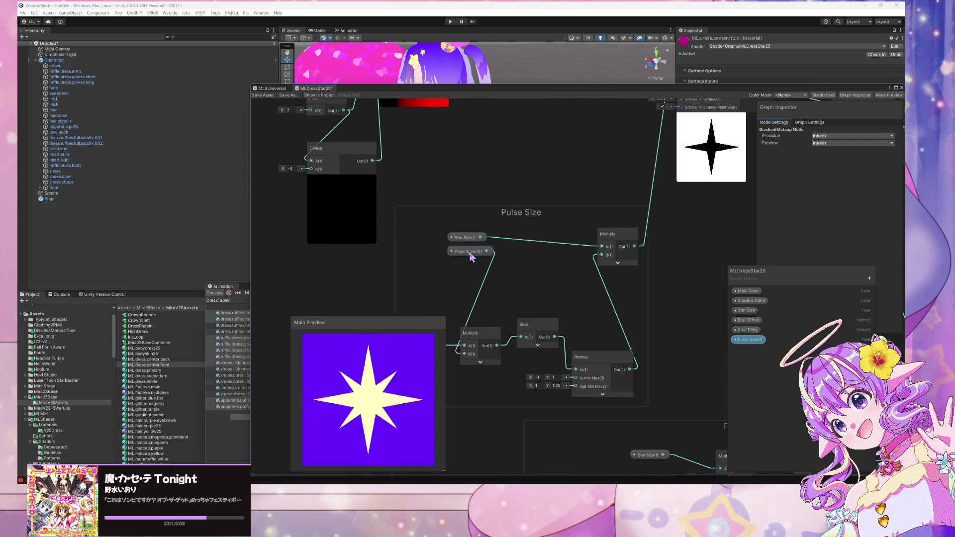
{"action": "scroll", "coordinate": [471, 252], "scroll_direction": "down", "scroll_amount": 4}
{"action": "left_click_drag", "start_coordinate": [440, 159], "coordinate": [507, 260]}
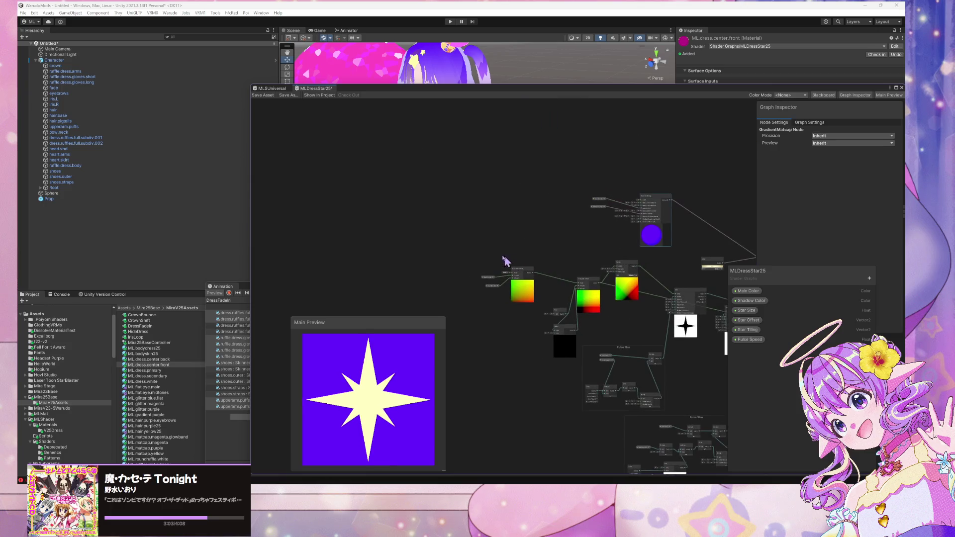
{"action": "scroll", "coordinate": [540, 254], "scroll_direction": "up", "scroll_amount": 3}
{"action": "left_click_drag", "start_coordinate": [508, 294], "coordinate": [536, 255]}
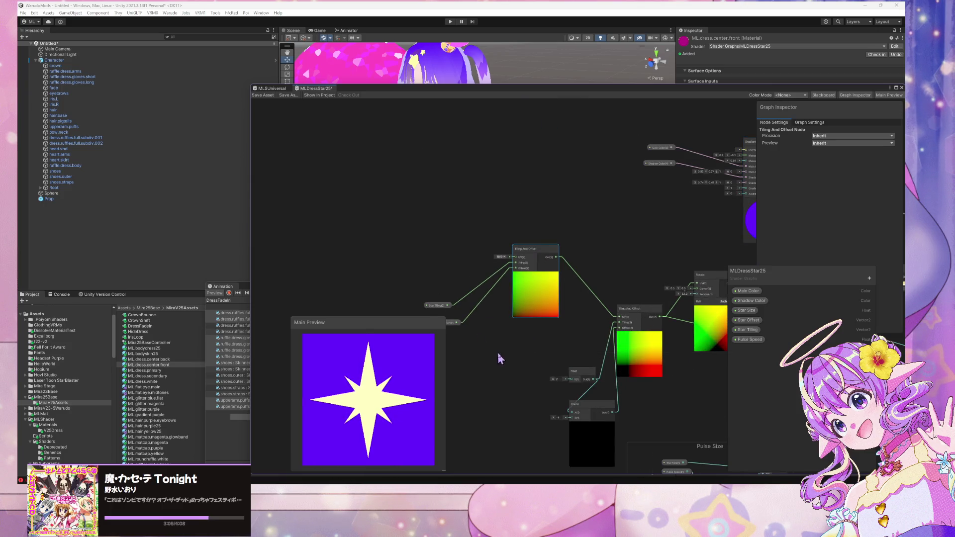
Collapse both Tiling And Offset previews and nudge the Star Offset and Float nodes into place
{"action": "left_click_drag", "start_coordinate": [504, 314], "coordinate": [537, 273]}
{"action": "mouse_move", "coordinate": [480, 287]}
{"action": "left_mouse_down"}
{"action": "mouse_move", "coordinate": [475, 282]}
{"action": "mouse_move", "coordinate": [477, 300]}
{"action": "left_mouse_up"}
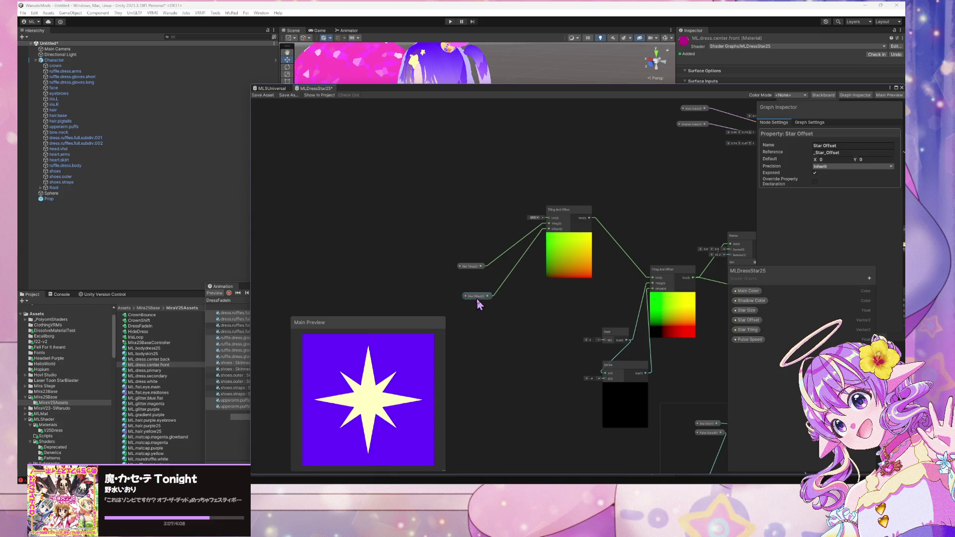
{"action": "left_click", "coordinate": [569, 237]}
{"action": "left_click", "coordinate": [673, 295]}
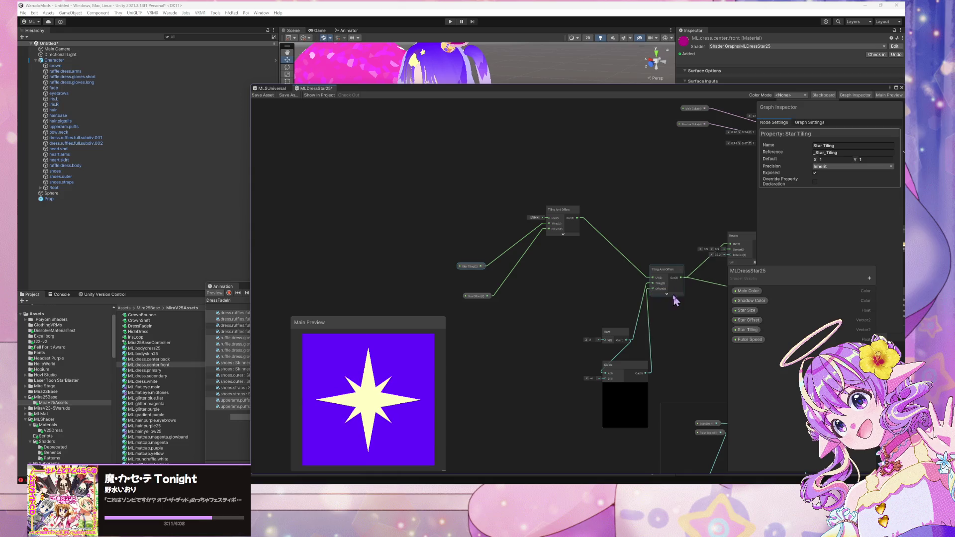
{"action": "left_click_drag", "start_coordinate": [616, 344], "coordinate": [566, 325]}
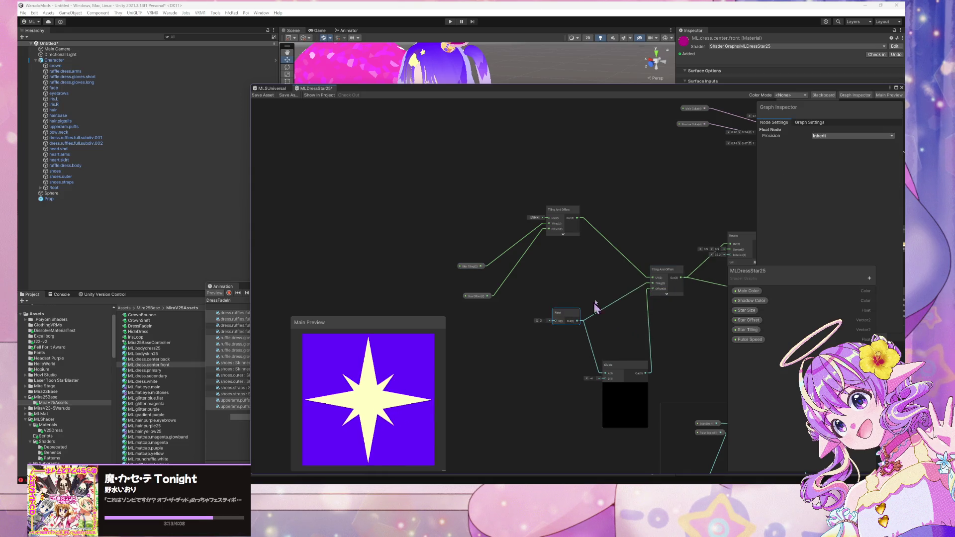
Wrap the Star Tiling property node in a group titled Star Tiling
{"action": "left_click", "coordinate": [465, 266]}
{"action": "key", "text": "ctrl+g"}
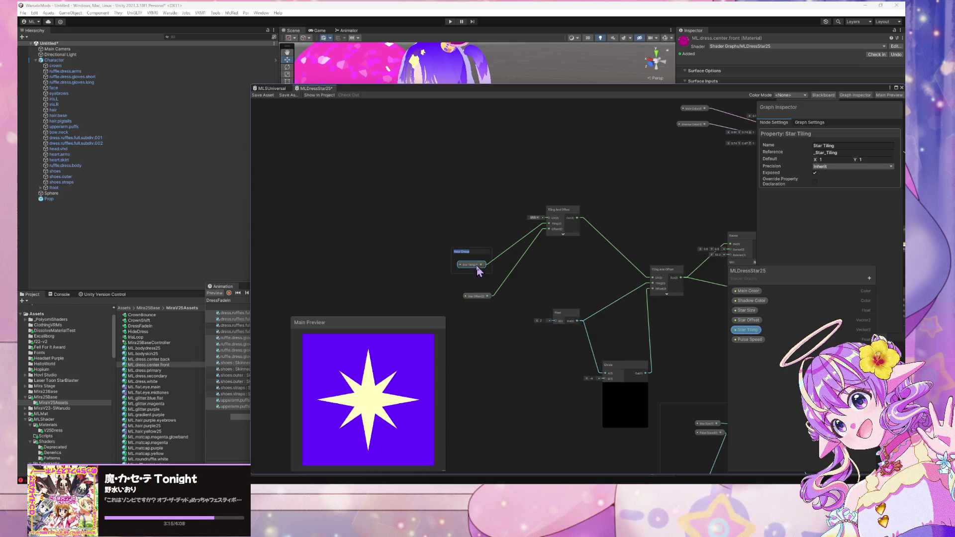
{"action": "type", "text": "Star Tiling"}
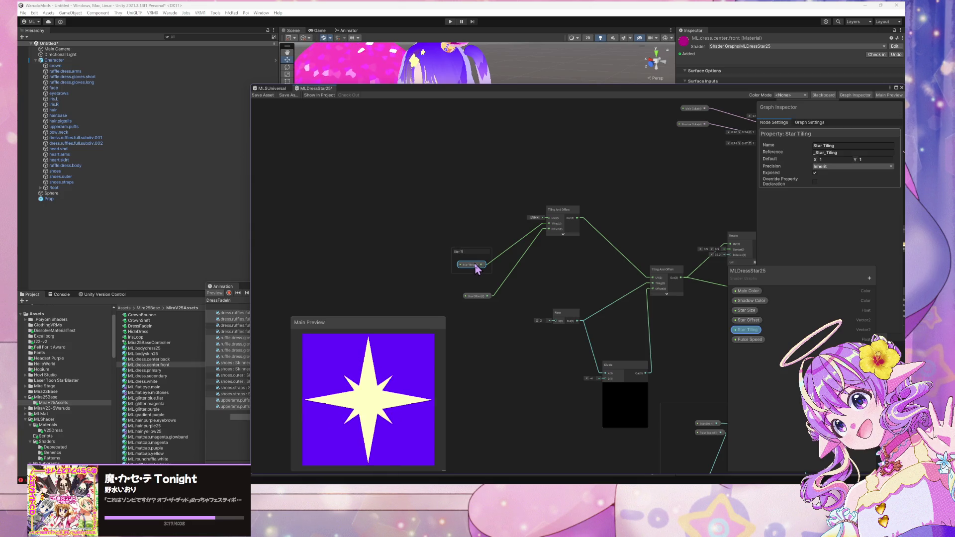
{"action": "key", "text": "Return"}
Wrap the Star Offset property node in a group titled Star Offset
{"action": "left_click", "coordinate": [475, 297]}
{"action": "key", "text": "ctrl+g"}
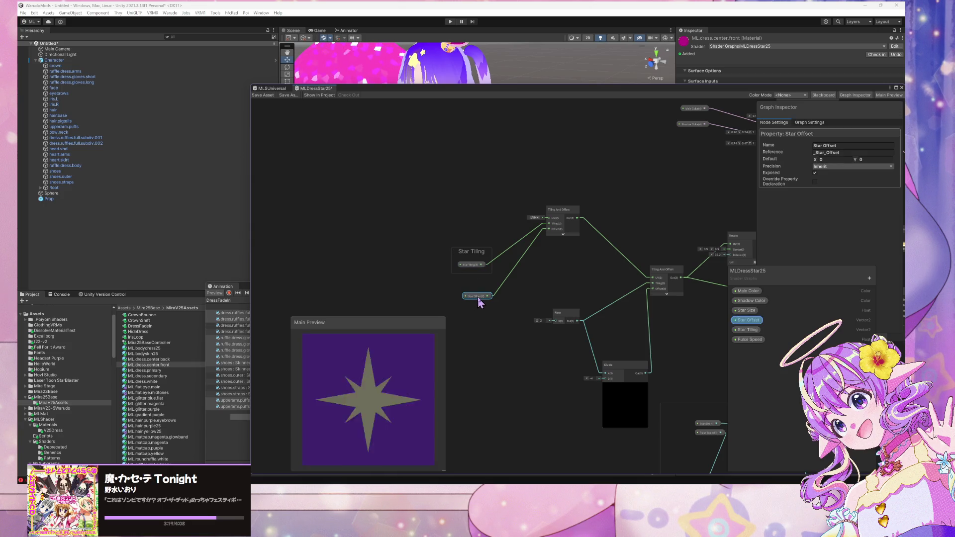
{"action": "type", "text": "Star Offset"}
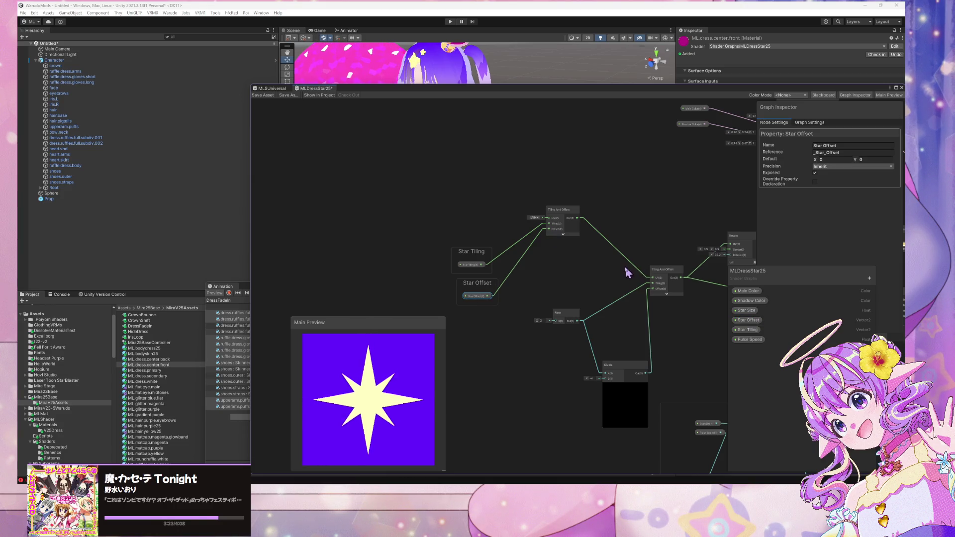
{"action": "mouse_move", "coordinate": [628, 273]}
{"action": "left_mouse_down"}
{"action": "mouse_move", "coordinate": [531, 279]}
{"action": "mouse_move", "coordinate": [518, 252]}
{"action": "mouse_move", "coordinate": [590, 385]}
{"action": "left_mouse_up"}
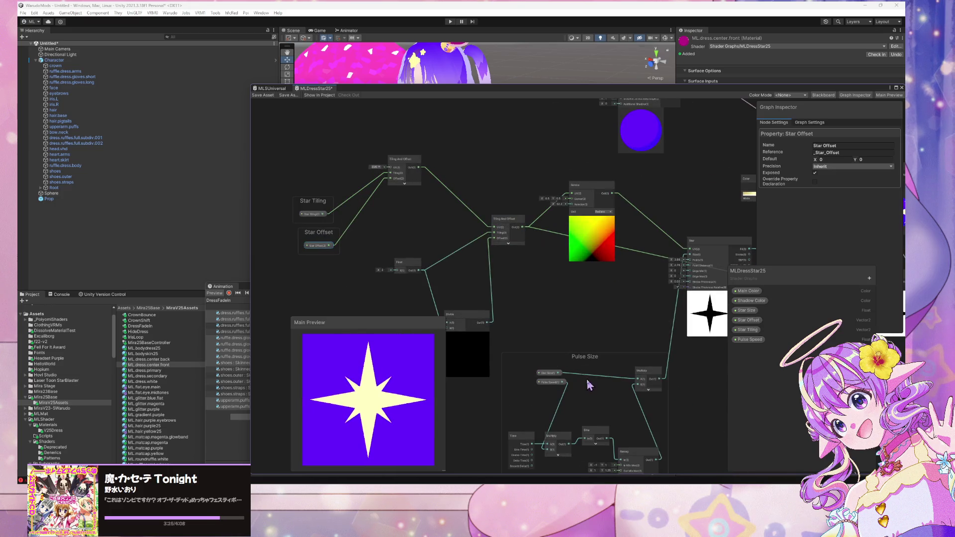
{"action": "scroll", "coordinate": [589, 386], "scroll_direction": "down", "scroll_amount": 5}
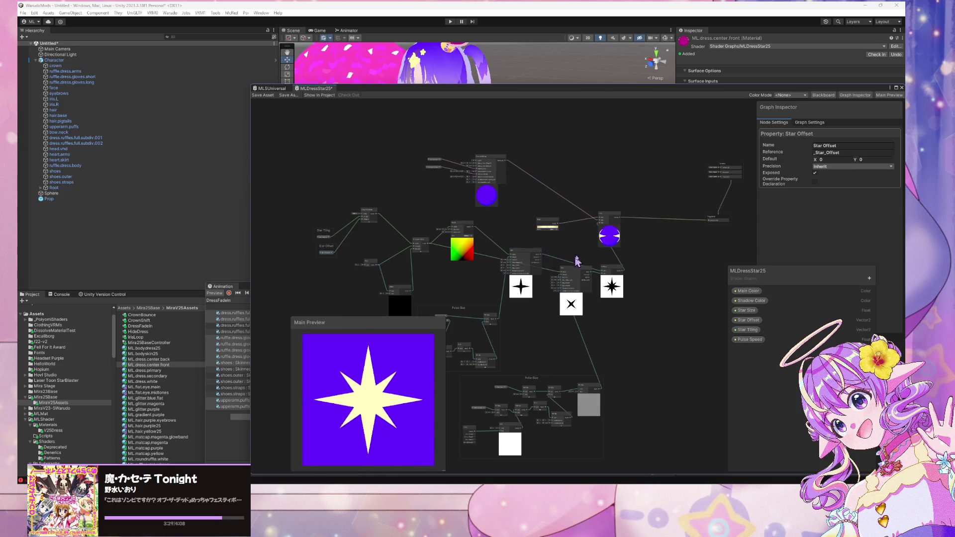
Shift the purple-sphere Lerp node slightly right and down
{"action": "mouse_move", "coordinate": [609, 219]}
{"action": "left_mouse_down"}
{"action": "mouse_move", "coordinate": [667, 240]}
{"action": "mouse_move", "coordinate": [655, 230]}
{"action": "left_mouse_up"}
{"action": "left_click", "coordinate": [647, 230]}
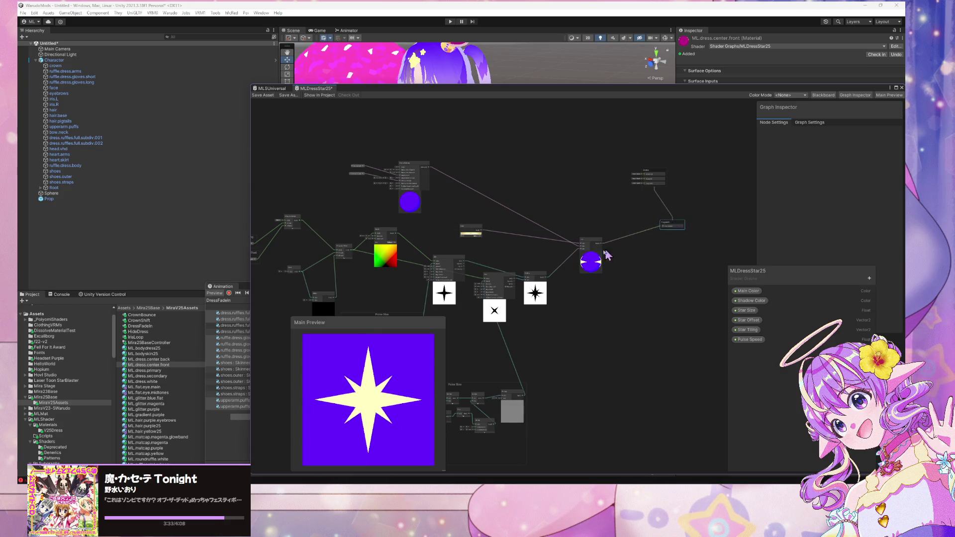
{"action": "scroll", "coordinate": [581, 274], "scroll_direction": "up", "scroll_amount": 3}
{"action": "left_click_drag", "start_coordinate": [544, 289], "coordinate": [647, 243]}
{"action": "scroll", "coordinate": [477, 239], "scroll_direction": "down", "scroll_amount": 4}
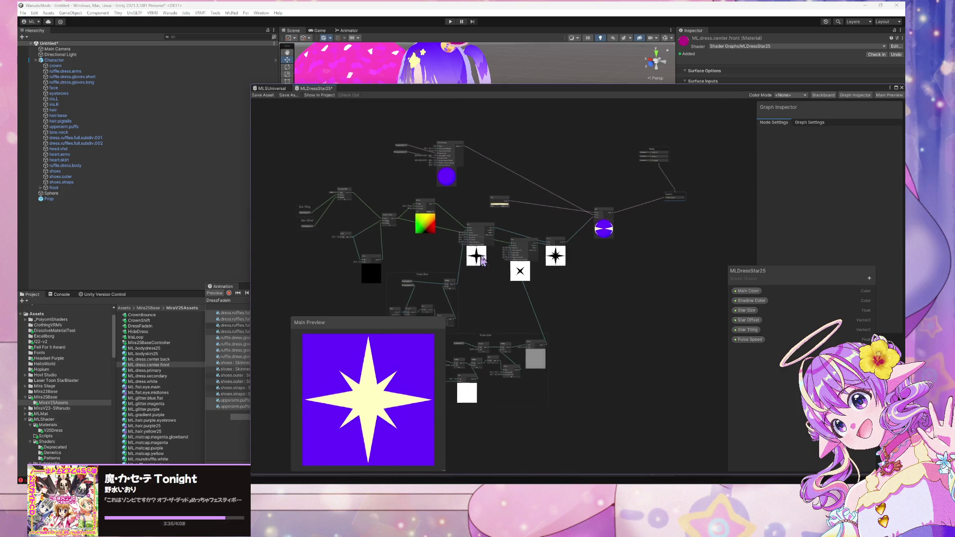
{"action": "mouse_move", "coordinate": [469, 244]}
{"action": "left_mouse_down"}
{"action": "mouse_move", "coordinate": [556, 249]}
{"action": "mouse_move", "coordinate": [575, 348]}
{"action": "left_mouse_up"}
{"action": "scroll", "coordinate": [557, 248], "scroll_direction": "up", "scroll_amount": 3}
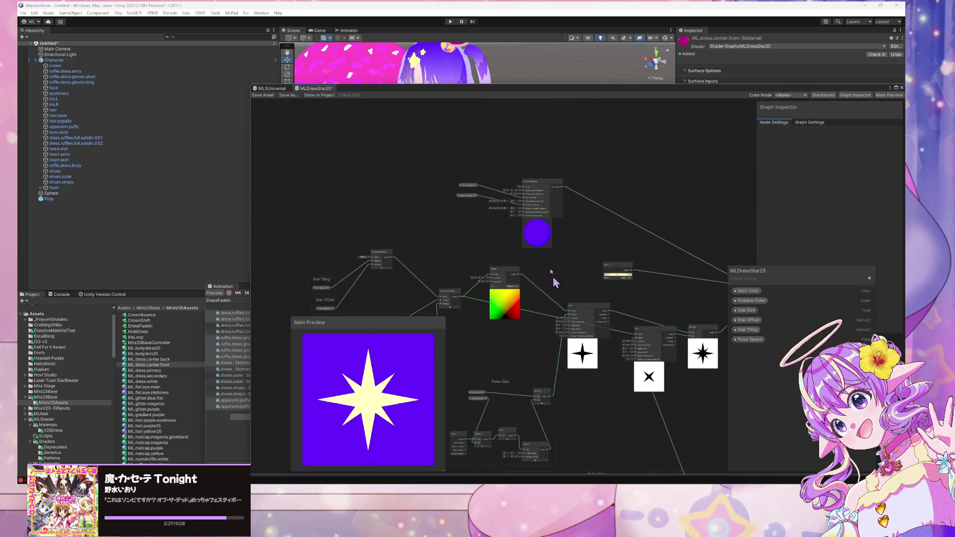
Raise the GradientMatcap node and the Main Color and Shadow Color property nodes
{"action": "left_click_drag", "start_coordinate": [537, 186], "coordinate": [534, 145]}
{"action": "mouse_move", "coordinate": [473, 213]}
{"action": "left_mouse_down"}
{"action": "mouse_move", "coordinate": [456, 181]}
{"action": "mouse_move", "coordinate": [458, 154]}
{"action": "left_mouse_up"}
{"action": "left_click", "coordinate": [568, 265]}
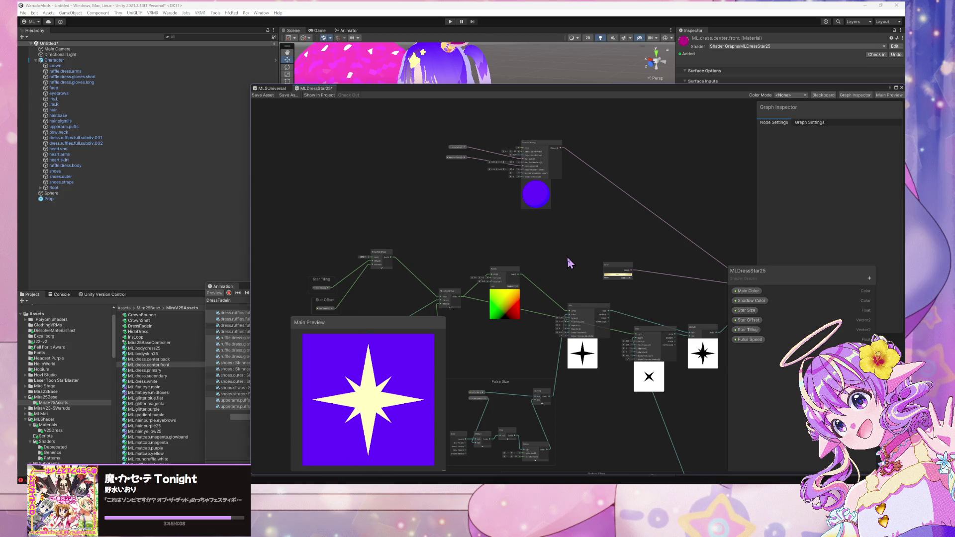
Move the Pulse Size group to the left
{"action": "scroll", "coordinate": [403, 157], "scroll_direction": "down", "scroll_amount": 5}
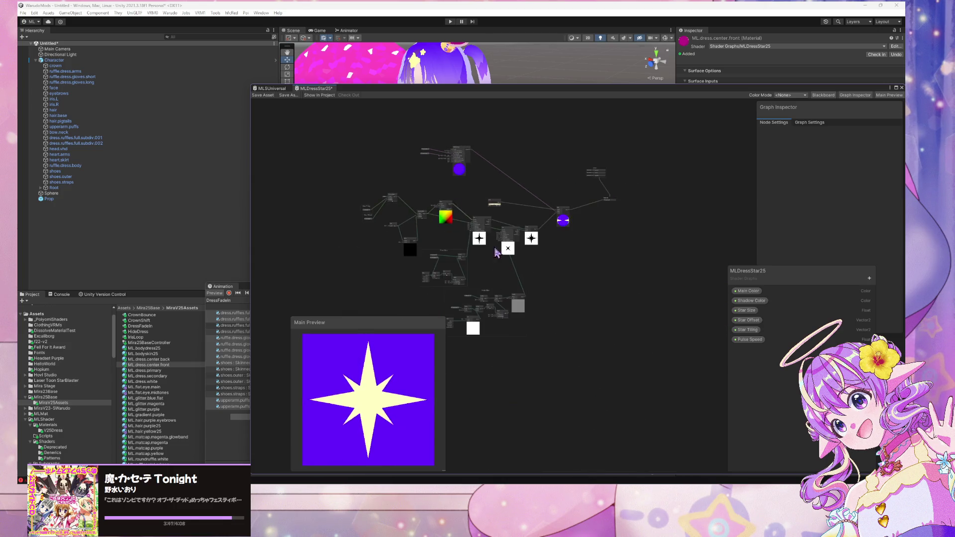
{"action": "scroll", "coordinate": [520, 299], "scroll_direction": "up", "scroll_amount": 4}
{"action": "left_click_drag", "start_coordinate": [581, 299], "coordinate": [527, 296]}
{"action": "scroll", "coordinate": [547, 288], "scroll_direction": "down", "scroll_amount": 2}
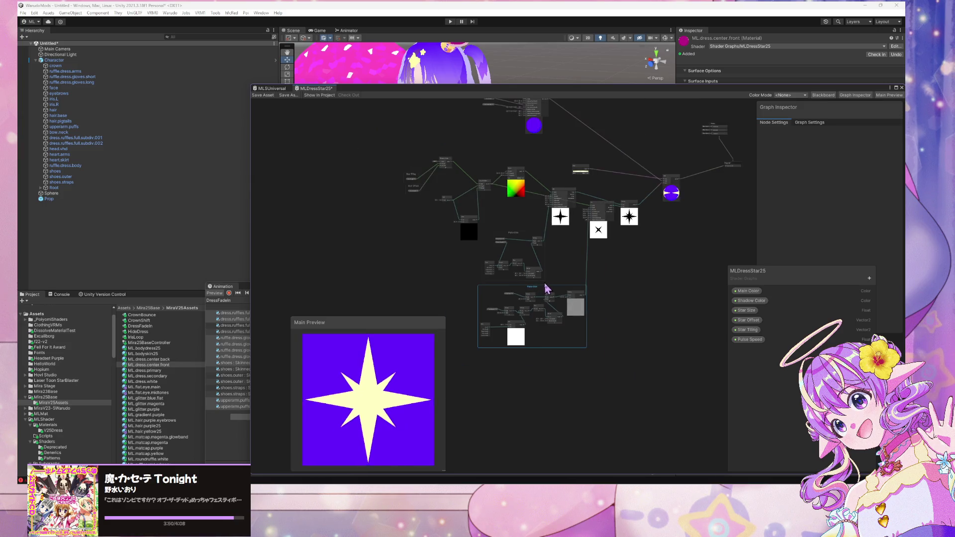
Rename the Blackboard's Star Size property to Pulsar Size
{"action": "double_click", "coordinate": [741, 311]}
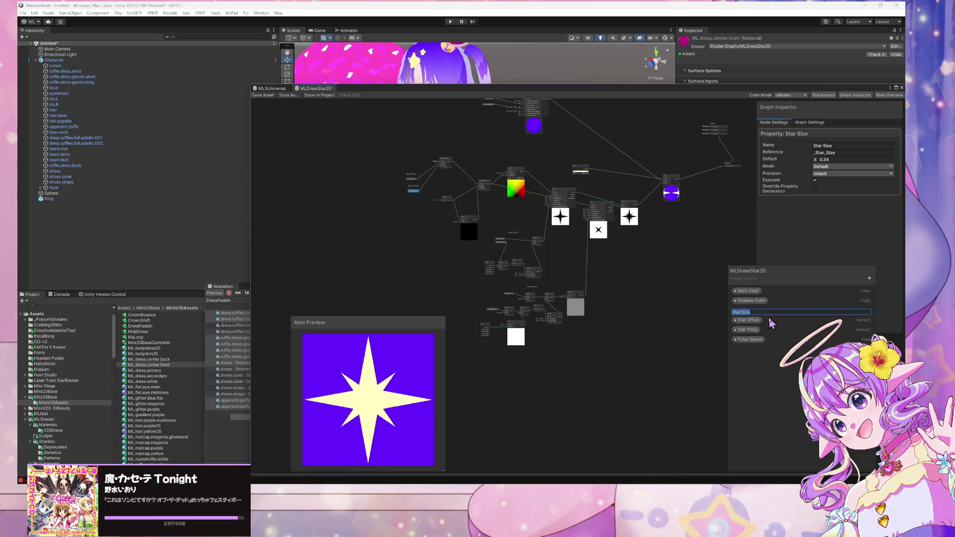
{"action": "key", "text": "Home"}
{"action": "type", "text": "Pu"}
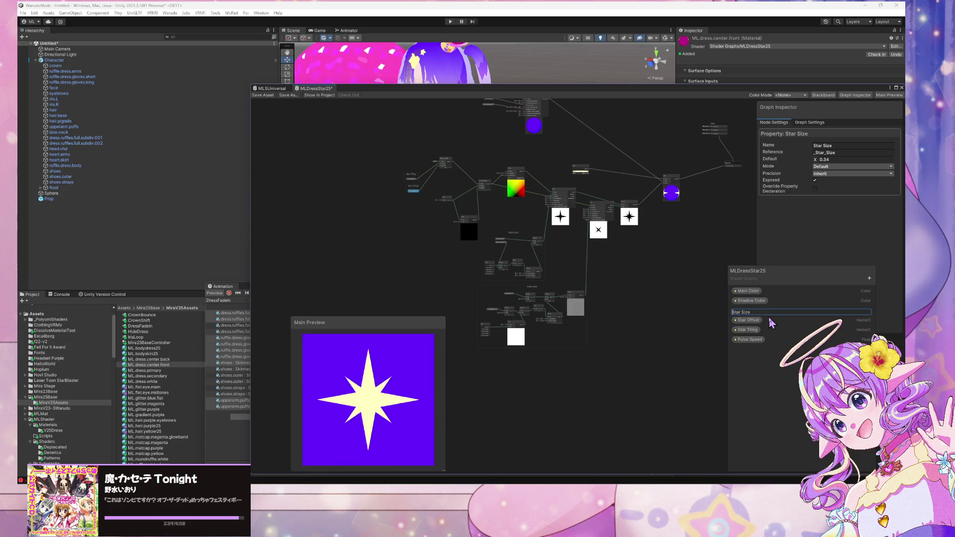
{"action": "type", "text": "lsar"}
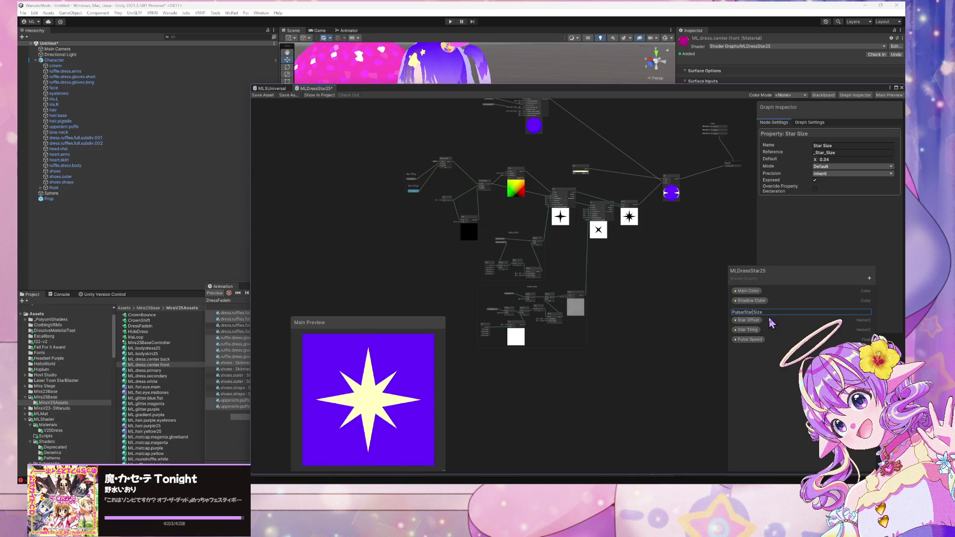
{"action": "key", "text": "Delete"}
{"action": "key", "text": "Delete"}
{"action": "key", "text": "Delete"}
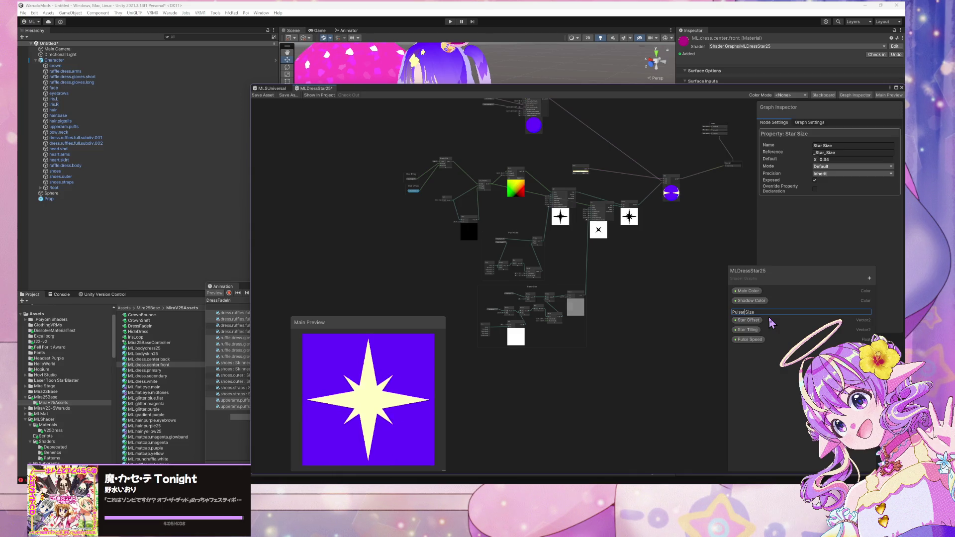
{"action": "key", "text": "Return"}
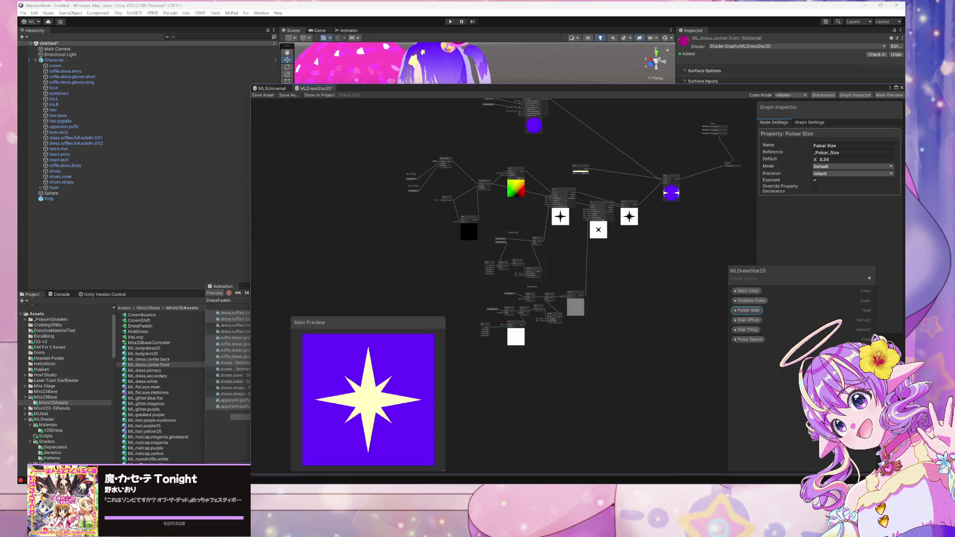
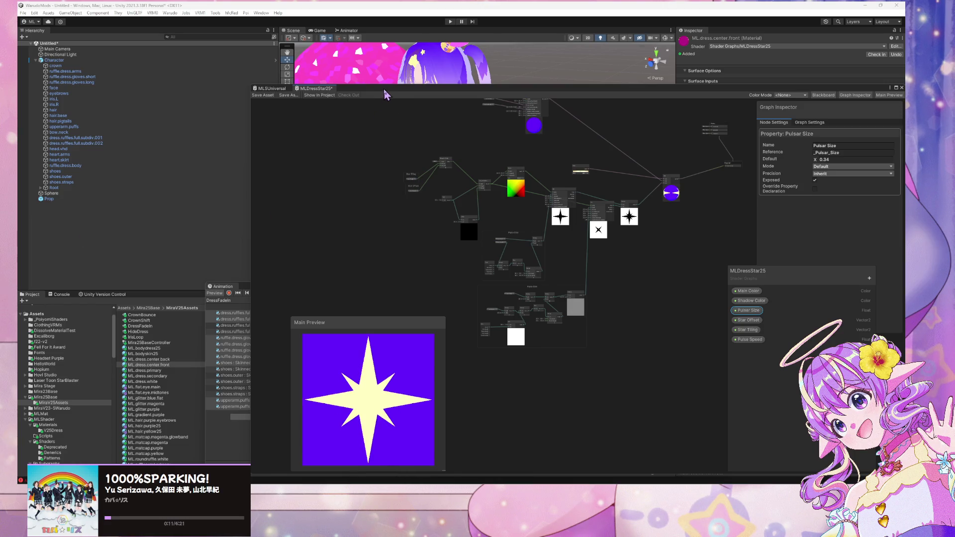
Move the Shader Graph window aside, list the Mira25Base folder, and float the Animation window
{"action": "mouse_move", "coordinate": [386, 91]}
{"action": "left_mouse_down"}
{"action": "mouse_move", "coordinate": [637, 115]}
{"action": "mouse_move", "coordinate": [652, 90]}
{"action": "mouse_move", "coordinate": [593, 68]}
{"action": "mouse_move", "coordinate": [584, 76]}
{"action": "left_mouse_up"}
{"action": "left_click", "coordinate": [50, 397]}
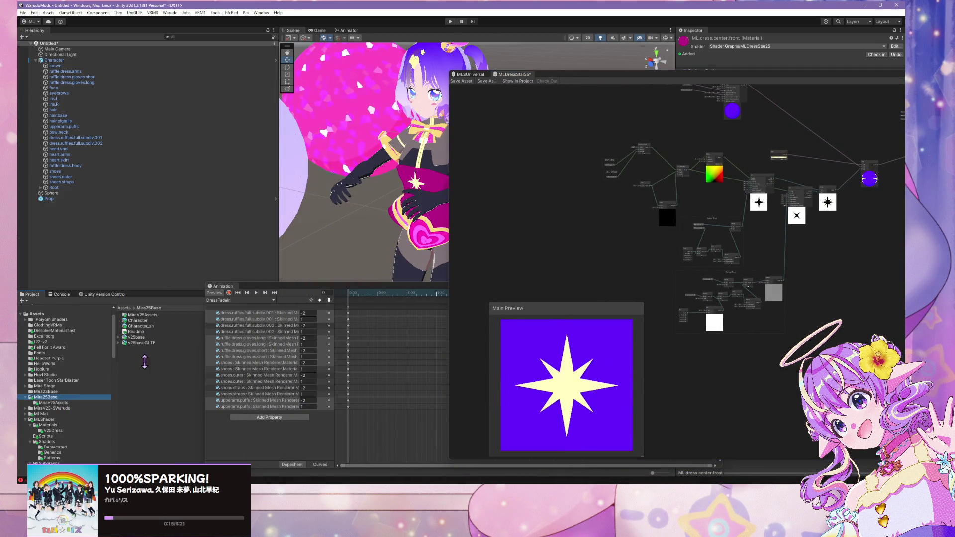
{"action": "mouse_move", "coordinate": [223, 287]}
{"action": "left_mouse_down"}
{"action": "mouse_move", "coordinate": [343, 194]}
{"action": "mouse_move", "coordinate": [507, 269]}
{"action": "left_mouse_up"}
Enlarge the Shader Graph window over the scene and select the cream Color node
{"action": "mouse_move", "coordinate": [673, 88]}
{"action": "left_mouse_down"}
{"action": "mouse_move", "coordinate": [312, 296]}
{"action": "mouse_move", "coordinate": [330, 191]}
{"action": "mouse_move", "coordinate": [388, 198]}
{"action": "left_mouse_up"}
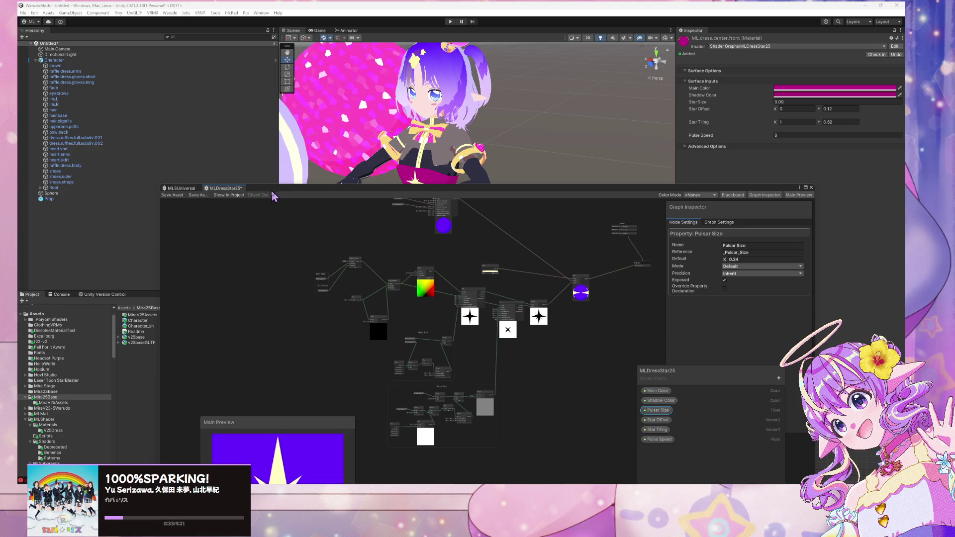
{"action": "mouse_move", "coordinate": [273, 196]}
{"action": "left_mouse_down"}
{"action": "mouse_move", "coordinate": [341, 156]}
{"action": "mouse_move", "coordinate": [362, 121]}
{"action": "mouse_move", "coordinate": [403, 106]}
{"action": "left_mouse_up"}
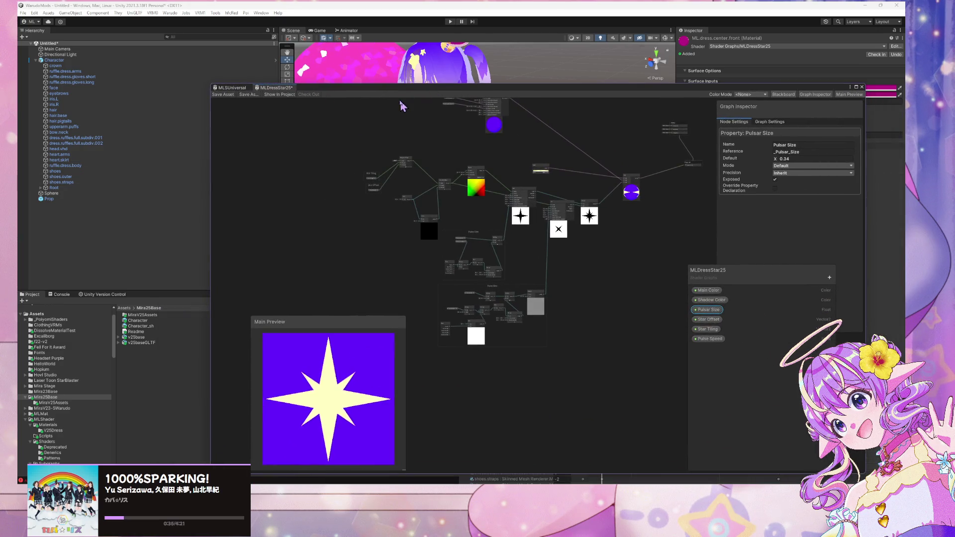
{"action": "scroll", "coordinate": [403, 153], "scroll_direction": "up", "scroll_amount": 5}
{"action": "scroll", "coordinate": [383, 166], "scroll_direction": "down", "scroll_amount": 5}
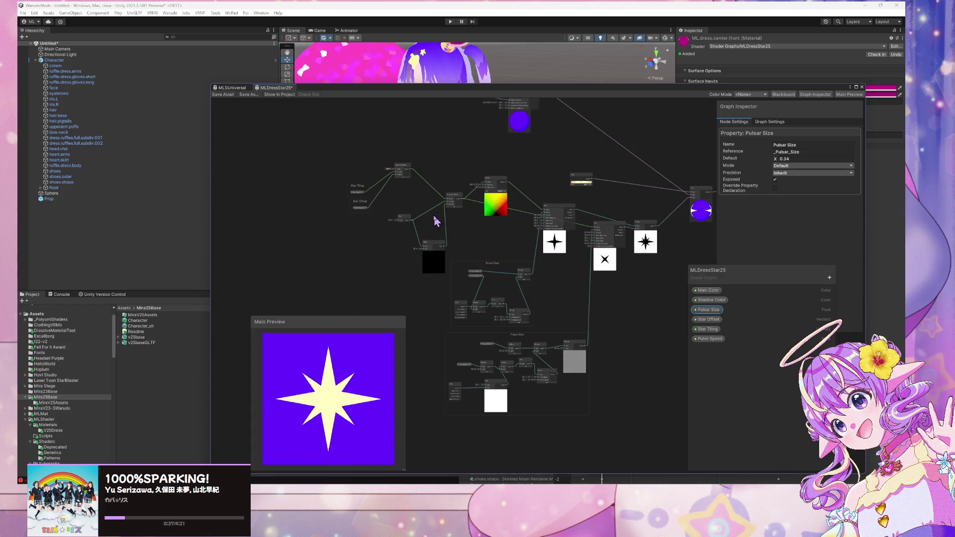
{"action": "scroll", "coordinate": [433, 219], "scroll_direction": "up", "scroll_amount": 3}
{"action": "scroll", "coordinate": [354, 217], "scroll_direction": "up", "scroll_amount": 3}
{"action": "scroll", "coordinate": [354, 218], "scroll_direction": "down", "scroll_amount": 5}
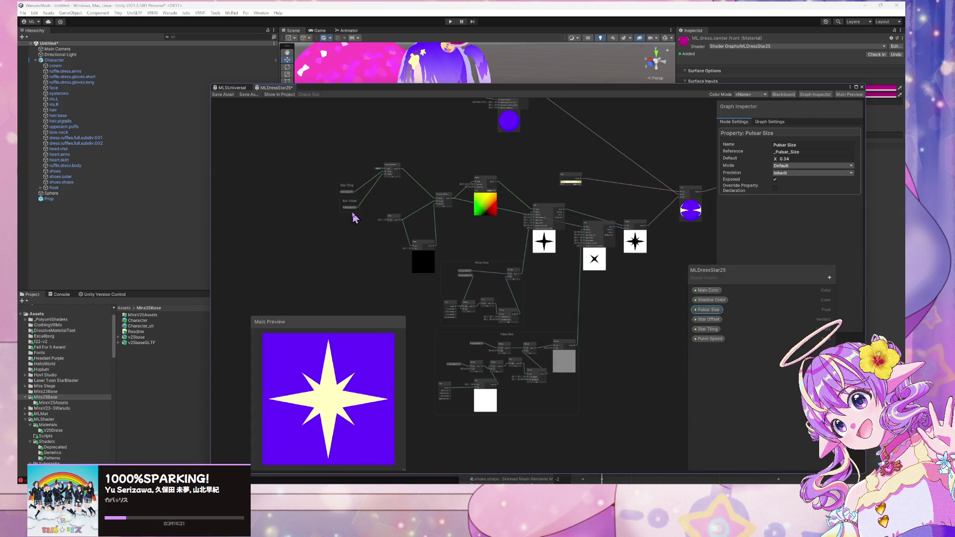
{"action": "left_click", "coordinate": [569, 182]}
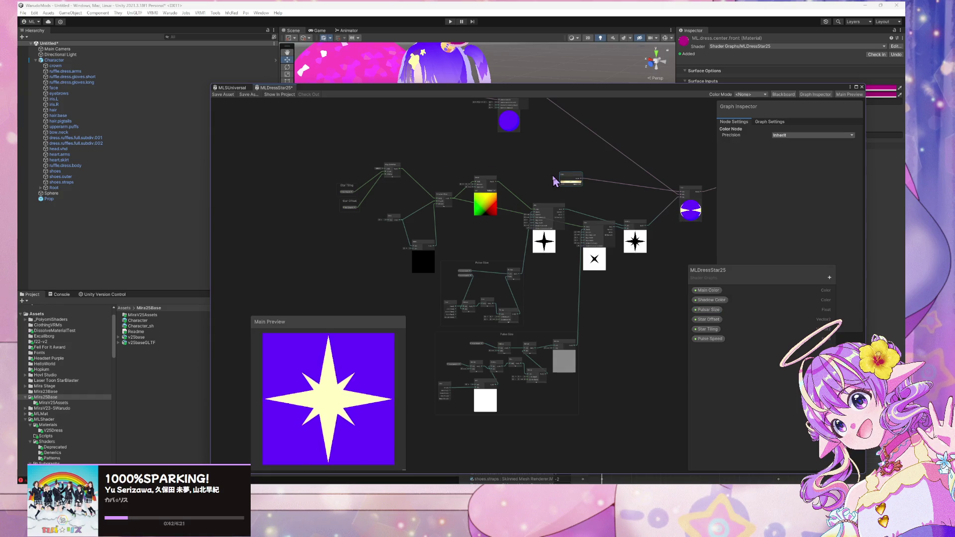
Rename the Star Offset property to Pulsar Offset
{"action": "double_click", "coordinate": [710, 321]}
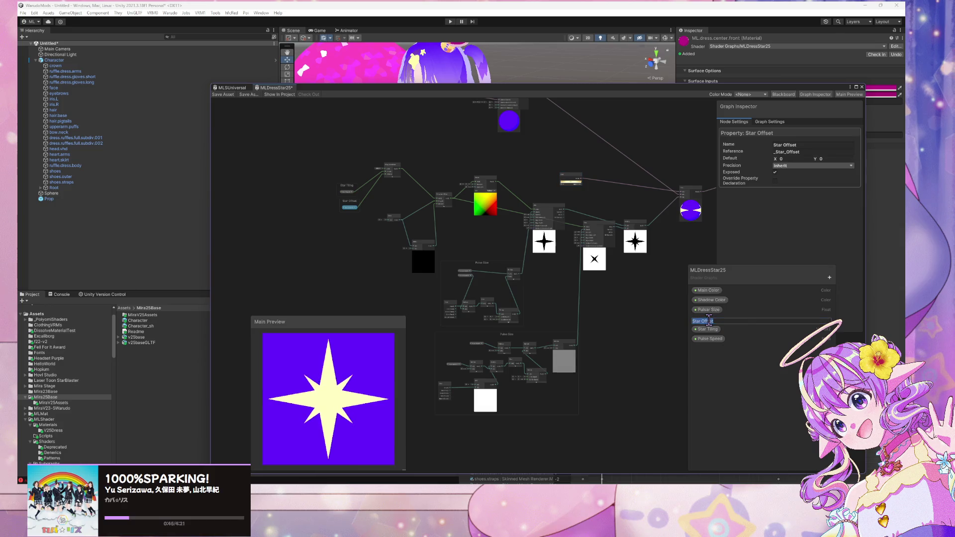
{"action": "left_click", "coordinate": [742, 321]}
{"action": "key", "text": "BackSpace"}
{"action": "key", "text": "BackSpace"}
{"action": "key", "text": "BackSpace"}
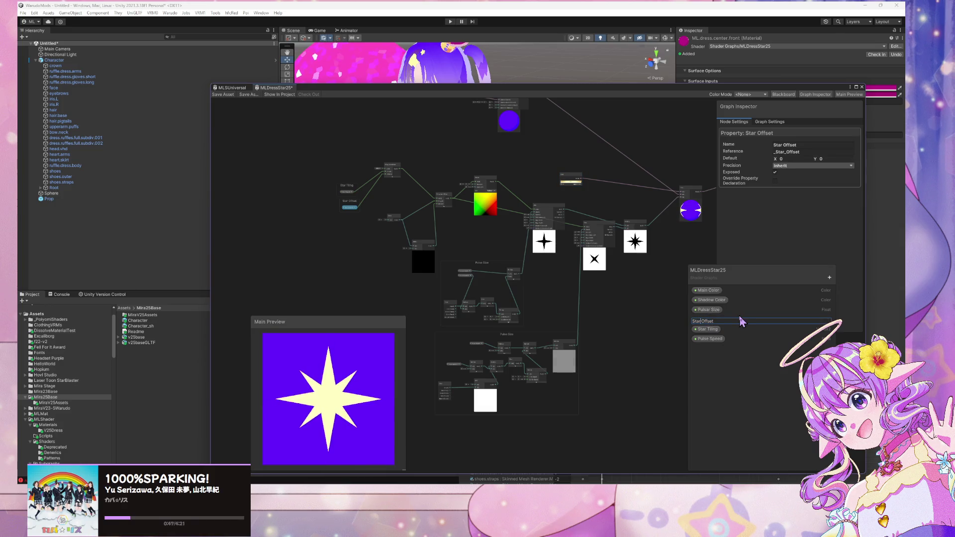
{"action": "type", "text": "Pu"}
{"action": "type", "text": "lsar"}
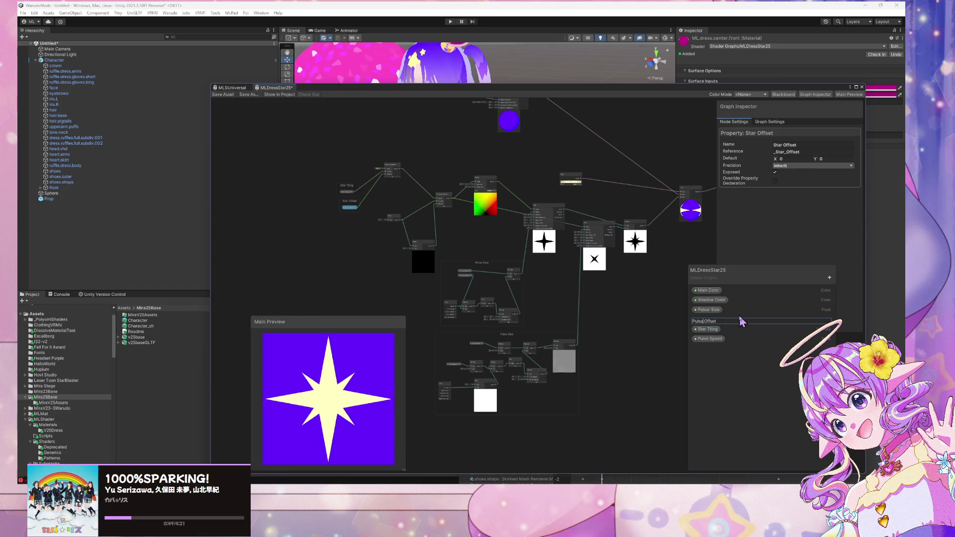
{"action": "key", "text": "Return"}
Rename the Star Tiling property to Pulsar Tiling
{"action": "double_click", "coordinate": [708, 329]}
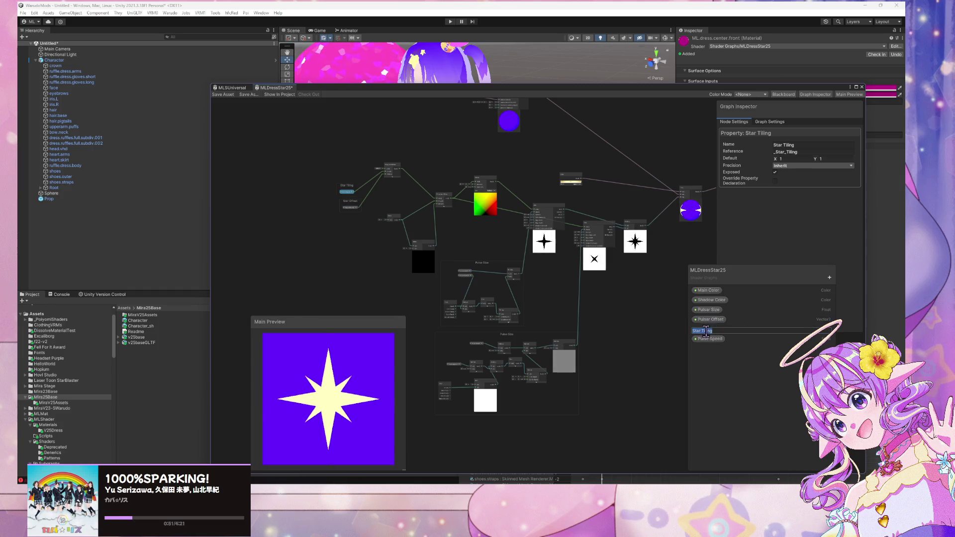
{"action": "key", "text": "ctrl+Left"}
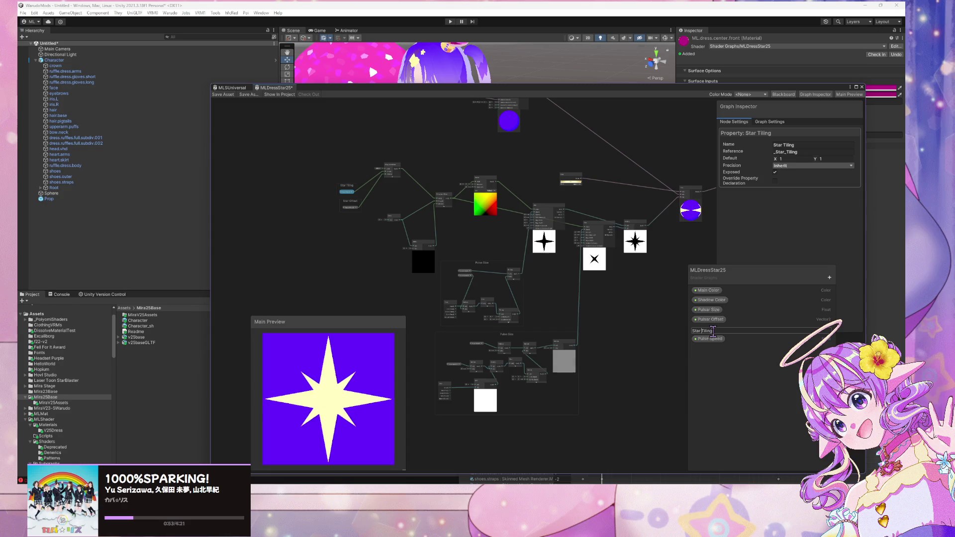
{"action": "key", "text": "ctrl+BackSpace"}
{"action": "type", "text": "Pu"}
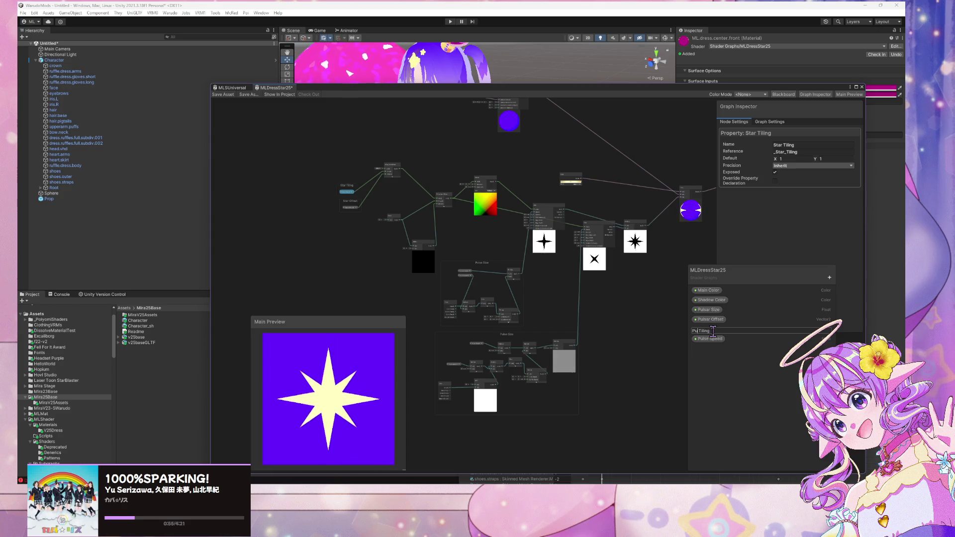
{"action": "type", "text": "lsar"}
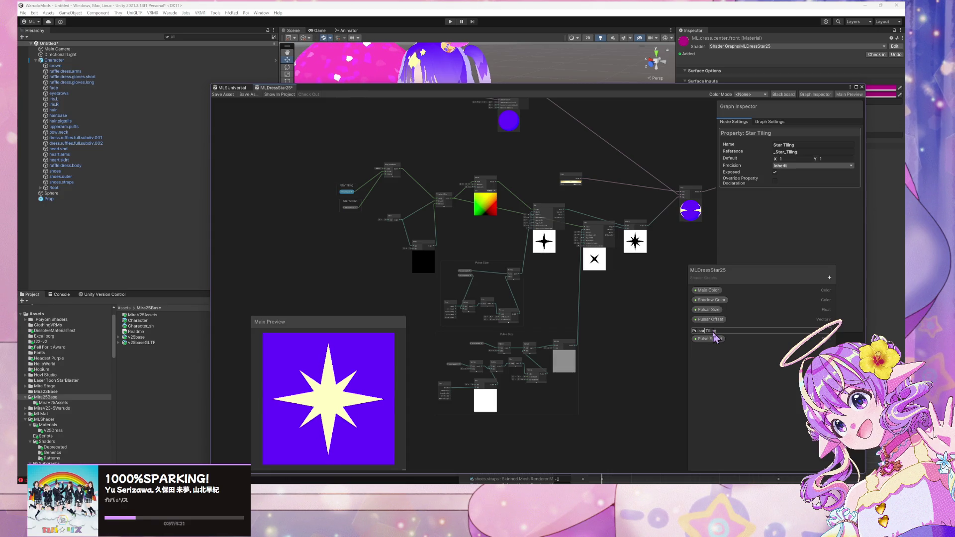
Rename the Pulse Speed property to Pulsar Pulse Speed
{"action": "double_click", "coordinate": [696, 341]}
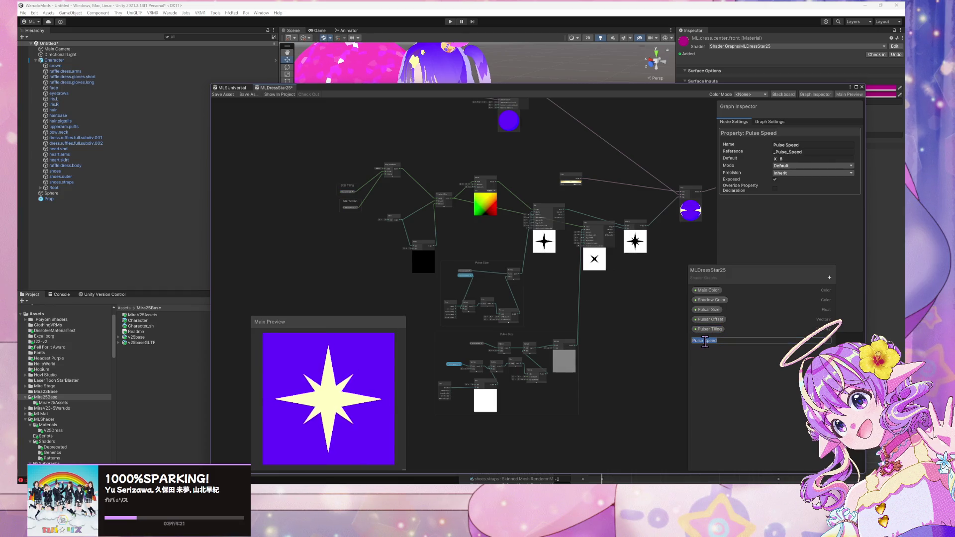
{"action": "key", "text": "Home"}
{"action": "type", "text": "Pulsar"}
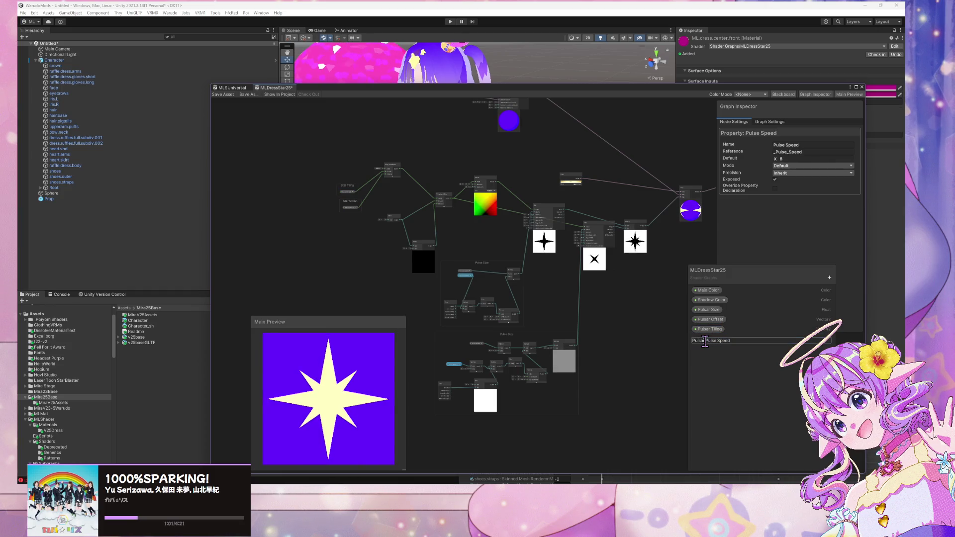
{"action": "key", "text": "Return"}
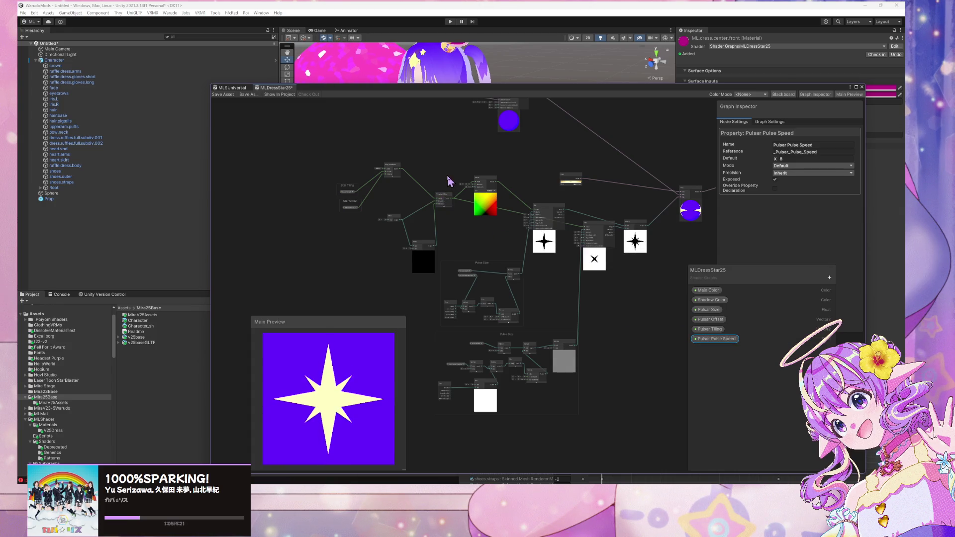
{"action": "scroll", "coordinate": [454, 178], "scroll_direction": "up", "scroll_amount": 5}
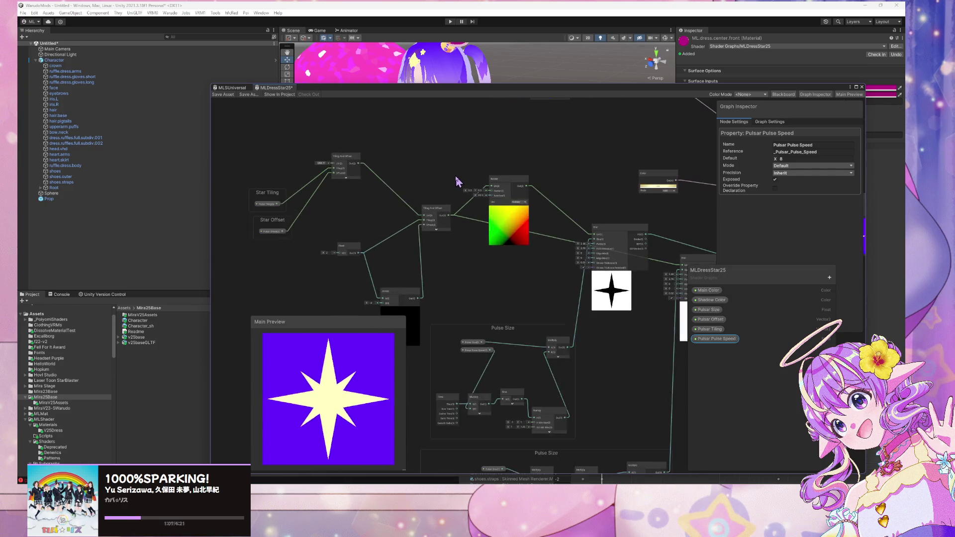
Move the cream Color node up and to the right
{"action": "scroll", "coordinate": [456, 178], "scroll_direction": "down", "scroll_amount": 5}
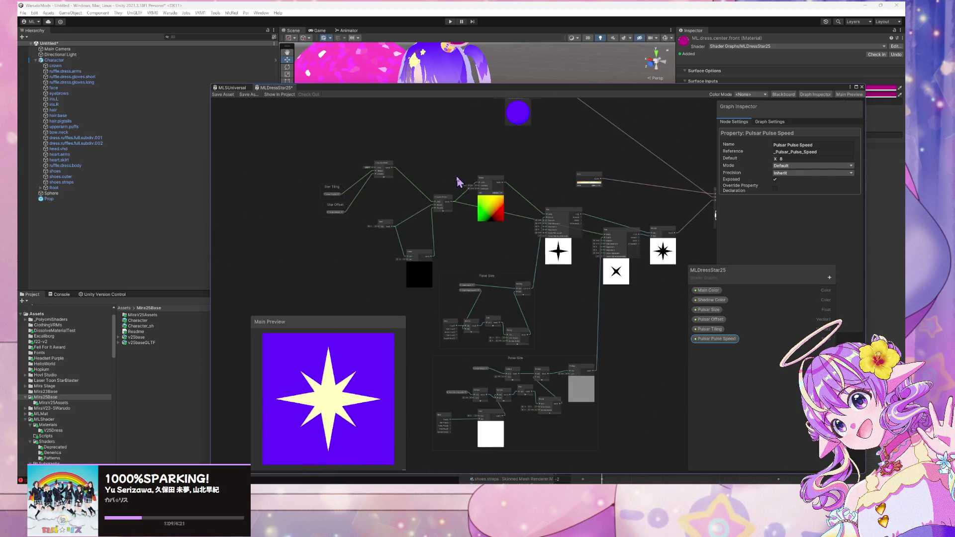
{"action": "right_click", "coordinate": [455, 180]}
{"action": "left_click", "coordinate": [446, 155]}
{"action": "scroll", "coordinate": [466, 169], "scroll_direction": "up", "scroll_amount": 5}
{"action": "scroll", "coordinate": [468, 173], "scroll_direction": "down", "scroll_amount": 4}
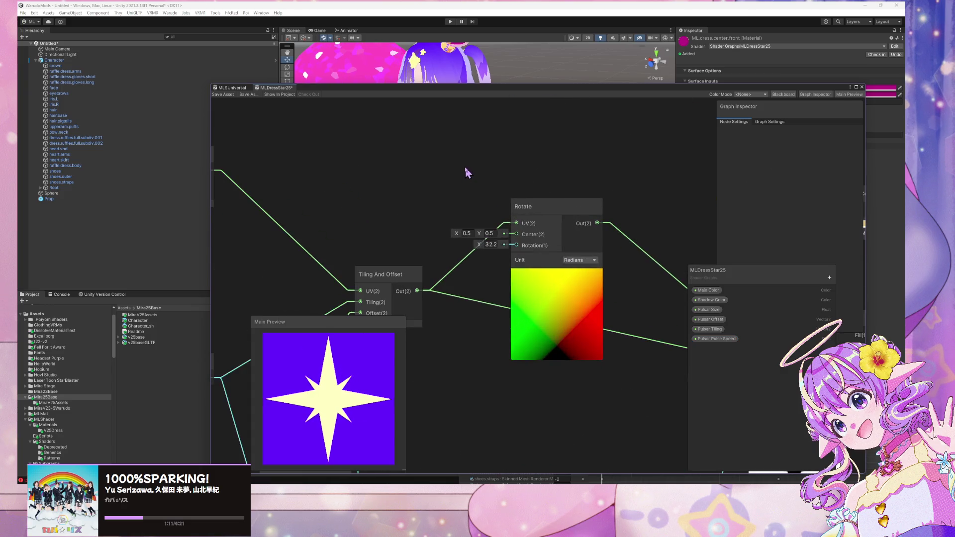
{"action": "scroll", "coordinate": [464, 204], "scroll_direction": "up", "scroll_amount": 2}
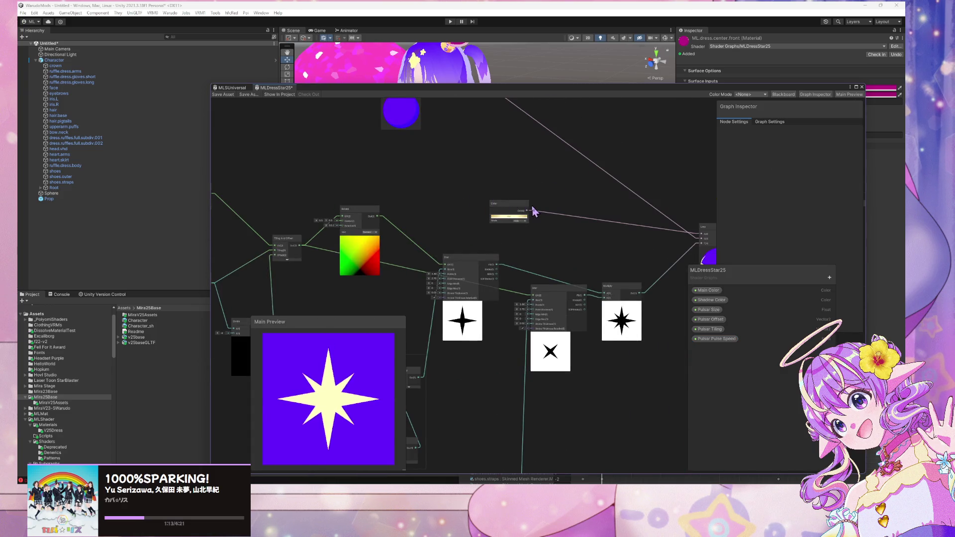
{"action": "mouse_move", "coordinate": [504, 215]}
{"action": "left_mouse_down"}
{"action": "mouse_move", "coordinate": [538, 186]}
{"action": "mouse_move", "coordinate": [525, 208]}
{"action": "left_mouse_up"}
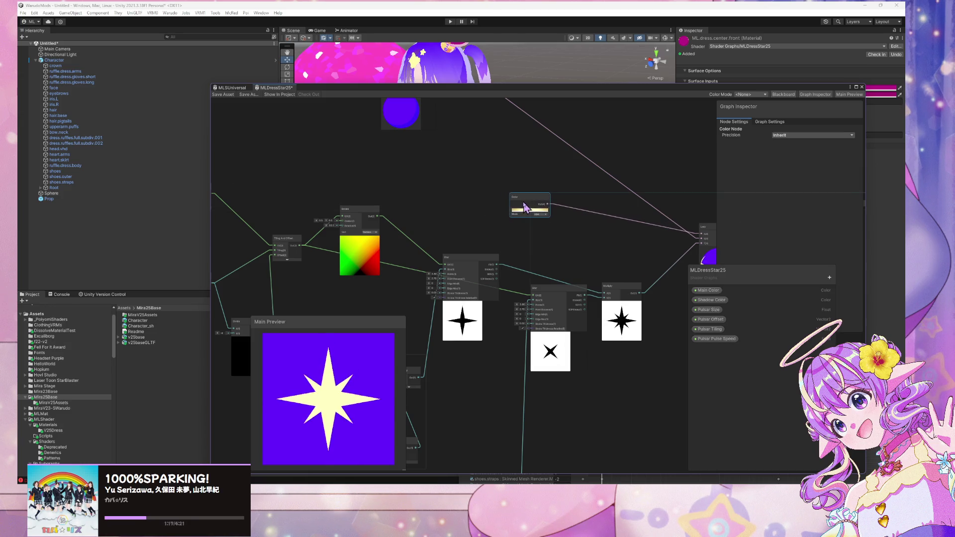
Convert the Color node into a property and rename it Pulsar Color
{"action": "right_click", "coordinate": [523, 202]}
{"action": "mouse_move", "coordinate": [576, 282]}
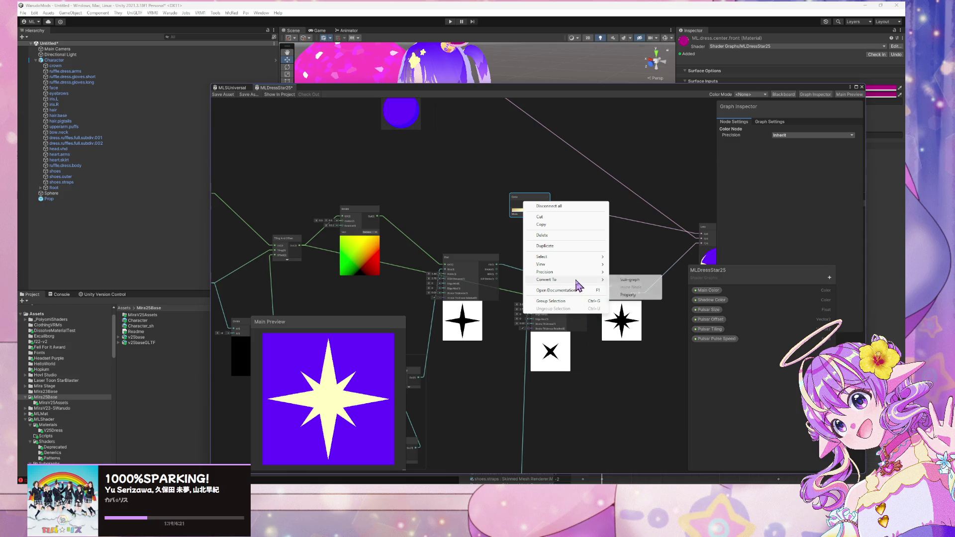
{"action": "left_click", "coordinate": [628, 295]}
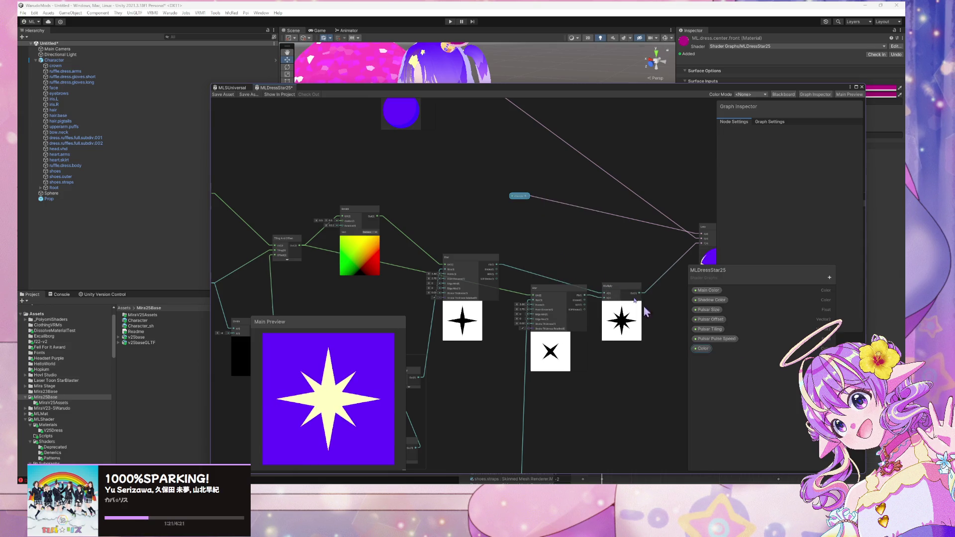
{"action": "mouse_move", "coordinate": [555, 229]}
{"action": "left_mouse_down"}
{"action": "mouse_move", "coordinate": [324, 220]}
{"action": "mouse_move", "coordinate": [614, 335]}
{"action": "mouse_move", "coordinate": [483, 223]}
{"action": "left_mouse_up"}
{"action": "double_click", "coordinate": [703, 349]}
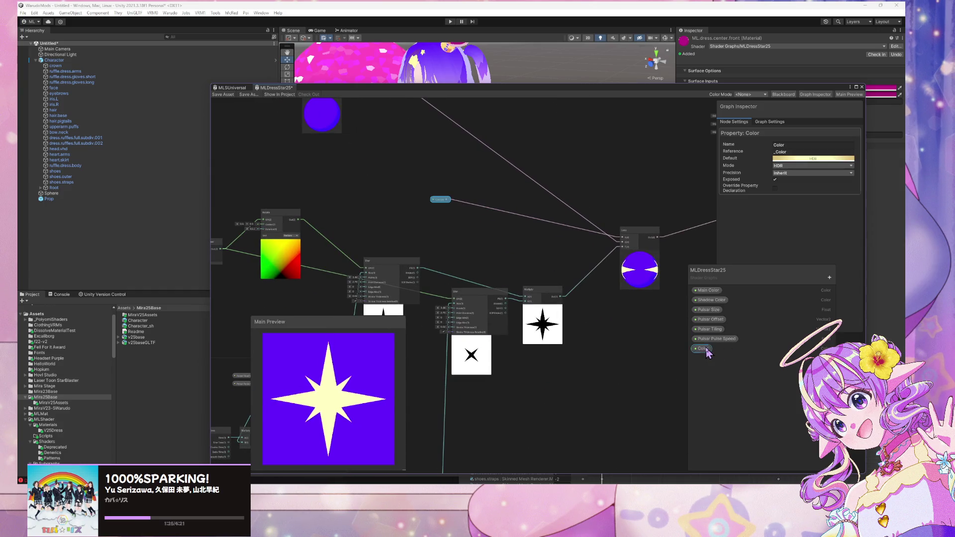
{"action": "type", "text": "Pul"}
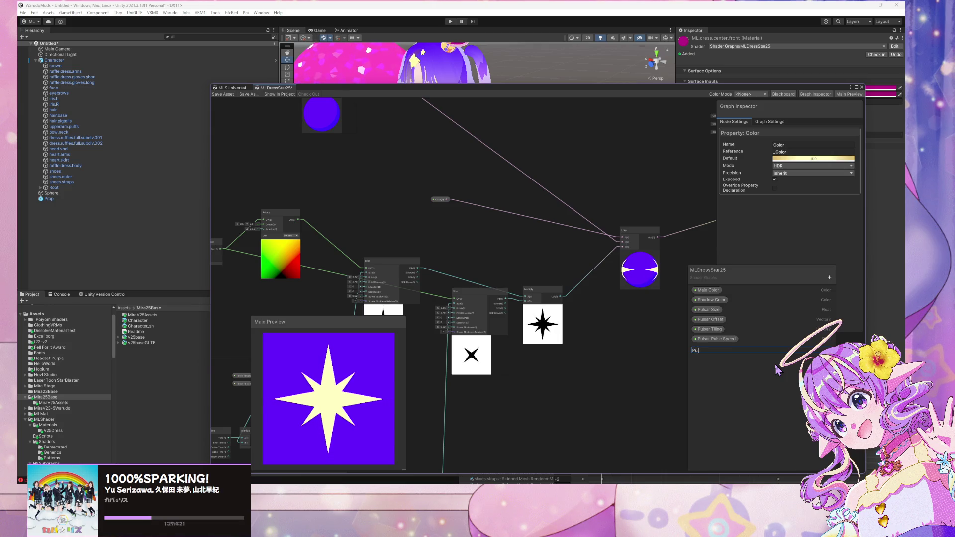
{"action": "type", "text": "sar Color"}
{"action": "key", "text": "Return"}
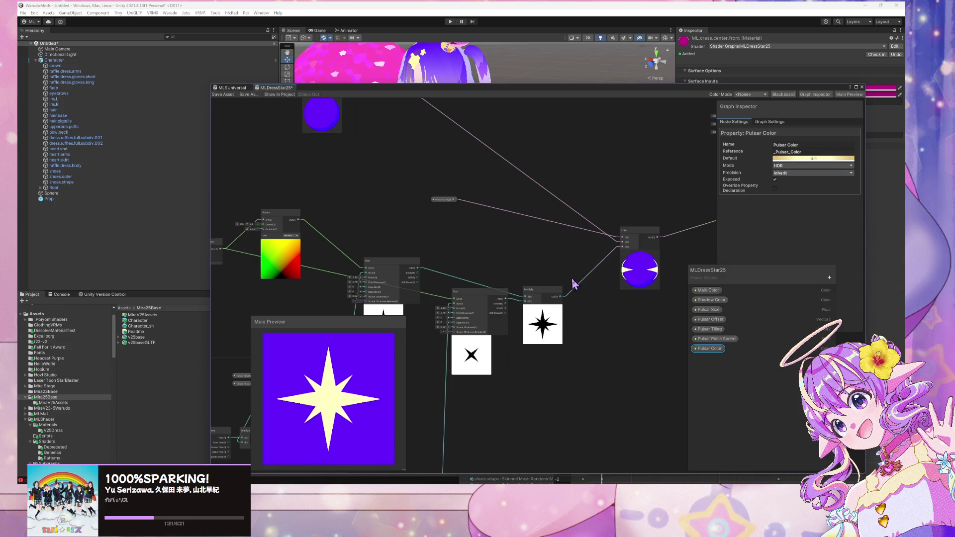
Move the Pulsar Color node further left and box-select the nearby nodes
{"action": "scroll", "coordinate": [592, 337], "scroll_direction": "down", "scroll_amount": 5}
{"action": "scroll", "coordinate": [607, 338], "scroll_direction": "up", "scroll_amount": 4}
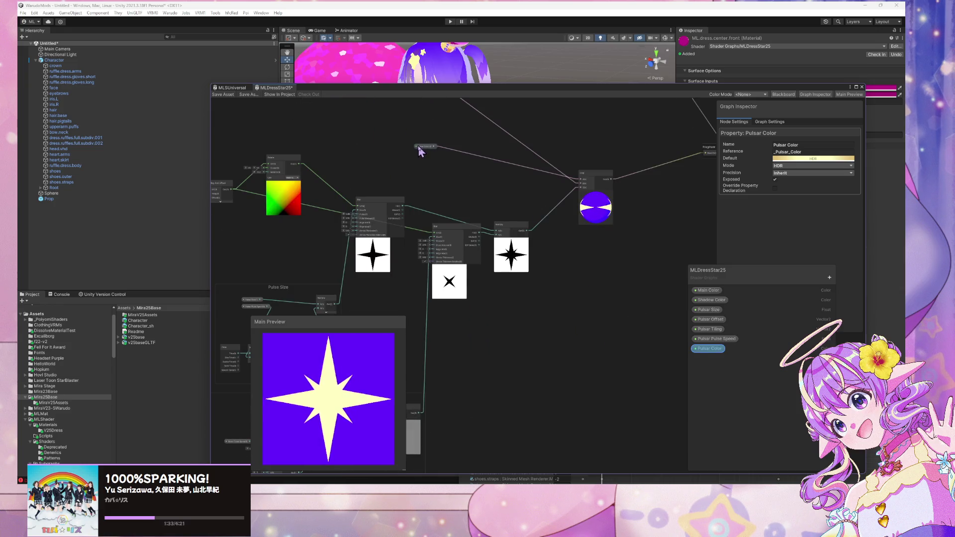
{"action": "left_click_drag", "start_coordinate": [424, 147], "coordinate": [297, 143]}
{"action": "scroll", "coordinate": [297, 143], "scroll_direction": "down", "scroll_amount": 3}
{"action": "left_click_drag", "start_coordinate": [348, 164], "coordinate": [527, 242]}
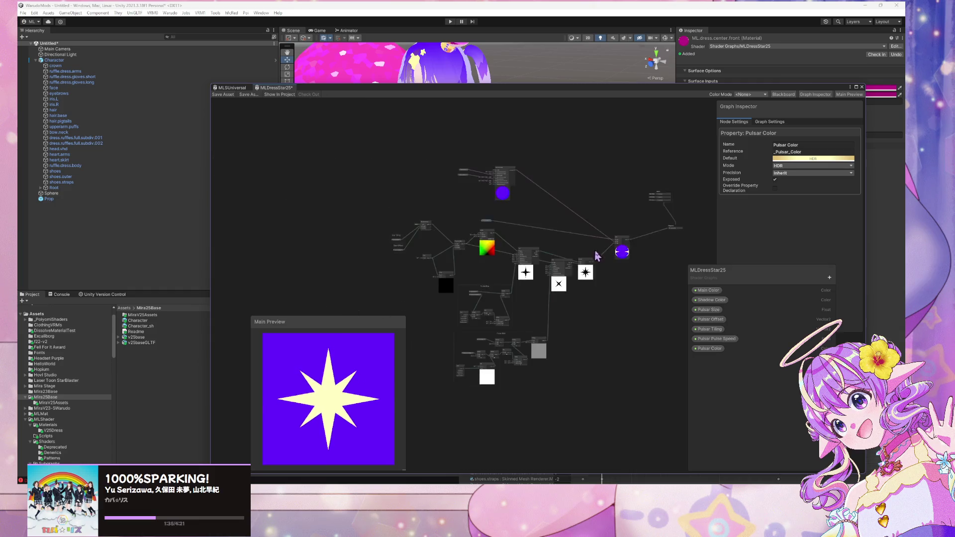
{"action": "scroll", "coordinate": [572, 258], "scroll_direction": "up", "scroll_amount": 2}
{"action": "left_click_drag", "start_coordinate": [592, 256], "coordinate": [619, 236]}
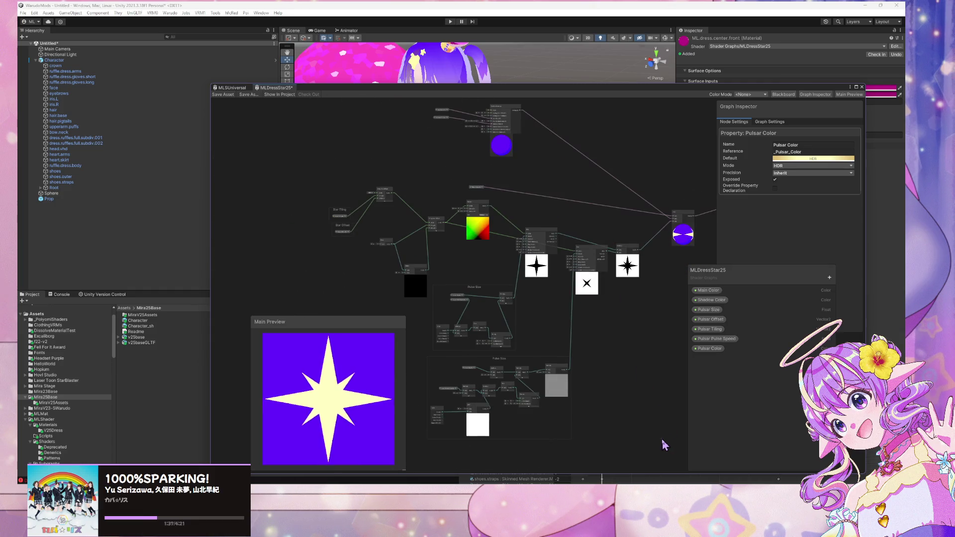
{"action": "left_click_drag", "start_coordinate": [662, 438], "coordinate": [272, 175]}
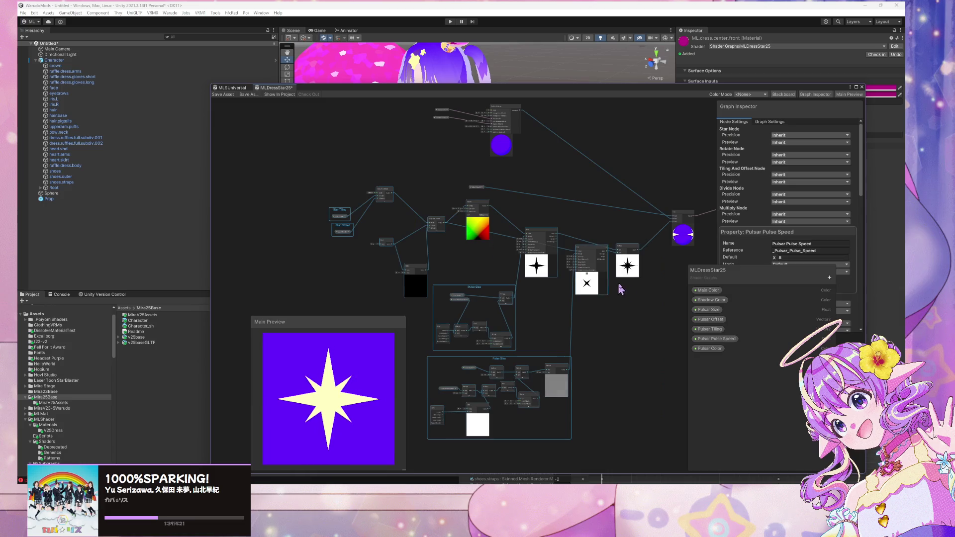
Box-select all the nodes of the pulsar effect
{"action": "left_click", "coordinate": [658, 304]}
{"action": "mouse_move", "coordinate": [328, 223]}
{"action": "left_mouse_down"}
{"action": "mouse_move", "coordinate": [270, 164]}
{"action": "mouse_move", "coordinate": [284, 176]}
{"action": "left_mouse_up"}
{"action": "scroll", "coordinate": [540, 264], "scroll_direction": "up", "scroll_amount": 3}
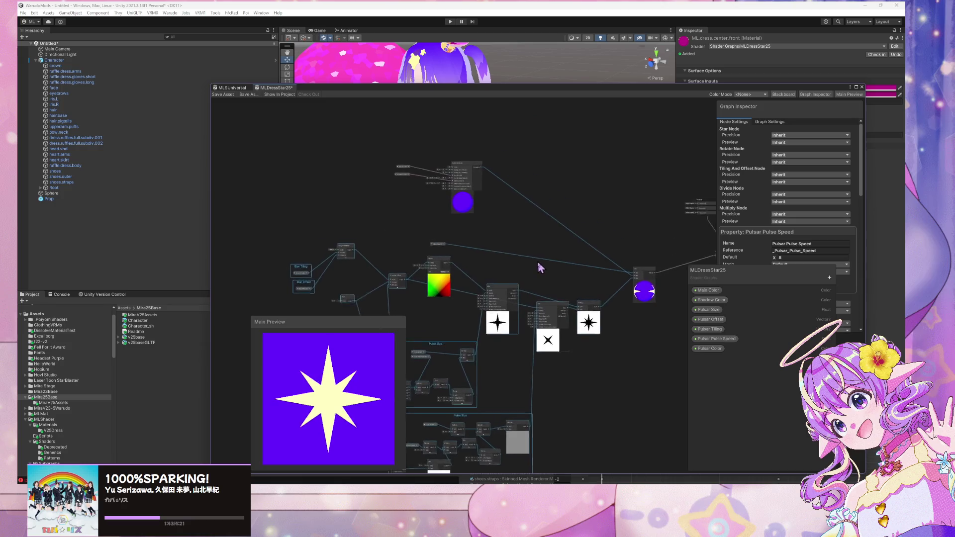
{"action": "scroll", "coordinate": [520, 222], "scroll_direction": "up", "scroll_amount": 5}
{"action": "scroll", "coordinate": [520, 225], "scroll_direction": "down", "scroll_amount": 5}
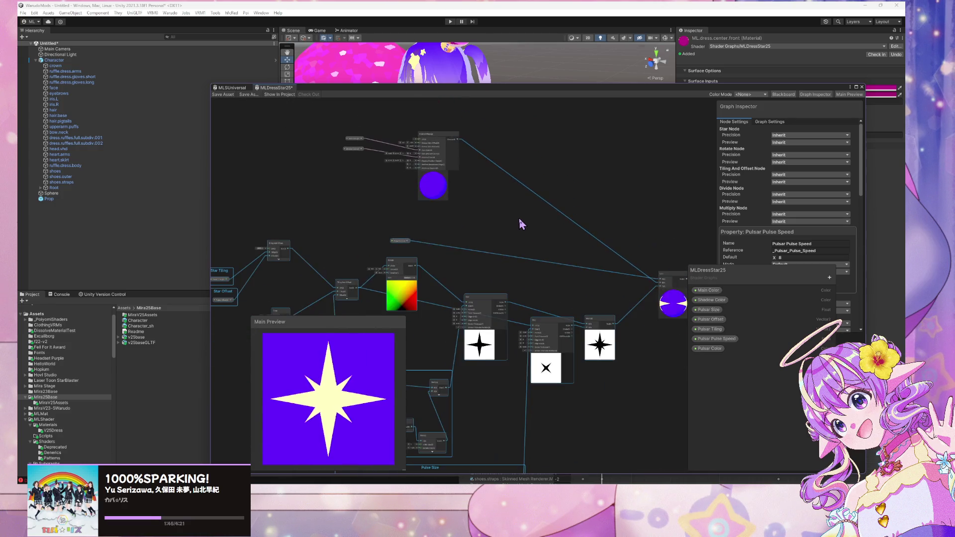
{"action": "scroll", "coordinate": [529, 196], "scroll_direction": "down", "scroll_amount": 4}
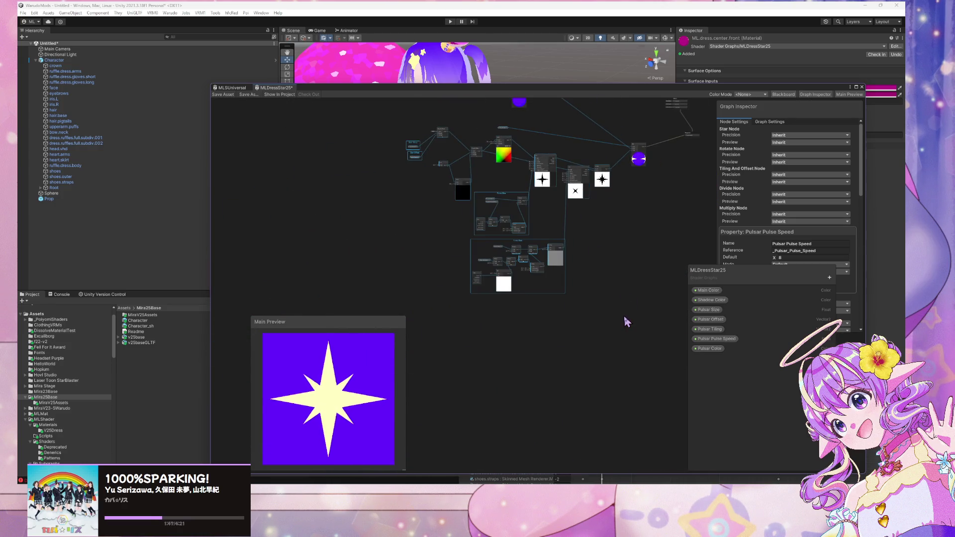
{"action": "left_click_drag", "start_coordinate": [627, 328], "coordinate": [378, 120]}
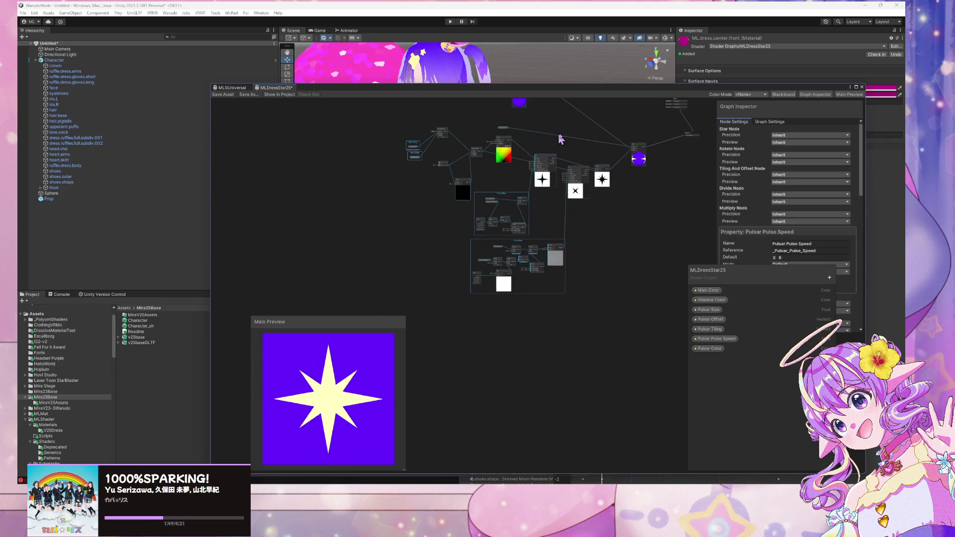
{"action": "left_click_drag", "start_coordinate": [615, 327], "coordinate": [393, 177]}
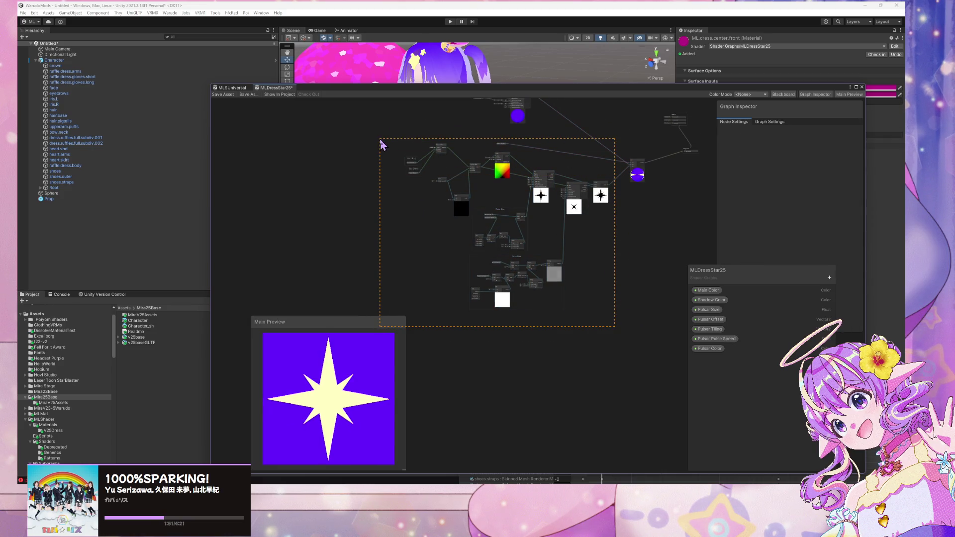
{"action": "left_click_drag", "start_coordinate": [500, 159], "coordinate": [532, 155]}
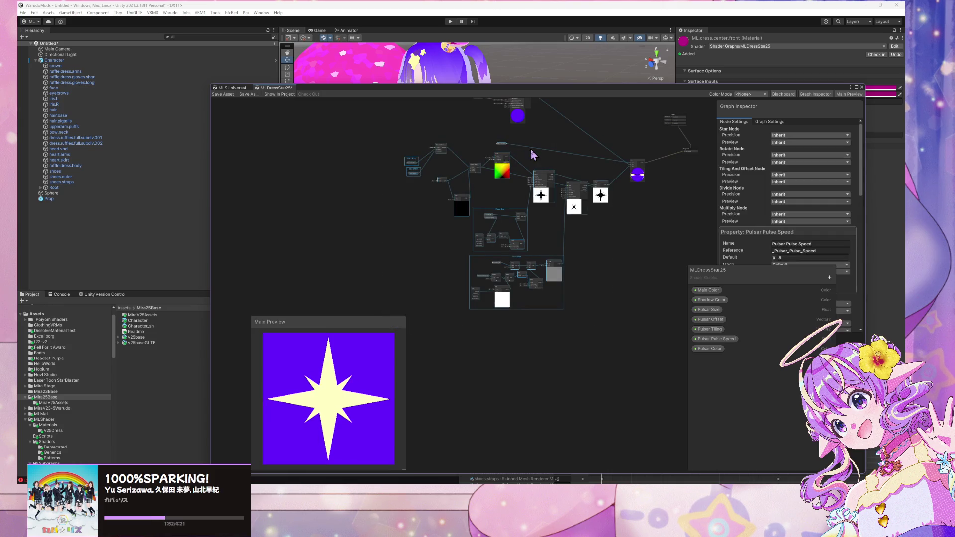
Convert the selected nodes to a sub-graph saved as _MLSPulsar
{"action": "right_click", "coordinate": [502, 144]}
{"action": "mouse_move", "coordinate": [557, 251]}
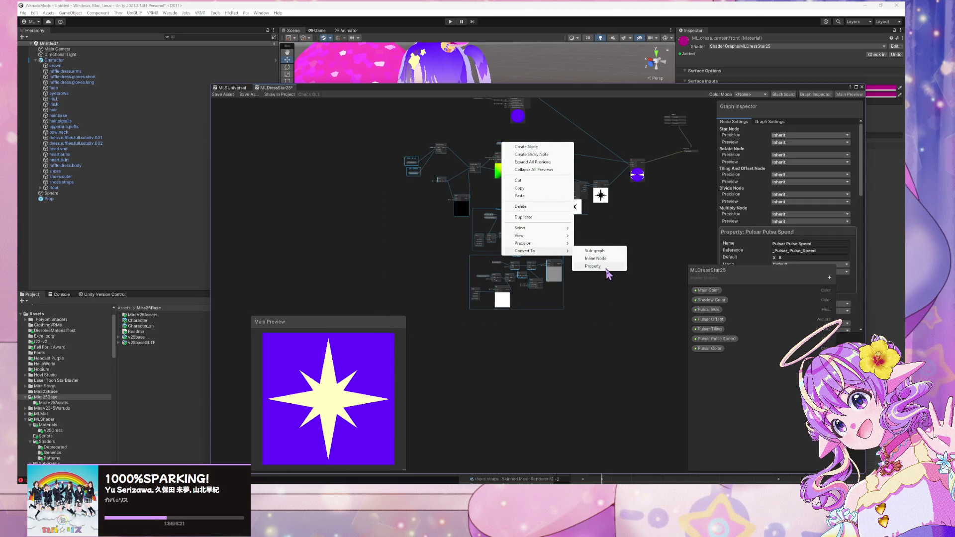
{"action": "left_click", "coordinate": [607, 251]}
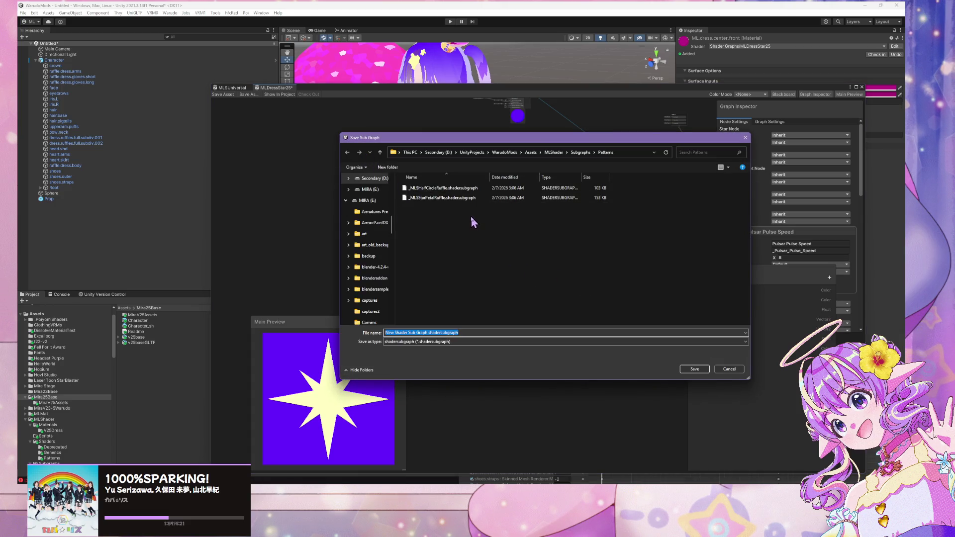
{"action": "type", "text": "_MLS"}
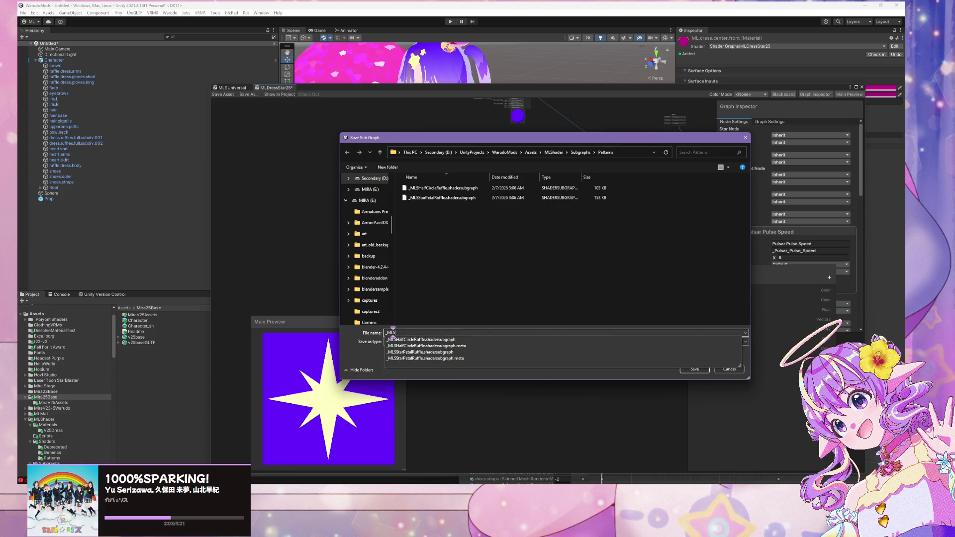
{"action": "type", "text": "Pulsar"}
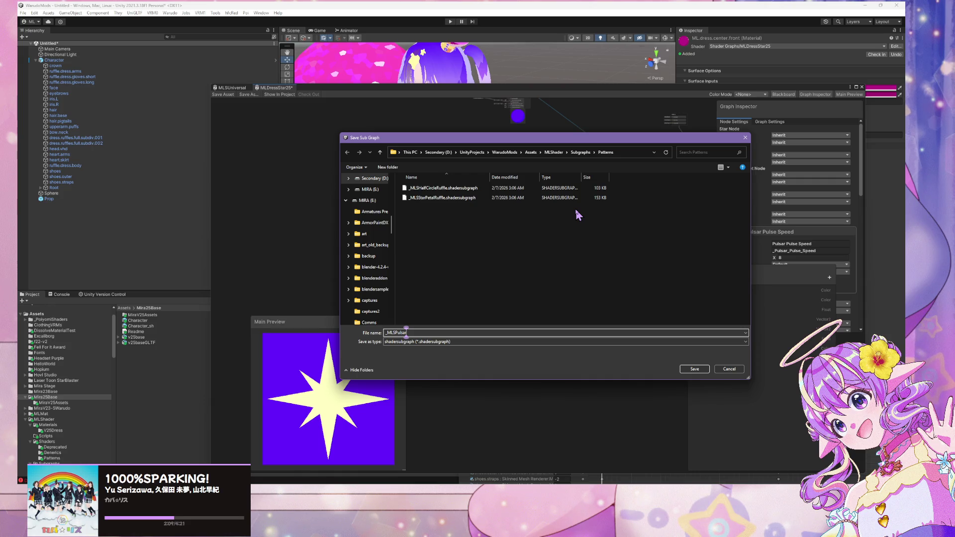
{"action": "key", "text": "Return"}
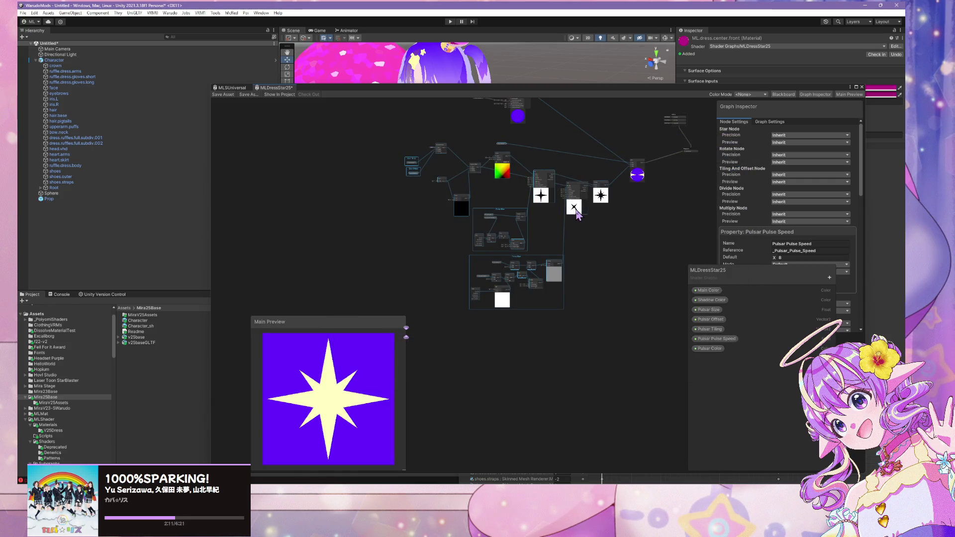
Move the _MLSPulsar node up and right and bring the purple-preview node into view
{"action": "scroll", "coordinate": [577, 212], "scroll_direction": "up", "scroll_amount": 2}
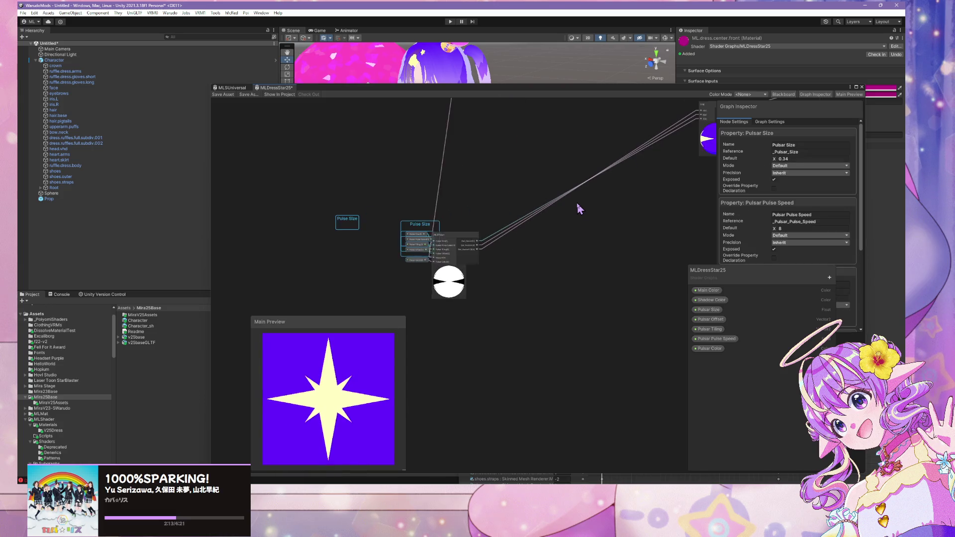
{"action": "scroll", "coordinate": [577, 208], "scroll_direction": "up", "scroll_amount": 2}
{"action": "left_click_drag", "start_coordinate": [409, 244], "coordinate": [526, 225]}
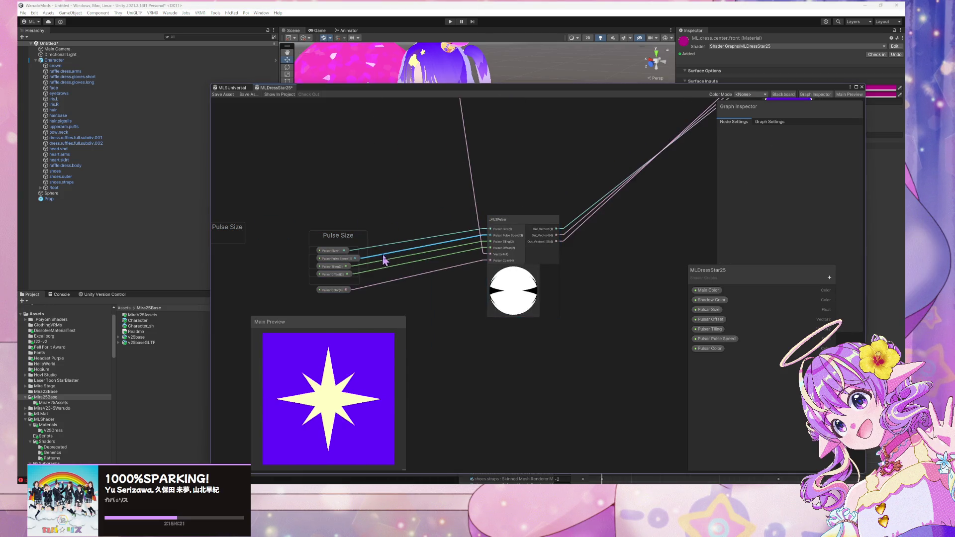
{"action": "mouse_move", "coordinate": [592, 181]}
{"action": "left_mouse_down"}
{"action": "mouse_move", "coordinate": [437, 314]}
{"action": "mouse_move", "coordinate": [587, 314]}
{"action": "mouse_move", "coordinate": [599, 259]}
{"action": "mouse_move", "coordinate": [608, 264]}
{"action": "mouse_move", "coordinate": [627, 237]}
{"action": "mouse_move", "coordinate": [526, 310]}
{"action": "left_mouse_up"}
{"action": "scroll", "coordinate": [437, 314], "scroll_direction": "down", "scroll_amount": 2}
{"action": "scroll", "coordinate": [586, 313], "scroll_direction": "down", "scroll_amount": 1}
{"action": "scroll", "coordinate": [598, 259], "scroll_direction": "up", "scroll_amount": 1}
{"action": "scroll", "coordinate": [599, 257], "scroll_direction": "up", "scroll_amount": 1}
{"action": "scroll", "coordinate": [598, 258], "scroll_direction": "down", "scroll_amount": 1}
{"action": "scroll", "coordinate": [607, 264], "scroll_direction": "up", "scroll_amount": 1}
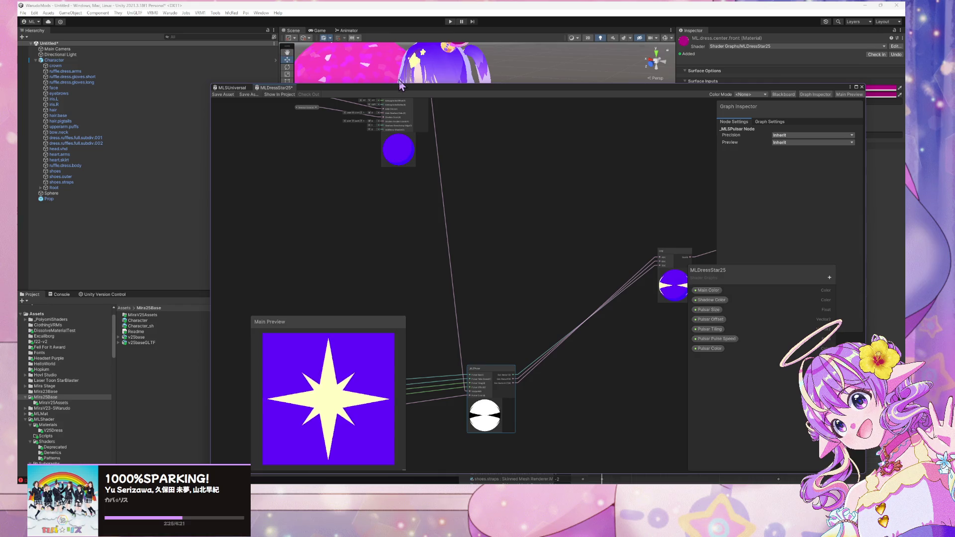
{"action": "mouse_move", "coordinate": [402, 90]}
{"action": "left_mouse_down"}
{"action": "mouse_move", "coordinate": [471, 62]}
{"action": "mouse_move", "coordinate": [367, 79]}
{"action": "left_mouse_up"}
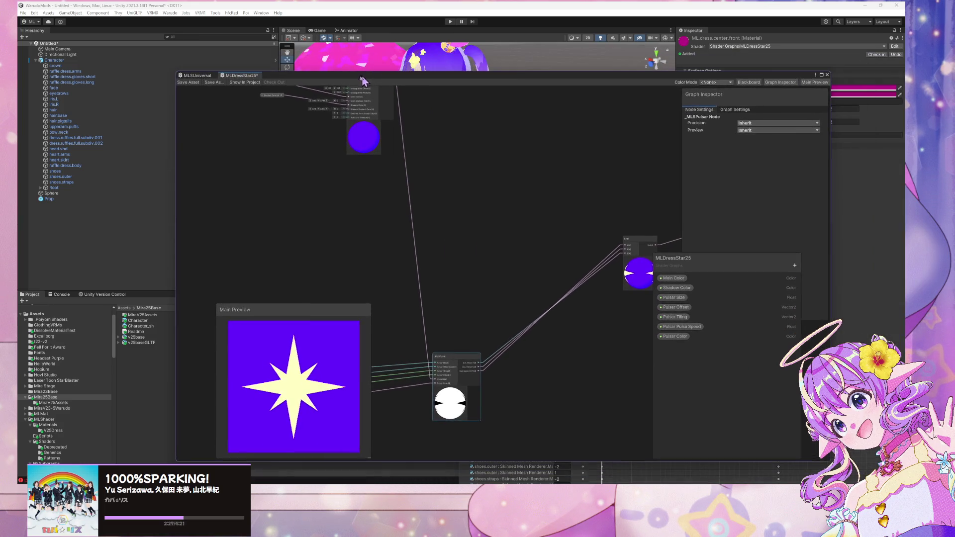
{"action": "left_click_drag", "start_coordinate": [557, 281], "coordinate": [527, 250]}
{"action": "scroll", "coordinate": [576, 234], "scroll_direction": "up", "scroll_amount": 3}
Move the Pulse Size and Star Offset property nodes up beside each other
{"action": "left_click", "coordinate": [544, 243]}
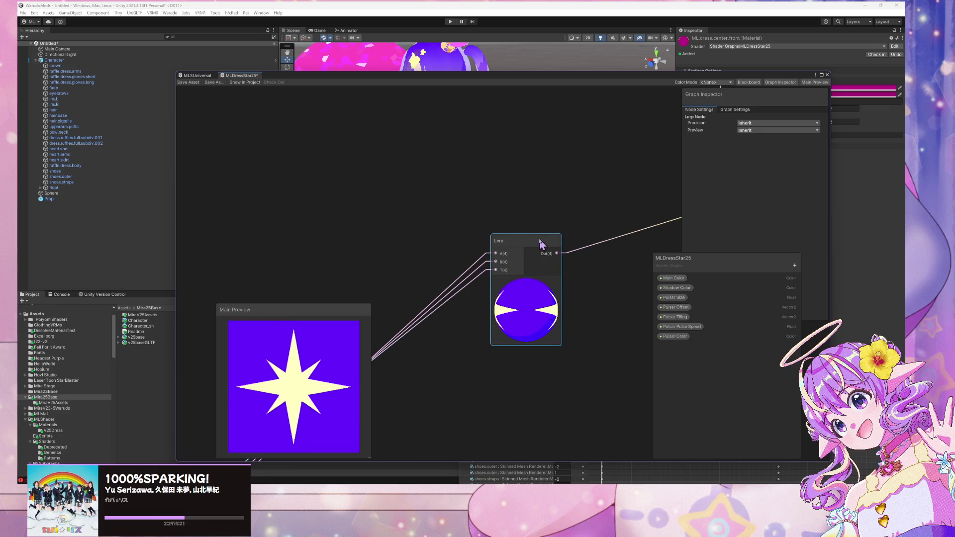
{"action": "scroll", "coordinate": [572, 298], "scroll_direction": "down", "scroll_amount": 5}
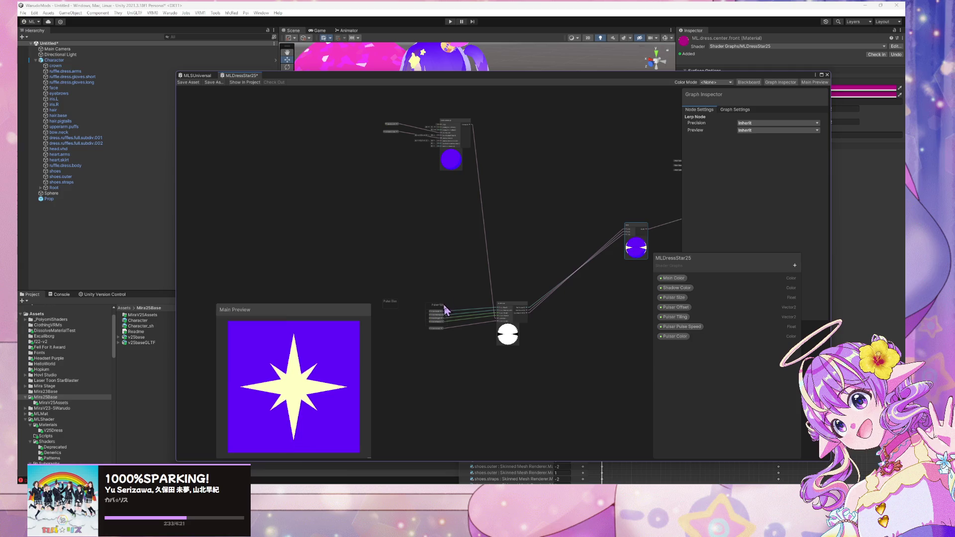
{"action": "left_click", "coordinate": [398, 322]}
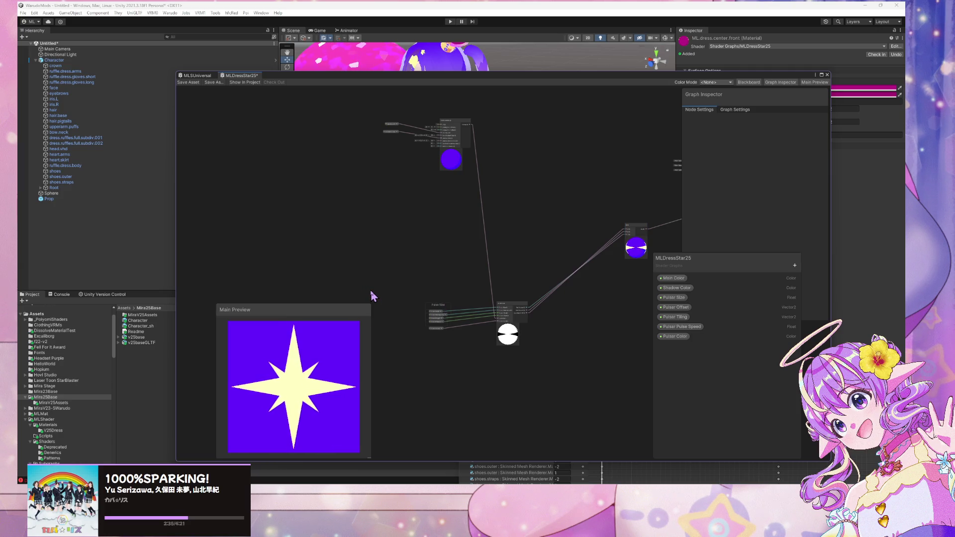
{"action": "left_click_drag", "start_coordinate": [439, 310], "coordinate": [450, 282]}
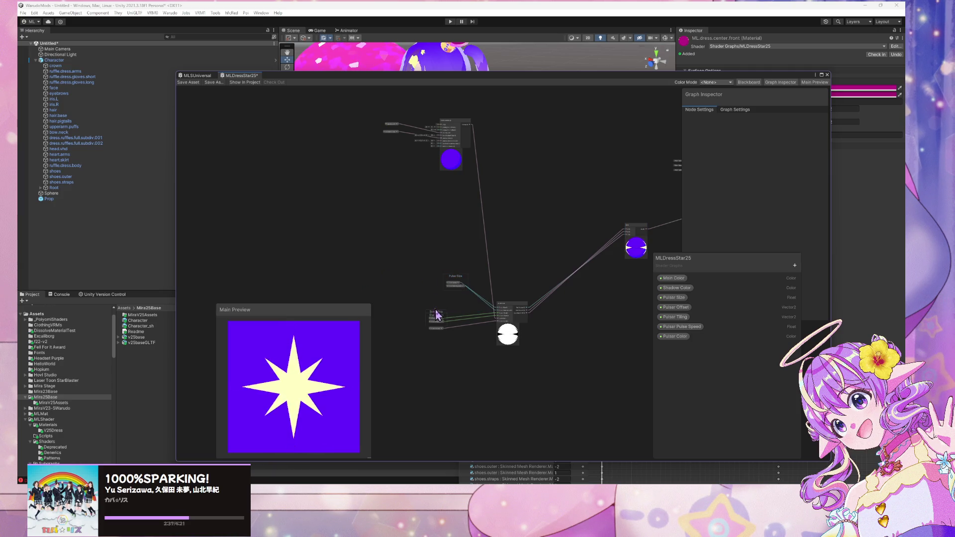
{"action": "left_click_drag", "start_coordinate": [442, 319], "coordinate": [456, 313]}
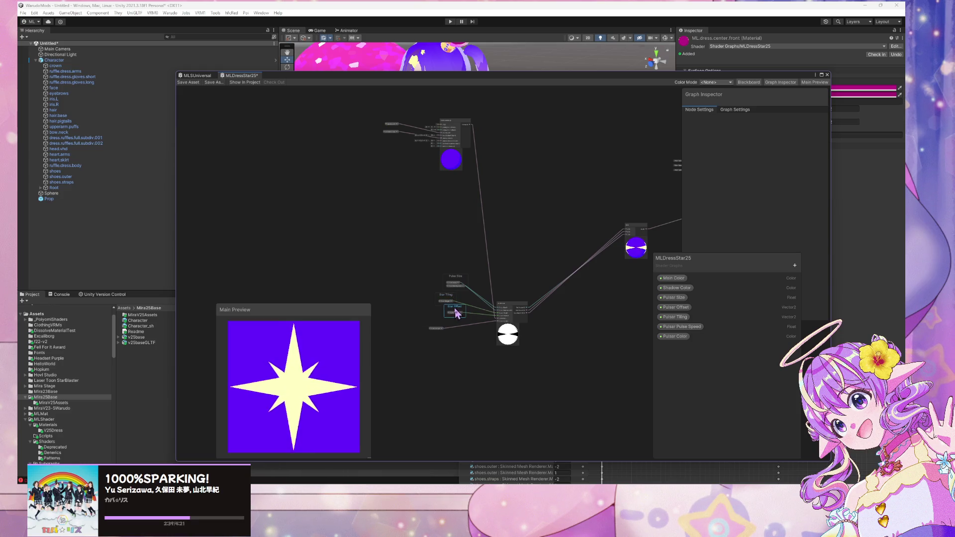
{"action": "left_click", "coordinate": [434, 329]}
{"action": "scroll", "coordinate": [610, 291], "scroll_direction": "up", "scroll_amount": 4}
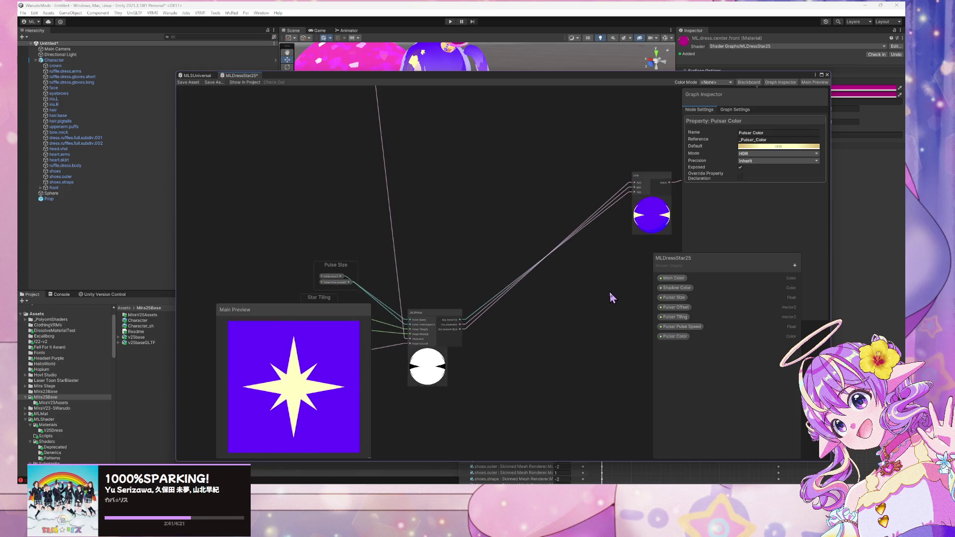
{"action": "left_click_drag", "start_coordinate": [610, 292], "coordinate": [371, 353]}
{"action": "mouse_move", "coordinate": [434, 315]}
{"action": "left_mouse_down"}
{"action": "mouse_move", "coordinate": [588, 290]}
{"action": "mouse_move", "coordinate": [636, 298]}
{"action": "mouse_move", "coordinate": [570, 275]}
{"action": "left_mouse_up"}
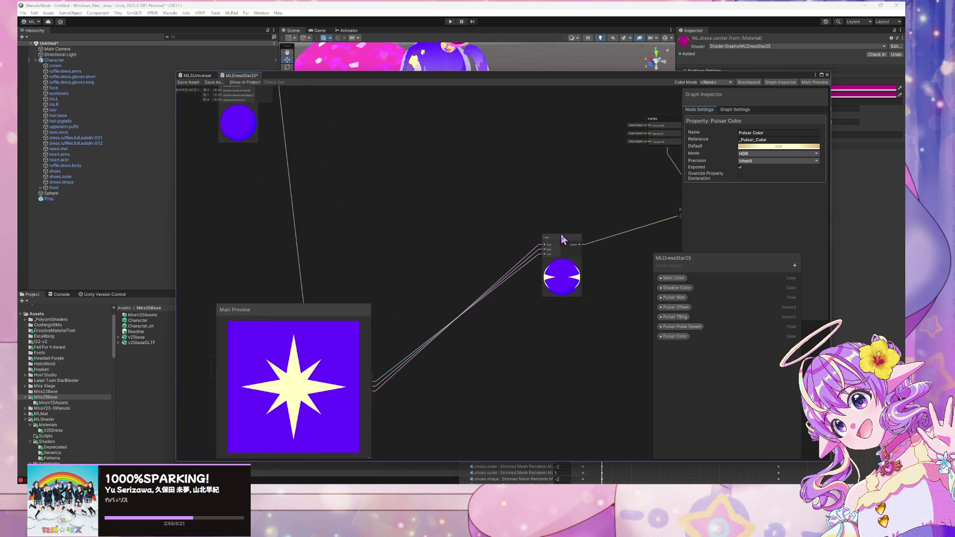
Move the Lerp node right and open the _MLSPulsar sub-graph in its own tab
{"action": "mouse_move", "coordinate": [565, 241]}
{"action": "left_mouse_down"}
{"action": "mouse_move", "coordinate": [599, 255]}
{"action": "mouse_move", "coordinate": [613, 276]}
{"action": "left_mouse_up"}
{"action": "scroll", "coordinate": [550, 299], "scroll_direction": "down", "scroll_amount": 2}
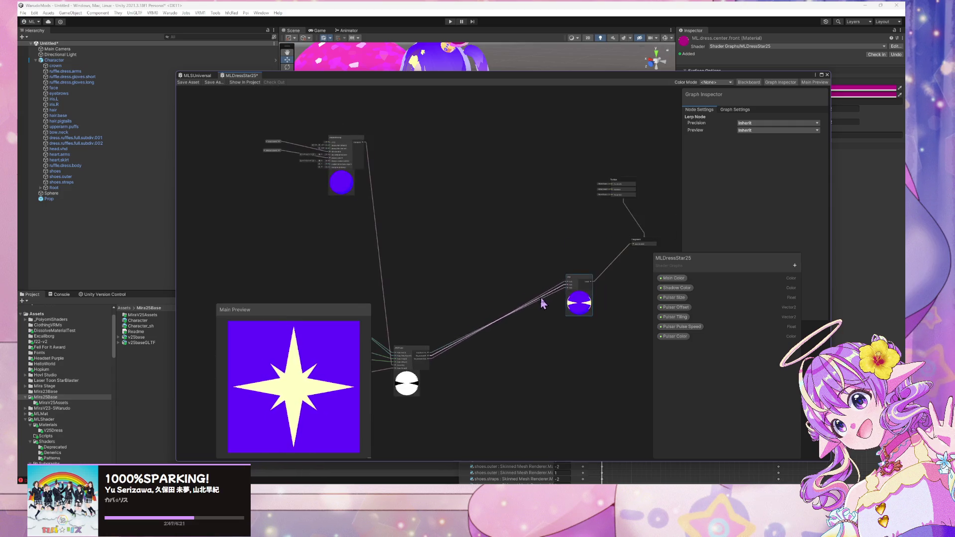
{"action": "scroll", "coordinate": [618, 273], "scroll_direction": "up", "scroll_amount": 2}
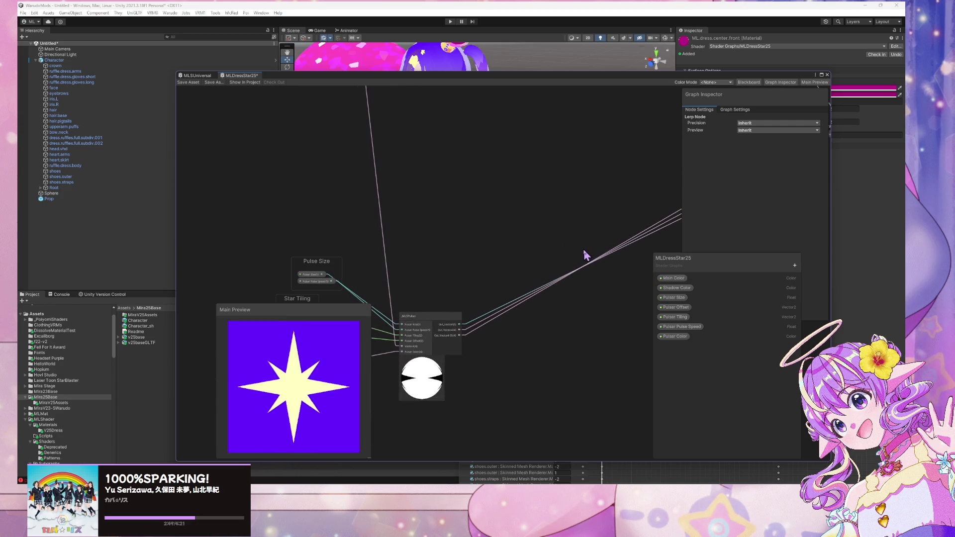
{"action": "left_click_drag", "start_coordinate": [565, 266], "coordinate": [458, 277]}
{"action": "scroll", "coordinate": [459, 277], "scroll_direction": "up", "scroll_amount": 2}
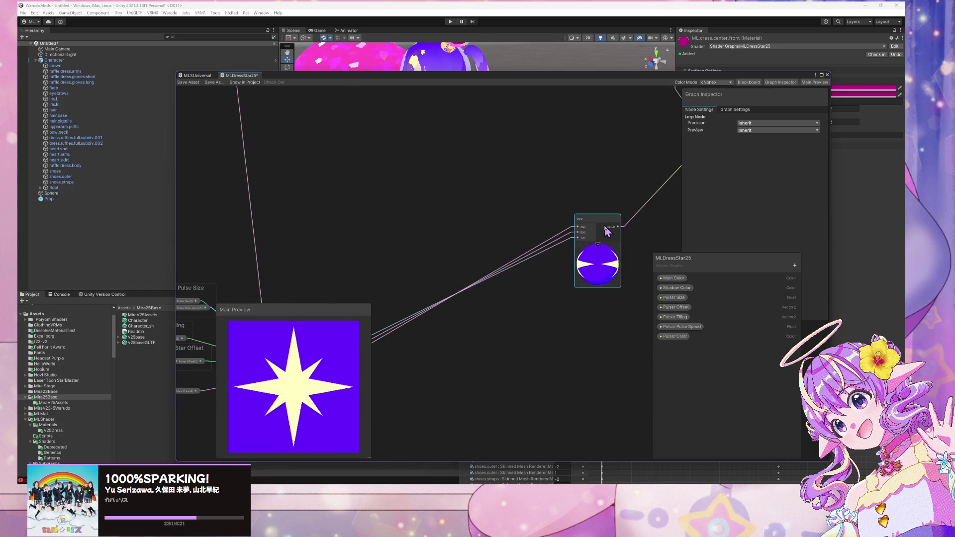
{"action": "mouse_move", "coordinate": [512, 259]}
{"action": "left_mouse_down"}
{"action": "mouse_move", "coordinate": [451, 316]}
{"action": "mouse_move", "coordinate": [687, 211]}
{"action": "mouse_move", "coordinate": [610, 272]}
{"action": "left_mouse_up"}
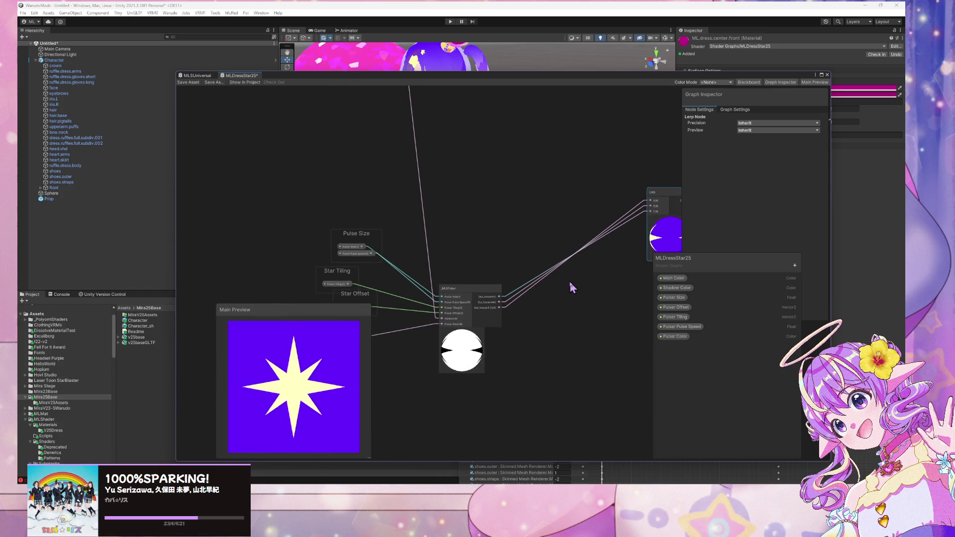
{"action": "left_click", "coordinate": [449, 289]}
{"action": "double_click", "coordinate": [449, 289]}
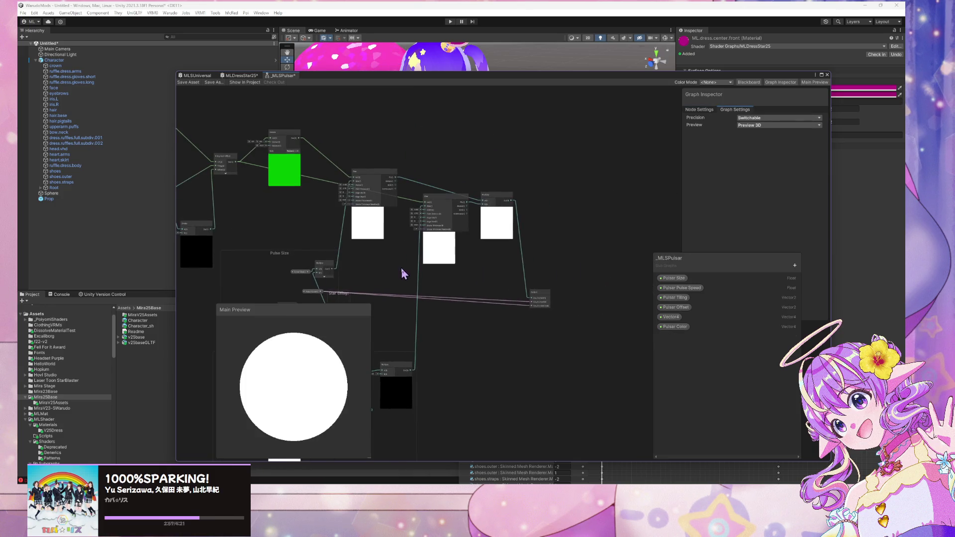
In the sub-graph, shift the Output node right, nudge the white-preview node, and inspect Vector4
{"action": "scroll", "coordinate": [545, 284], "scroll_direction": "up", "scroll_amount": 3}
{"action": "left_click_drag", "start_coordinate": [533, 304], "coordinate": [557, 308]}
{"action": "scroll", "coordinate": [505, 302], "scroll_direction": "down", "scroll_amount": 3}
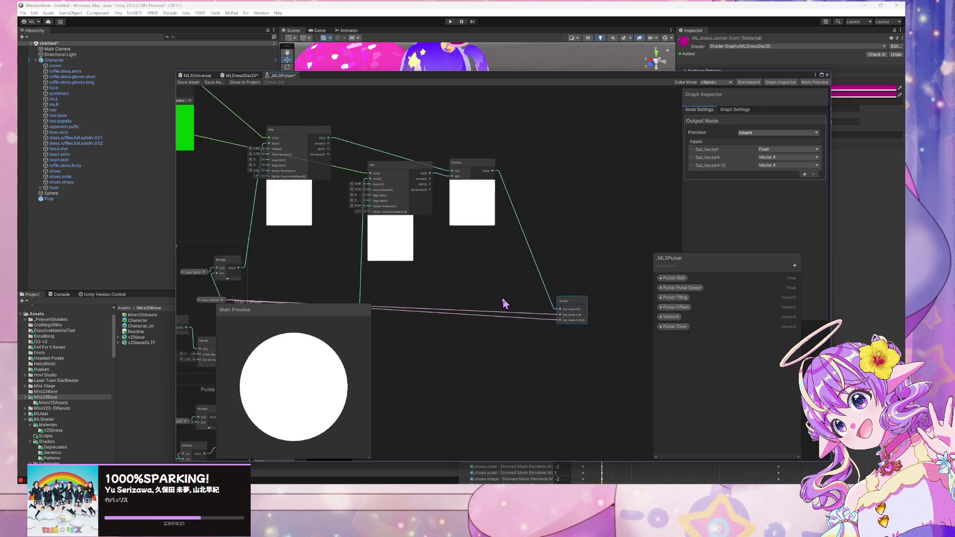
{"action": "left_click_drag", "start_coordinate": [501, 196], "coordinate": [485, 201]}
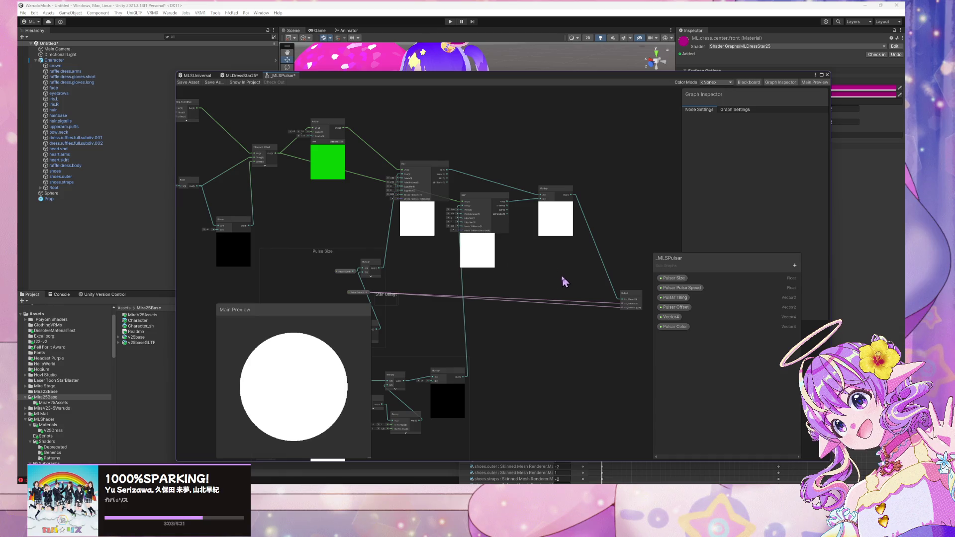
{"action": "mouse_move", "coordinate": [565, 282]}
{"action": "left_mouse_down"}
{"action": "mouse_move", "coordinate": [636, 292]}
{"action": "mouse_move", "coordinate": [650, 304]}
{"action": "left_mouse_up"}
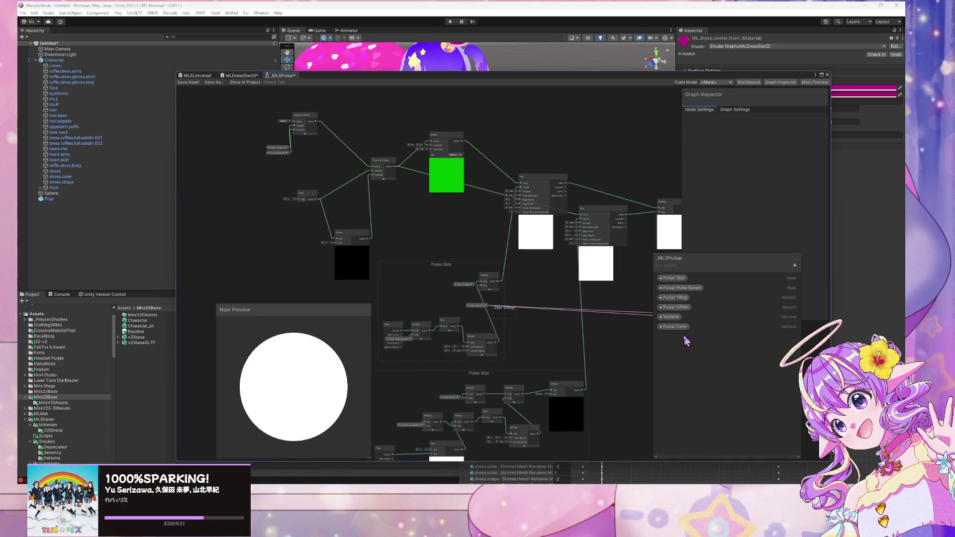
{"action": "left_click", "coordinate": [669, 317]}
{"action": "left_click_drag", "start_coordinate": [510, 317], "coordinate": [553, 262]}
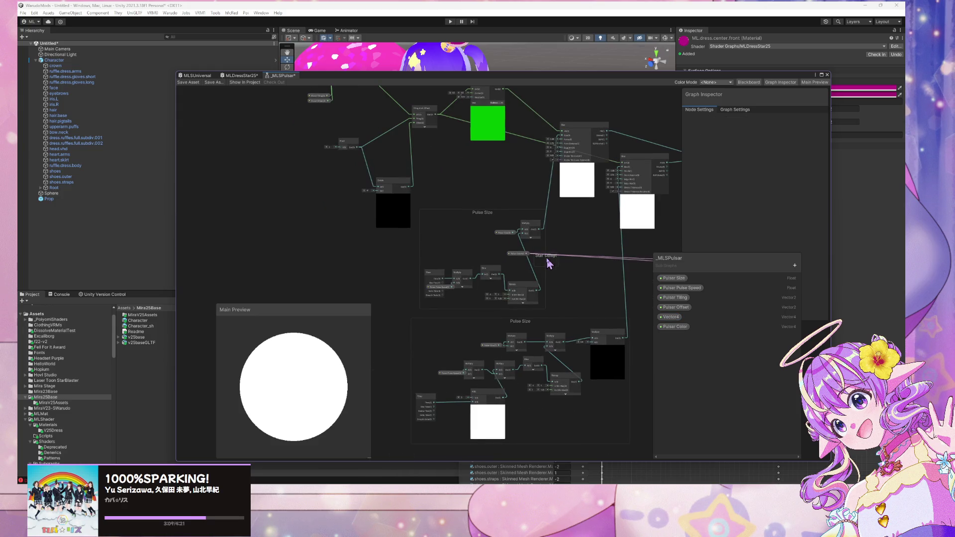
Cancel the node list and Star Offset rename, then switch back to the MLDressStar25 tab
{"action": "right_click", "coordinate": [564, 266]}
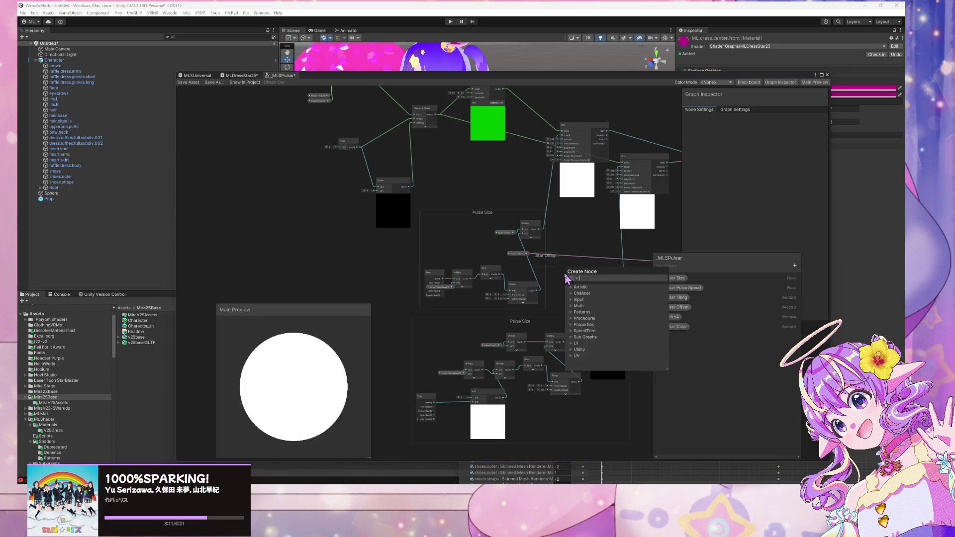
{"action": "left_click", "coordinate": [554, 271]}
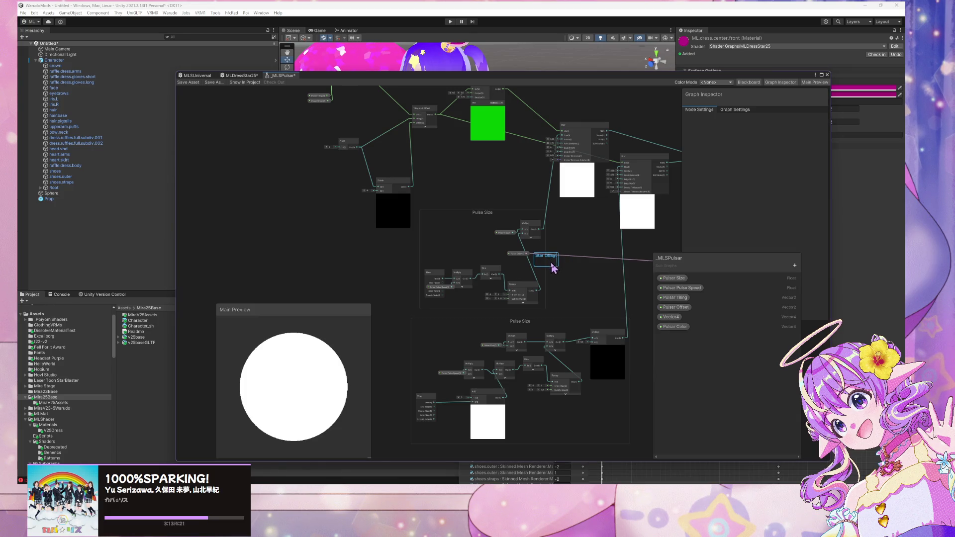
{"action": "key", "text": "Return"}
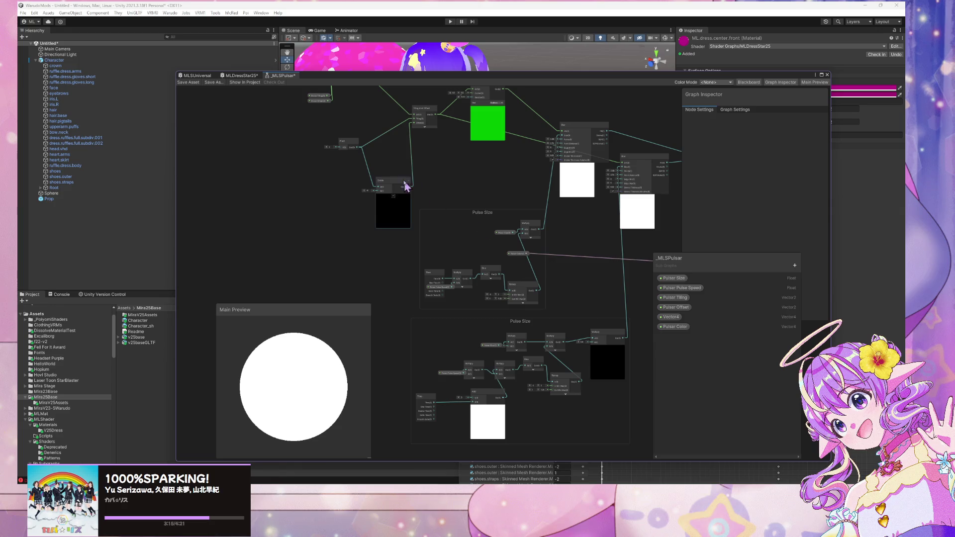
{"action": "left_click", "coordinate": [243, 76]}
{"action": "left_click", "coordinate": [275, 76]}
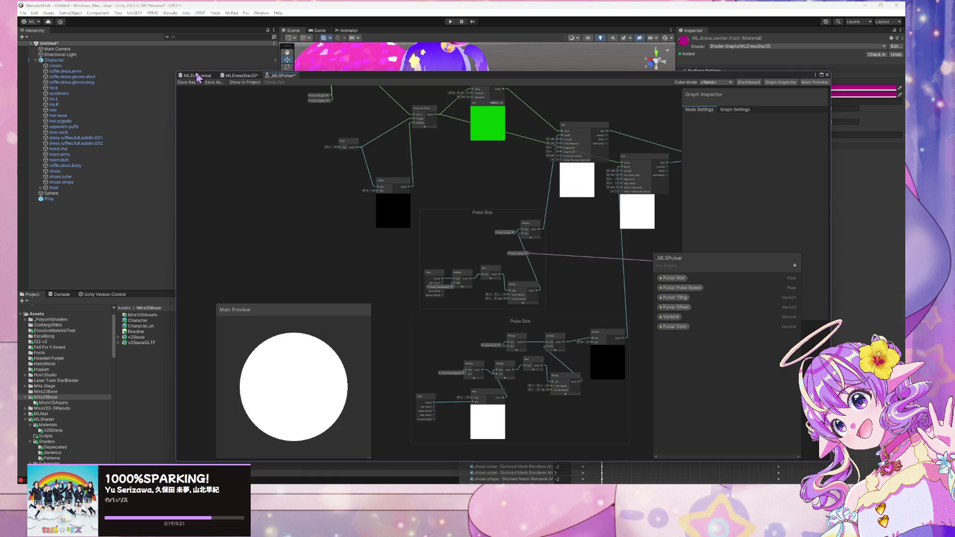
{"action": "left_click", "coordinate": [243, 75]}
{"action": "right_click", "coordinate": [247, 80]}
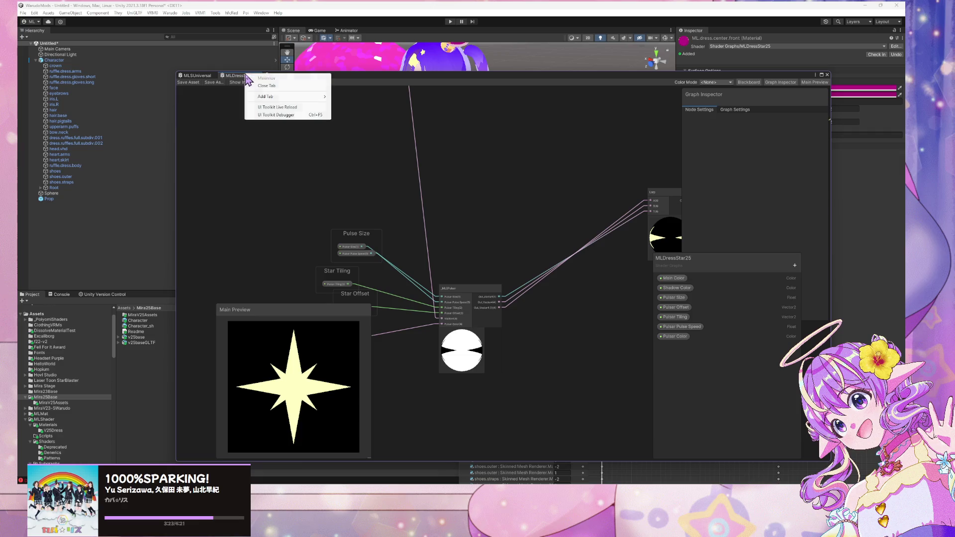
Close MLDressStar25 discarding its changes and switch to the MLSUniversal graph
{"action": "left_click", "coordinate": [275, 89]}
{"action": "left_click", "coordinate": [498, 264]}
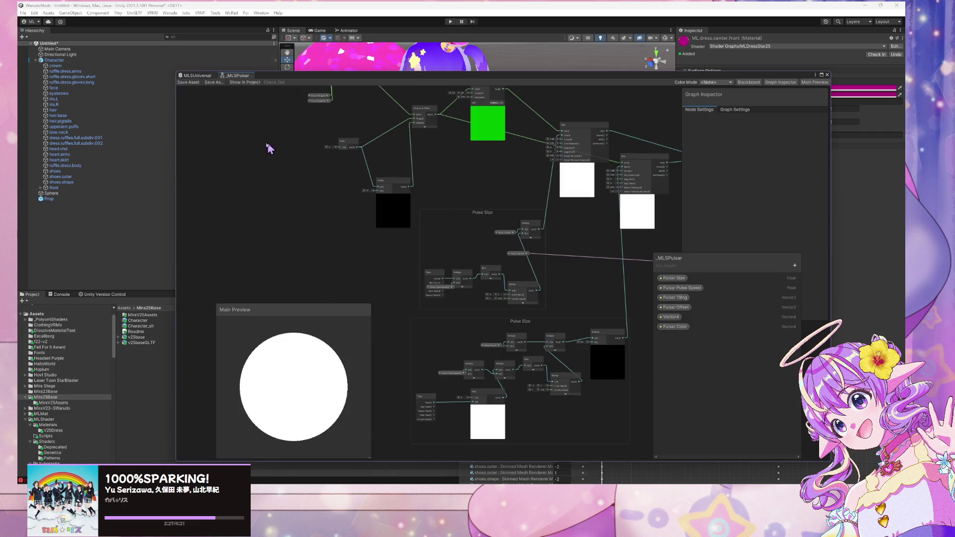
{"action": "left_click", "coordinate": [203, 81]}
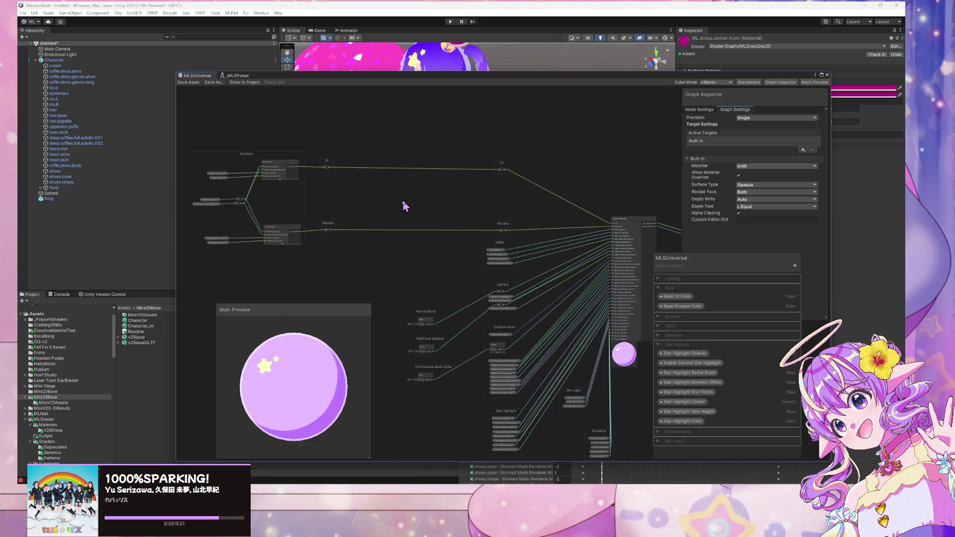
Add an _MLSPulsar node to MLSUniversal and place it between Lit and Shadow
{"action": "key", "text": "space"}
{"action": "type", "text": "pul"}
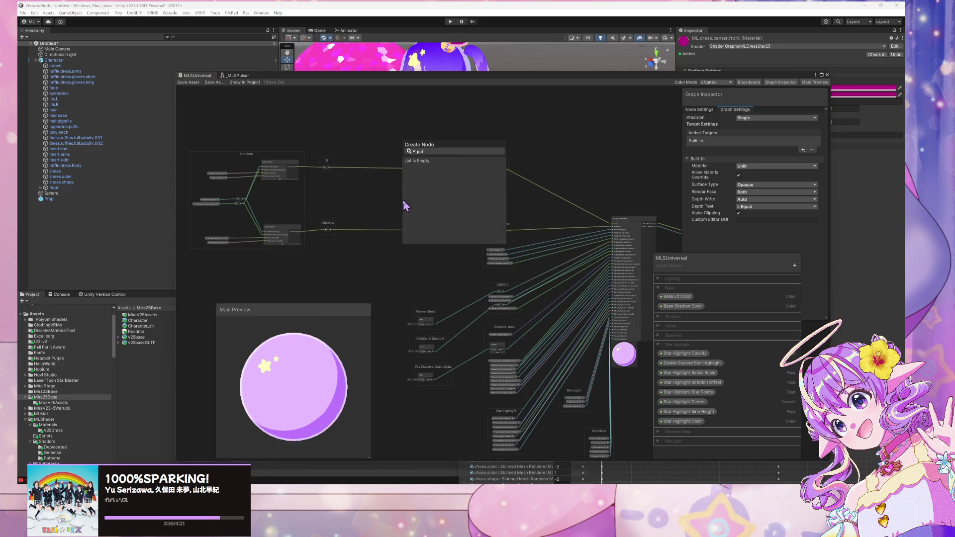
{"action": "key", "text": "BackSpace"}
{"action": "key", "text": "BackSpace"}
{"action": "key", "text": "BackSpace"}
{"action": "type", "text": "m"}
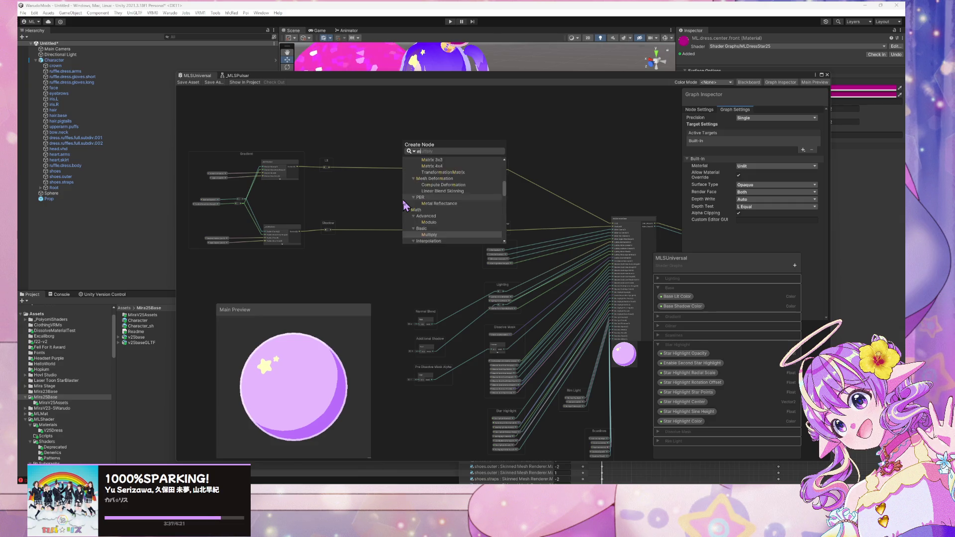
{"action": "type", "text": "ls"}
{"action": "left_click", "coordinate": [403, 201]}
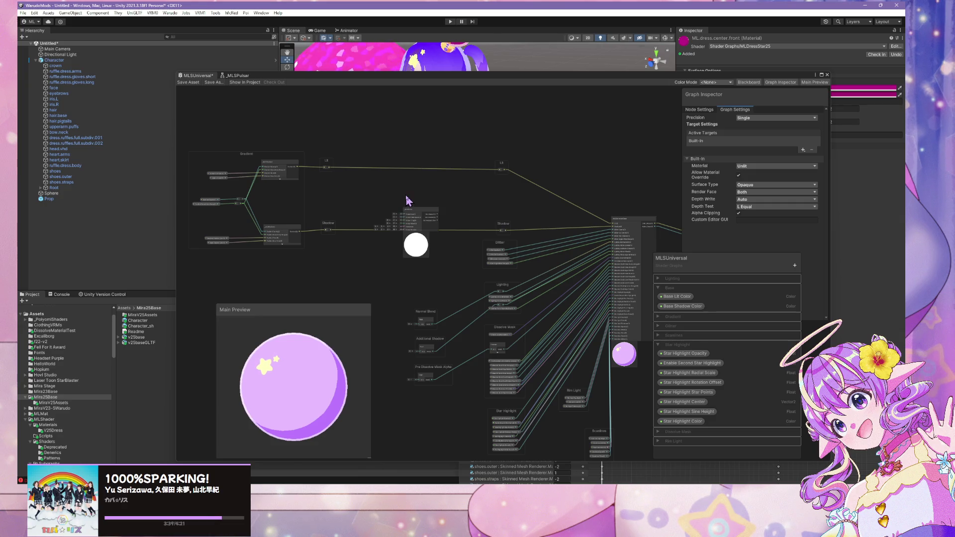
{"action": "scroll", "coordinate": [427, 182], "scroll_direction": "up", "scroll_amount": 3}
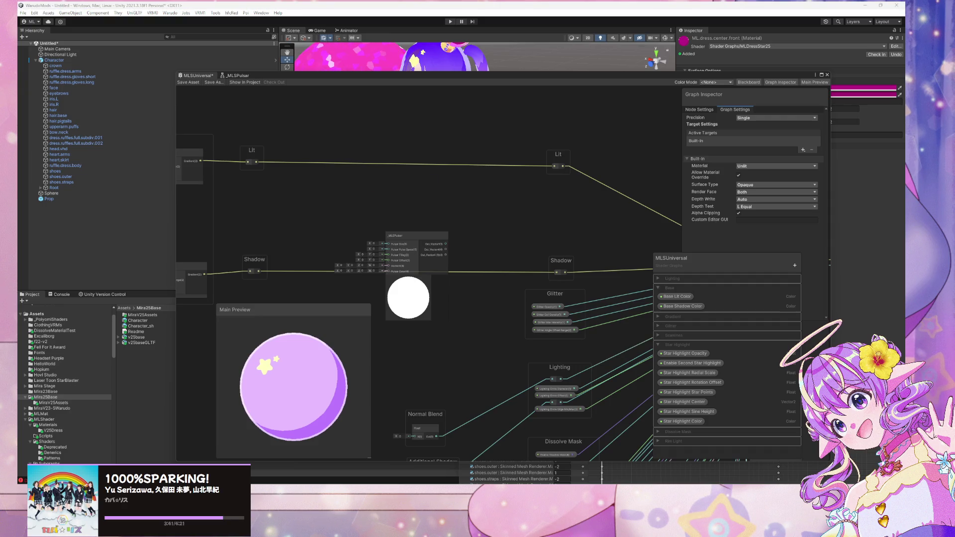
{"action": "scroll", "coordinate": [445, 210], "scroll_direction": "up", "scroll_amount": 1}
{"action": "left_click_drag", "start_coordinate": [399, 250], "coordinate": [405, 202]}
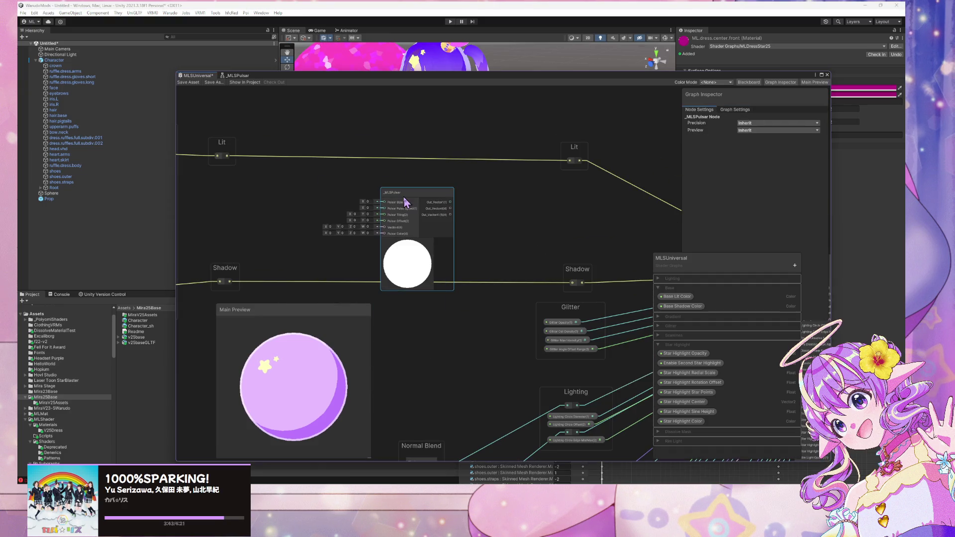
{"action": "scroll", "coordinate": [295, 247], "scroll_direction": "up", "scroll_amount": 2}
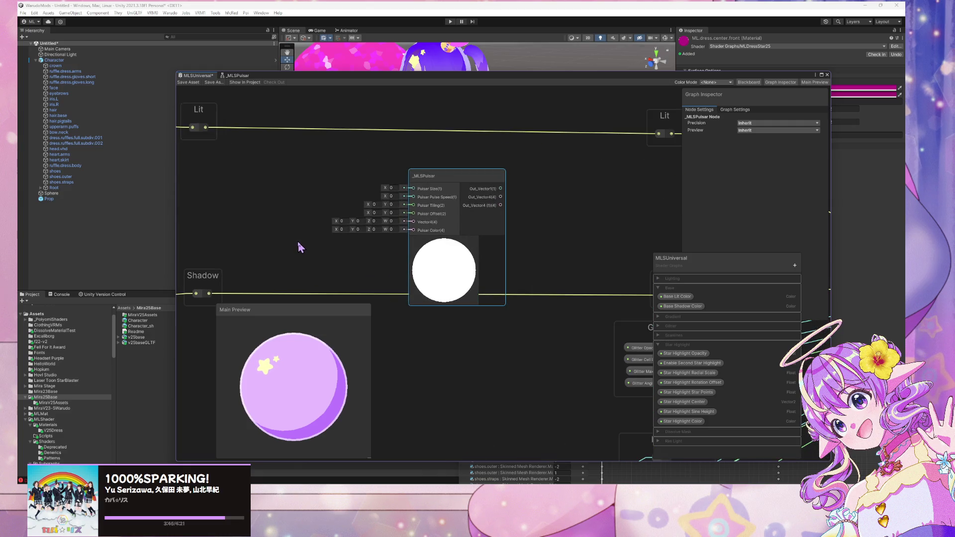
{"action": "scroll", "coordinate": [300, 243], "scroll_direction": "down", "scroll_amount": 3}
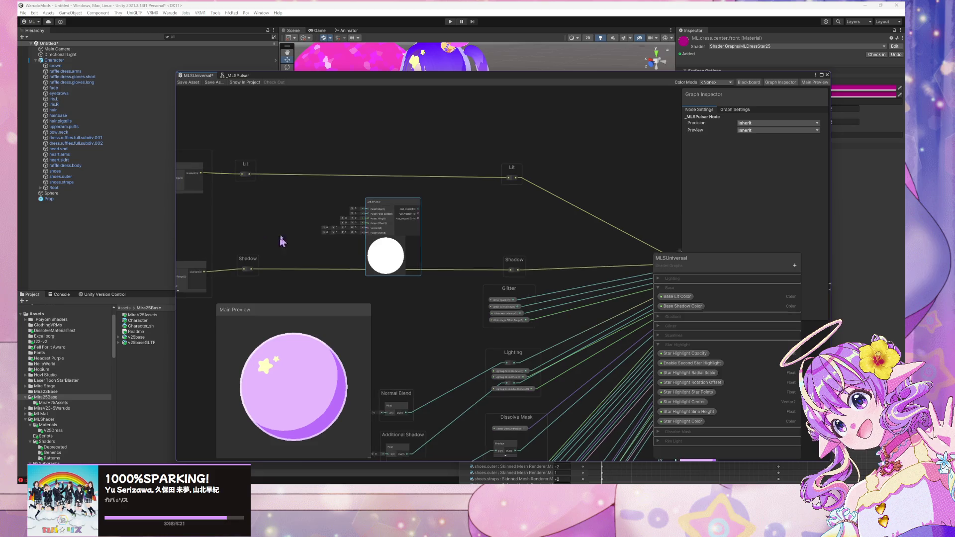
{"action": "left_click_drag", "start_coordinate": [279, 241], "coordinate": [367, 228]}
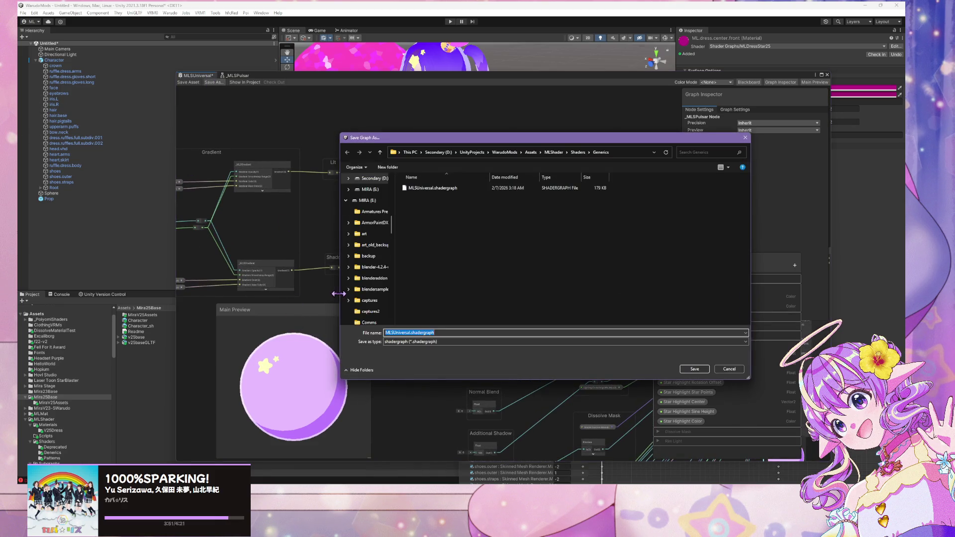
Navigate to Shaders > Patterns and save the graph under the name MLSPulsar
{"action": "left_click", "coordinate": [577, 152]}
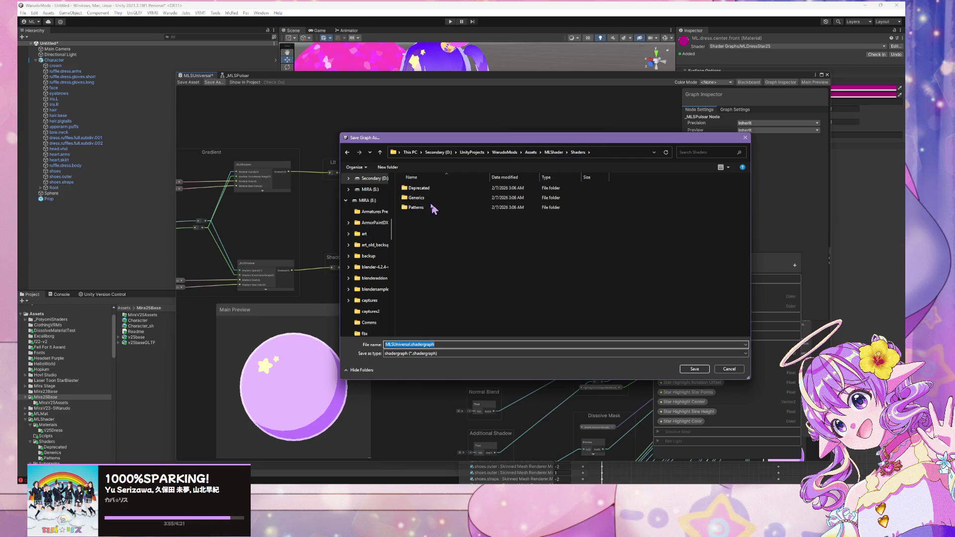
{"action": "double_click", "coordinate": [416, 207]}
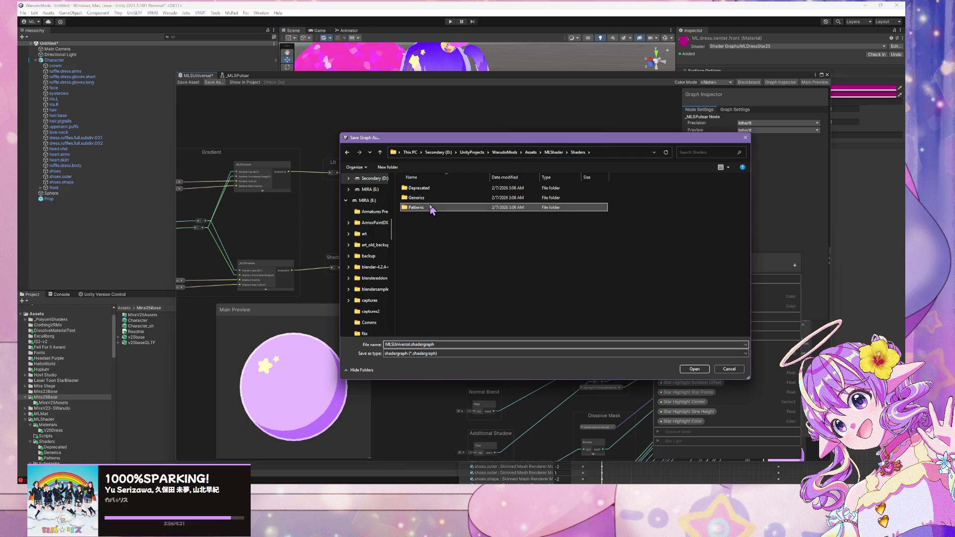
{"action": "double_click", "coordinate": [434, 344]}
{"action": "type", "text": "MLSPulsar"}
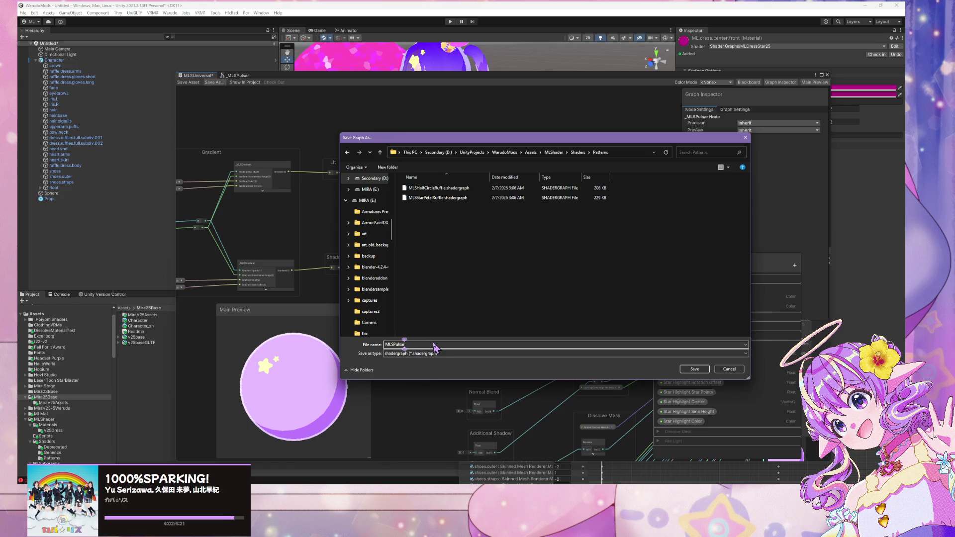
{"action": "key", "text": "Return"}
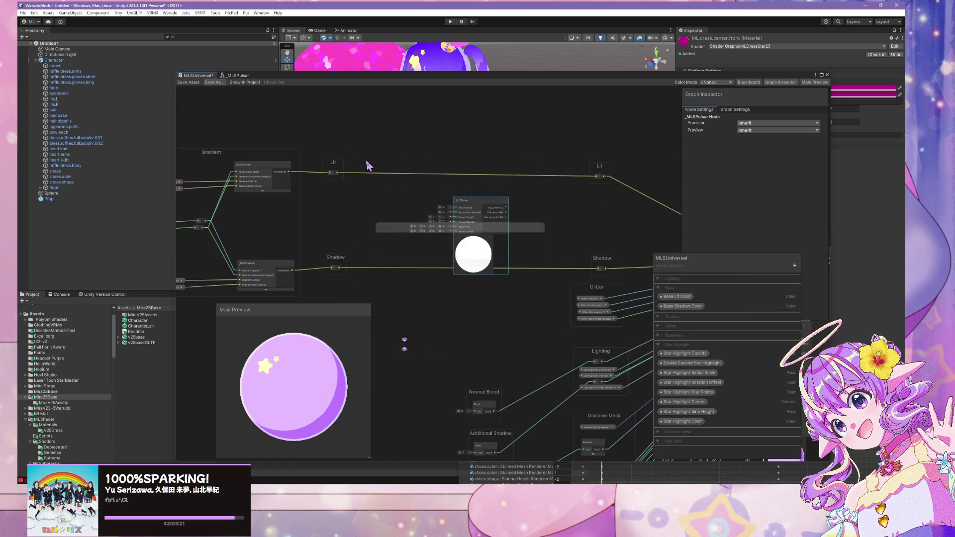
Close the MLSUniversal tab, discarding its unsaved changes
{"action": "right_click", "coordinate": [200, 78]}
{"action": "left_click", "coordinate": [218, 88]}
{"action": "left_click", "coordinate": [491, 262]}
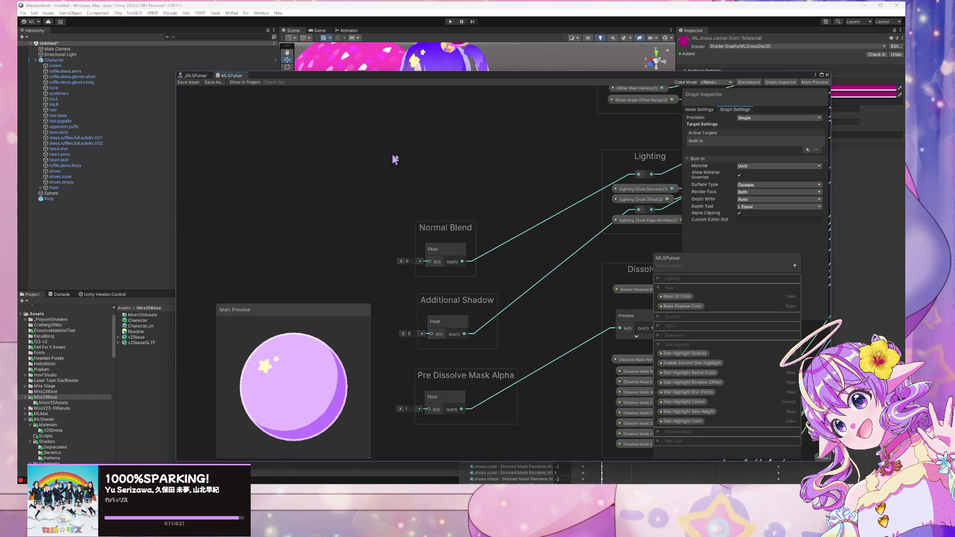
Reposition the _MLSPulsar node, fold the Base and Star Highlight categories, and open the sub-graph
{"action": "scroll", "coordinate": [424, 170], "scroll_direction": "down", "scroll_amount": 5}
{"action": "scroll", "coordinate": [462, 277], "scroll_direction": "up", "scroll_amount": 4}
{"action": "left_click_drag", "start_coordinate": [446, 239], "coordinate": [433, 330]}
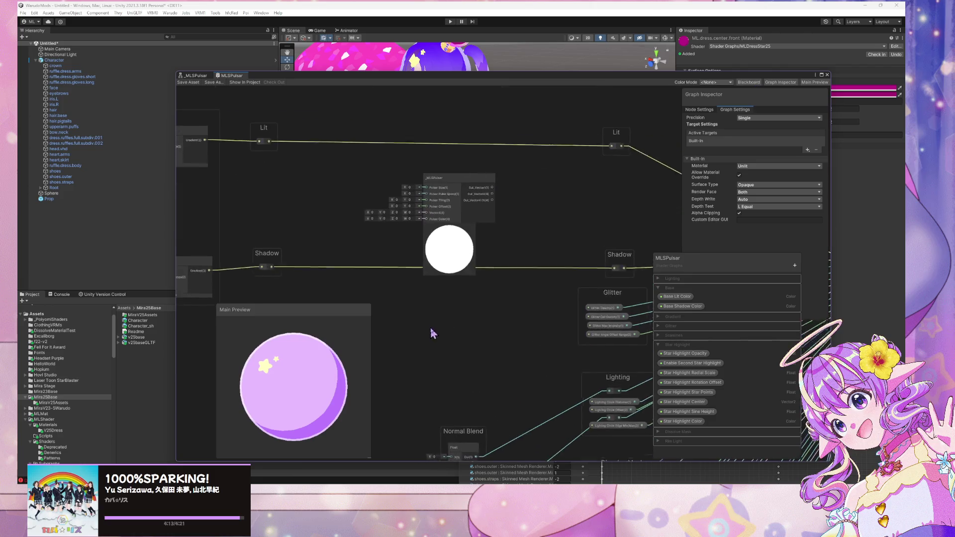
{"action": "left_click_drag", "start_coordinate": [473, 194], "coordinate": [440, 173]}
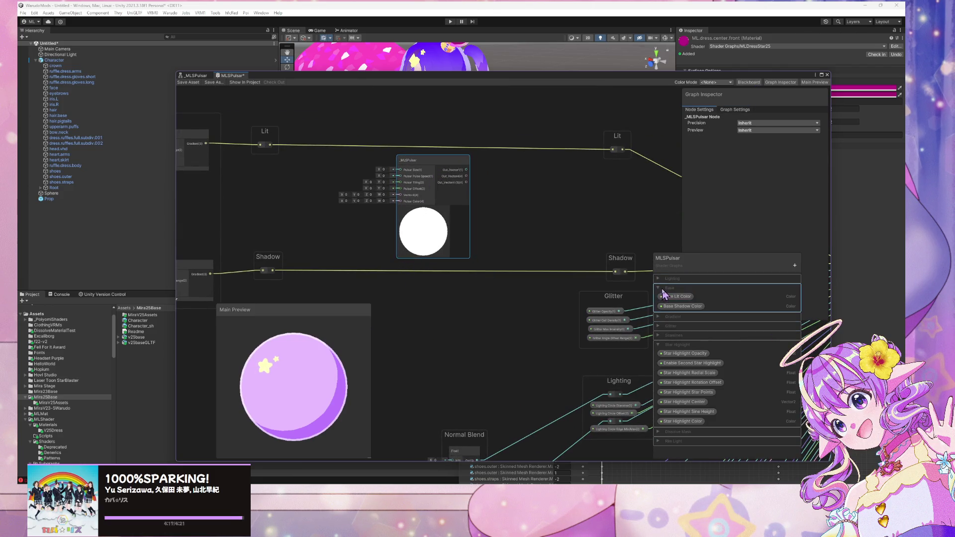
{"action": "left_click", "coordinate": [663, 288]}
{"action": "left_click", "coordinate": [662, 325]}
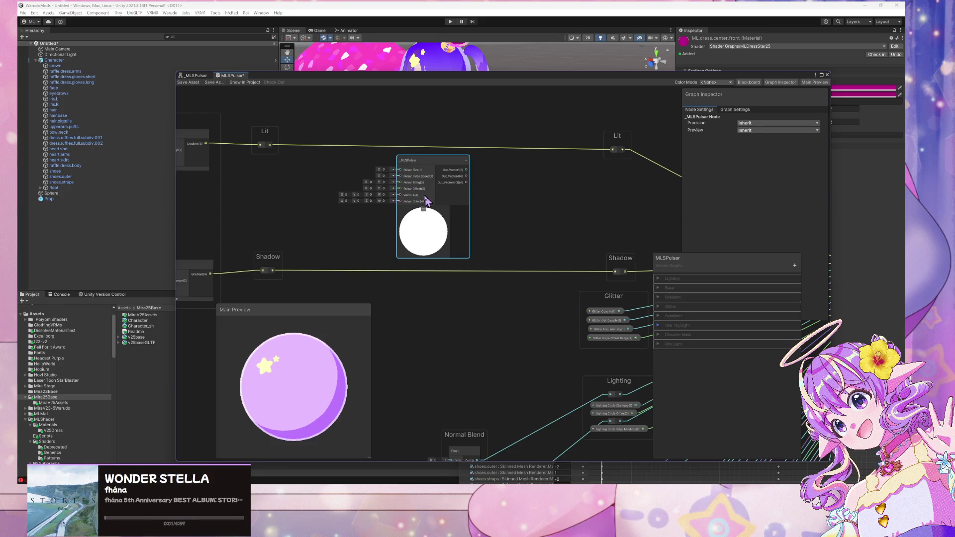
{"action": "left_click_drag", "start_coordinate": [415, 171], "coordinate": [425, 174]}
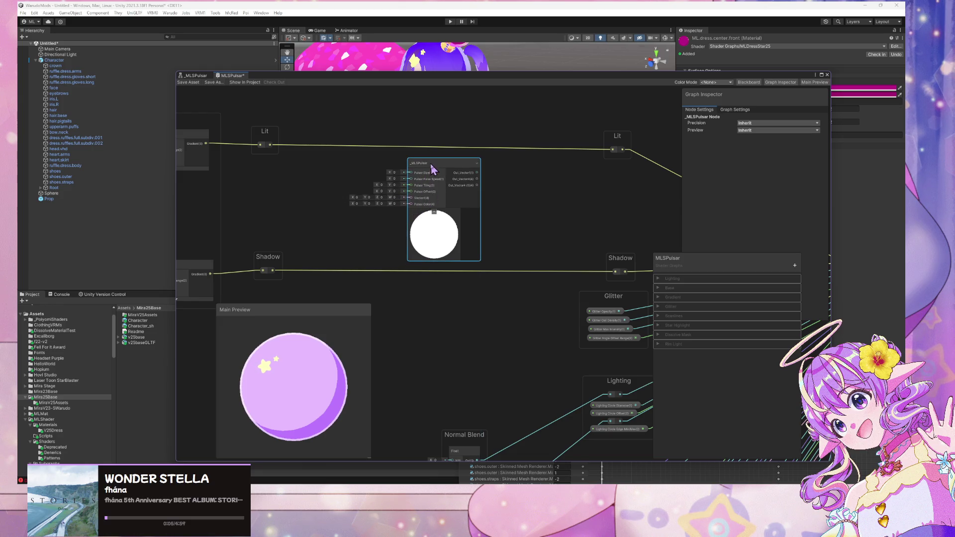
{"action": "double_click", "coordinate": [422, 168]}
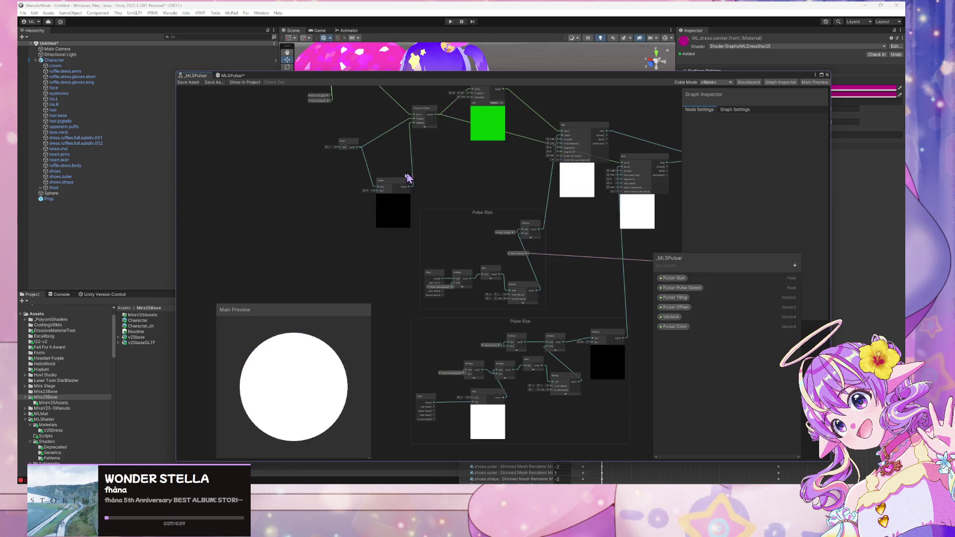
Collapse the Rotate node's preview, frame the sub-graph, and select the Pulsar Color property
{"action": "left_click_drag", "start_coordinate": [456, 170], "coordinate": [487, 292]}
{"action": "scroll", "coordinate": [515, 255], "scroll_direction": "up", "scroll_amount": 2}
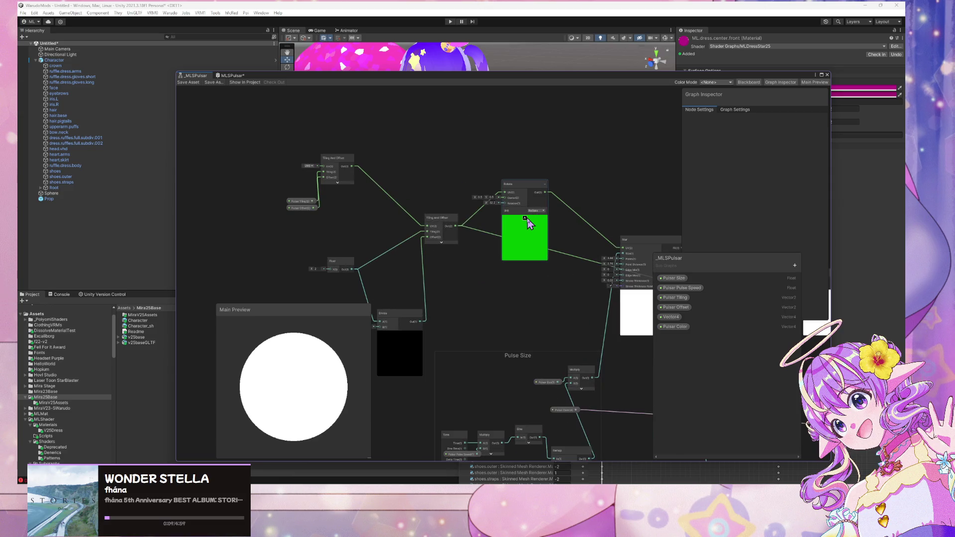
{"action": "left_click", "coordinate": [526, 218]}
{"action": "left_click", "coordinate": [361, 208]}
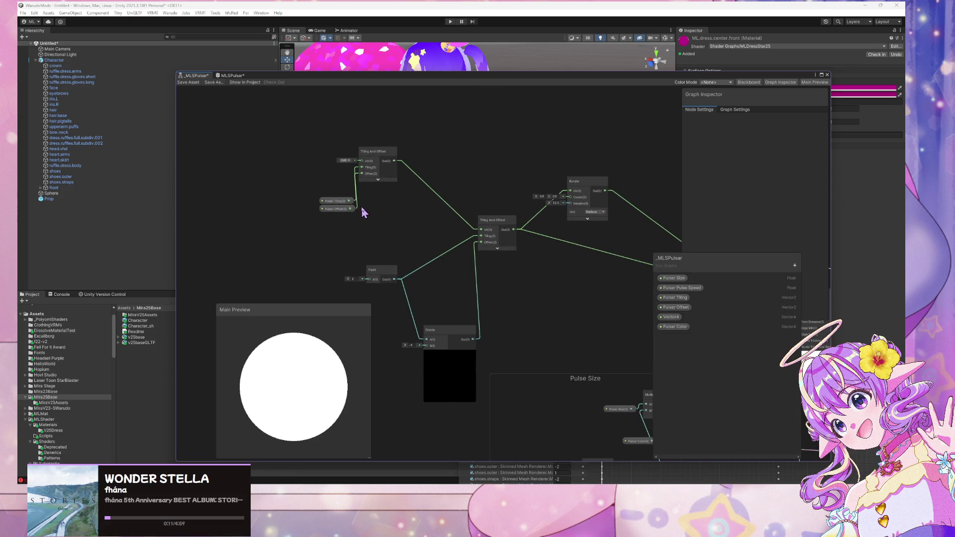
{"action": "key", "text": "a"}
{"action": "left_click", "coordinate": [675, 327]}
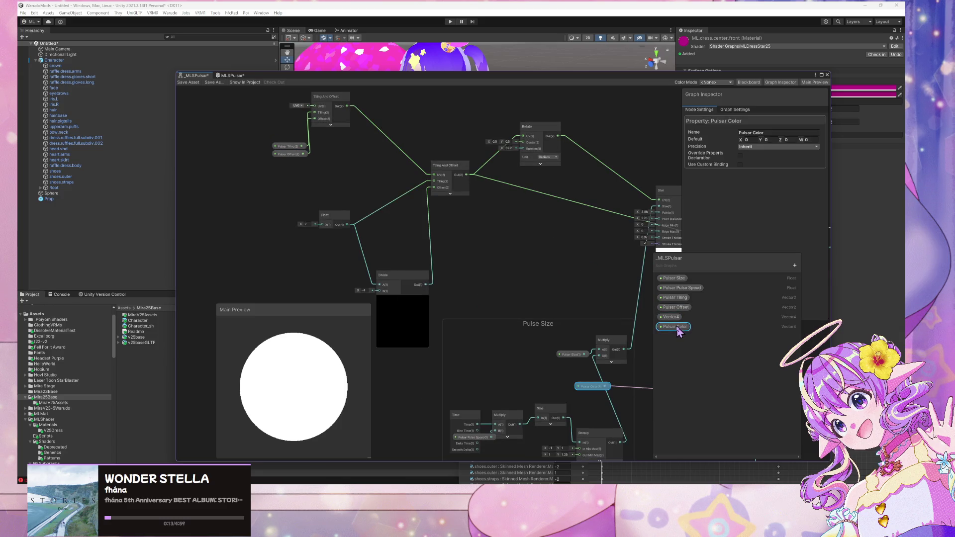
{"action": "mouse_move", "coordinate": [647, 264]}
{"action": "left_mouse_down"}
{"action": "mouse_move", "coordinate": [472, 231]}
{"action": "mouse_move", "coordinate": [343, 251]}
{"action": "left_mouse_up"}
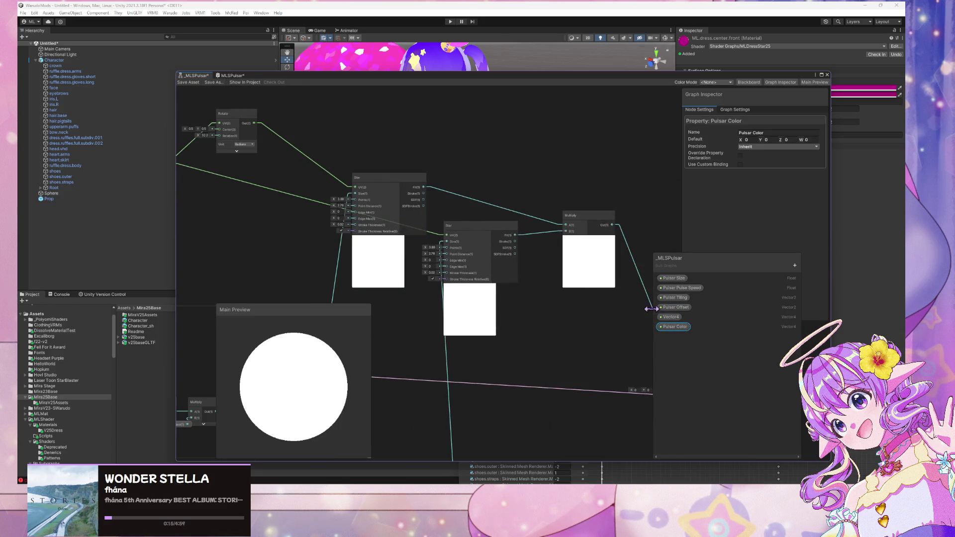
Rename the existing property to Pulsar Color_ and add a Vector3 property named Pulsar Color
{"action": "double_click", "coordinate": [671, 329]}
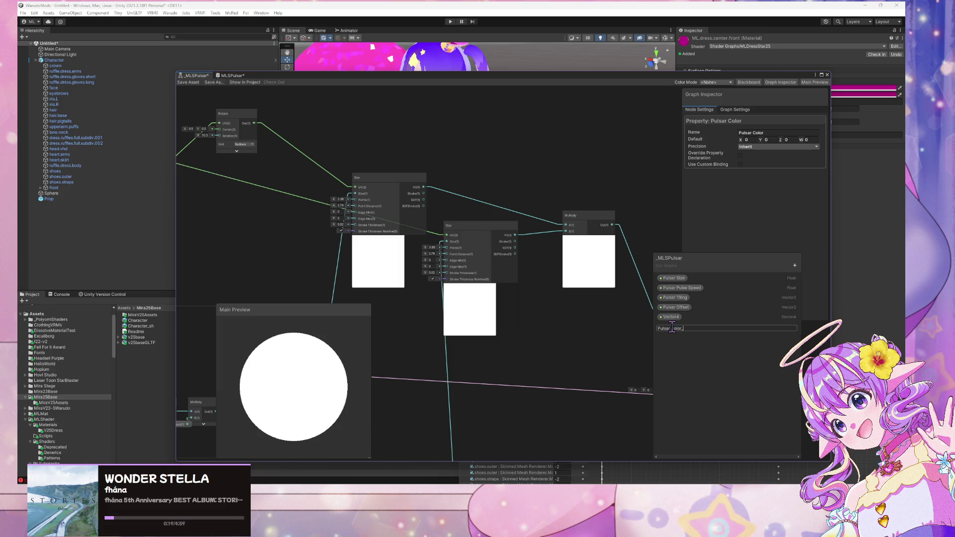
{"action": "key", "text": "Return"}
{"action": "left_click", "coordinate": [795, 266]}
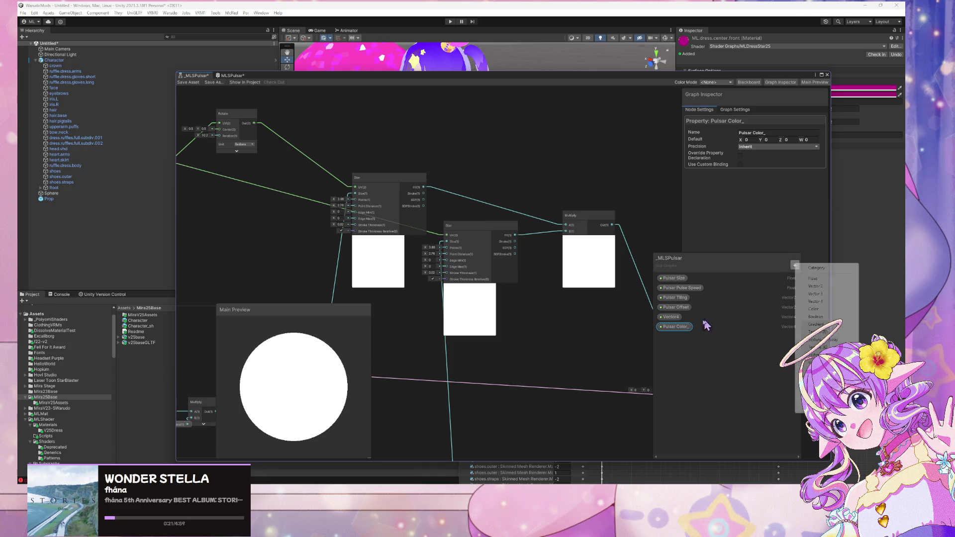
{"action": "left_click", "coordinate": [815, 294]}
{"action": "type", "text": "Pulsa"}
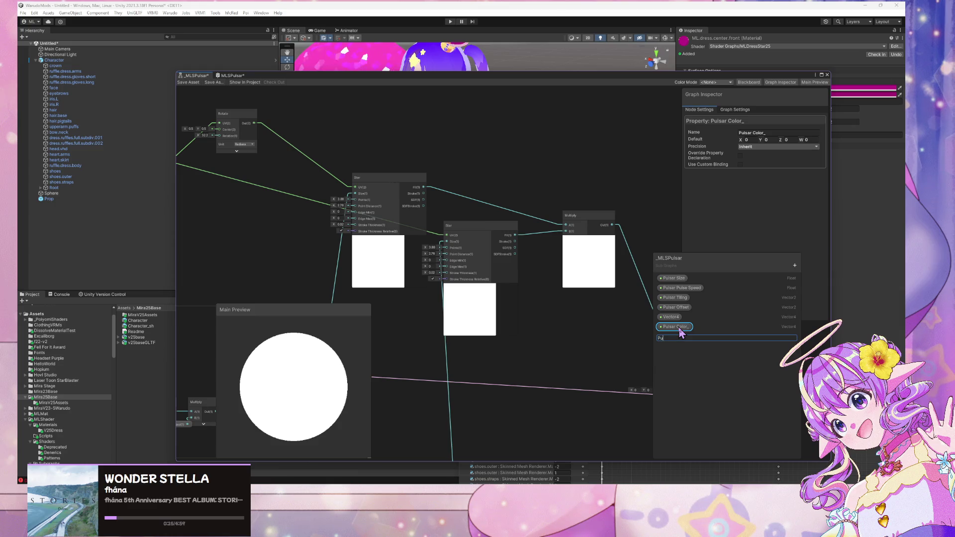
{"action": "type", "text": "r"}
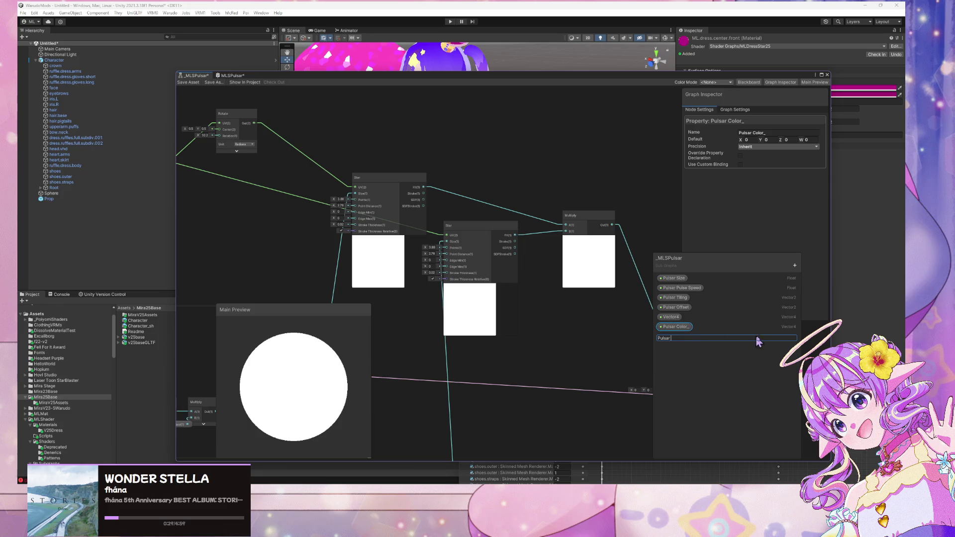
{"action": "type", "text": " Color"}
{"action": "key", "text": "Return"}
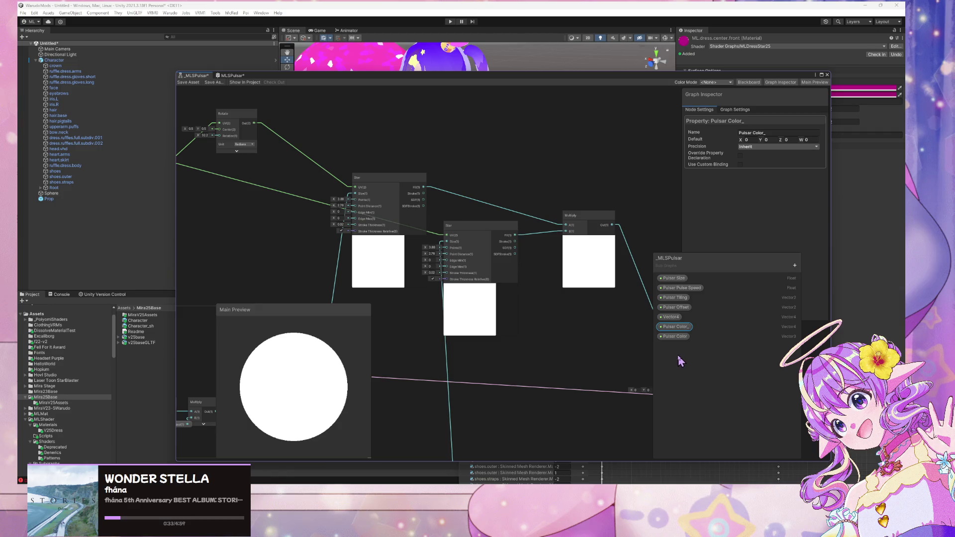
Drop a Pulsar Color node onto the canvas and move the Pulsar Color_ node toward the output
{"action": "left_click_drag", "start_coordinate": [675, 336], "coordinate": [589, 350]}
{"action": "mouse_move", "coordinate": [588, 350]}
{"action": "left_mouse_down"}
{"action": "mouse_move", "coordinate": [548, 256]}
{"action": "mouse_move", "coordinate": [466, 212]}
{"action": "mouse_move", "coordinate": [612, 215]}
{"action": "mouse_move", "coordinate": [611, 235]}
{"action": "mouse_move", "coordinate": [592, 240]}
{"action": "mouse_move", "coordinate": [527, 324]}
{"action": "mouse_move", "coordinate": [514, 298]}
{"action": "mouse_move", "coordinate": [493, 297]}
{"action": "mouse_move", "coordinate": [527, 326]}
{"action": "mouse_move", "coordinate": [661, 234]}
{"action": "mouse_move", "coordinate": [636, 324]}
{"action": "mouse_move", "coordinate": [529, 330]}
{"action": "mouse_move", "coordinate": [415, 297]}
{"action": "left_mouse_up"}
{"action": "mouse_move", "coordinate": [380, 267]}
{"action": "left_mouse_down"}
{"action": "mouse_move", "coordinate": [621, 283]}
{"action": "mouse_move", "coordinate": [447, 273]}
{"action": "mouse_move", "coordinate": [462, 318]}
{"action": "left_mouse_up"}
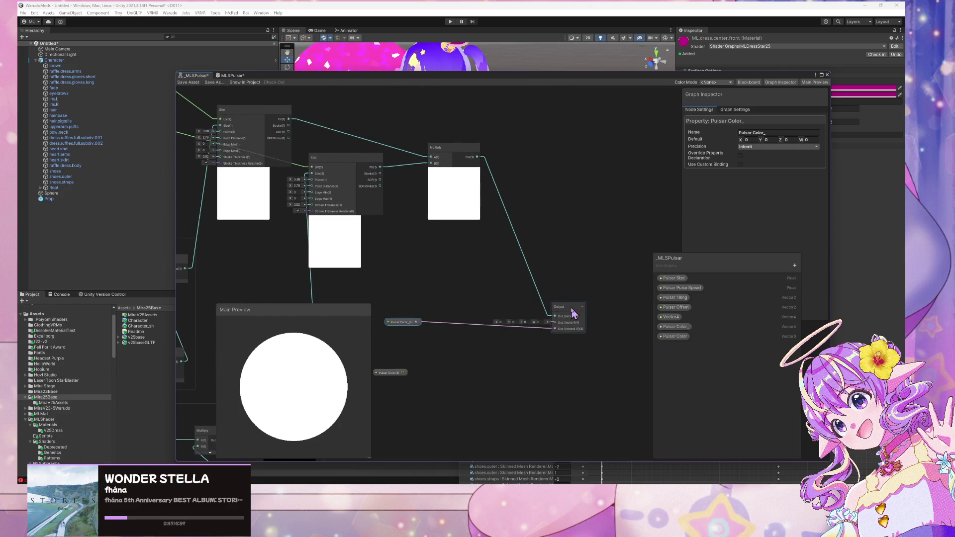
Add a Vector 3 output named Pulsar_Color_Output to the Output node and place Pulsar Color below it
{"action": "left_click", "coordinate": [594, 295]}
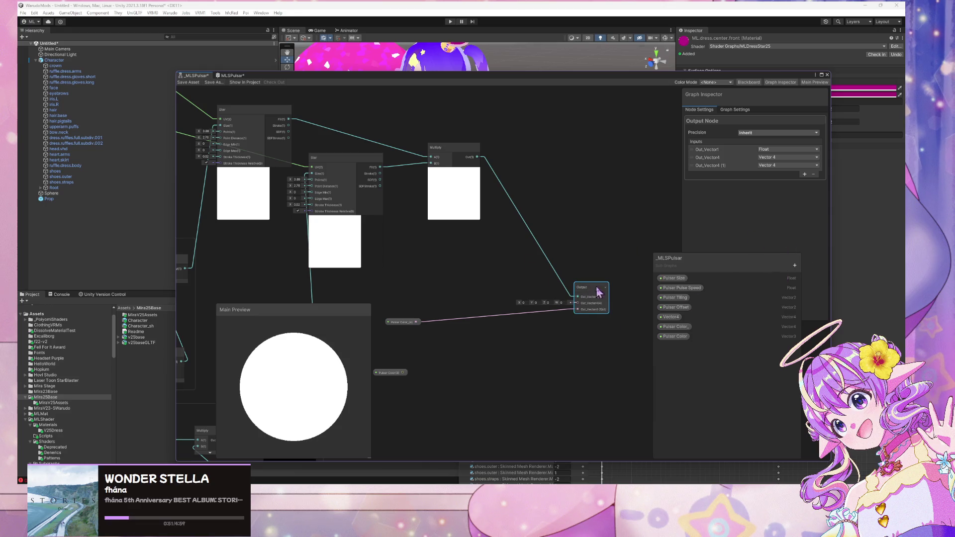
{"action": "left_click_drag", "start_coordinate": [667, 264], "coordinate": [626, 264]}
{"action": "left_click", "coordinate": [804, 175]}
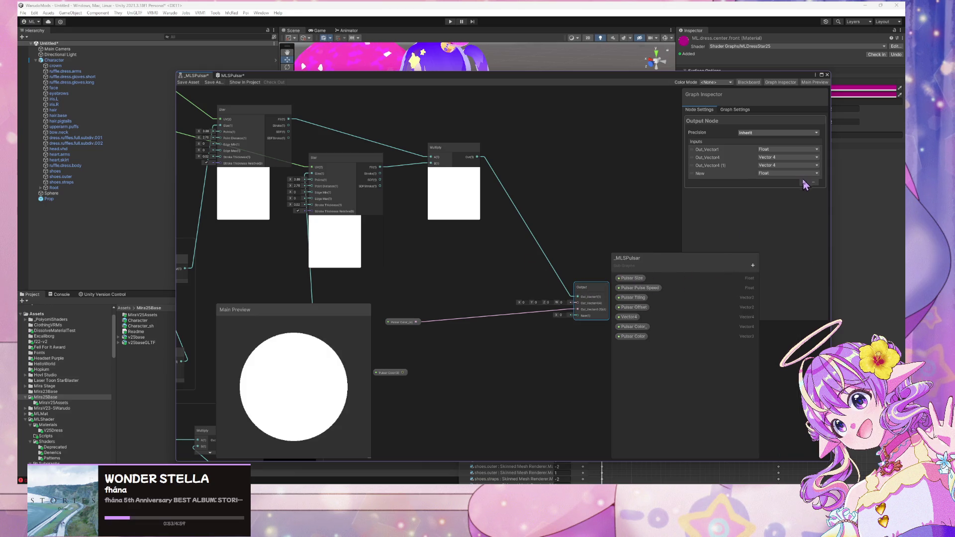
{"action": "type", "text": "P"}
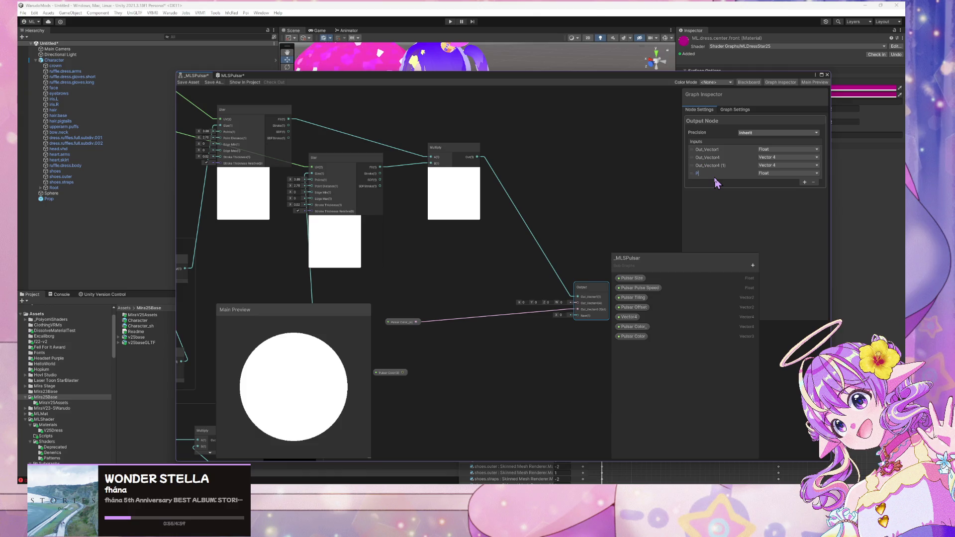
{"action": "type", "text": "uls Color"}
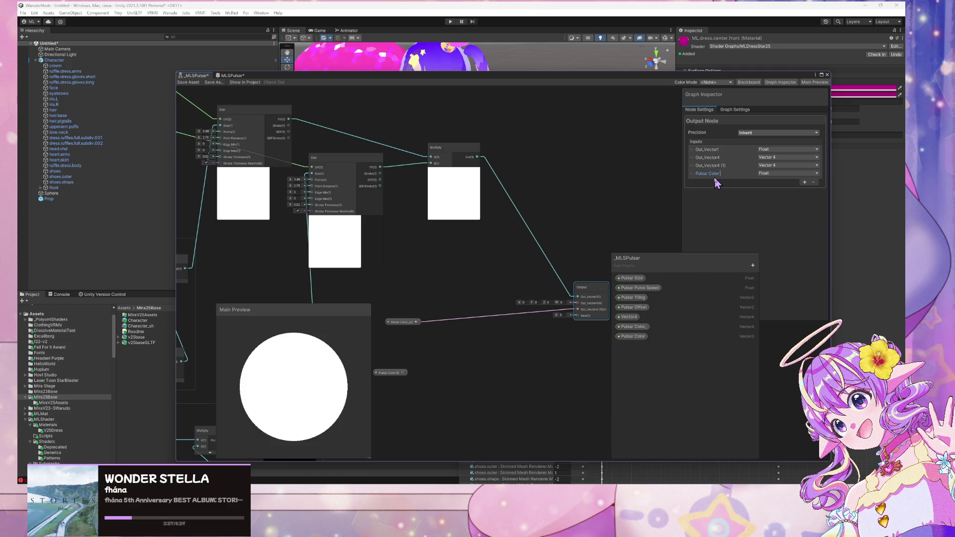
{"action": "type", "text": " Outputp"}
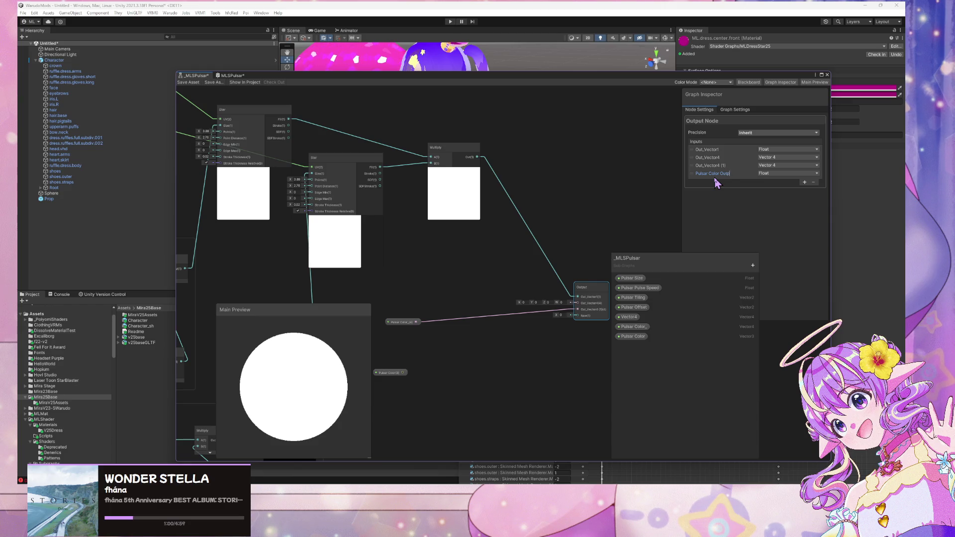
{"action": "key", "text": "Return"}
{"action": "left_click", "coordinate": [786, 173]}
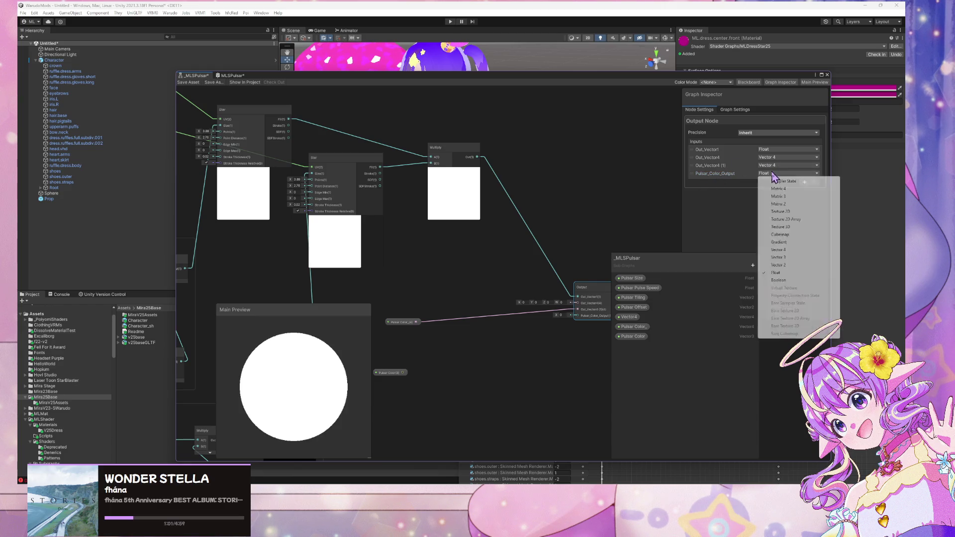
{"action": "left_click", "coordinate": [782, 257]}
{"action": "scroll", "coordinate": [500, 268], "scroll_direction": "down", "scroll_amount": 3}
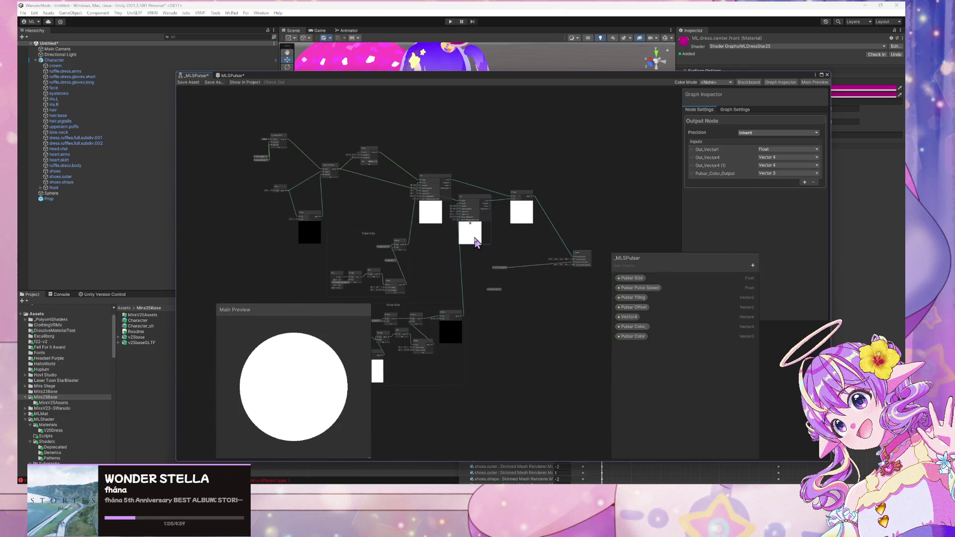
{"action": "scroll", "coordinate": [448, 244], "scroll_direction": "up", "scroll_amount": 2}
{"action": "left_click_drag", "start_coordinate": [396, 310], "coordinate": [488, 292]}
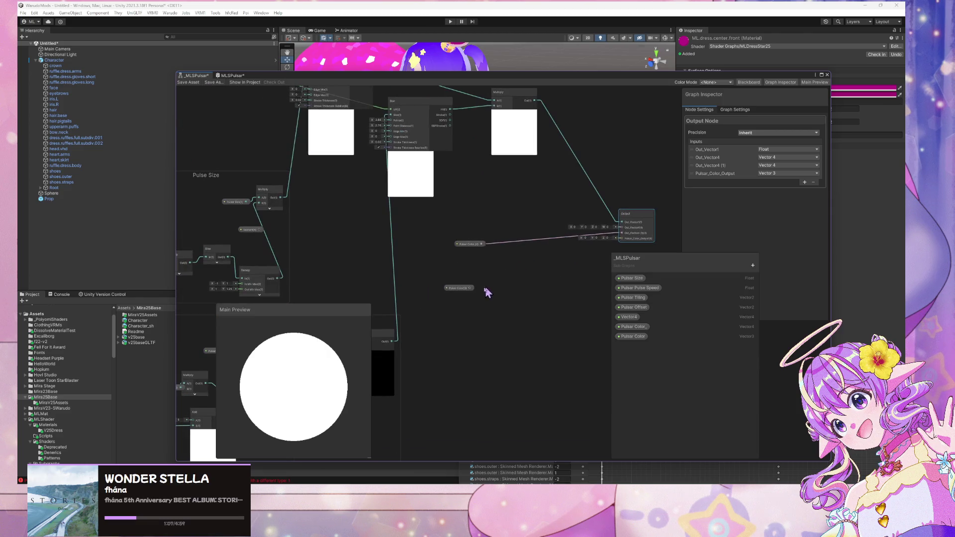
{"action": "mouse_move", "coordinate": [633, 337]}
{"action": "left_mouse_down"}
{"action": "mouse_move", "coordinate": [456, 292]}
{"action": "mouse_move", "coordinate": [514, 270]}
{"action": "mouse_move", "coordinate": [595, 206]}
{"action": "mouse_move", "coordinate": [434, 279]}
{"action": "mouse_move", "coordinate": [466, 281]}
{"action": "left_mouse_up"}
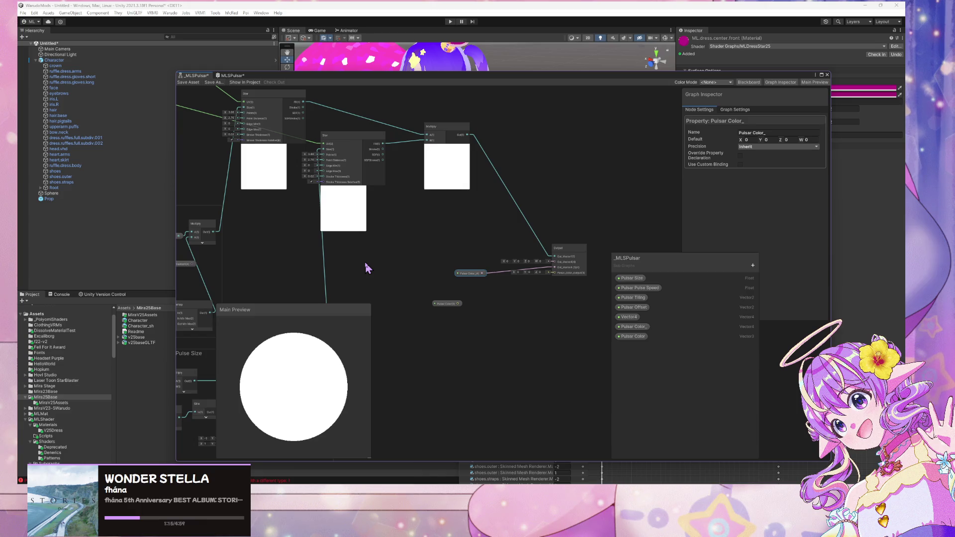
Delete the Pulsar Color_ property, confirm the sub-graph change, and remove its leftover Vector4 node
{"action": "left_click", "coordinate": [233, 75]}
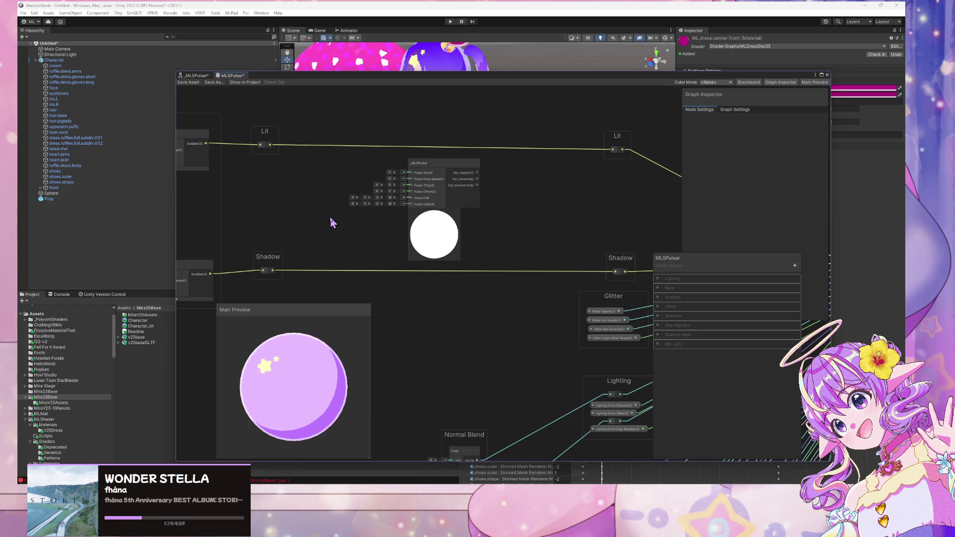
{"action": "left_click", "coordinate": [197, 76]}
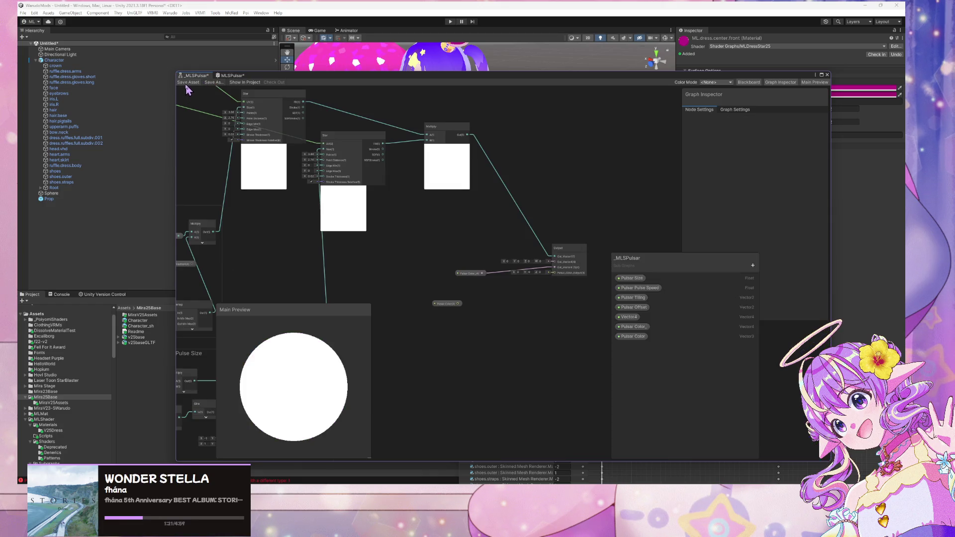
{"action": "right_click", "coordinate": [641, 330]}
{"action": "left_click", "coordinate": [674, 345]}
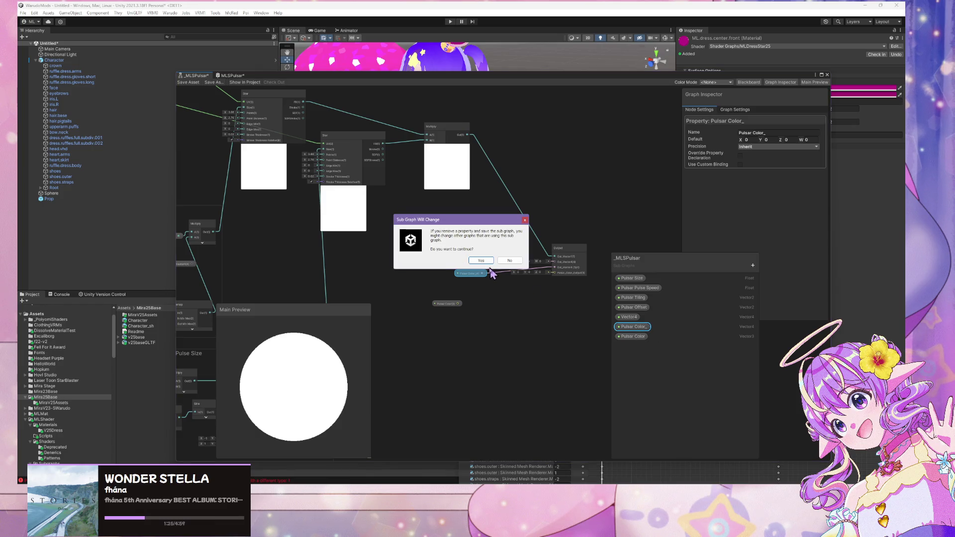
{"action": "left_click", "coordinate": [485, 263]}
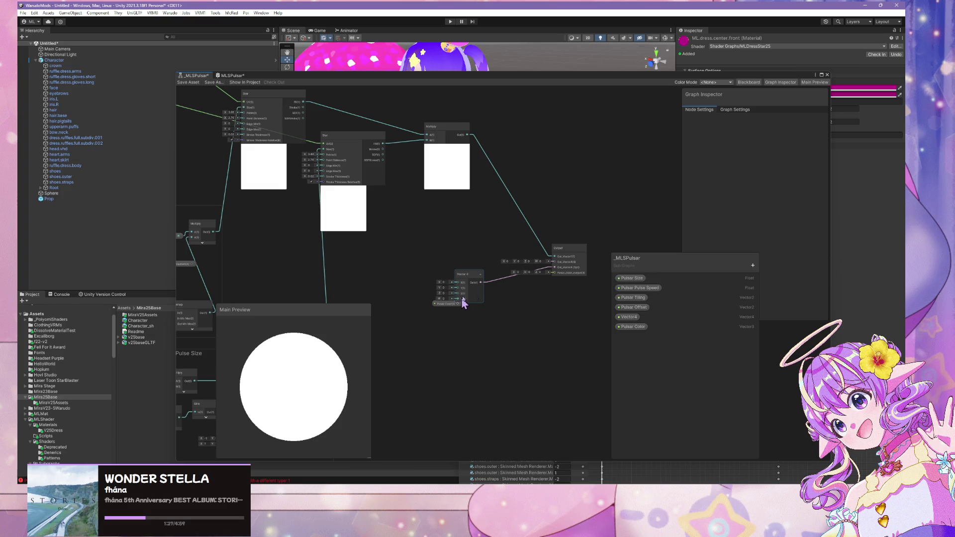
{"action": "left_click", "coordinate": [458, 272]}
{"action": "key", "text": "Delete"}
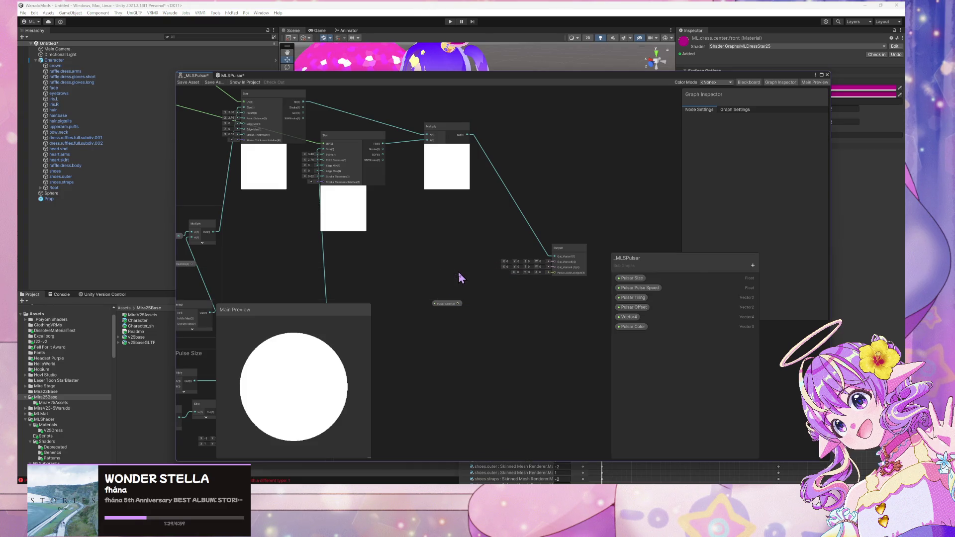
Rearrange the Pulsar Color node beside the Output node and reposition the Shader Graph window
{"action": "left_click", "coordinate": [441, 303]}
{"action": "left_click_drag", "start_coordinate": [437, 222], "coordinate": [533, 158]}
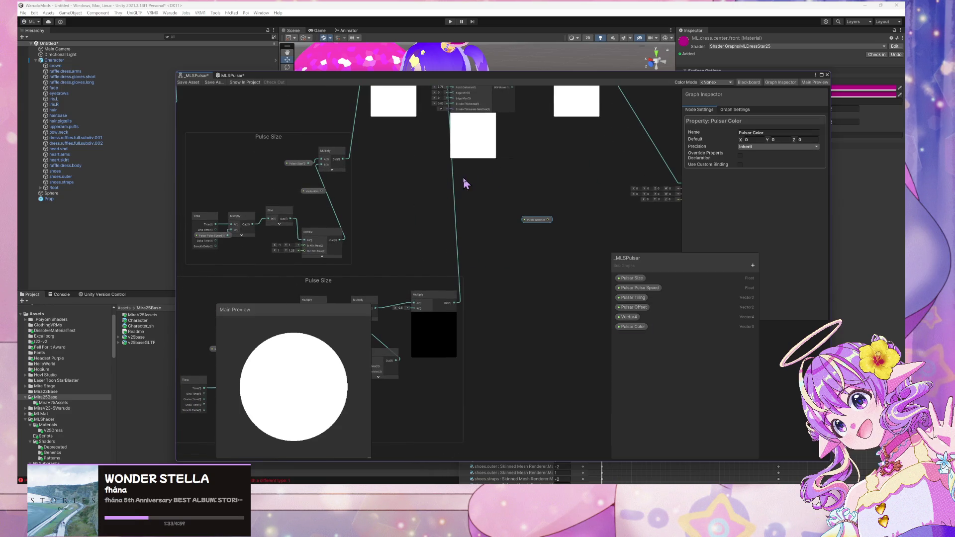
{"action": "mouse_move", "coordinate": [464, 183]}
{"action": "left_mouse_down"}
{"action": "mouse_move", "coordinate": [605, 222]}
{"action": "mouse_move", "coordinate": [437, 320]}
{"action": "mouse_move", "coordinate": [515, 308]}
{"action": "mouse_move", "coordinate": [510, 271]}
{"action": "left_mouse_up"}
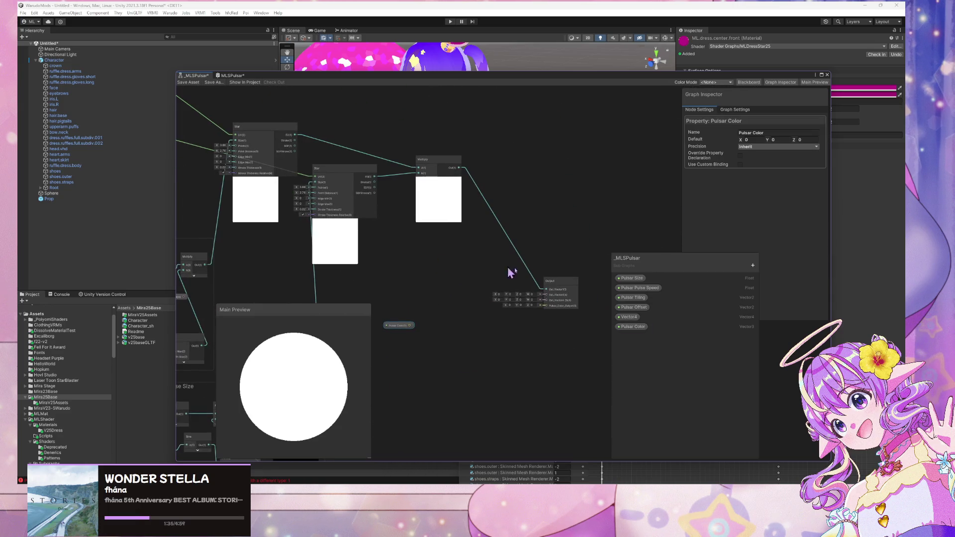
{"action": "left_click_drag", "start_coordinate": [560, 288], "coordinate": [554, 272]}
{"action": "left_click_drag", "start_coordinate": [399, 328], "coordinate": [448, 298]}
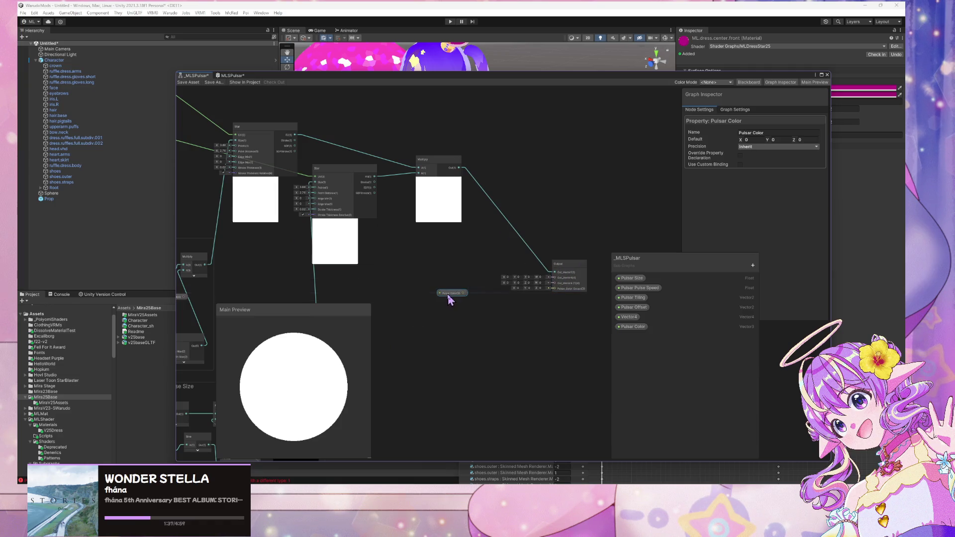
{"action": "mouse_move", "coordinate": [384, 238]}
{"action": "left_mouse_down"}
{"action": "mouse_move", "coordinate": [559, 299]}
{"action": "mouse_move", "coordinate": [407, 258]}
{"action": "left_mouse_up"}
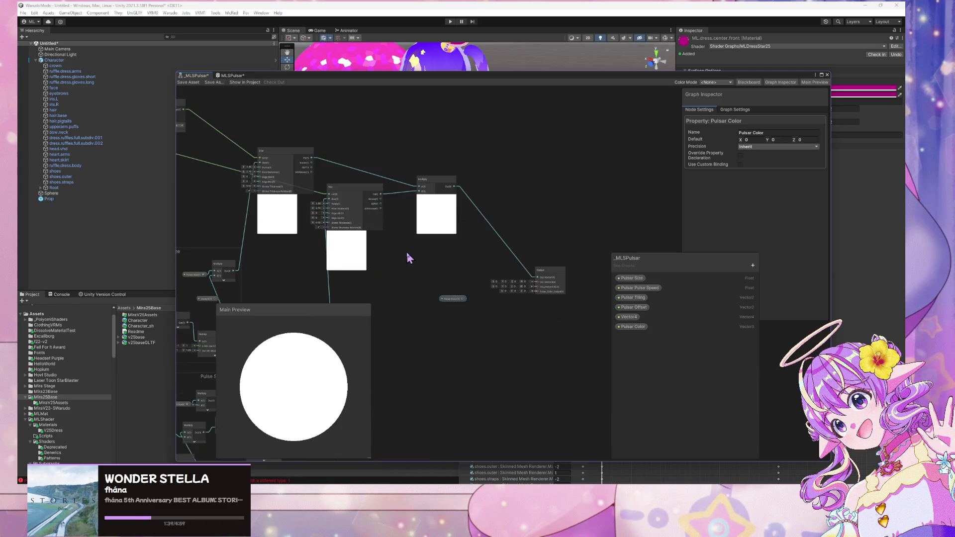
{"action": "scroll", "coordinate": [478, 254], "scroll_direction": "up", "scroll_amount": 3}
{"action": "scroll", "coordinate": [487, 254], "scroll_direction": "down", "scroll_amount": 1}
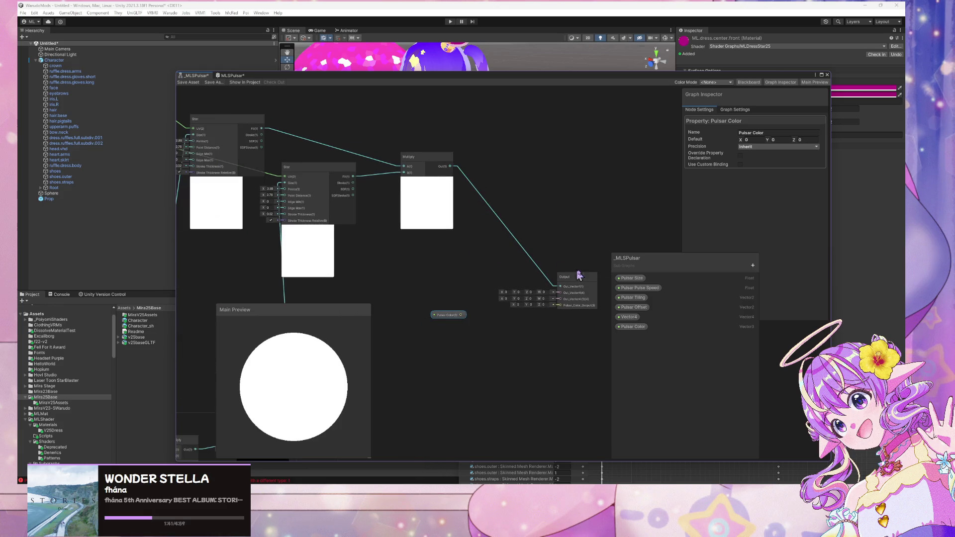
{"action": "left_click_drag", "start_coordinate": [578, 276], "coordinate": [591, 278]}
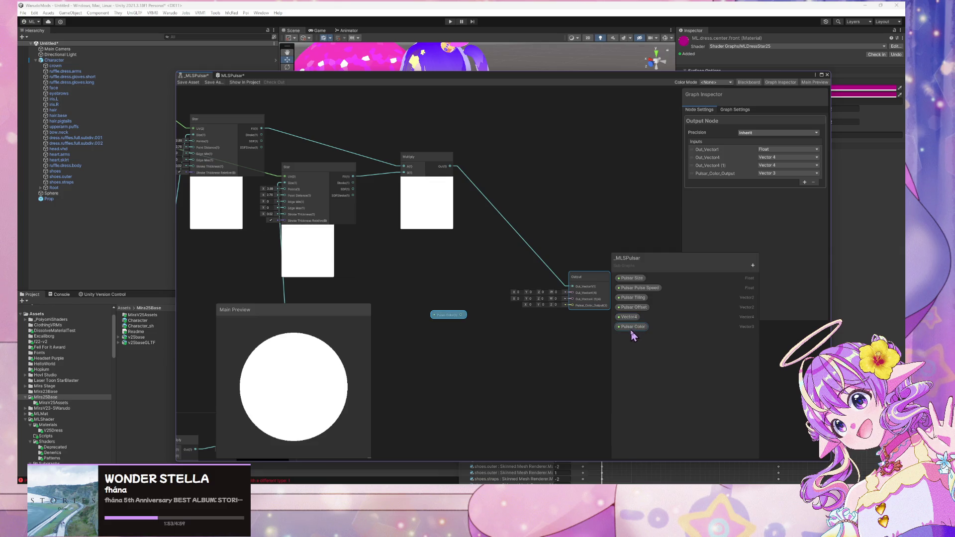
{"action": "mouse_move", "coordinate": [314, 79]}
{"action": "left_mouse_down"}
{"action": "mouse_move", "coordinate": [574, 117]}
{"action": "mouse_move", "coordinate": [387, 67]}
{"action": "left_mouse_up"}
Browse the Shaders and Subgraphs folders, then open MLSHalfCircleRuffle from Shaders/Patterns
{"action": "scroll", "coordinate": [100, 392], "scroll_direction": "down", "scroll_amount": 10}
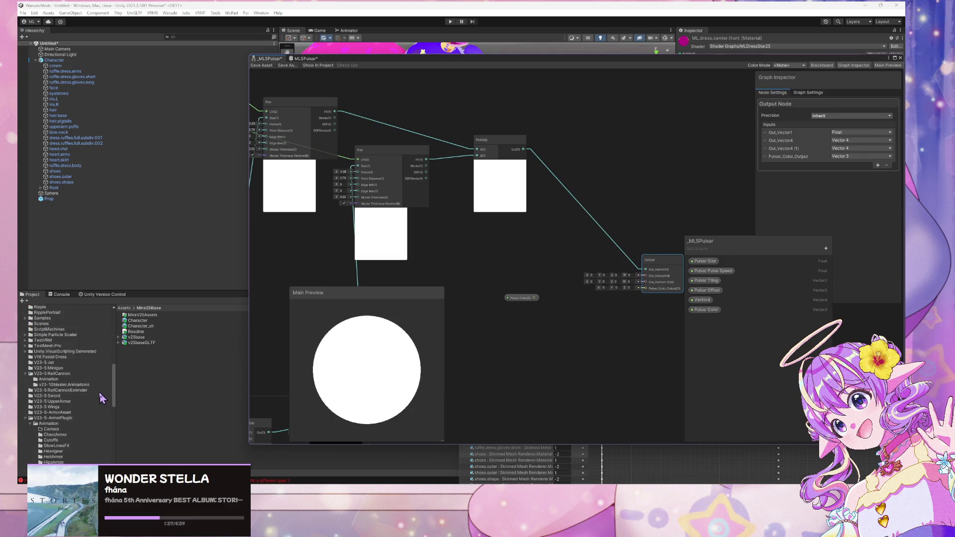
{"action": "scroll", "coordinate": [101, 395], "scroll_direction": "up", "scroll_amount": 8}
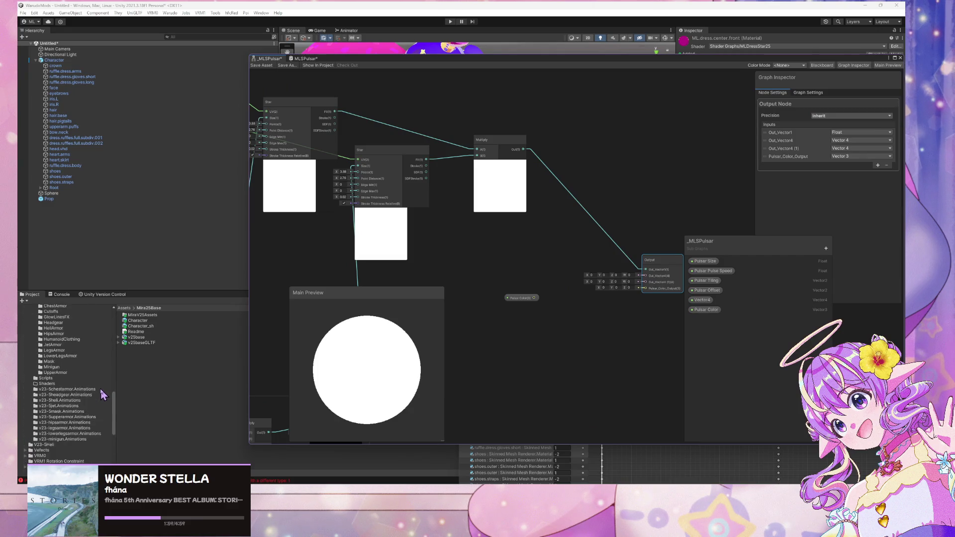
{"action": "scroll", "coordinate": [101, 389], "scroll_direction": "up", "scroll_amount": 9}
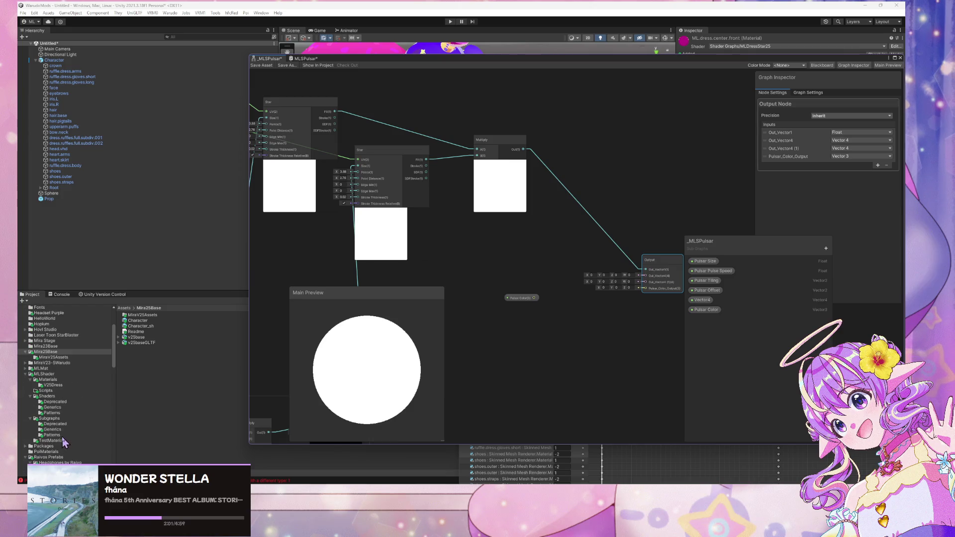
{"action": "left_click", "coordinate": [58, 413]}
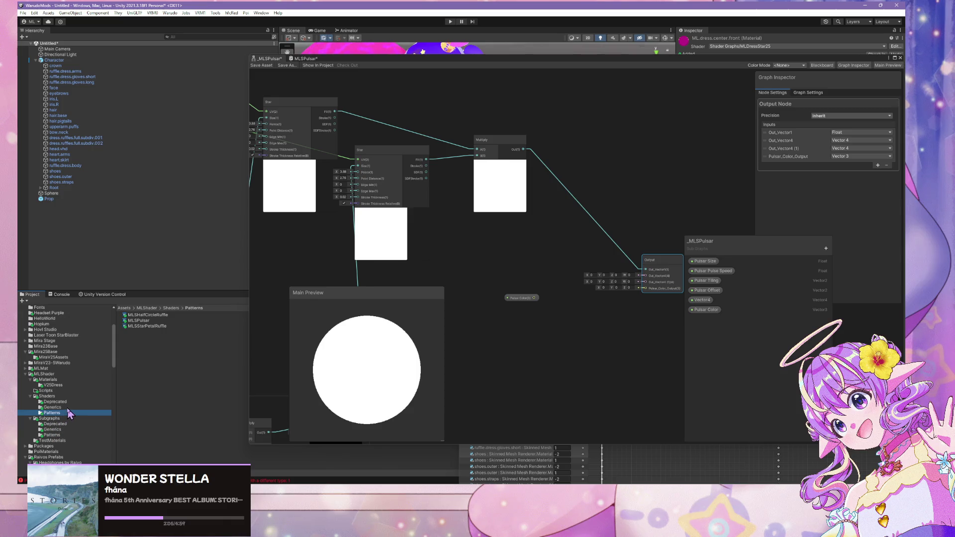
{"action": "key", "text": "Up"}
{"action": "key", "text": "Up"}
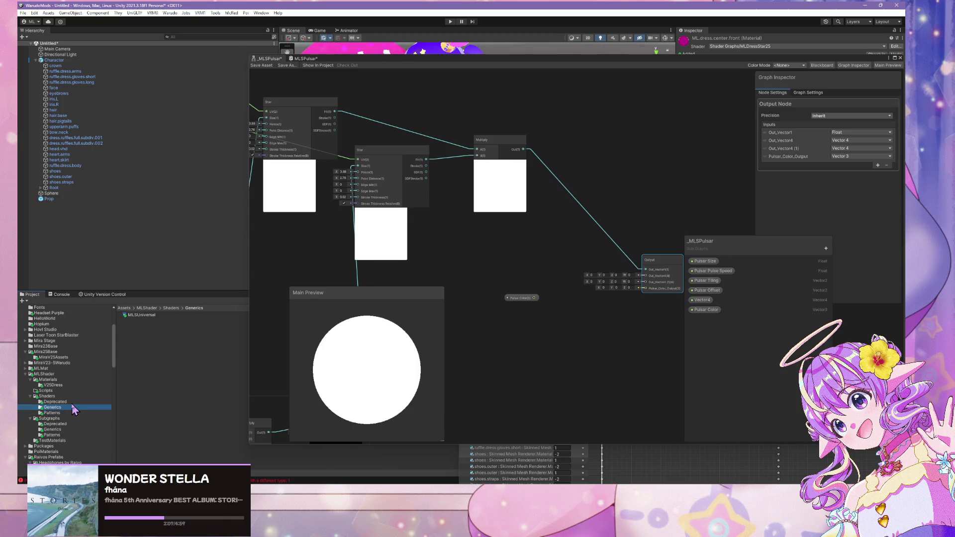
{"action": "left_click", "coordinate": [66, 413]}
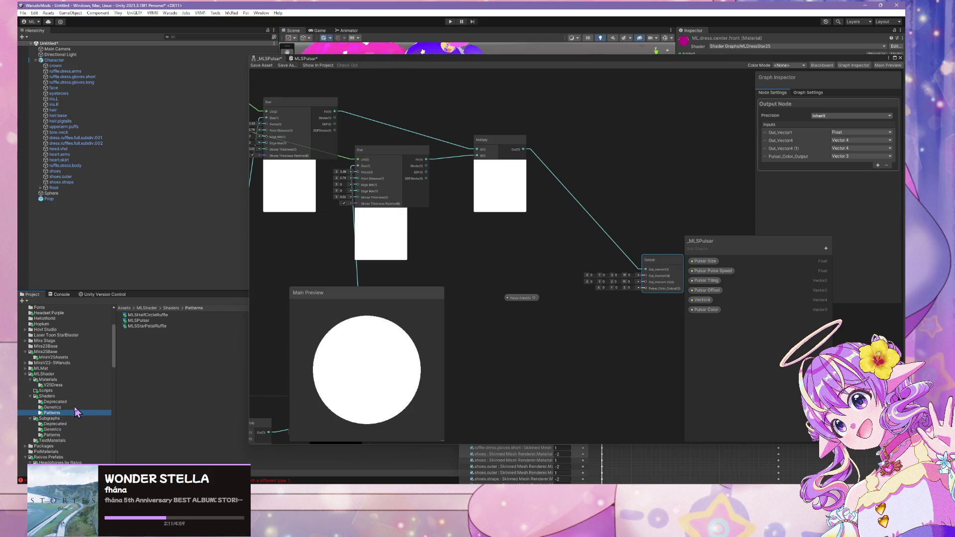
{"action": "left_click", "coordinate": [58, 435]}
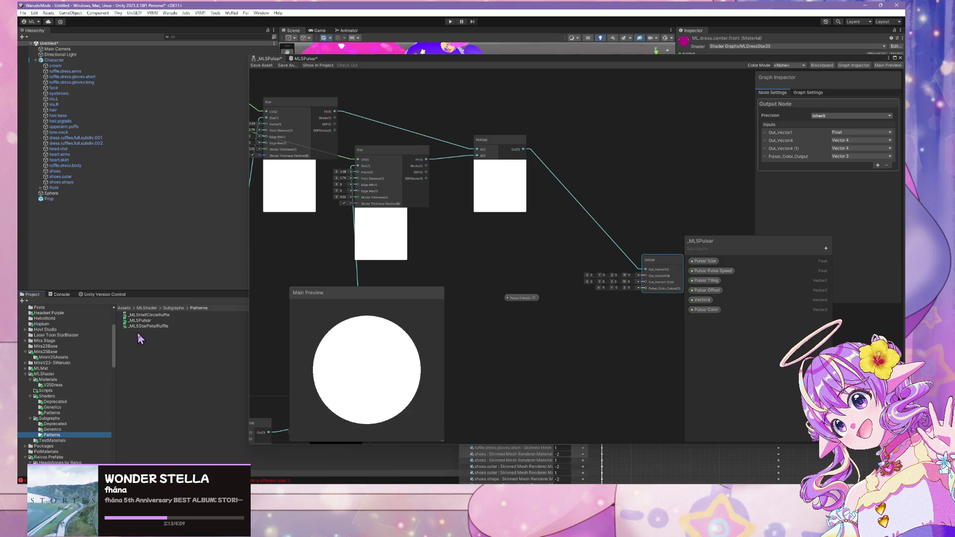
{"action": "left_click", "coordinate": [64, 430]}
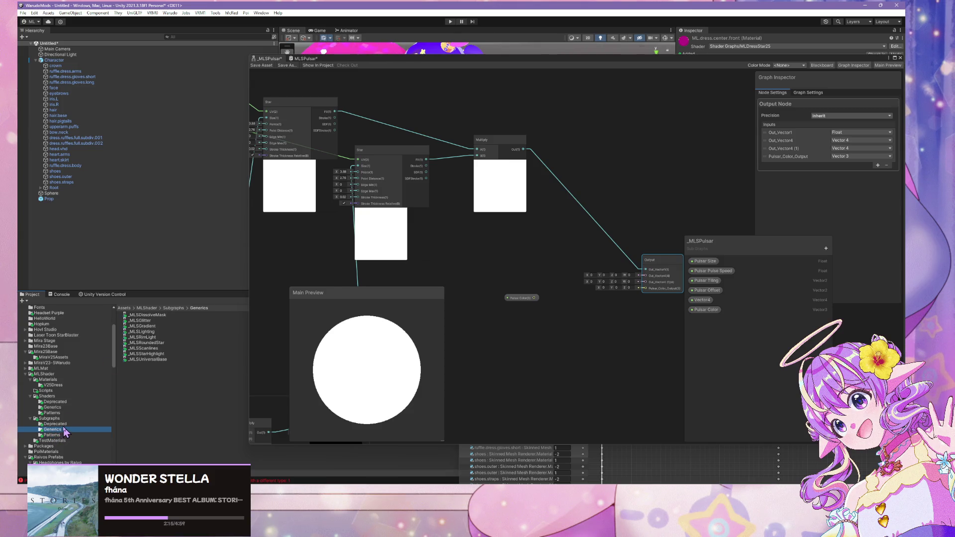
{"action": "key", "text": "Up"}
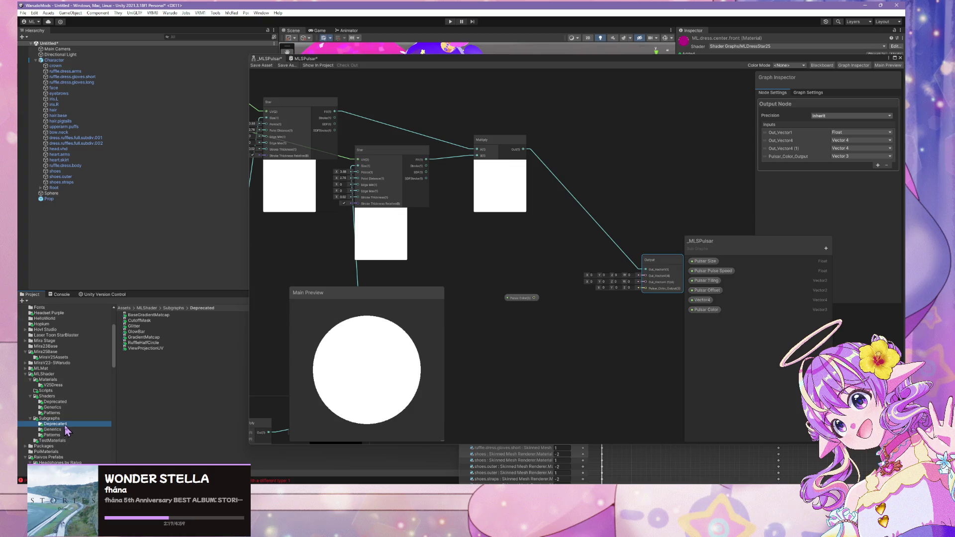
{"action": "left_click", "coordinate": [63, 414]}
{"action": "double_click", "coordinate": [148, 315]}
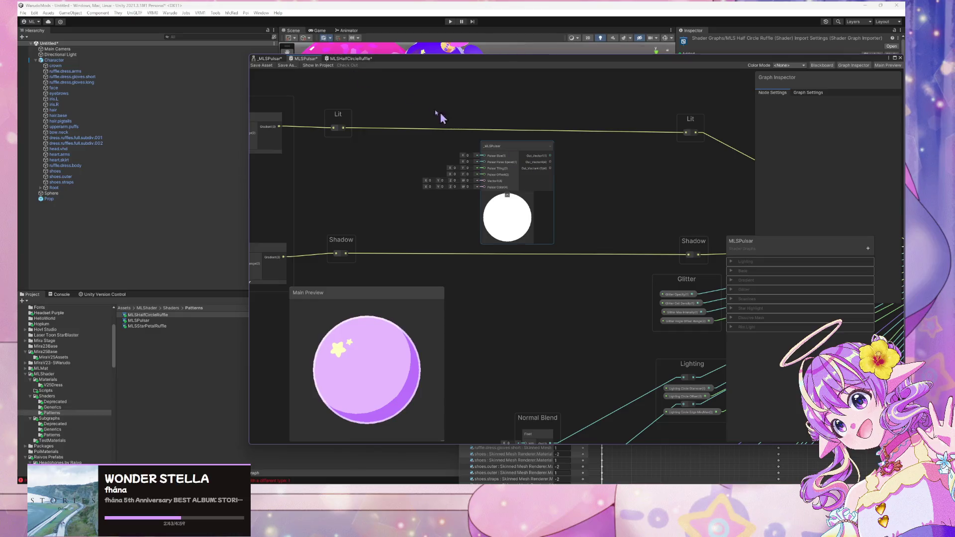
Back in _MLSPulsar, rename the Pulsar_Color_Output output to Pulsar_Lit_Output
{"action": "left_click", "coordinate": [268, 59]}
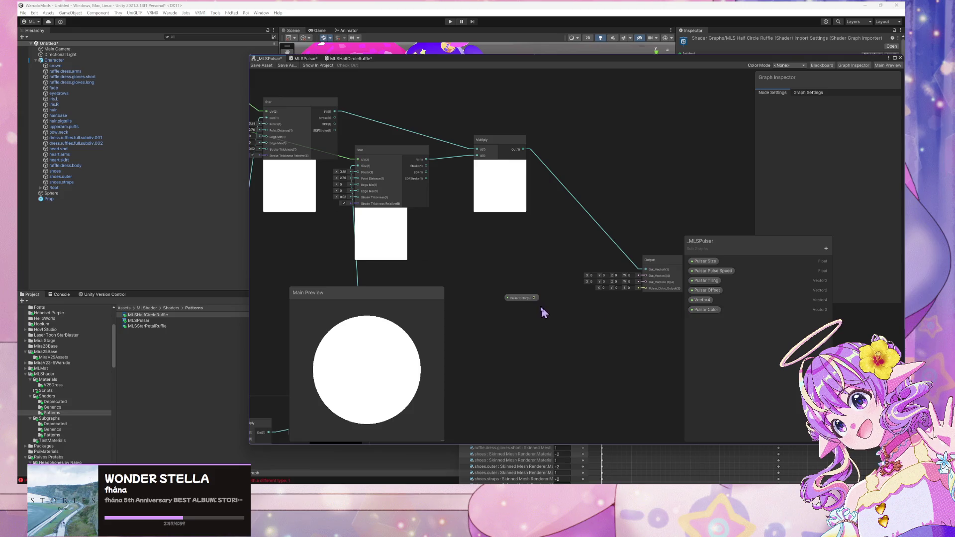
{"action": "scroll", "coordinate": [597, 306], "scroll_direction": "up", "scroll_amount": 2}
{"action": "left_click_drag", "start_coordinate": [627, 305], "coordinate": [567, 305]}
{"action": "left_click", "coordinate": [626, 271]}
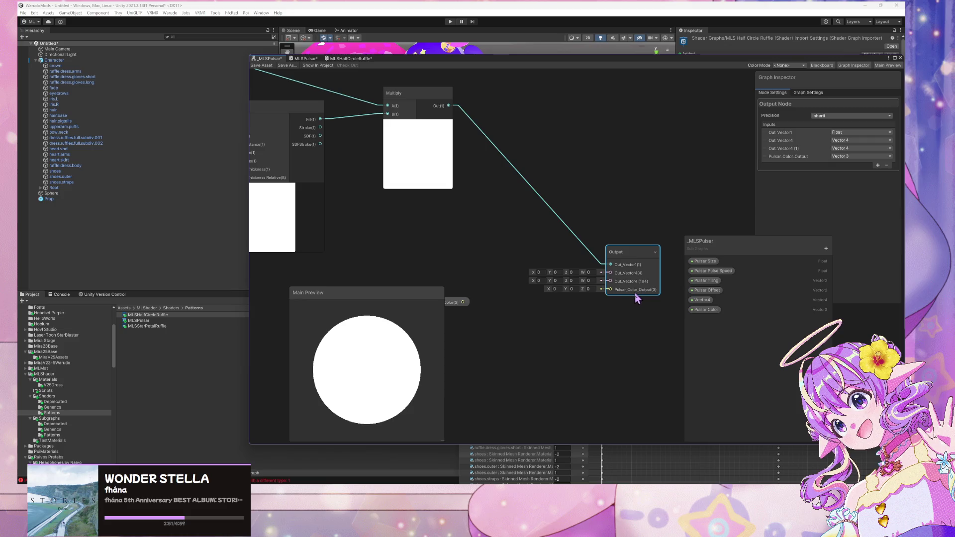
{"action": "left_click", "coordinate": [792, 157]}
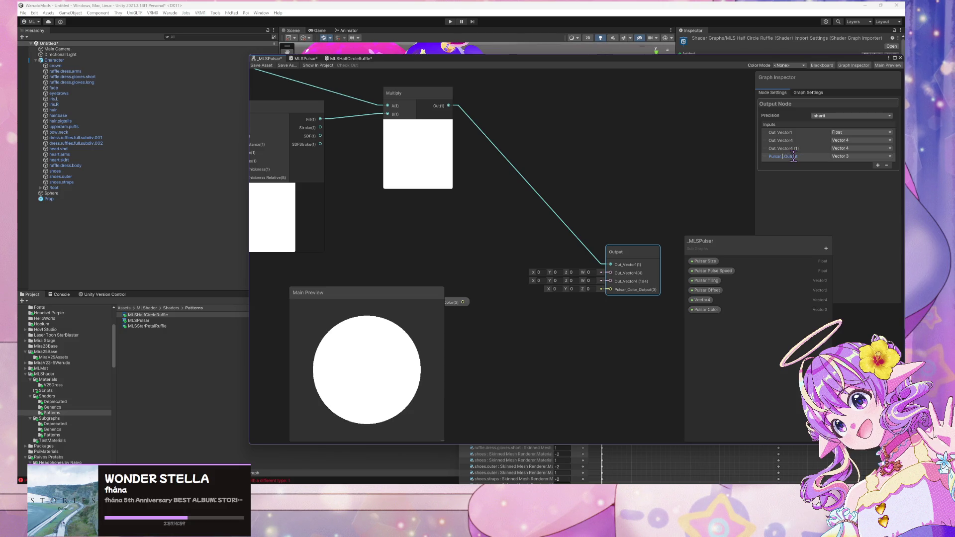
{"action": "key", "text": "Return"}
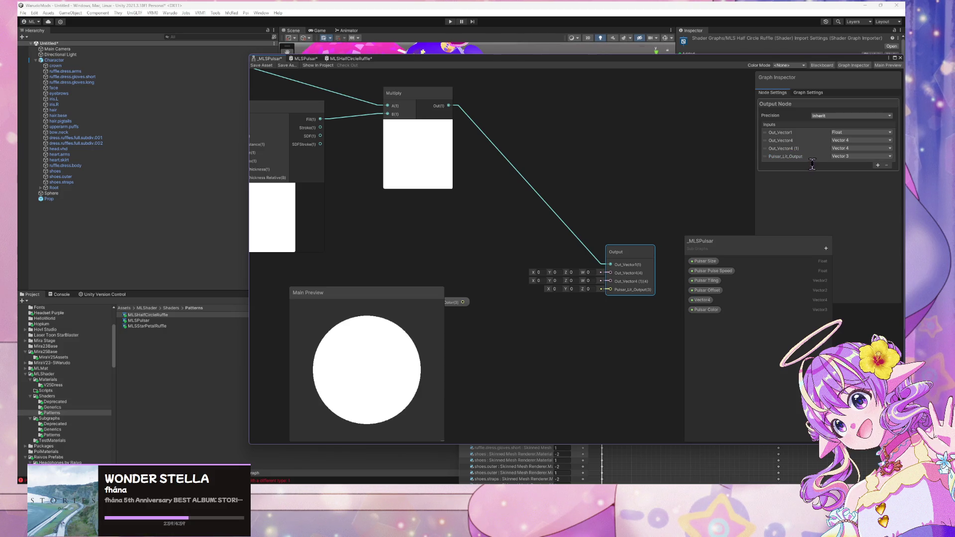
{"action": "double_click", "coordinate": [804, 157]}
{"action": "left_click", "coordinate": [768, 159]}
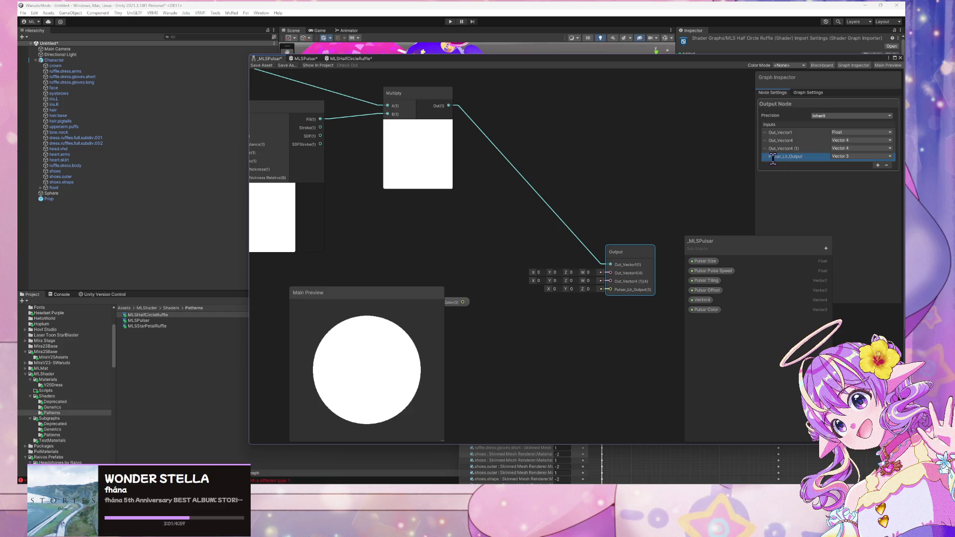
Add a Vector 3 output named Pulsar_Shadow_Output to the Output node
{"action": "left_click", "coordinate": [878, 165]}
{"action": "left_click", "coordinate": [842, 164]}
{"action": "left_click", "coordinate": [844, 171]}
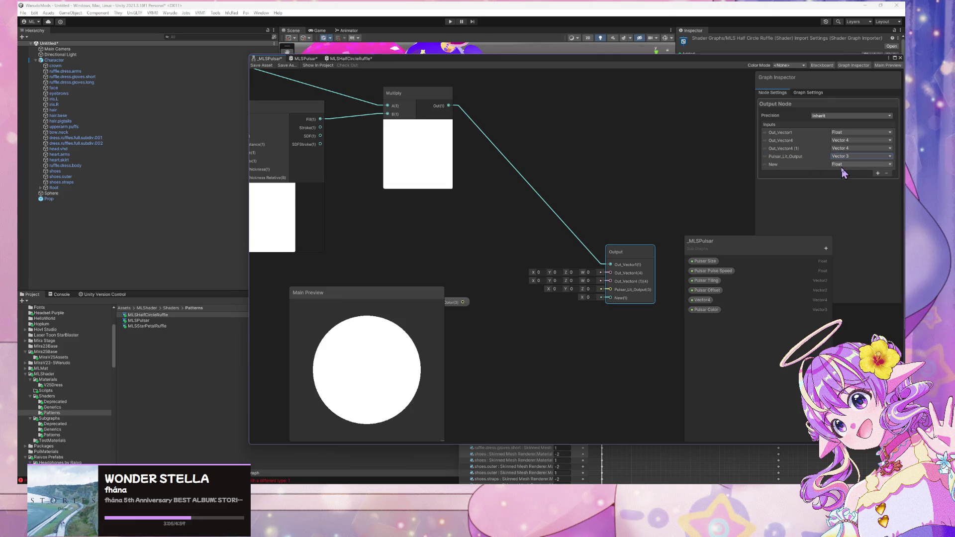
{"action": "left_click", "coordinate": [842, 167]}
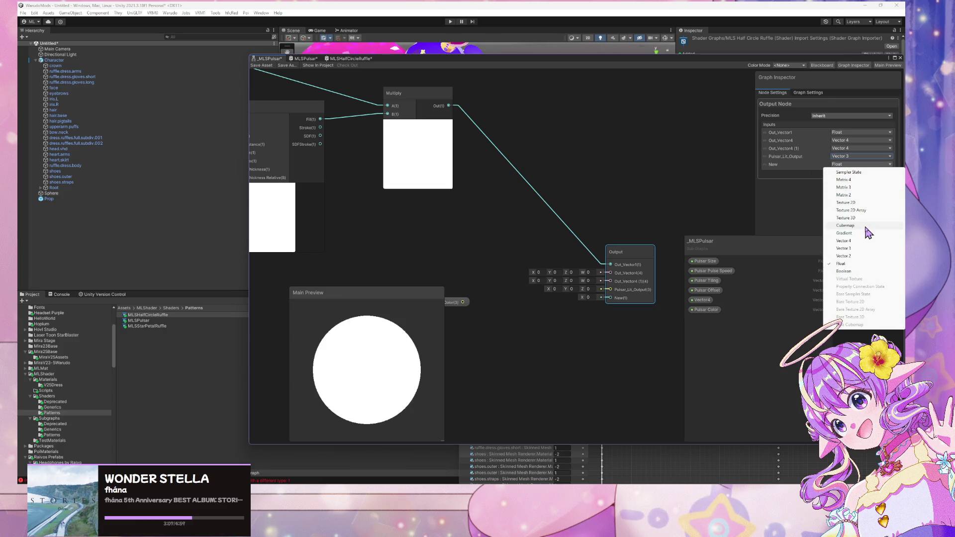
{"action": "left_click", "coordinate": [868, 248]}
{"action": "double_click", "coordinate": [788, 167]}
{"action": "type", "text": "Pulse"}
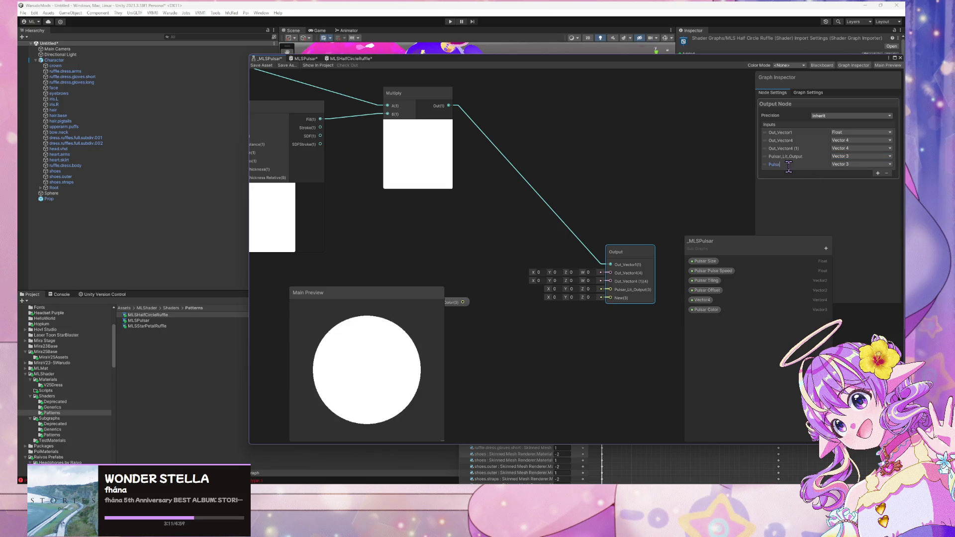
{"action": "type", "text": "r"}
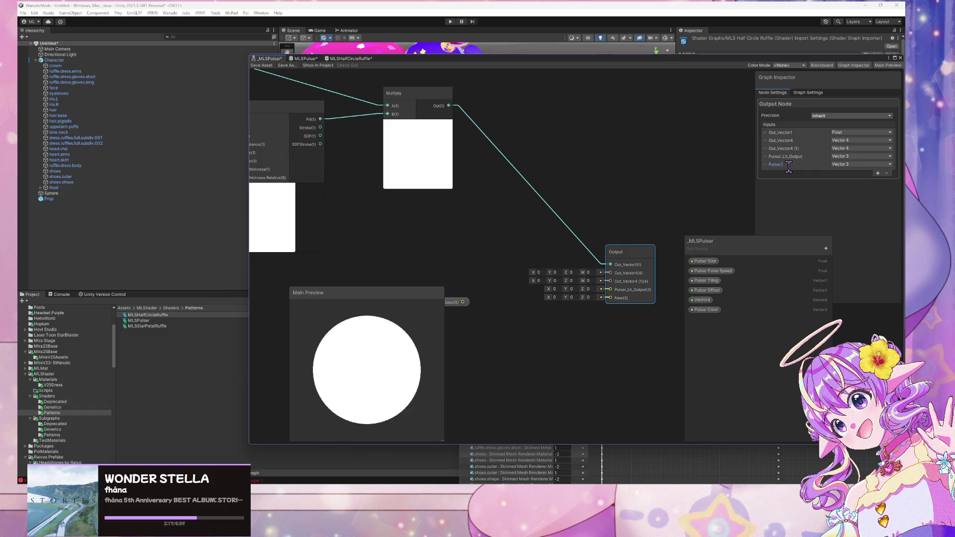
{"action": "type", "text": "_Shadow_"}
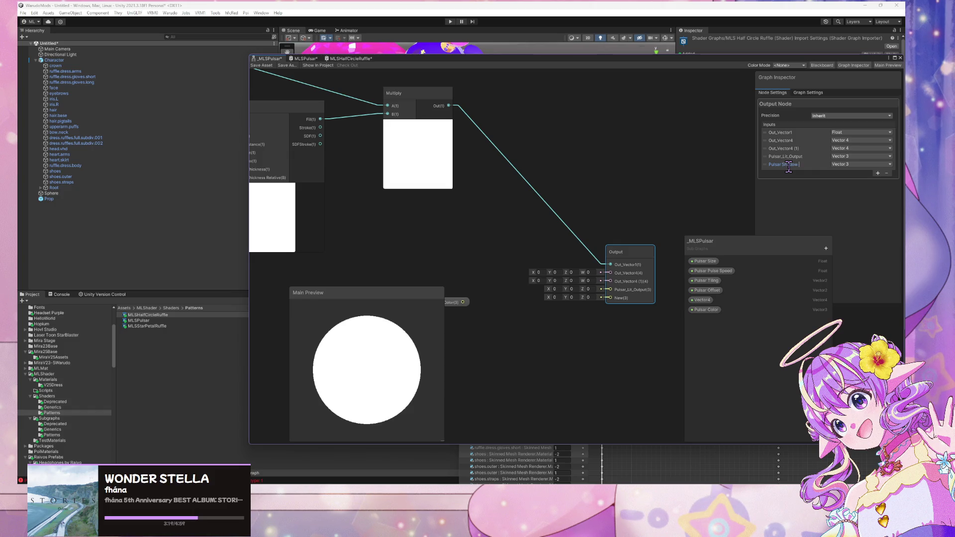
{"action": "type", "text": "Output"}
{"action": "key", "text": "Return"}
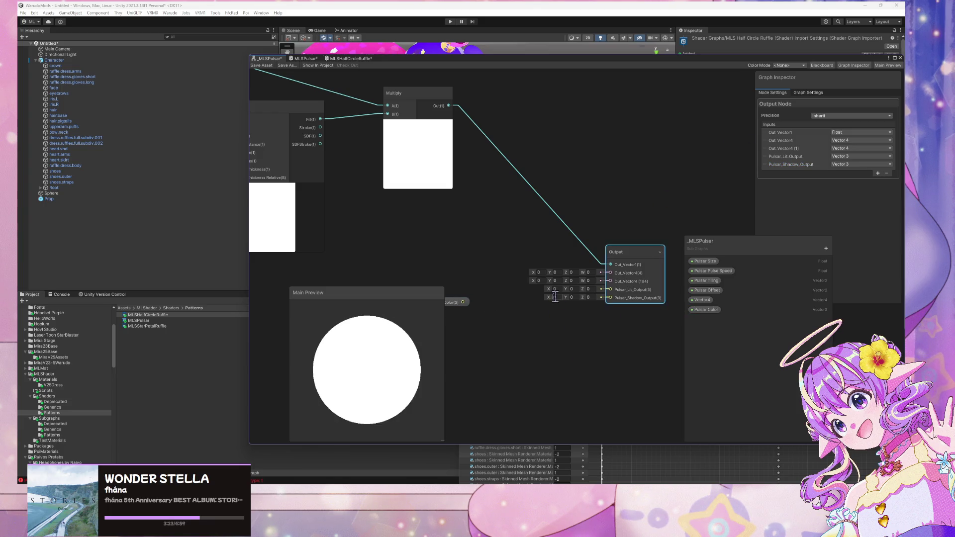
Delete the unused Vector4 property from the Blackboard
{"action": "left_click_drag", "start_coordinate": [549, 297], "coordinate": [631, 312]}
{"action": "mouse_move", "coordinate": [543, 318]}
{"action": "left_mouse_down"}
{"action": "mouse_move", "coordinate": [561, 296]}
{"action": "mouse_move", "coordinate": [543, 314]}
{"action": "mouse_move", "coordinate": [542, 289]}
{"action": "mouse_move", "coordinate": [535, 303]}
{"action": "left_mouse_up"}
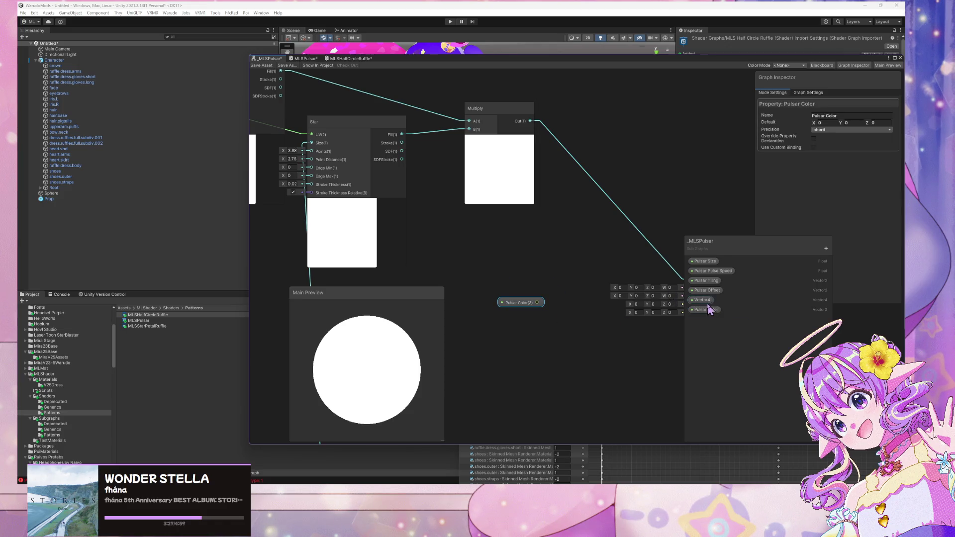
{"action": "right_click", "coordinate": [706, 300]}
{"action": "left_click", "coordinate": [727, 322]}
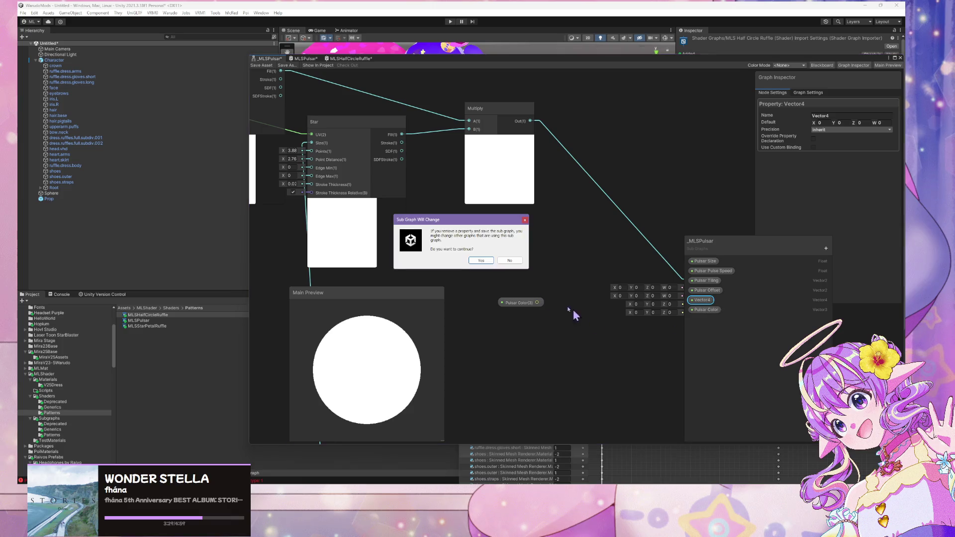
{"action": "left_click", "coordinate": [480, 261]}
{"action": "left_click", "coordinate": [705, 300]}
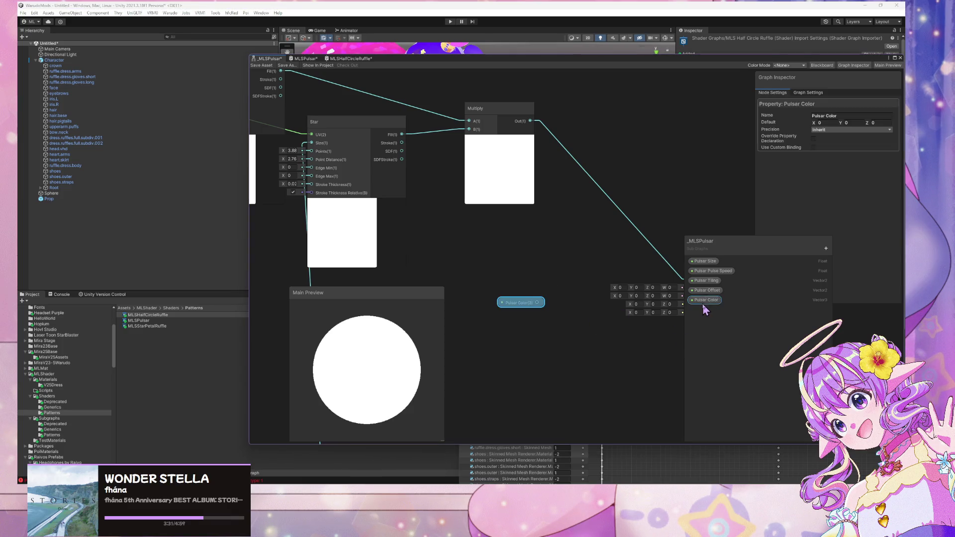
Disconnect the Multiply wire feeding Out_Vector1
{"action": "left_click_drag", "start_coordinate": [573, 268], "coordinate": [488, 254]}
{"action": "left_click", "coordinate": [617, 281]}
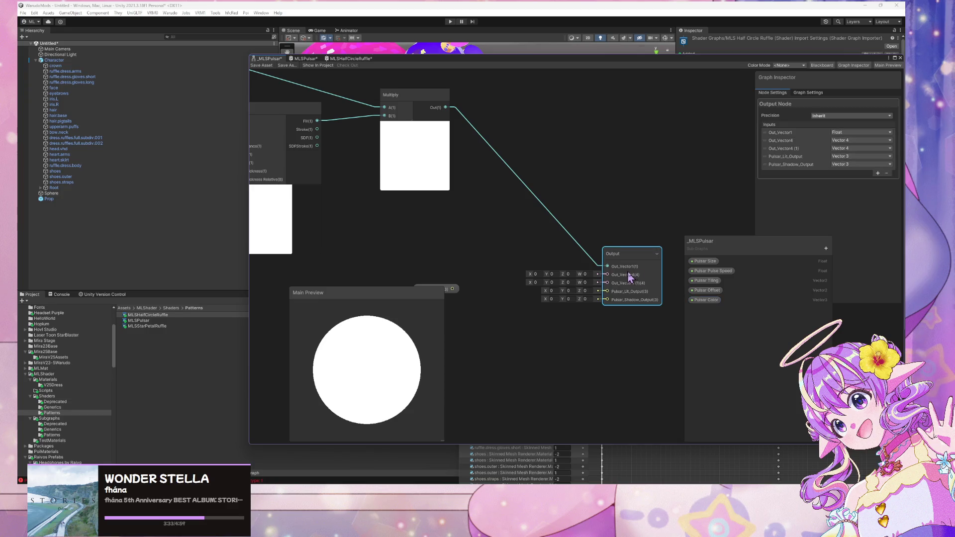
{"action": "left_click", "coordinate": [587, 255]}
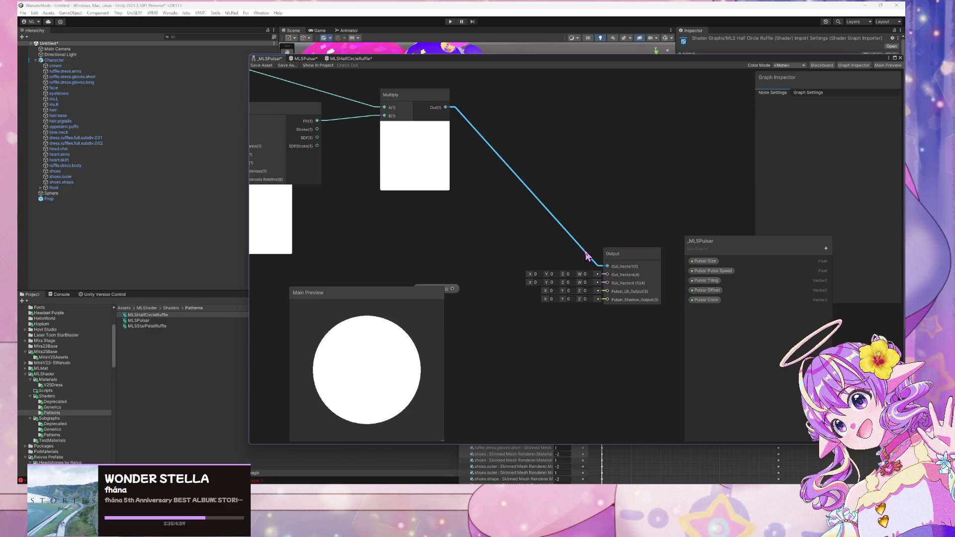
{"action": "key", "text": "Delete"}
{"action": "left_click", "coordinate": [631, 264]}
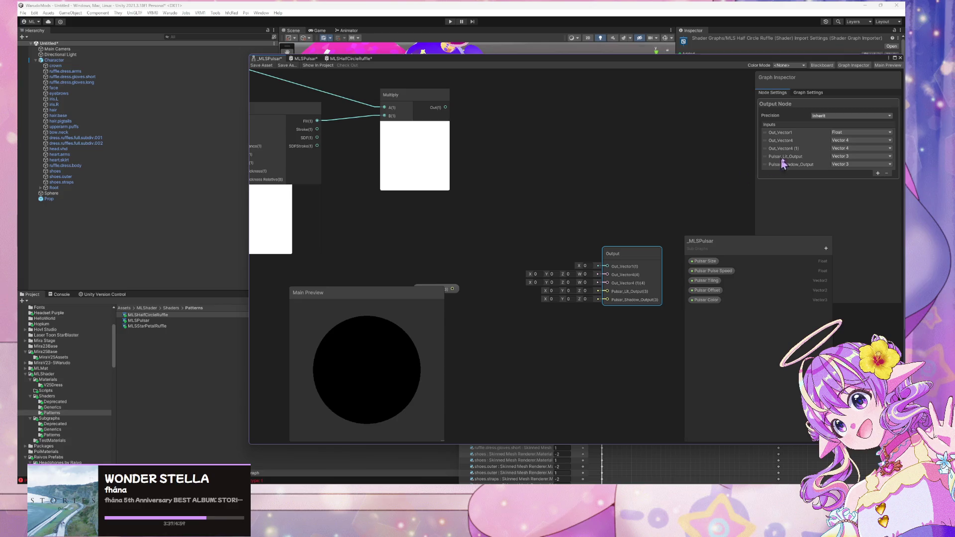
Remove the Out_Vector4 (1), Out_Vector1 and Out_Vector4 outputs from the Output node
{"action": "left_click", "coordinate": [763, 147]}
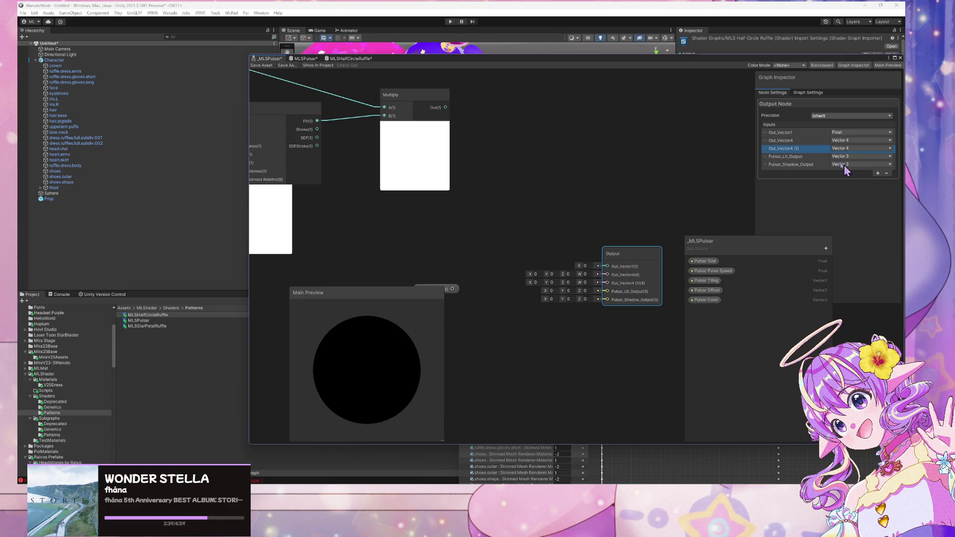
{"action": "left_click", "coordinate": [887, 173]}
{"action": "left_click", "coordinate": [766, 135]}
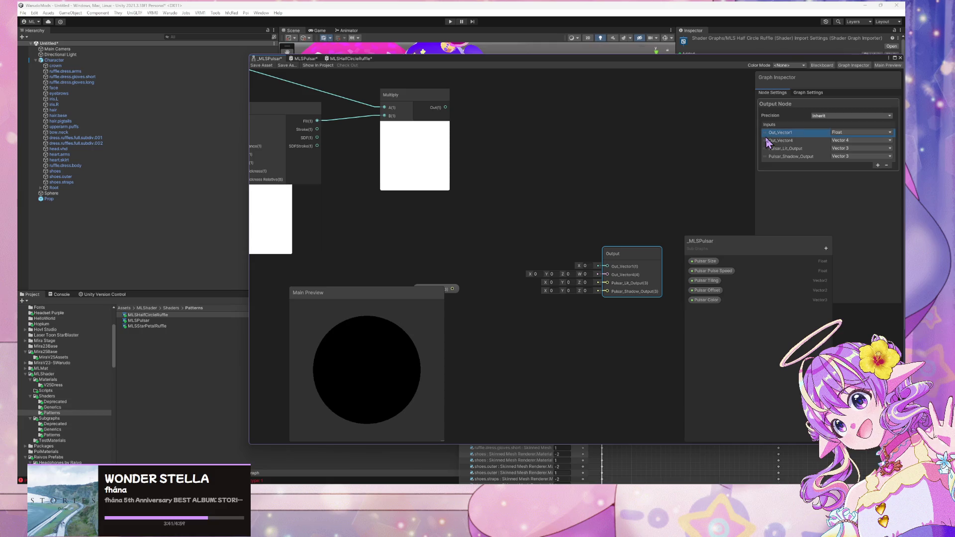
{"action": "left_click", "coordinate": [886, 165]}
{"action": "left_click", "coordinate": [767, 132]}
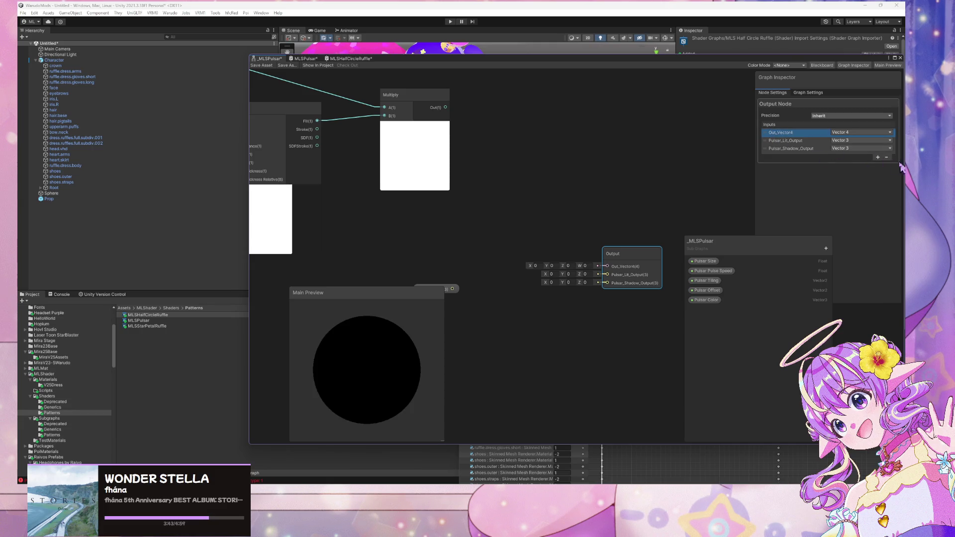
{"action": "left_click", "coordinate": [886, 157]}
{"action": "left_click_drag", "start_coordinate": [503, 257], "coordinate": [555, 256]}
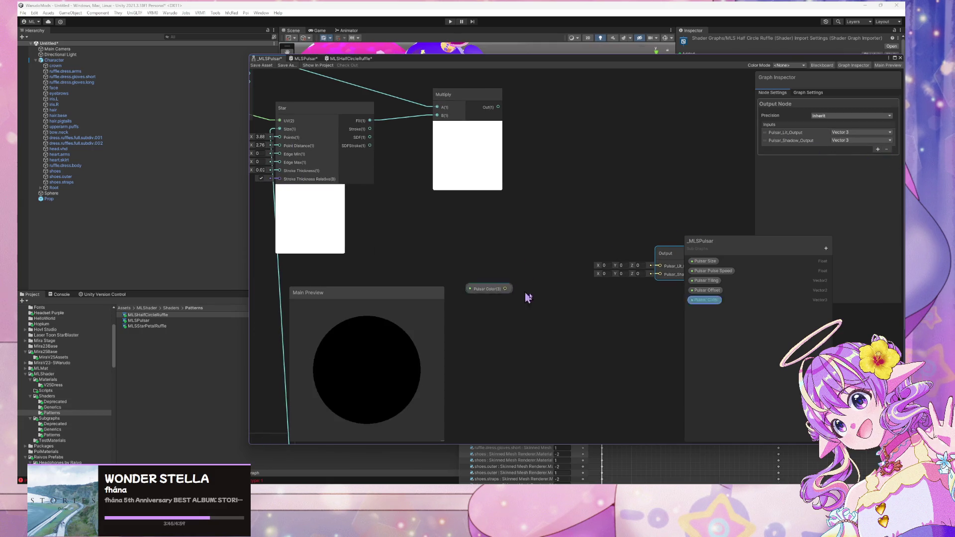
Add two Vector3 properties named Pulsar Lit Color and Pulsar Shadow Color
{"action": "left_click", "coordinate": [826, 249]}
{"action": "left_click", "coordinate": [855, 277]}
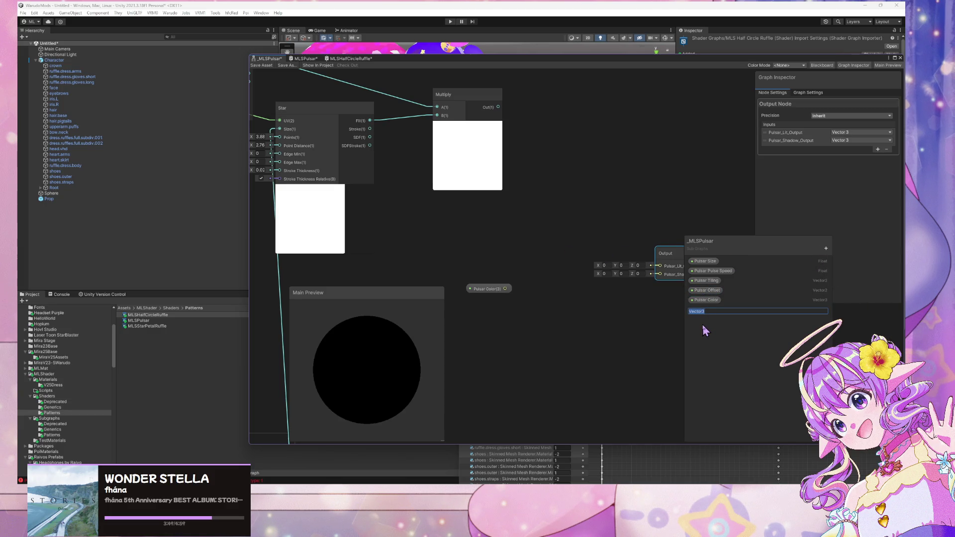
{"action": "type", "text": "Pulsar Lit C"}
{"action": "type", "text": "olor"}
{"action": "key", "text": "Return"}
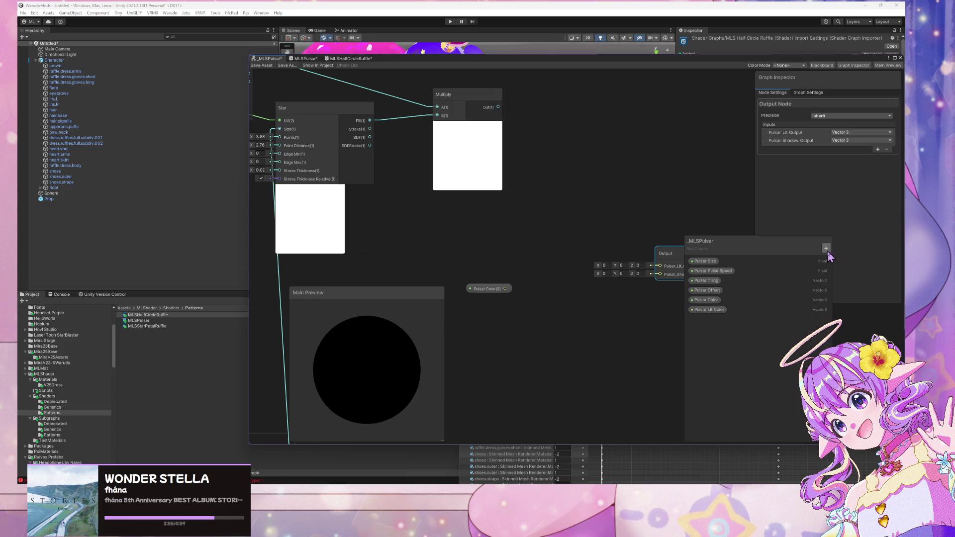
{"action": "left_click", "coordinate": [826, 248]}
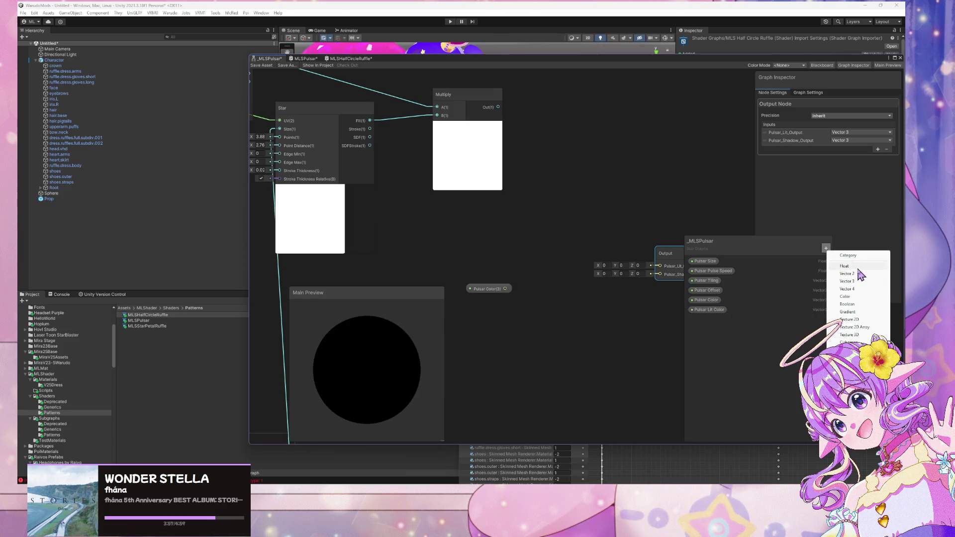
{"action": "left_click", "coordinate": [848, 282]}
{"action": "type", "text": "P"}
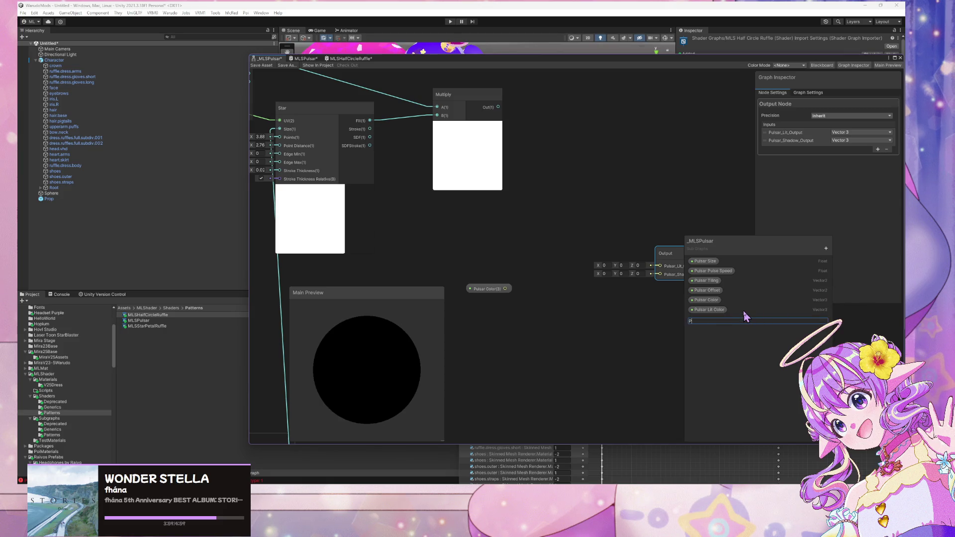
{"action": "type", "text": "ulsar S"}
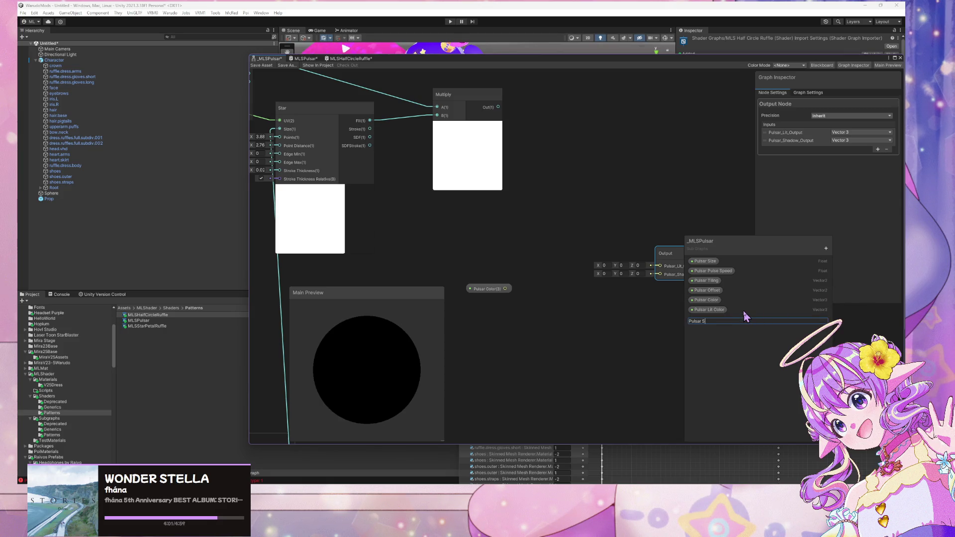
{"action": "type", "text": "hadow Color"}
{"action": "key", "text": "Return"}
Place Pulsar Lit Color and Pulsar Shadow Color nodes on the canvas
{"action": "left_click_drag", "start_coordinate": [715, 312], "coordinate": [485, 250]}
{"action": "left_click", "coordinate": [724, 320]}
{"action": "left_click_drag", "start_coordinate": [725, 328], "coordinate": [490, 269]}
{"action": "left_click_drag", "start_coordinate": [543, 256], "coordinate": [549, 274]}
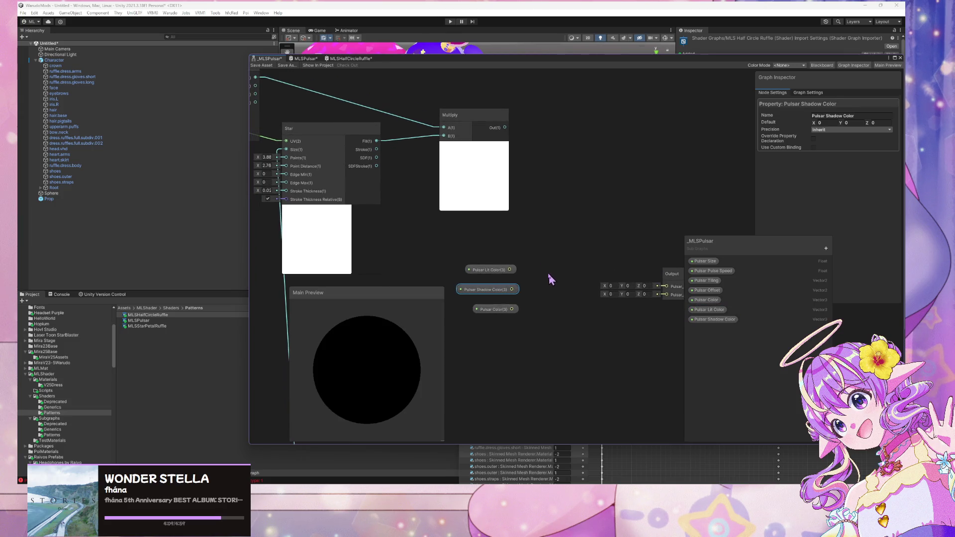
{"action": "key", "text": "space"}
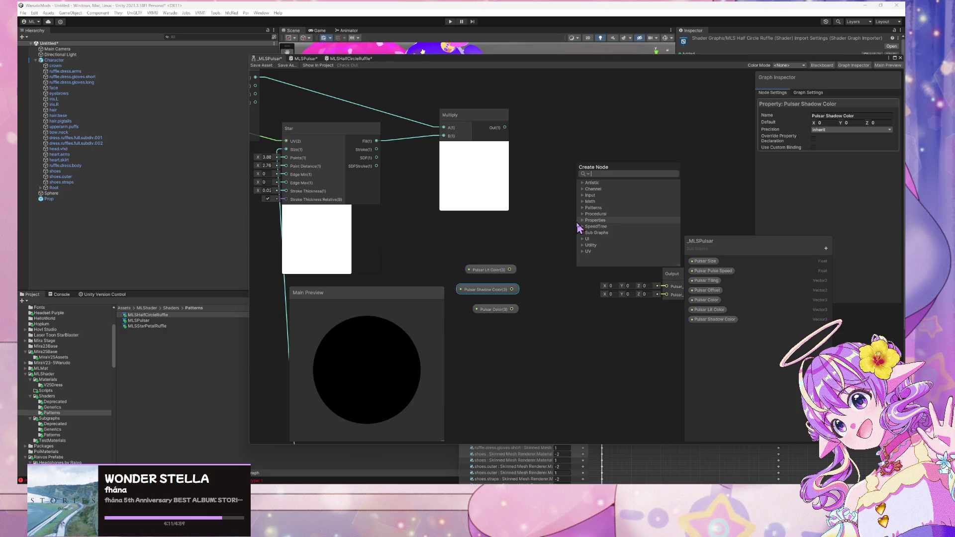
Add a Blend node fed by Multiply, Pulsar Lit Color and Pulsar Color, outputting to Pulsar_Lit_Output
{"action": "type", "text": "blend"}
{"action": "key", "text": "Return"}
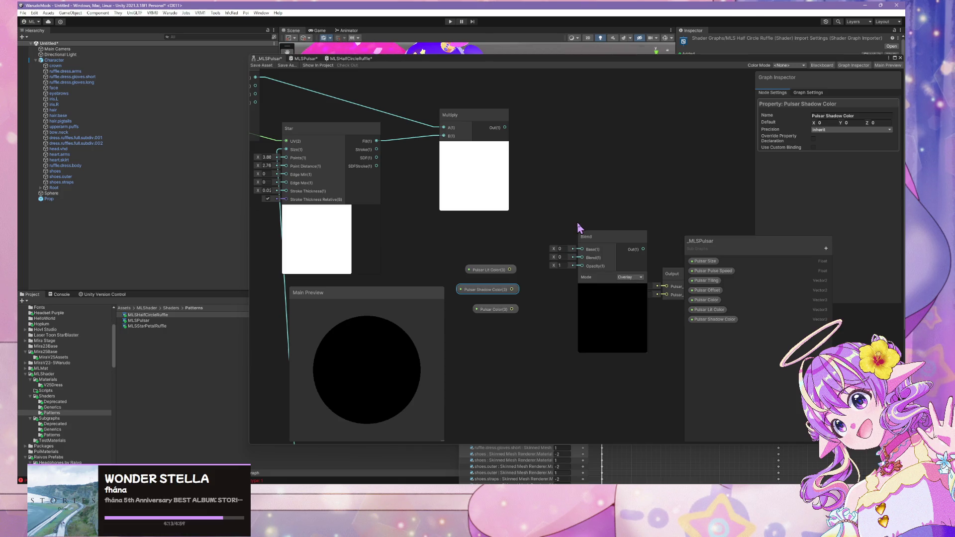
{"action": "left_click", "coordinate": [614, 287]}
{"action": "left_click_drag", "start_coordinate": [612, 237], "coordinate": [600, 166]}
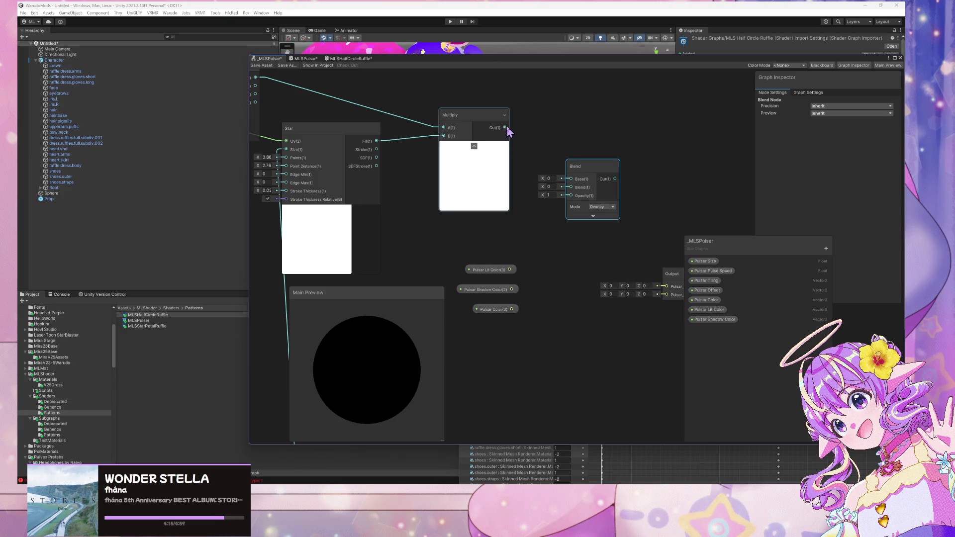
{"action": "mouse_move", "coordinate": [506, 128]}
{"action": "left_mouse_down"}
{"action": "mouse_move", "coordinate": [573, 185]}
{"action": "mouse_move", "coordinate": [571, 196]}
{"action": "left_mouse_up"}
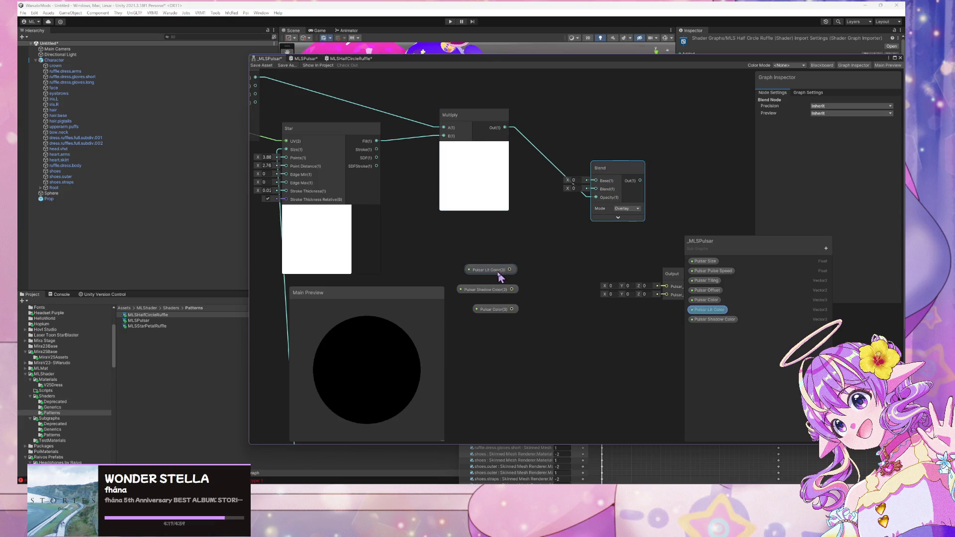
{"action": "mouse_move", "coordinate": [500, 278]}
{"action": "left_mouse_down"}
{"action": "mouse_move", "coordinate": [541, 199]}
{"action": "mouse_move", "coordinate": [595, 190]}
{"action": "mouse_move", "coordinate": [541, 191]}
{"action": "left_mouse_up"}
{"action": "mouse_move", "coordinate": [493, 310]}
{"action": "left_mouse_down"}
{"action": "mouse_move", "coordinate": [526, 207]}
{"action": "mouse_move", "coordinate": [597, 189]}
{"action": "left_mouse_up"}
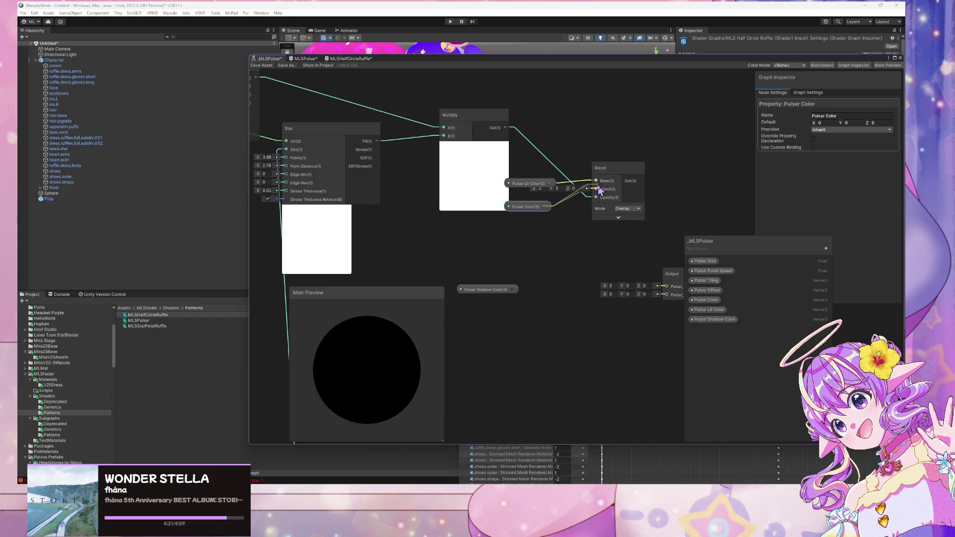
{"action": "left_click_drag", "start_coordinate": [637, 213], "coordinate": [574, 213]}
{"action": "left_click_drag", "start_coordinate": [578, 180], "coordinate": [604, 286]}
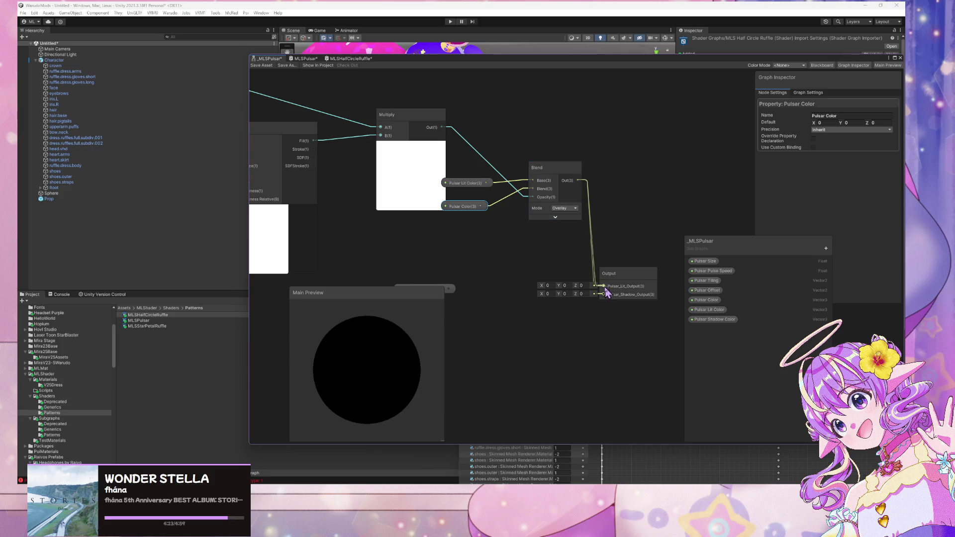
Duplicate the Blend node and wire Pulsar Color and Pulsar Shadow Color into the copy
{"action": "left_click", "coordinate": [562, 169]}
{"action": "key", "text": "ctrl+d"}
{"action": "mouse_move", "coordinate": [585, 195]}
{"action": "left_mouse_down"}
{"action": "mouse_move", "coordinate": [492, 267]}
{"action": "mouse_move", "coordinate": [508, 302]}
{"action": "left_mouse_up"}
{"action": "left_click", "coordinate": [499, 273]}
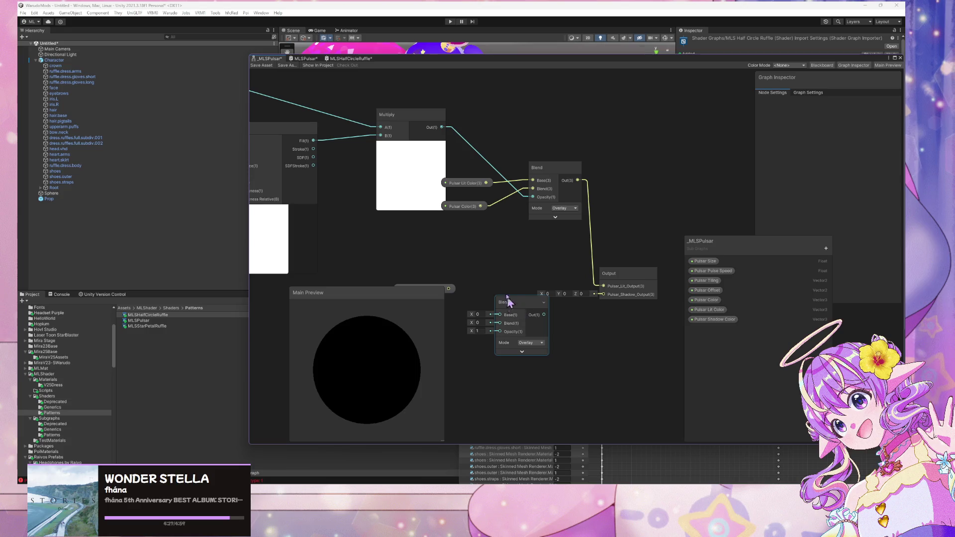
{"action": "mouse_move", "coordinate": [480, 205]}
{"action": "left_mouse_down"}
{"action": "mouse_move", "coordinate": [496, 331]}
{"action": "mouse_move", "coordinate": [477, 265]}
{"action": "mouse_move", "coordinate": [499, 324]}
{"action": "mouse_move", "coordinate": [524, 313]}
{"action": "mouse_move", "coordinate": [528, 254]}
{"action": "left_mouse_up"}
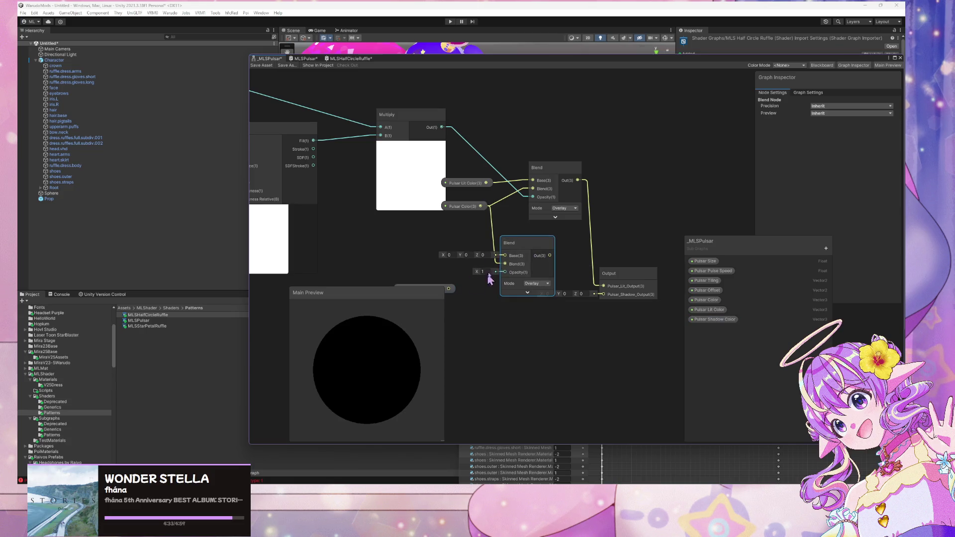
{"action": "mouse_move", "coordinate": [450, 275]}
{"action": "left_mouse_down"}
{"action": "mouse_move", "coordinate": [447, 248]}
{"action": "mouse_move", "coordinate": [533, 248]}
{"action": "left_mouse_up"}
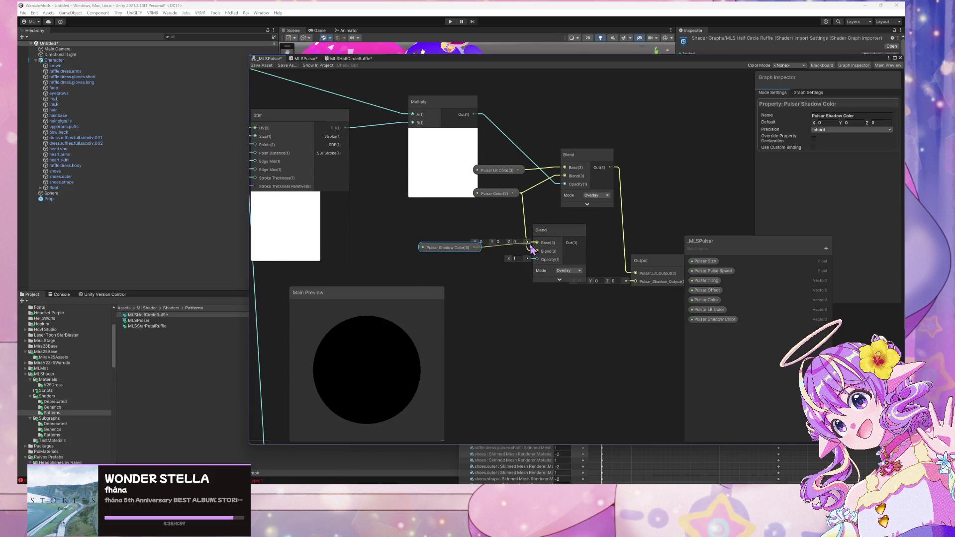
Set both Blends to Overwrite, mask the lower with Multiply, and feed it to Pulsar_Shadow_Output
{"action": "left_click", "coordinate": [568, 271]}
{"action": "left_click", "coordinate": [592, 450]}
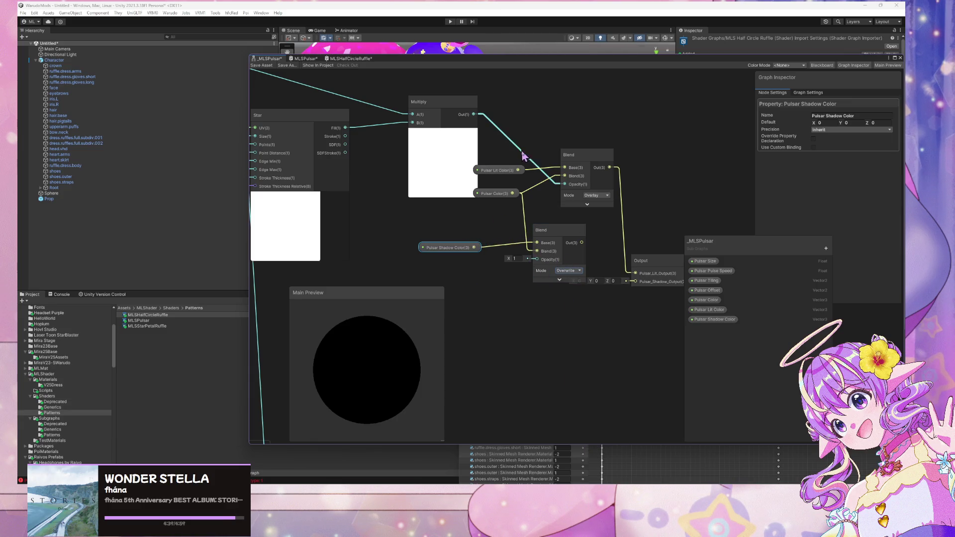
{"action": "mouse_move", "coordinate": [473, 114]}
{"action": "left_mouse_down"}
{"action": "mouse_move", "coordinate": [537, 274]}
{"action": "mouse_move", "coordinate": [537, 259]}
{"action": "left_mouse_up"}
{"action": "left_click", "coordinate": [568, 270]}
{"action": "left_click", "coordinate": [608, 195]}
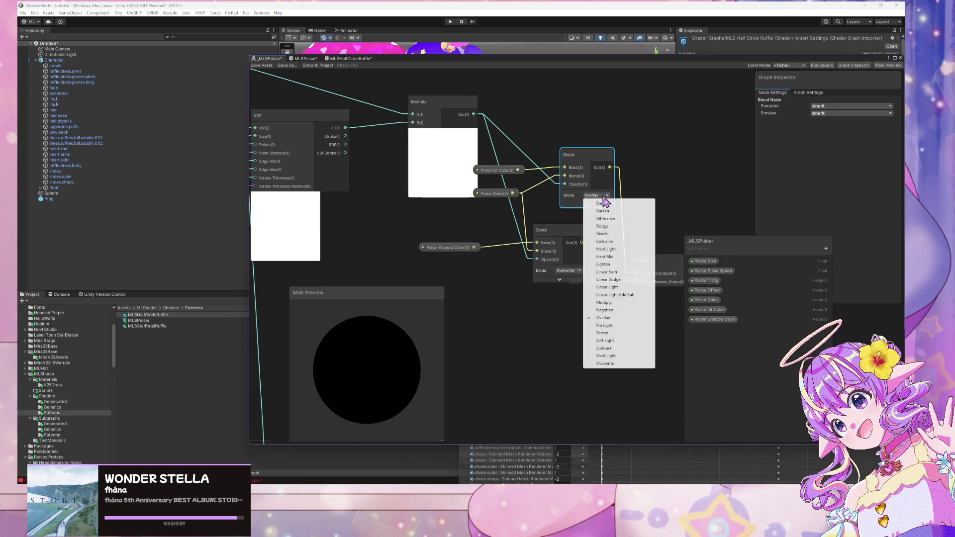
{"action": "left_click", "coordinate": [617, 369]}
{"action": "mouse_move", "coordinate": [581, 243]}
{"action": "left_mouse_down"}
{"action": "mouse_move", "coordinate": [635, 281]}
{"action": "mouse_move", "coordinate": [650, 245]}
{"action": "left_mouse_up"}
{"action": "left_click_drag", "start_coordinate": [508, 240], "coordinate": [548, 241]}
Group the Pulsar color nodes together, then return to the MLSPulsar graph
{"action": "left_click_drag", "start_coordinate": [425, 206], "coordinate": [388, 251]}
{"action": "left_click_drag", "start_coordinate": [427, 181], "coordinate": [382, 238]}
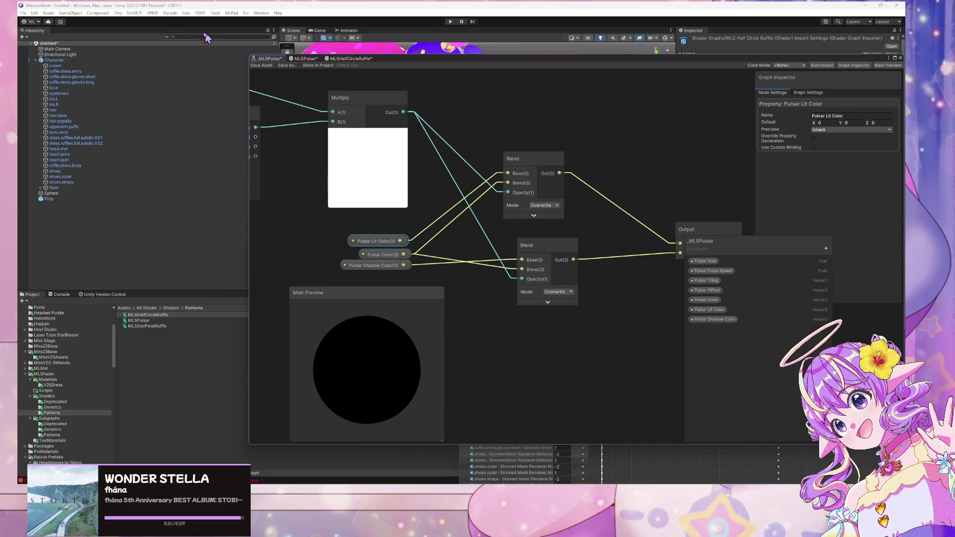
{"action": "scroll", "coordinate": [381, 95], "scroll_direction": "down", "scroll_amount": 4}
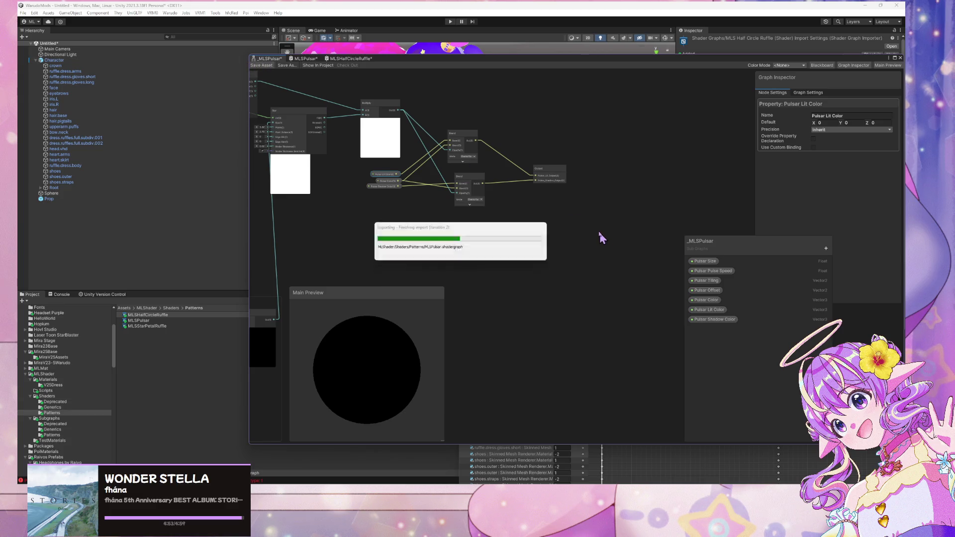
{"action": "scroll", "coordinate": [412, 208], "scroll_direction": "up", "scroll_amount": 2}
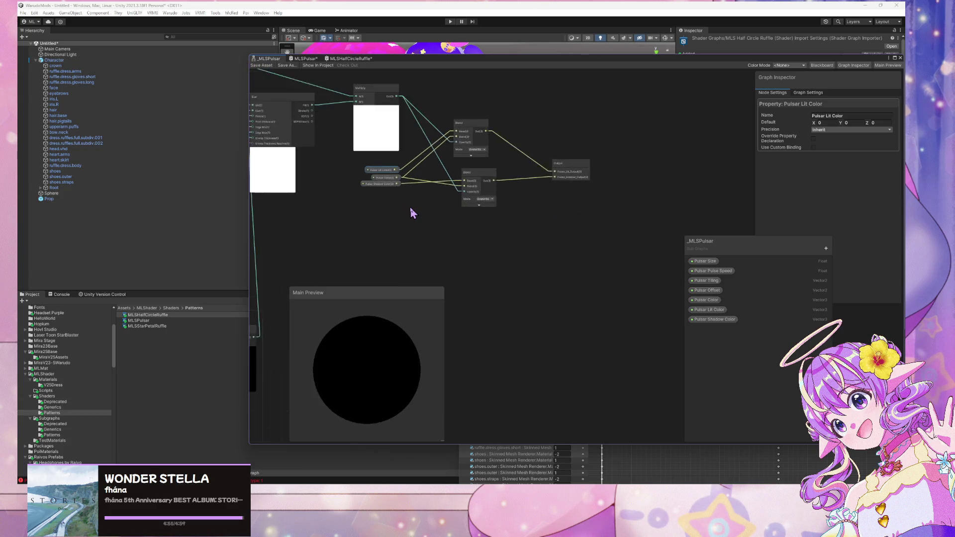
{"action": "mouse_move", "coordinate": [416, 209]}
{"action": "left_mouse_down"}
{"action": "mouse_move", "coordinate": [492, 215]}
{"action": "mouse_move", "coordinate": [429, 241]}
{"action": "mouse_move", "coordinate": [445, 243]}
{"action": "mouse_move", "coordinate": [658, 243]}
{"action": "mouse_move", "coordinate": [689, 214]}
{"action": "mouse_move", "coordinate": [622, 228]}
{"action": "mouse_move", "coordinate": [464, 209]}
{"action": "mouse_move", "coordinate": [455, 222]}
{"action": "left_mouse_up"}
{"action": "scroll", "coordinate": [623, 229], "scroll_direction": "down", "scroll_amount": 3}
{"action": "scroll", "coordinate": [622, 229], "scroll_direction": "up", "scroll_amount": 2}
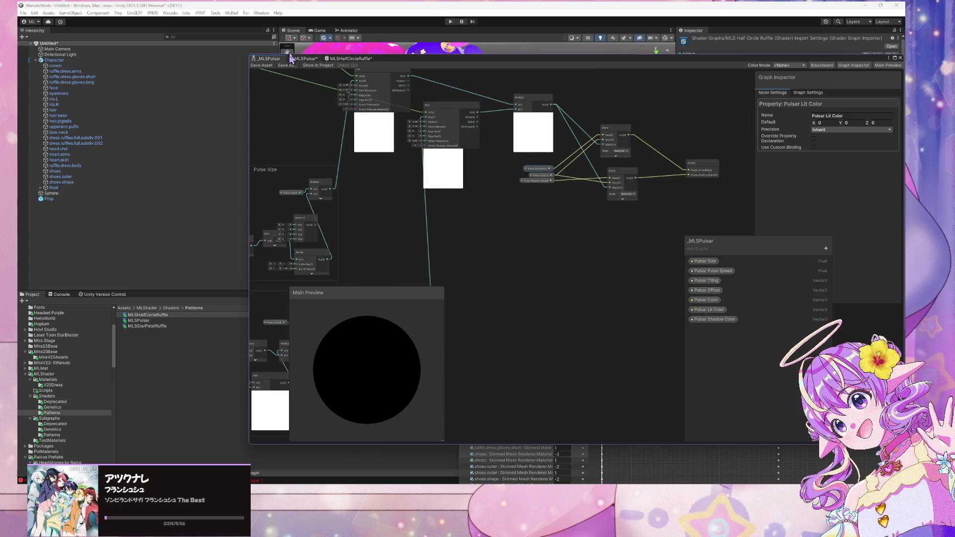
{"action": "left_click", "coordinate": [302, 61]}
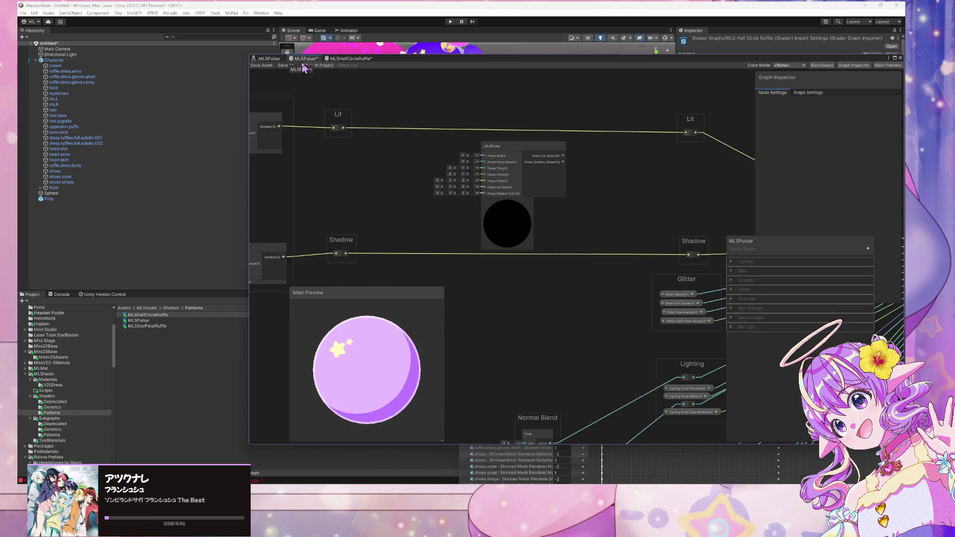
Wire _MLSPulsar's lit and shadow outputs to the Lit and Shadow nodes, and feed the gradients into its color inputs
{"action": "scroll", "coordinate": [437, 188], "scroll_direction": "down", "scroll_amount": 3}
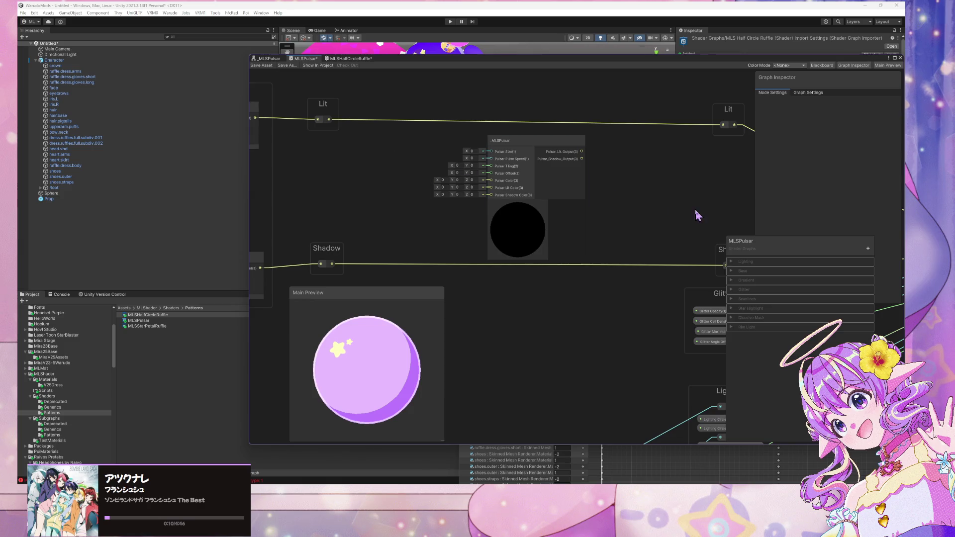
{"action": "mouse_move", "coordinate": [693, 213]}
{"action": "left_mouse_down"}
{"action": "mouse_move", "coordinate": [533, 224]}
{"action": "mouse_move", "coordinate": [545, 226]}
{"action": "left_mouse_up"}
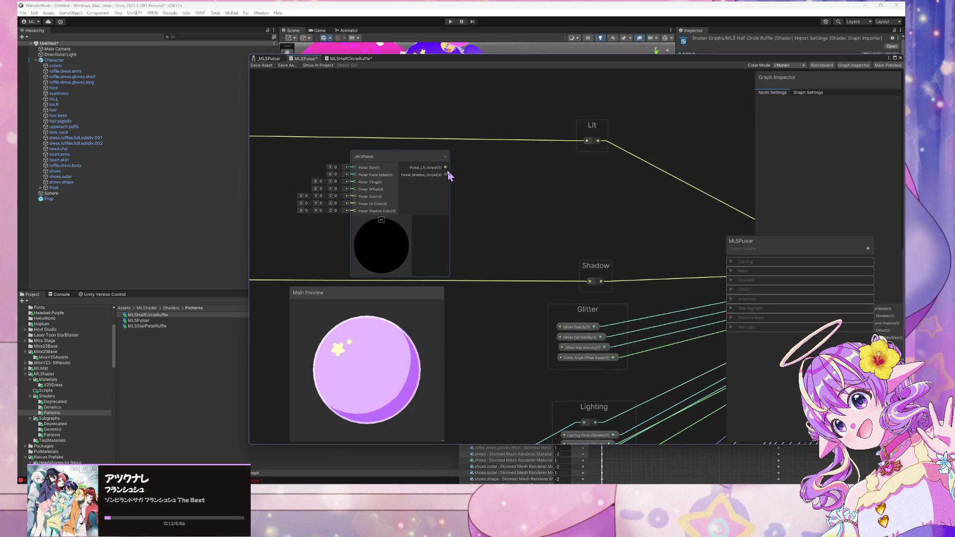
{"action": "mouse_move", "coordinate": [445, 167]}
{"action": "left_mouse_down"}
{"action": "mouse_move", "coordinate": [587, 141]}
{"action": "mouse_move", "coordinate": [480, 205]}
{"action": "mouse_move", "coordinate": [590, 281]}
{"action": "left_mouse_up"}
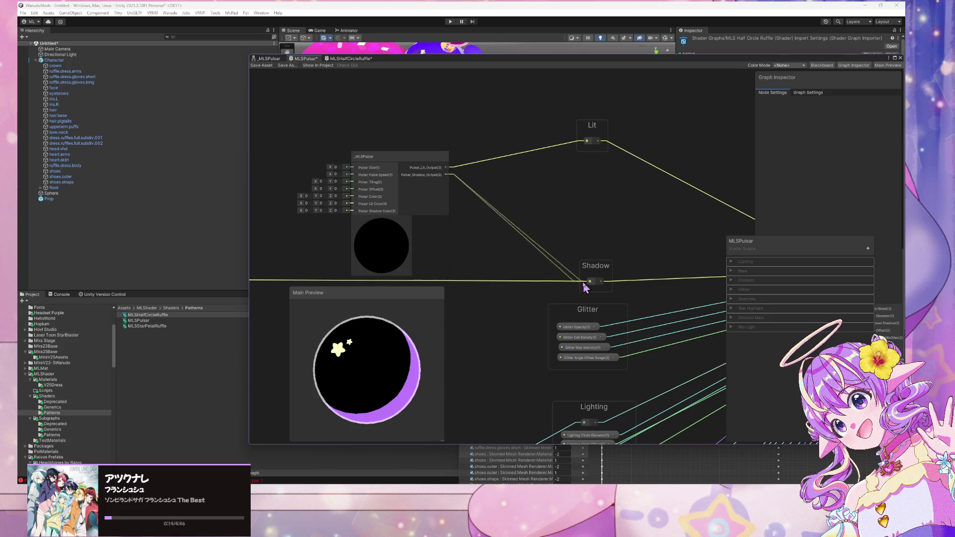
{"action": "mouse_move", "coordinate": [294, 129]}
{"action": "left_mouse_down"}
{"action": "mouse_move", "coordinate": [461, 130]}
{"action": "mouse_move", "coordinate": [538, 152]}
{"action": "left_mouse_up"}
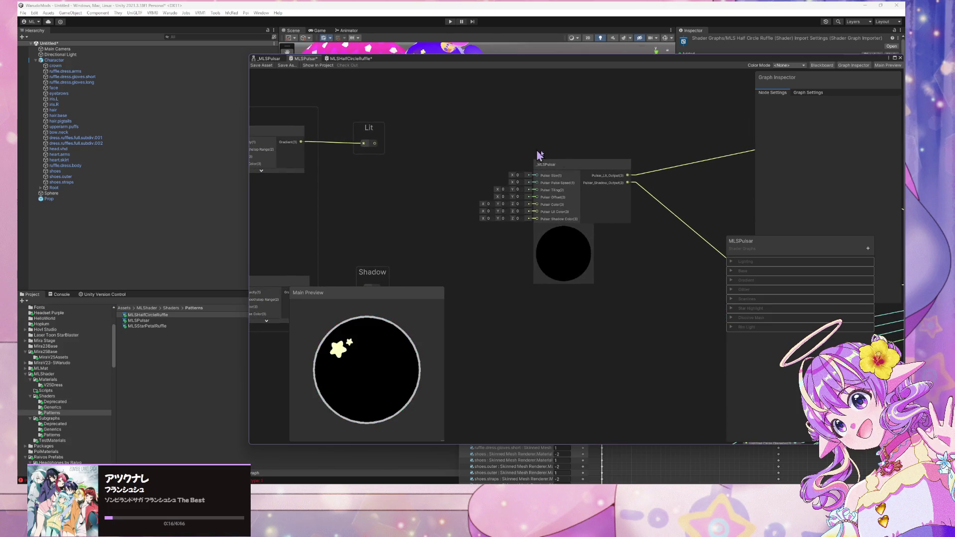
{"action": "left_click_drag", "start_coordinate": [457, 185], "coordinate": [459, 159]}
{"action": "left_click_drag", "start_coordinate": [397, 262], "coordinate": [548, 192]}
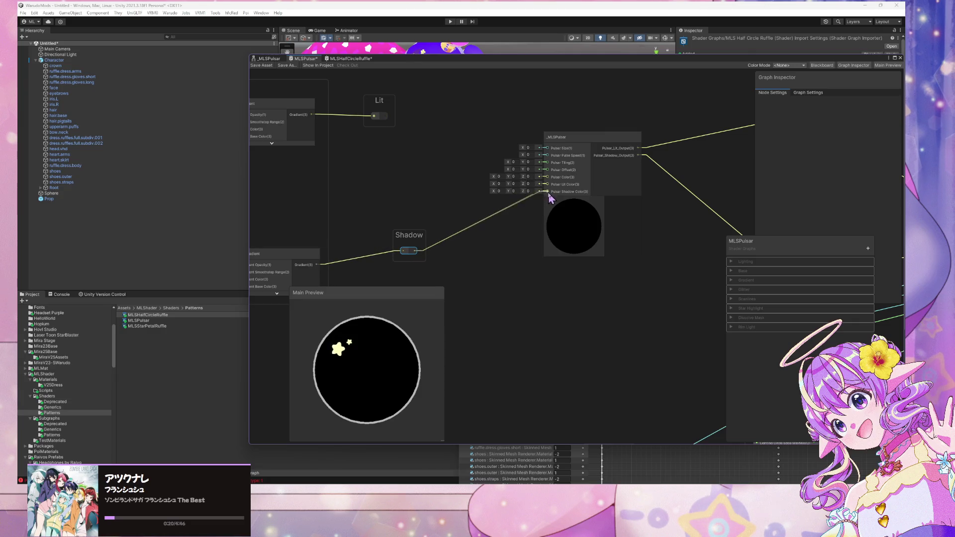
{"action": "left_click_drag", "start_coordinate": [550, 183], "coordinate": [547, 185]}
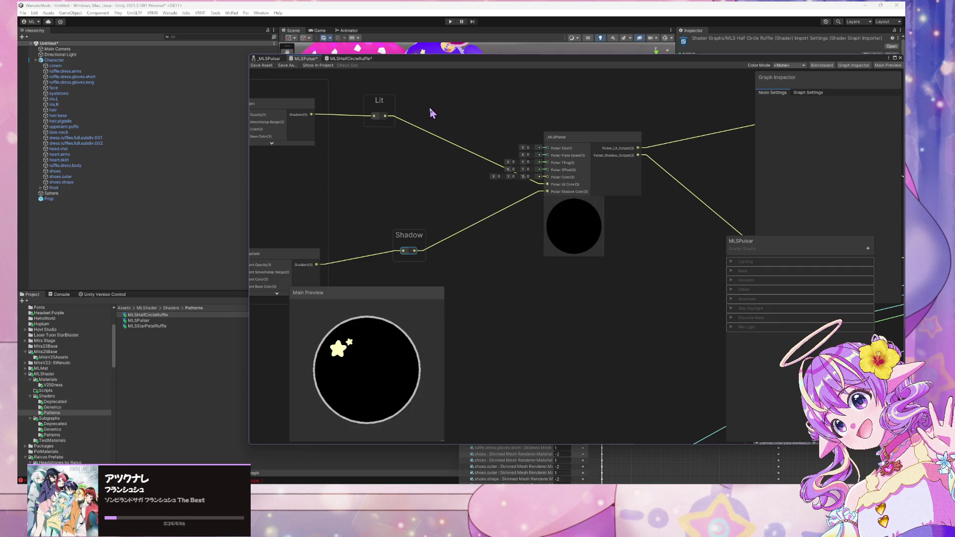
Connect _MLSPulsar's Pulsar_Lit_Output to the right-hand Lit node in place of the direct Lit link
{"action": "scroll", "coordinate": [430, 111], "scroll_direction": "up", "scroll_amount": 2}
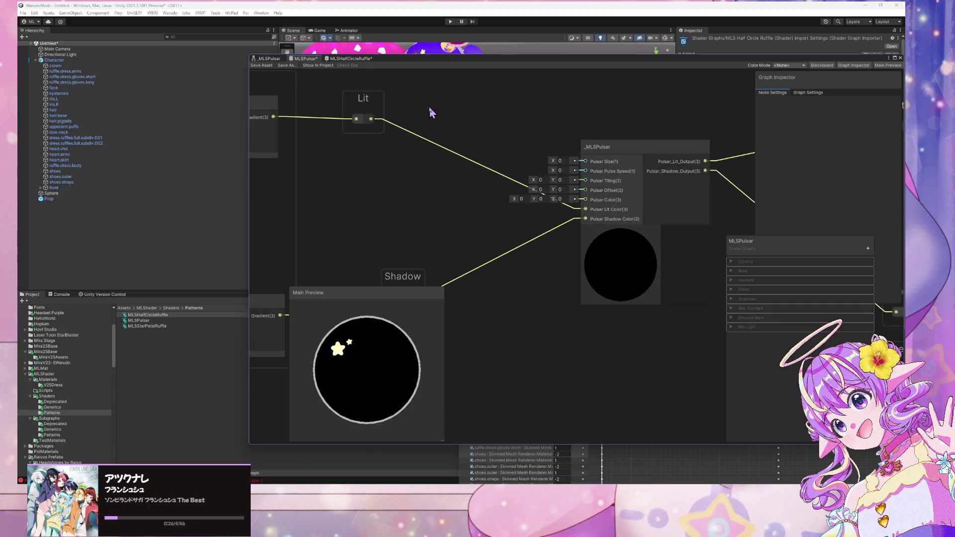
{"action": "scroll", "coordinate": [429, 108], "scroll_direction": "down", "scroll_amount": 3}
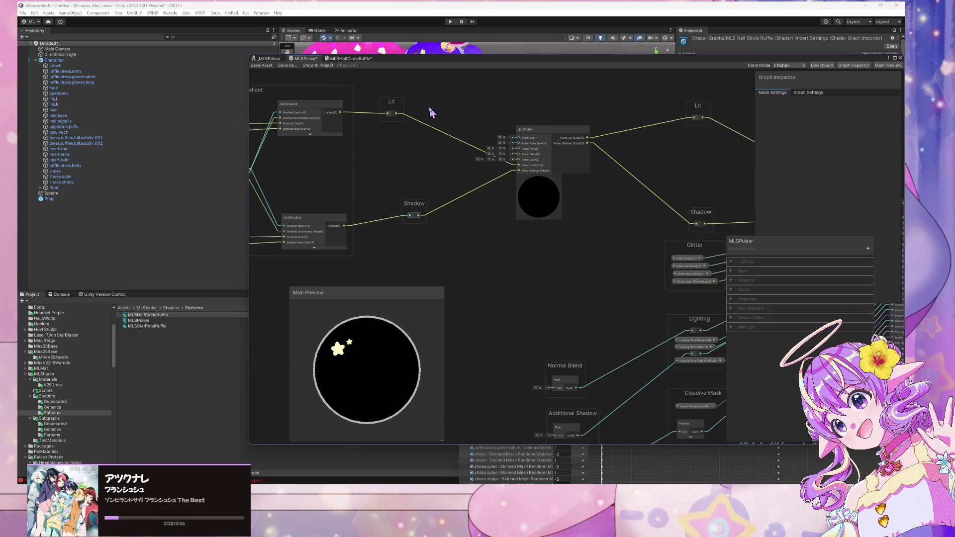
{"action": "scroll", "coordinate": [430, 109], "scroll_direction": "up", "scroll_amount": 3}
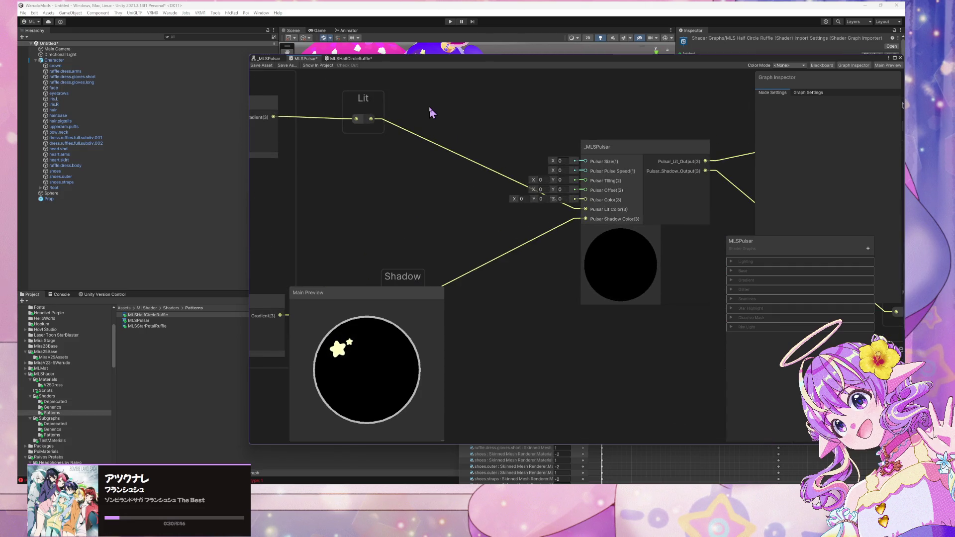
{"action": "scroll", "coordinate": [498, 125], "scroll_direction": "down", "scroll_amount": 3}
{"action": "scroll", "coordinate": [402, 128], "scroll_direction": "up", "scroll_amount": 2}
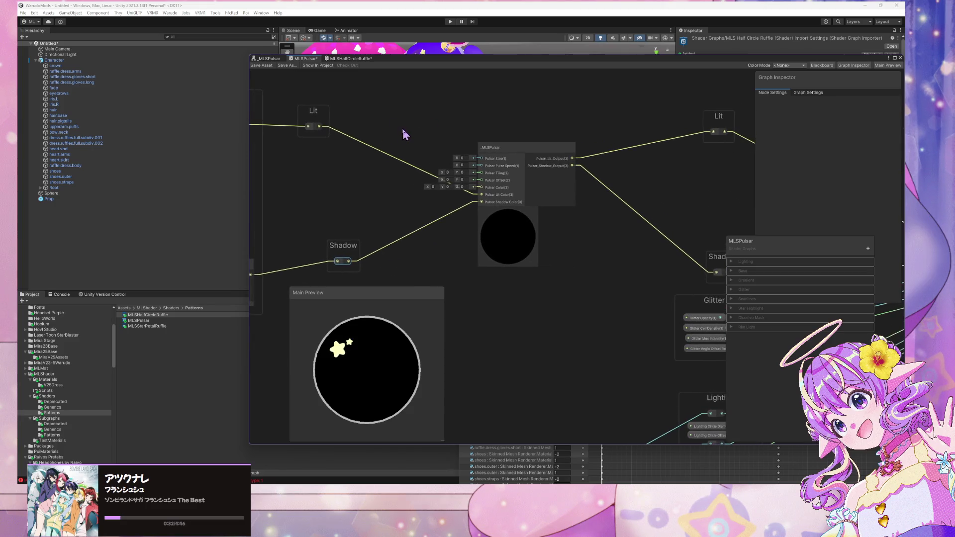
{"action": "left_click_drag", "start_coordinate": [319, 126], "coordinate": [713, 132]}
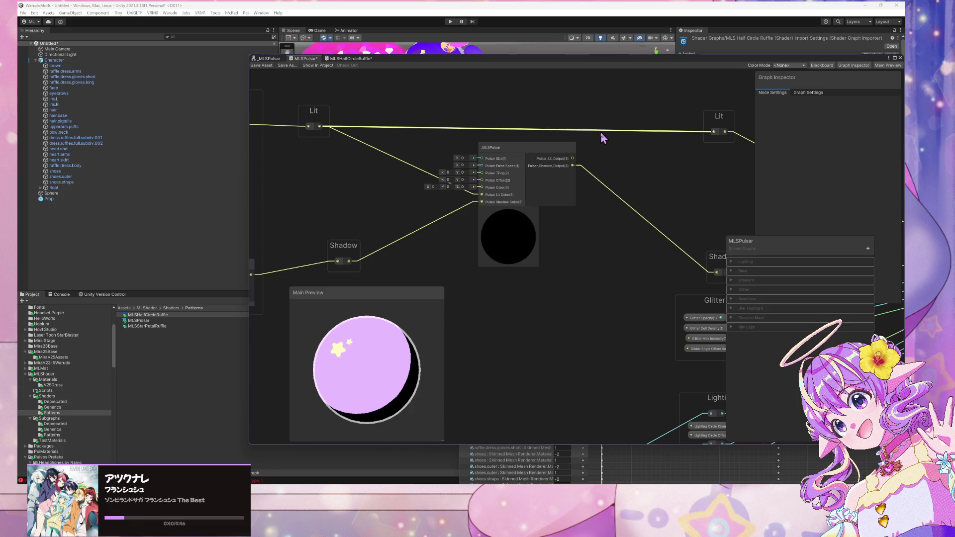
{"action": "mouse_move", "coordinate": [573, 158]}
{"action": "left_mouse_down"}
{"action": "mouse_move", "coordinate": [725, 136]}
{"action": "mouse_move", "coordinate": [716, 133]}
{"action": "left_mouse_up"}
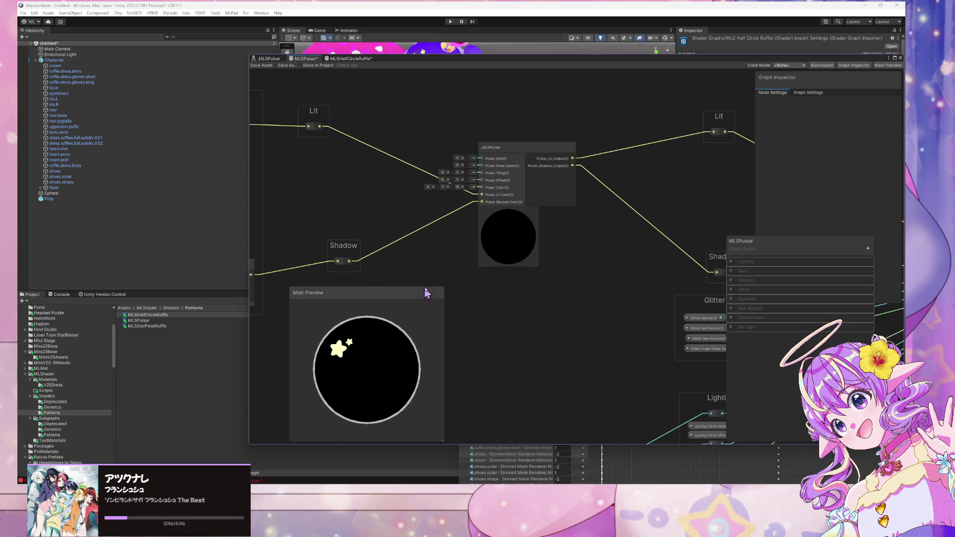
{"action": "scroll", "coordinate": [372, 200], "scroll_direction": "up", "scroll_amount": 3}
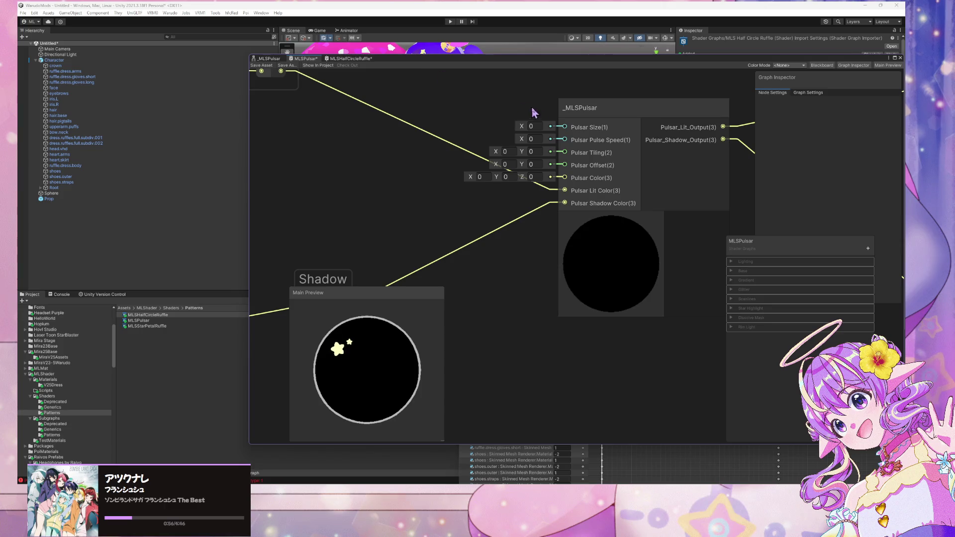
{"action": "mouse_move", "coordinate": [445, 58]}
{"action": "left_mouse_down"}
{"action": "mouse_move", "coordinate": [469, 88]}
{"action": "mouse_move", "coordinate": [489, 258]}
{"action": "left_mouse_up"}
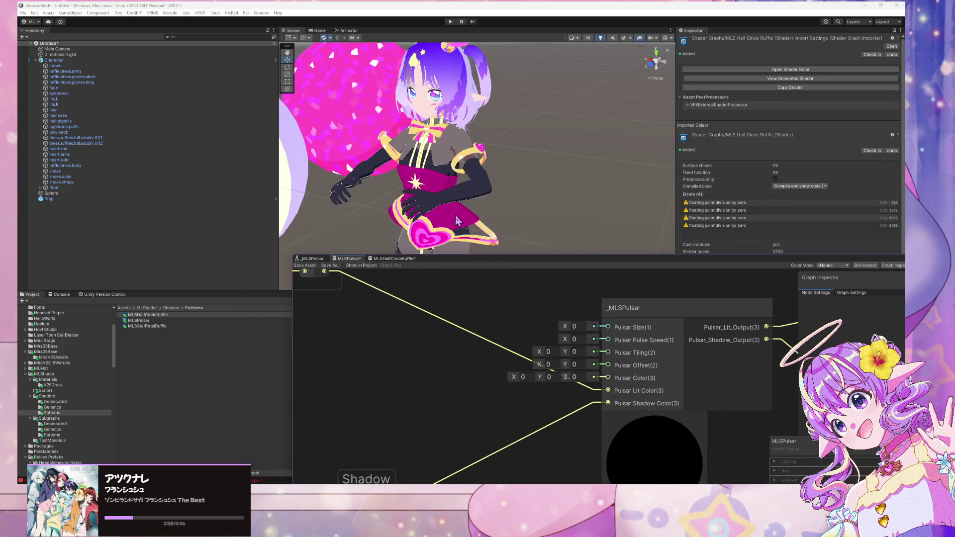
Select the dress ruffle mesh and snip the ML.dress.center.front material's star settings for reference
{"action": "left_click", "coordinate": [458, 220]}
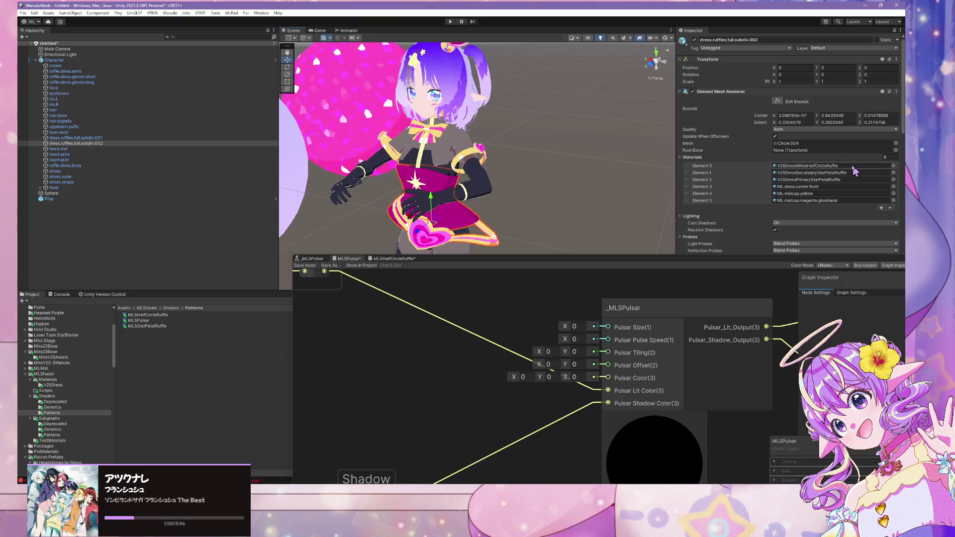
{"action": "scroll", "coordinate": [776, 195], "scroll_direction": "down", "scroll_amount": 2}
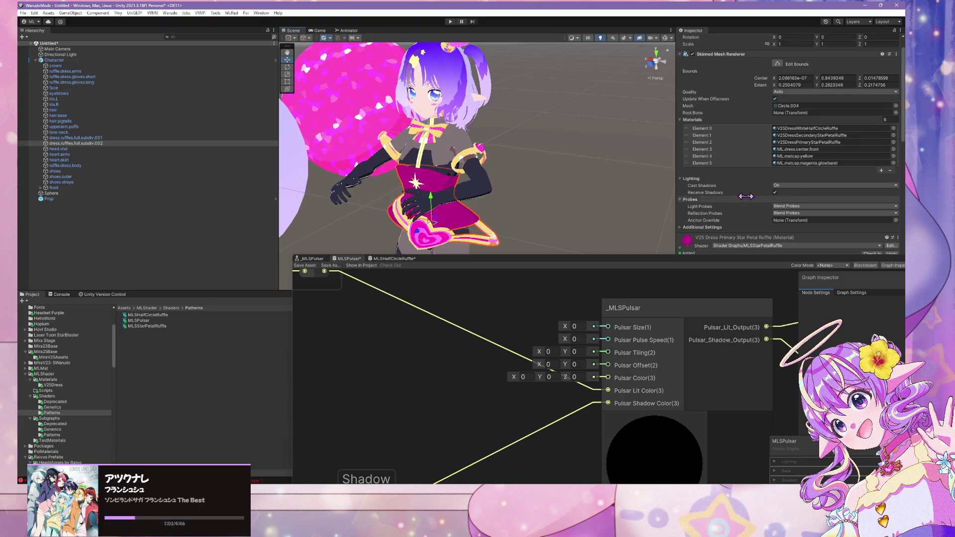
{"action": "scroll", "coordinate": [746, 196], "scroll_direction": "down", "scroll_amount": 4}
{"action": "scroll", "coordinate": [747, 198], "scroll_direction": "down", "scroll_amount": 3}
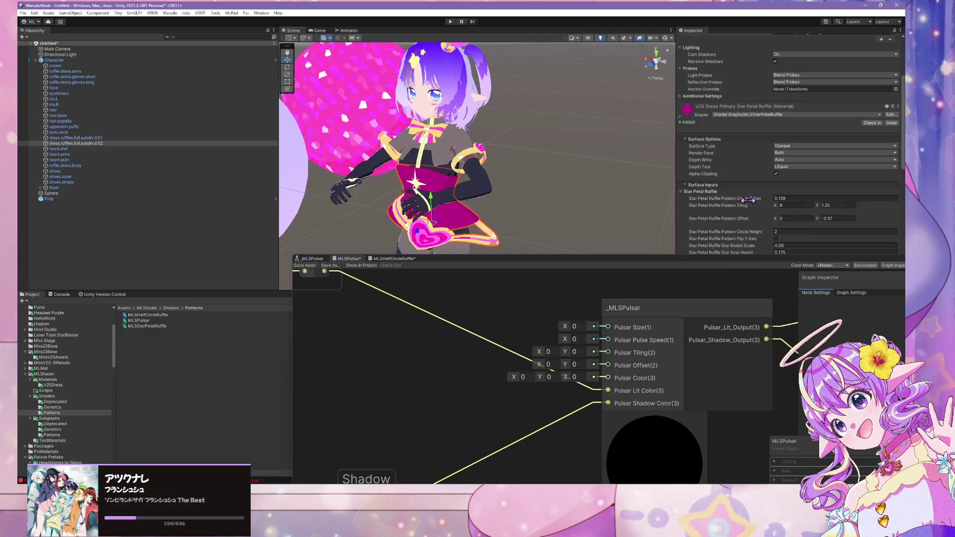
{"action": "scroll", "coordinate": [749, 199], "scroll_direction": "down", "scroll_amount": 20}
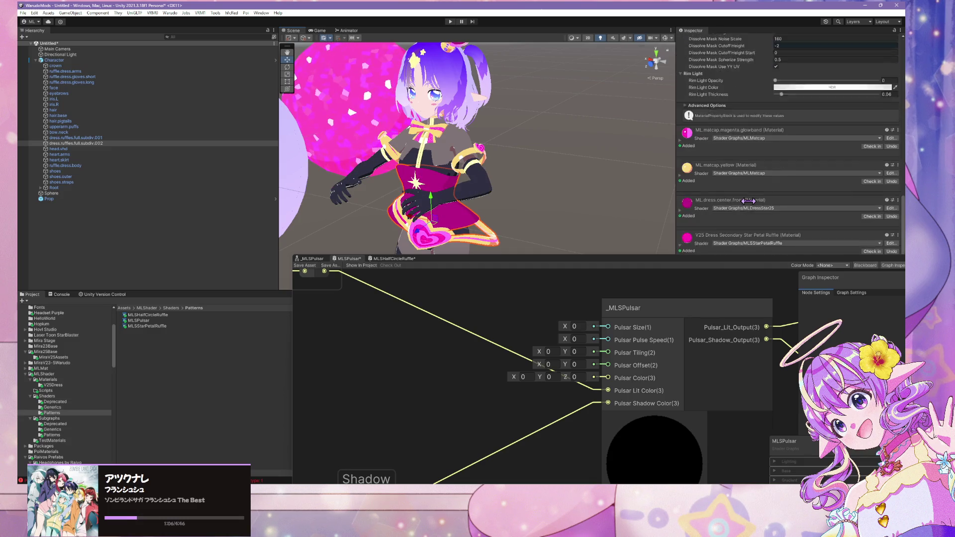
{"action": "scroll", "coordinate": [749, 201], "scroll_direction": "down", "scroll_amount": 2}
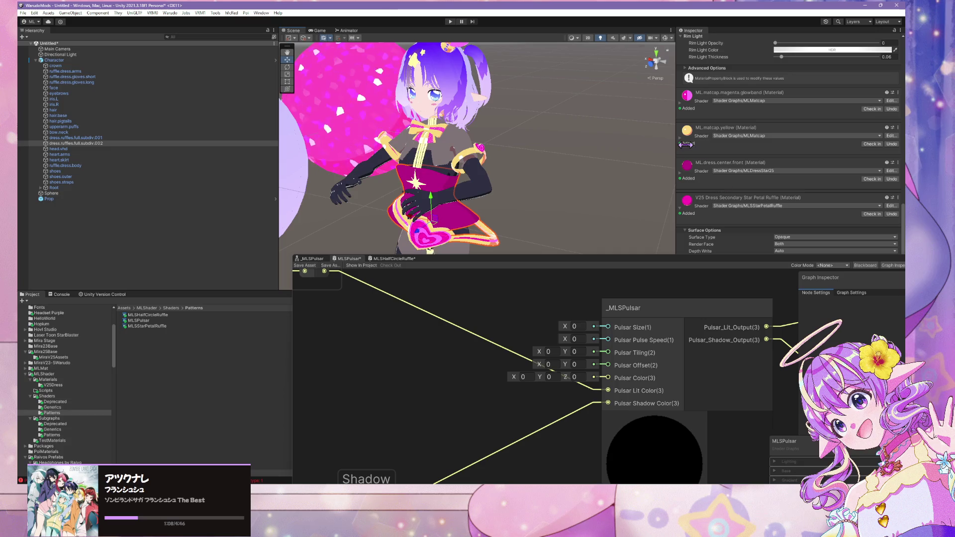
{"action": "left_click", "coordinate": [680, 173]}
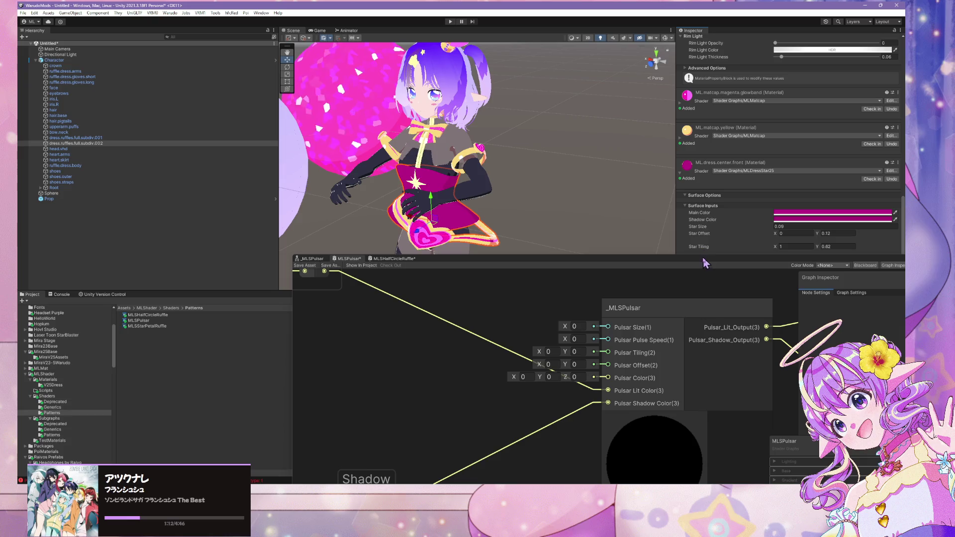
{"action": "mouse_move", "coordinate": [705, 263]}
{"action": "left_mouse_down"}
{"action": "mouse_move", "coordinate": [430, 152]}
{"action": "mouse_move", "coordinate": [431, 103]}
{"action": "left_mouse_up"}
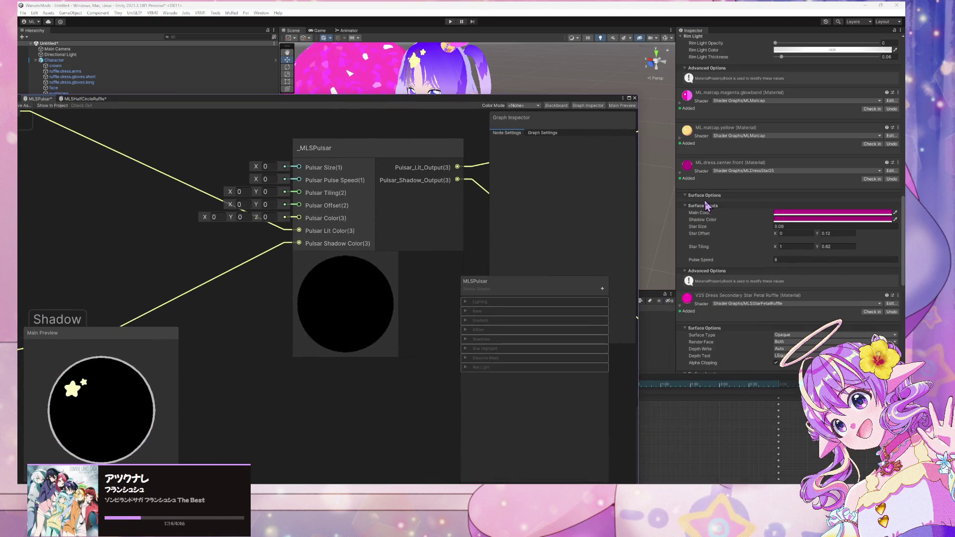
{"action": "key", "text": "super+shift+s"}
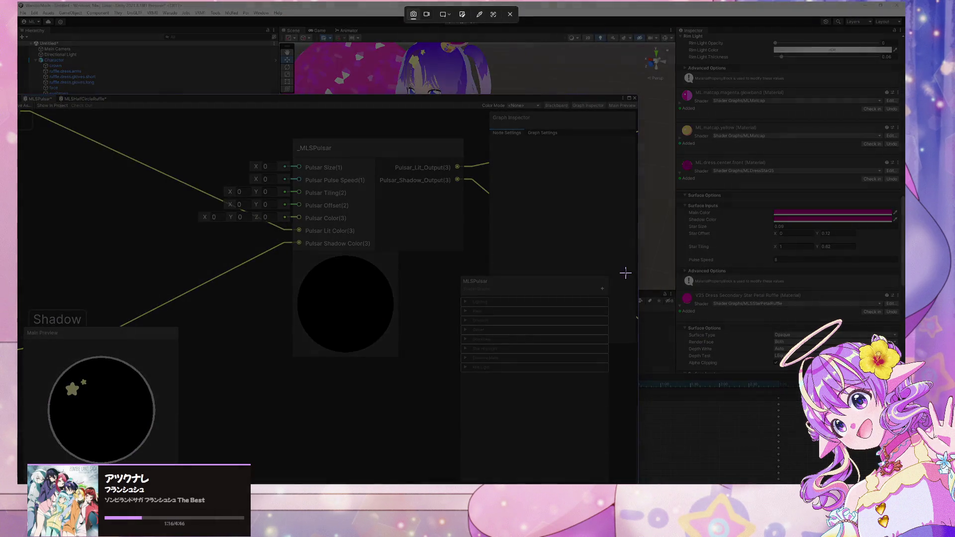
{"action": "key", "text": "Escape"}
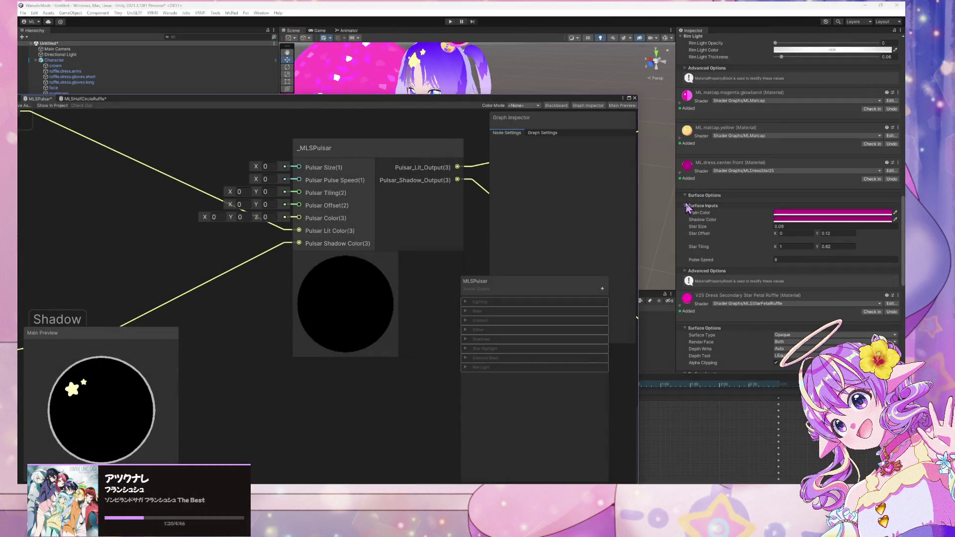
{"action": "key", "text": "super+shift+s"}
{"action": "left_click_drag", "start_coordinate": [675, 186], "coordinate": [903, 283]}
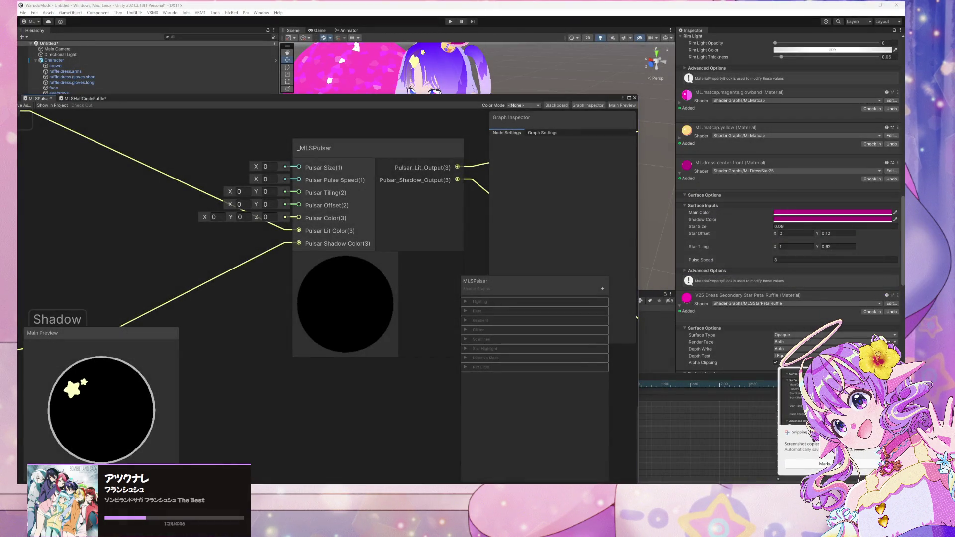
Enter Size 0.09, Pulse Speed 8, Tiling (1, 0.62) and Offset (0, 0.12) on the _MLSPulsar node
{"action": "left_click", "coordinate": [269, 168]}
{"action": "type", "text": "0.03"}
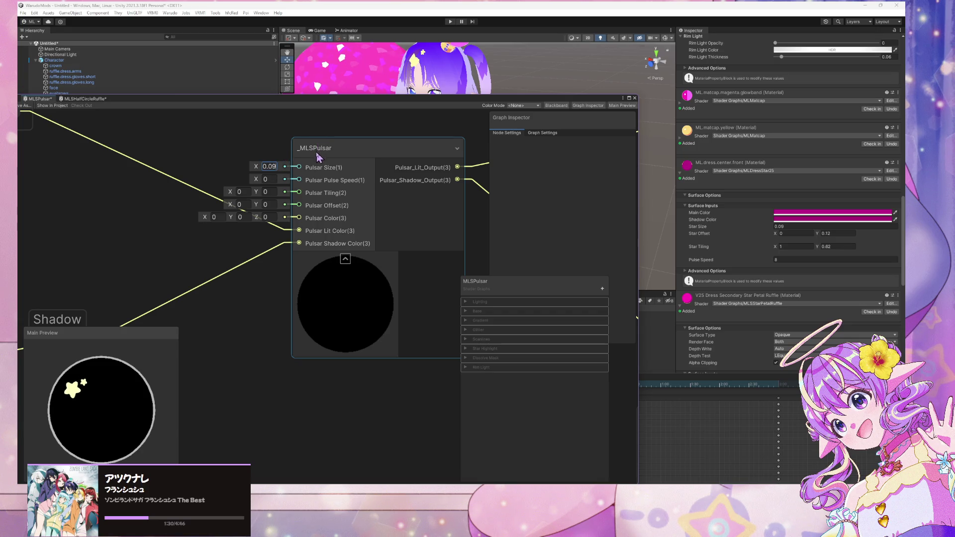
{"action": "left_click", "coordinate": [270, 180]}
{"action": "type", "text": "8"}
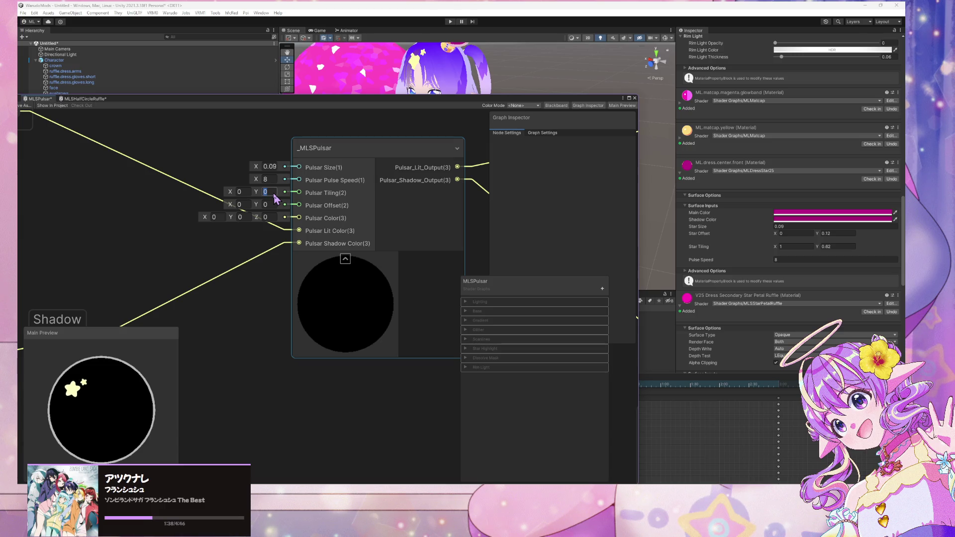
{"action": "type", "text": ".62"}
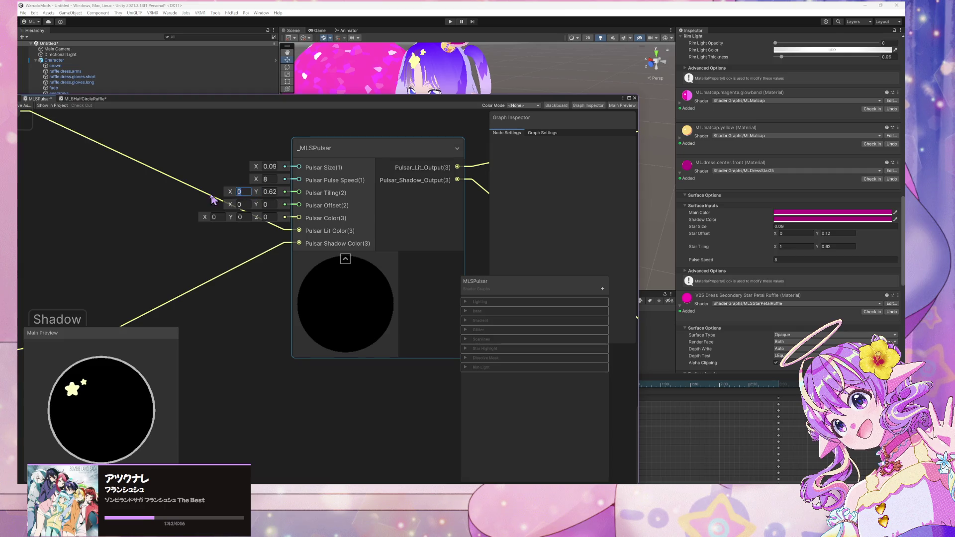
{"action": "type", "text": "1"}
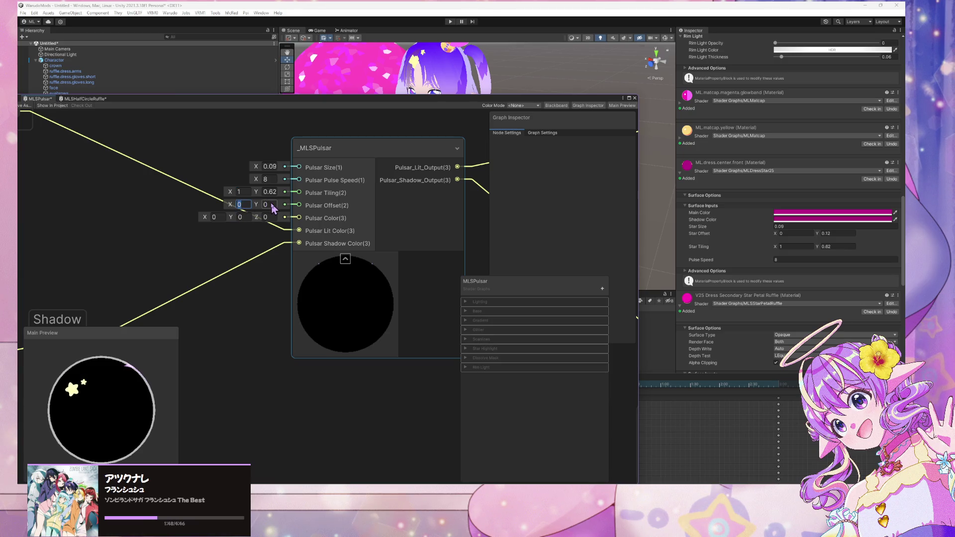
{"action": "type", "text": "0.12"}
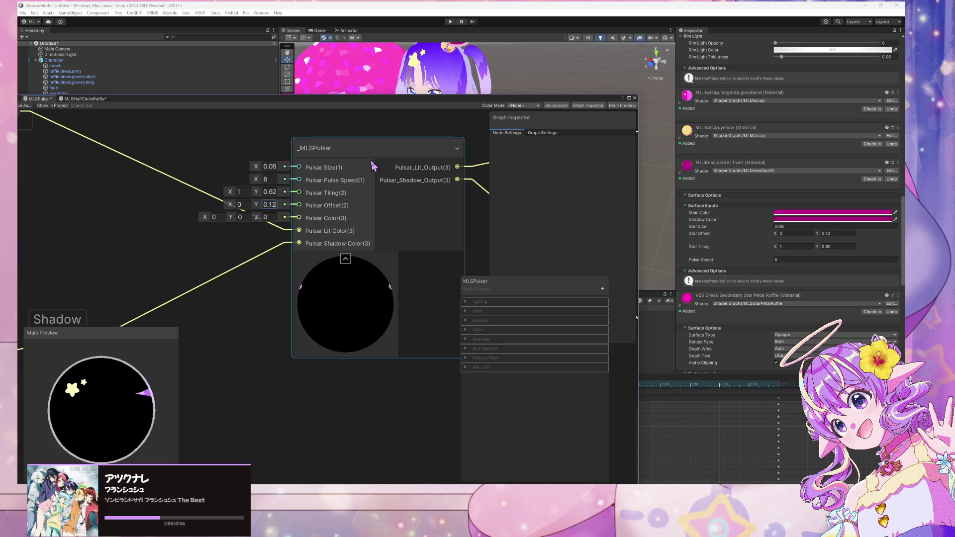
{"action": "mouse_move", "coordinate": [374, 159]}
{"action": "left_mouse_down"}
{"action": "mouse_move", "coordinate": [389, 158]}
{"action": "mouse_move", "coordinate": [339, 147]}
{"action": "left_mouse_up"}
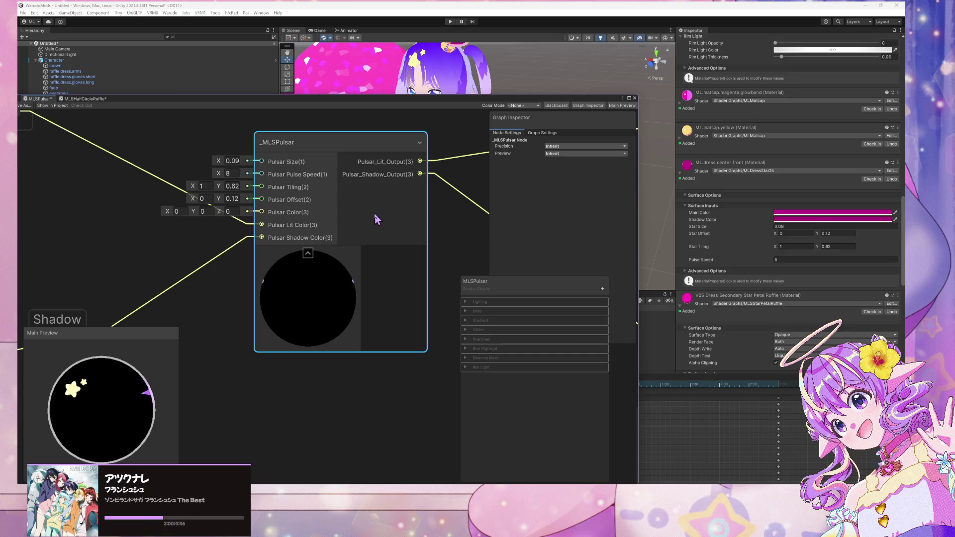
{"action": "double_click", "coordinate": [288, 149]}
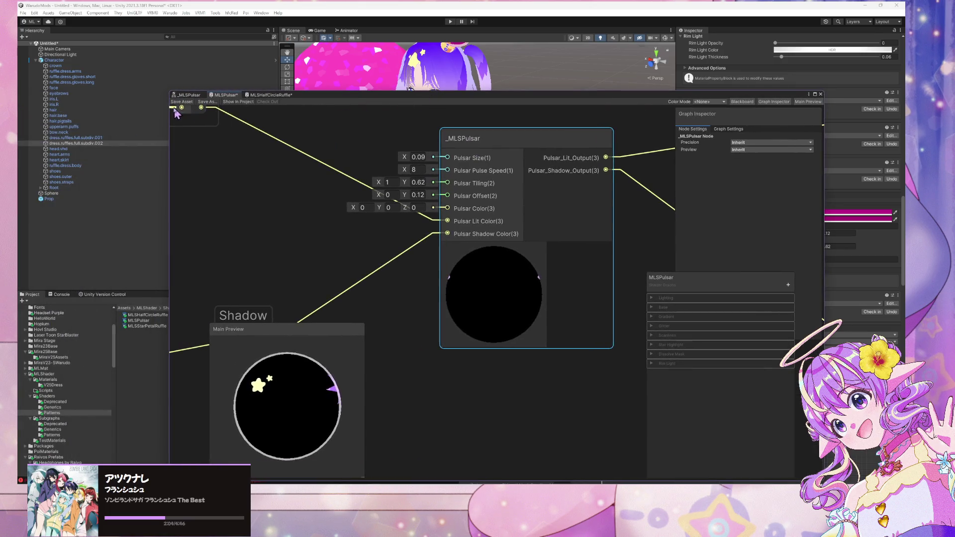
{"action": "left_click", "coordinate": [185, 101]}
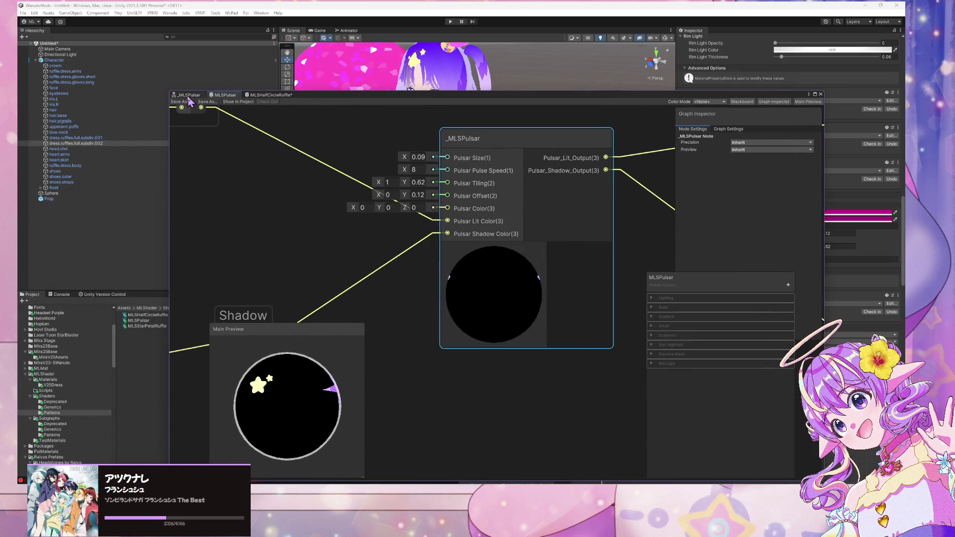
{"action": "scroll", "coordinate": [453, 259], "scroll_direction": "up", "scroll_amount": 3}
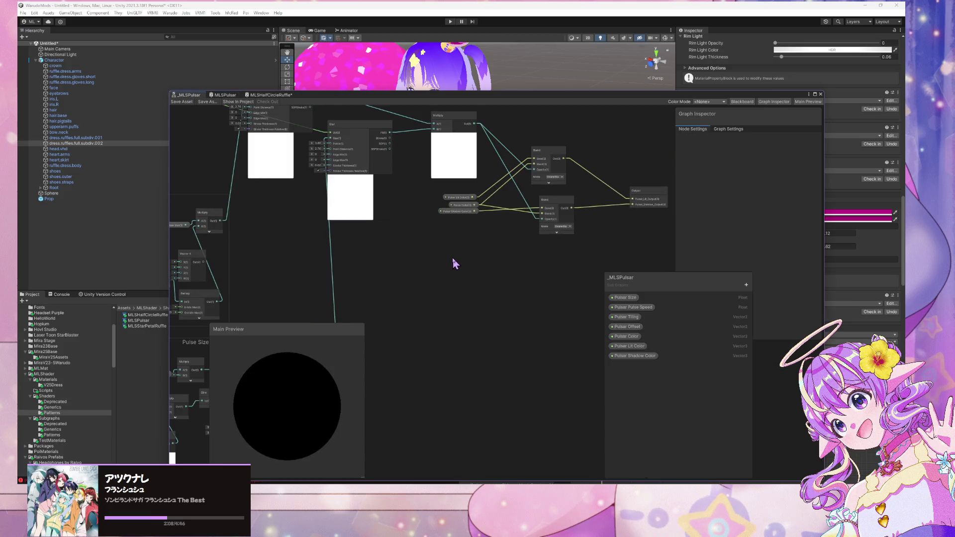
{"action": "scroll", "coordinate": [468, 259], "scroll_direction": "down", "scroll_amount": 2}
{"action": "scroll", "coordinate": [468, 260], "scroll_direction": "up", "scroll_amount": 5}
{"action": "scroll", "coordinate": [468, 259], "scroll_direction": "down", "scroll_amount": 3}
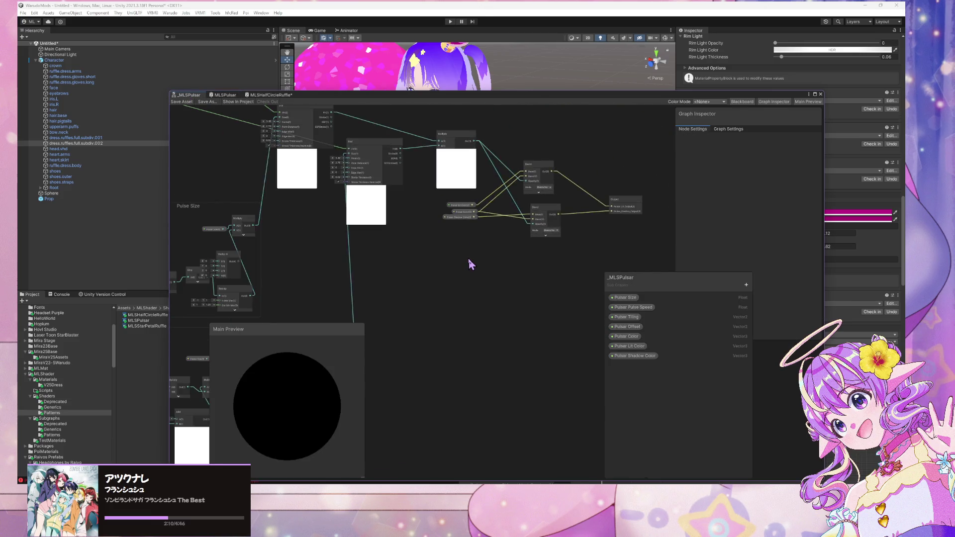
{"action": "scroll", "coordinate": [468, 259], "scroll_direction": "up", "scroll_amount": 3}
{"action": "scroll", "coordinate": [468, 258], "scroll_direction": "down", "scroll_amount": 3}
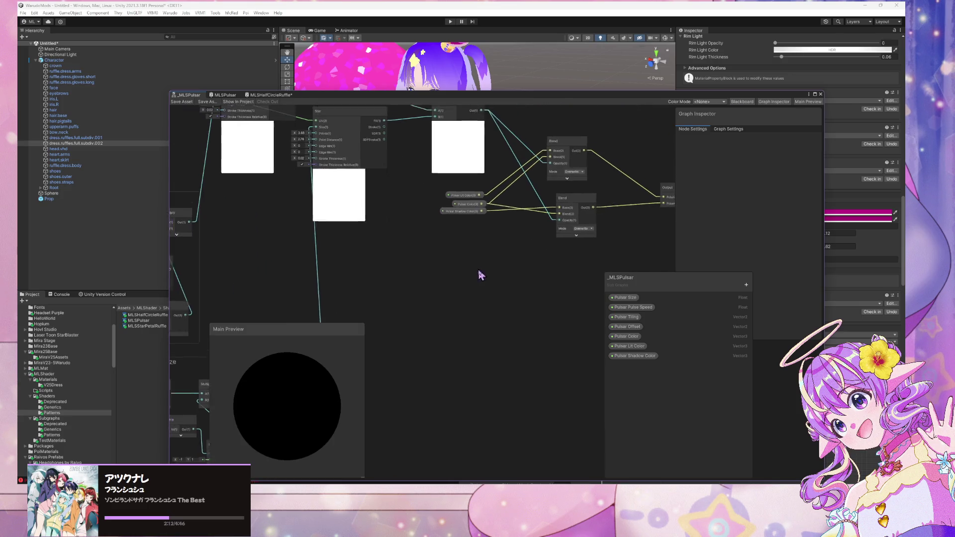
{"action": "scroll", "coordinate": [477, 273], "scroll_direction": "up", "scroll_amount": 2}
{"action": "left_click", "coordinate": [748, 286]}
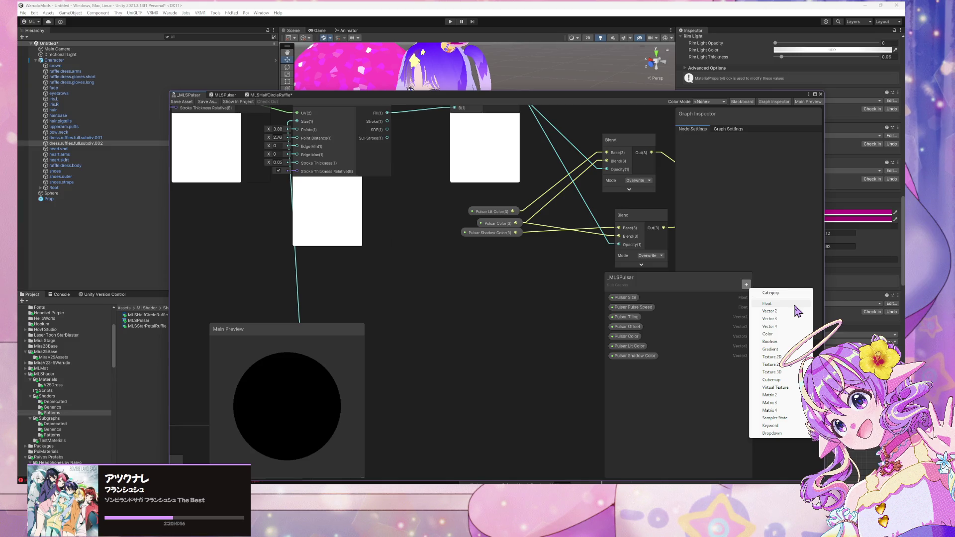
{"action": "left_click", "coordinate": [795, 304]}
{"action": "type", "text": "P"}
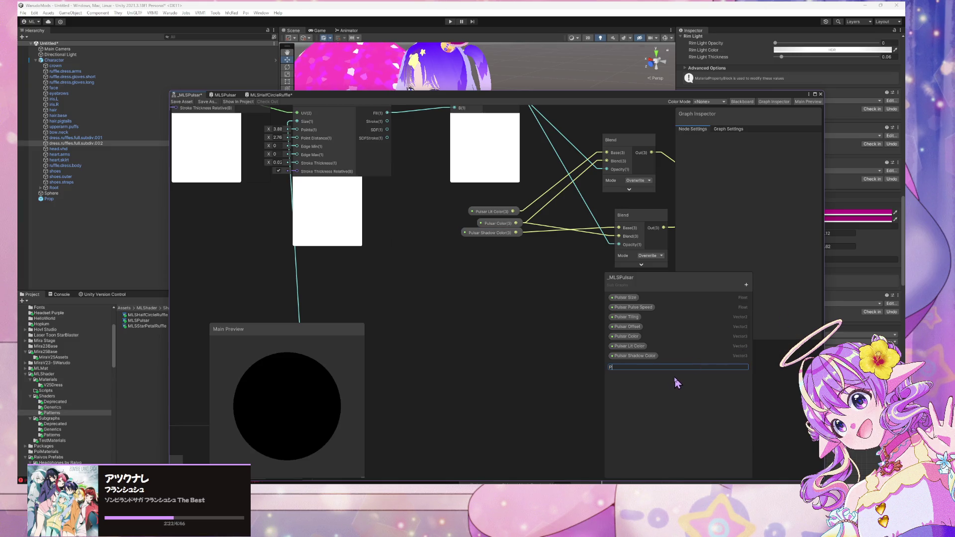
{"action": "type", "text": "ulsar Opac"}
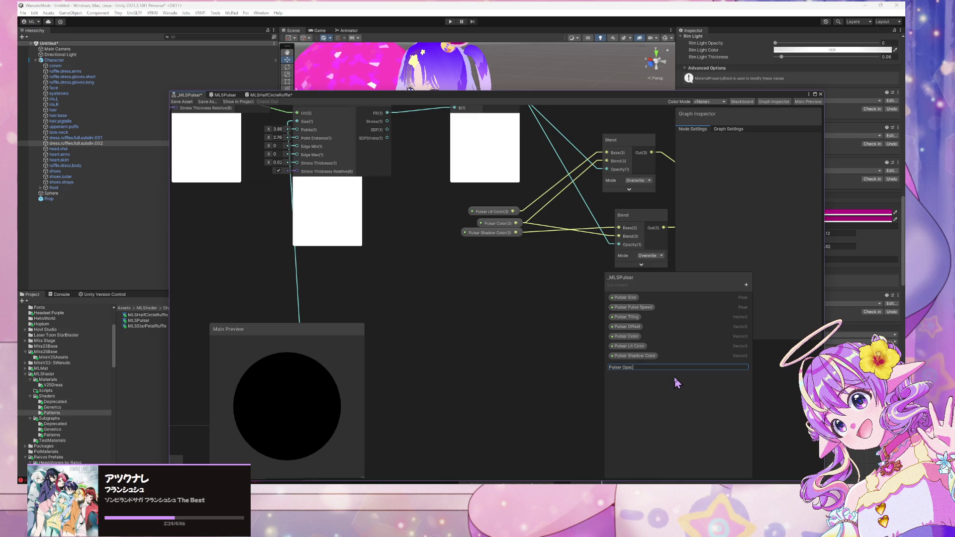
{"action": "type", "text": "ity"}
{"action": "key", "text": "Return"}
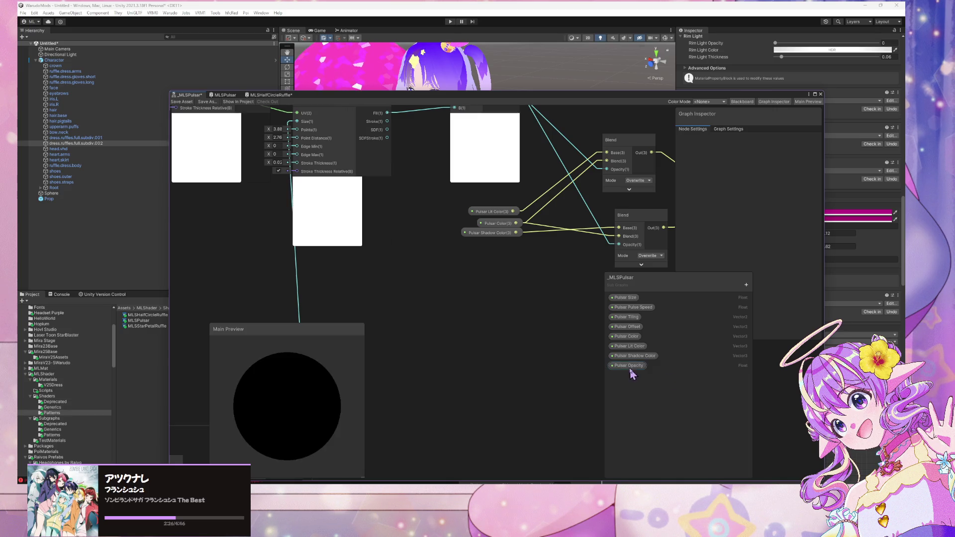
{"action": "left_click", "coordinate": [629, 366]}
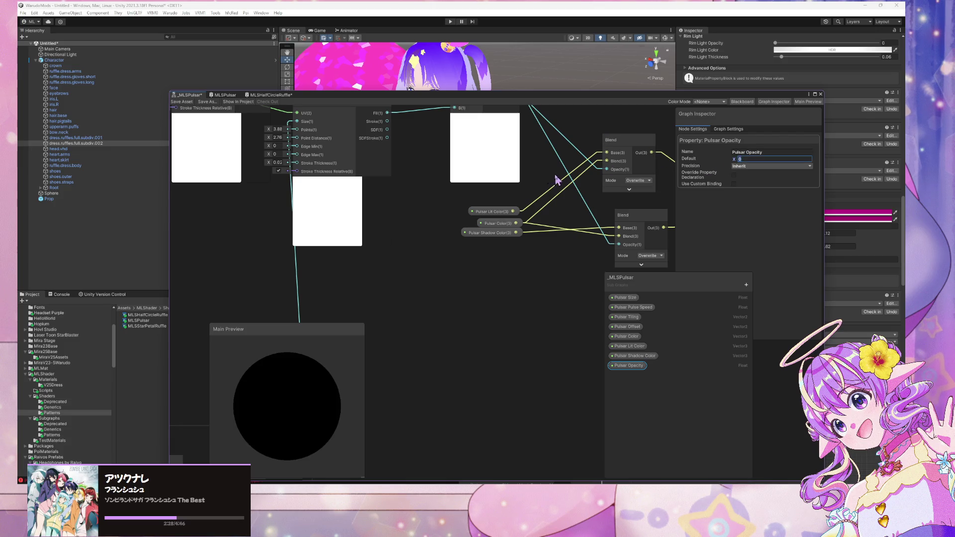
{"action": "scroll", "coordinate": [477, 214], "scroll_direction": "up", "scroll_amount": 3}
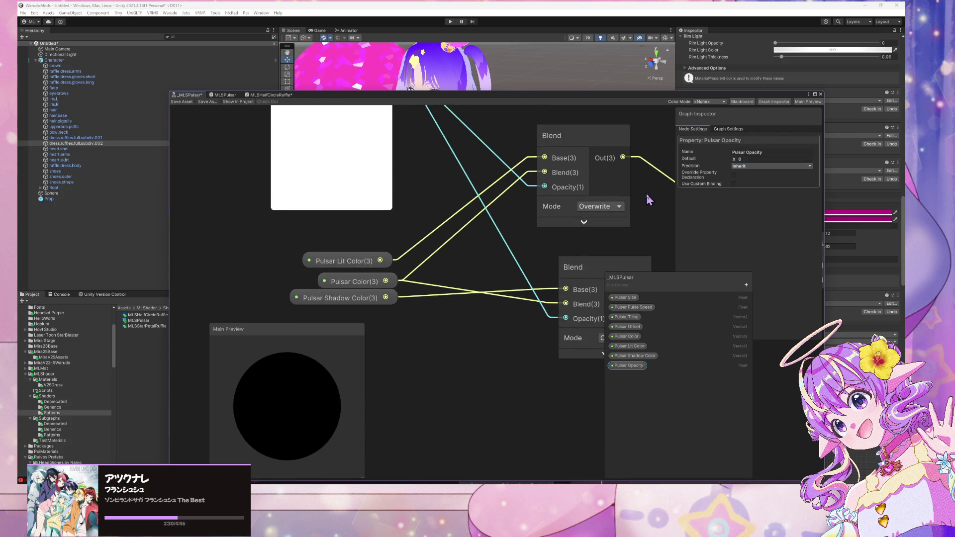
{"action": "left_click_drag", "start_coordinate": [647, 193], "coordinate": [536, 204]}
{"action": "scroll", "coordinate": [538, 205], "scroll_direction": "up", "scroll_amount": 5}
{"action": "scroll", "coordinate": [538, 205], "scroll_direction": "down", "scroll_amount": 5}
{"action": "scroll", "coordinate": [538, 205], "scroll_direction": "up", "scroll_amount": 4}
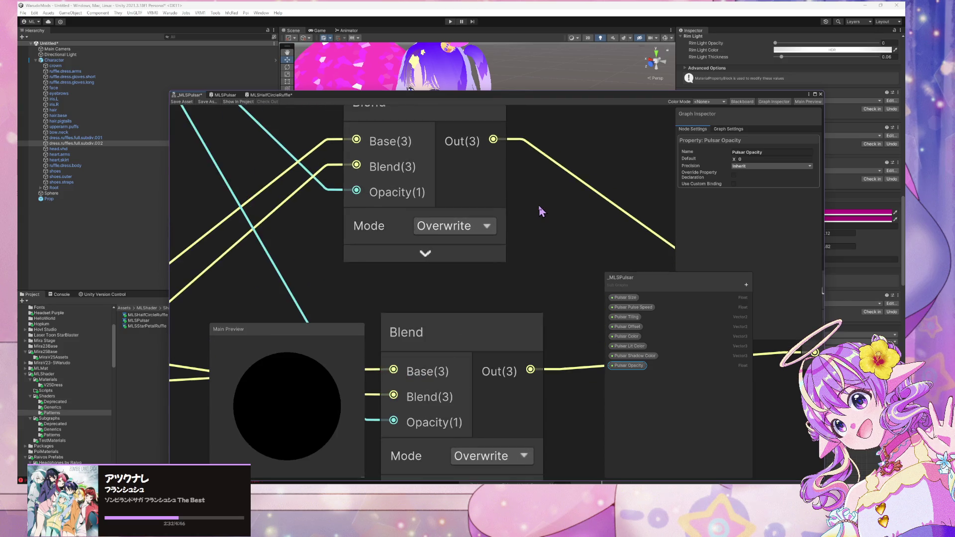
{"action": "scroll", "coordinate": [539, 205], "scroll_direction": "down", "scroll_amount": 4}
{"action": "left_click_drag", "start_coordinate": [540, 207], "coordinate": [506, 207]}
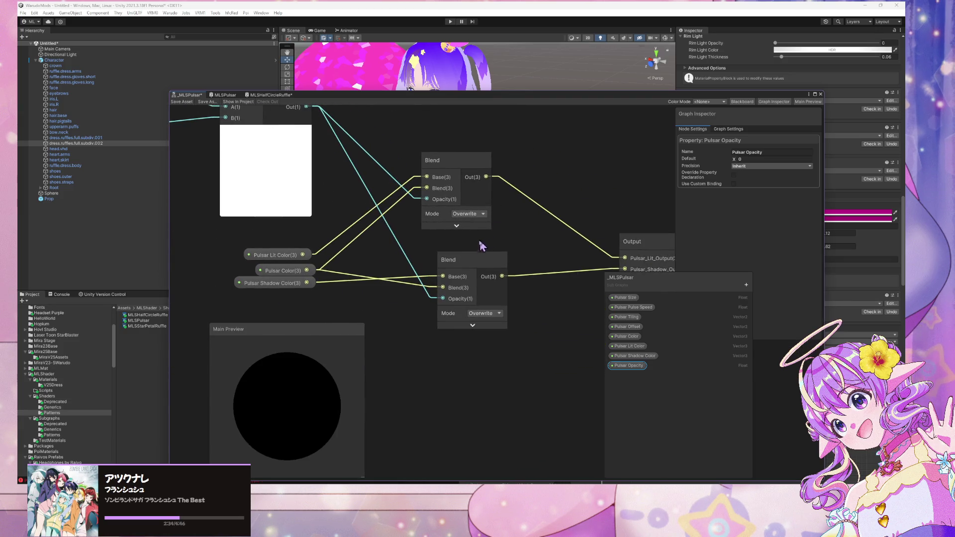
{"action": "left_click_drag", "start_coordinate": [478, 260], "coordinate": [464, 260]}
{"action": "mouse_move", "coordinate": [566, 234]}
{"action": "left_mouse_down"}
{"action": "mouse_move", "coordinate": [503, 216]}
{"action": "mouse_move", "coordinate": [585, 252]}
{"action": "left_mouse_up"}
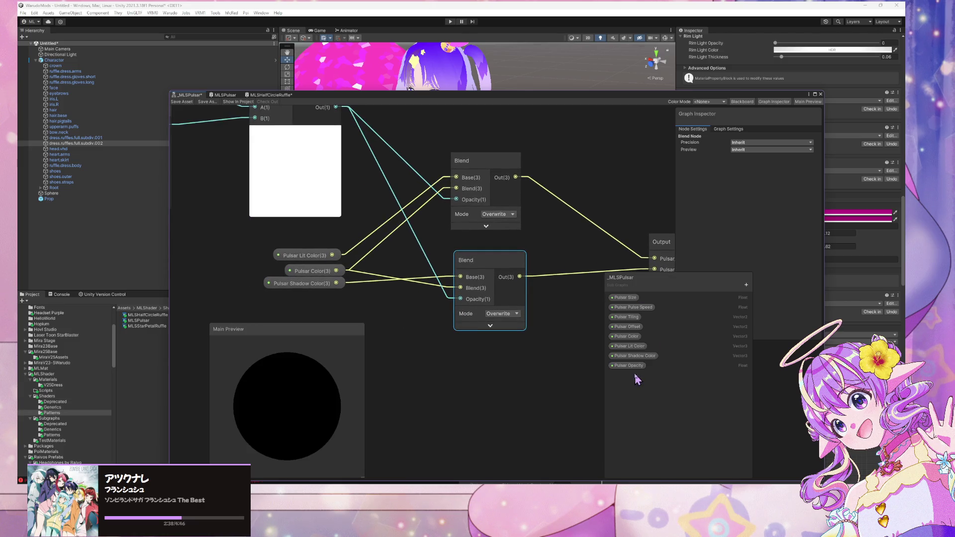
{"action": "left_click_drag", "start_coordinate": [403, 265], "coordinate": [486, 317]}
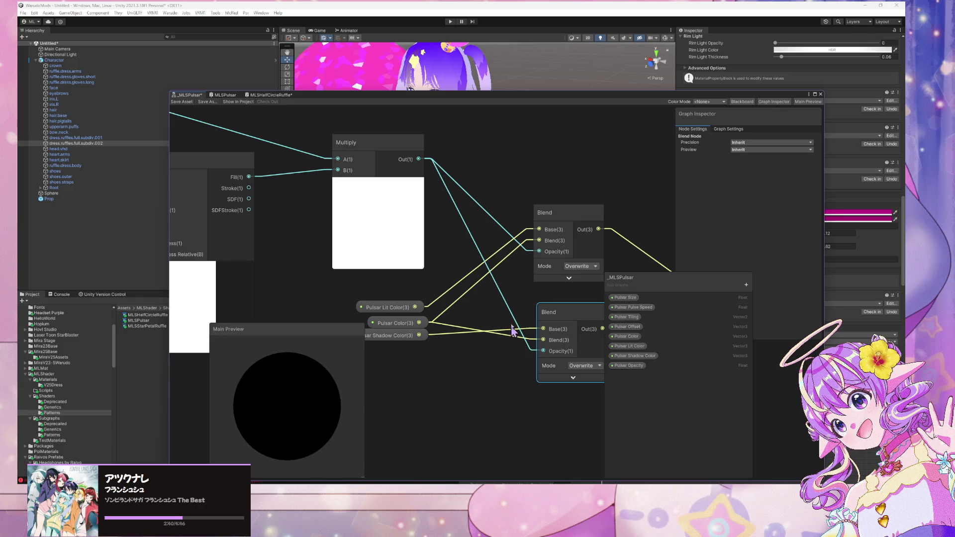
{"action": "left_click", "coordinate": [508, 145]}
Add a Multiply node with Pulsar Opacity in A, its output feeding the Blend opacity
{"action": "key", "text": "space"}
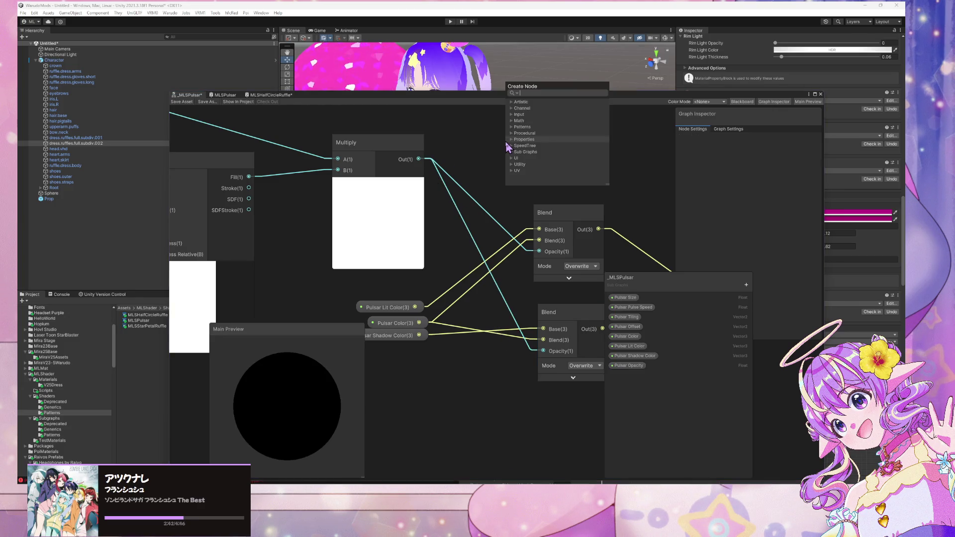
{"action": "type", "text": "multiply"}
{"action": "key", "text": "Return"}
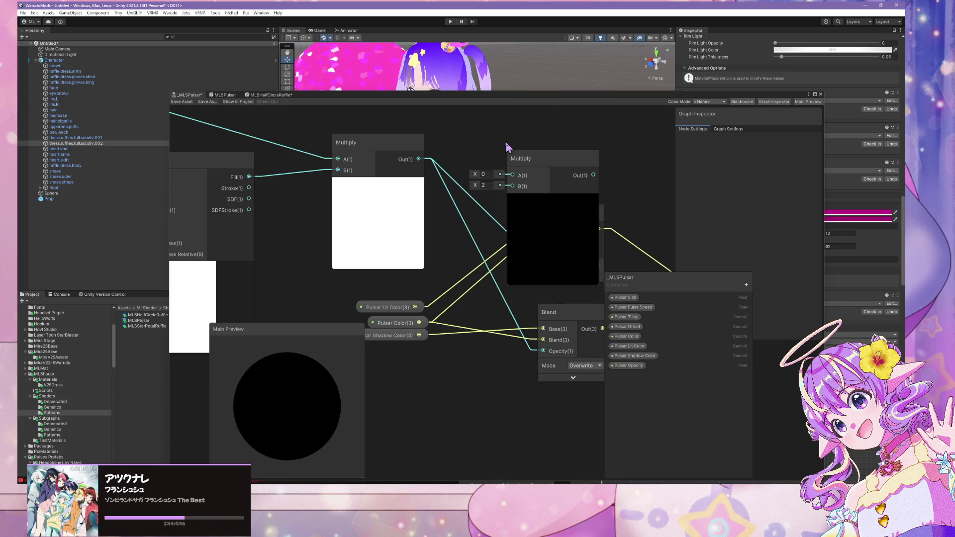
{"action": "left_click", "coordinate": [553, 202]}
{"action": "left_click_drag", "start_coordinate": [541, 161], "coordinate": [533, 131]}
{"action": "left_click", "coordinate": [627, 367]}
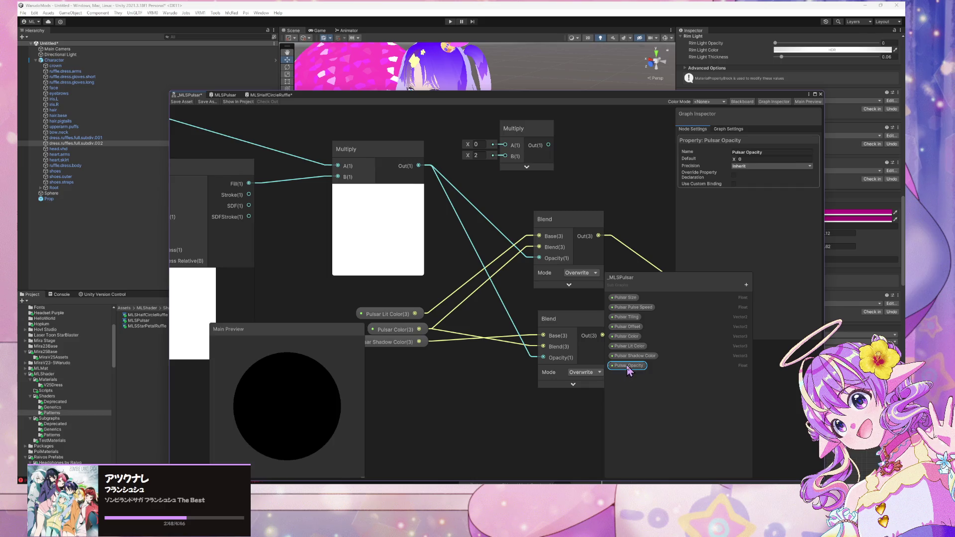
{"action": "mouse_move", "coordinate": [629, 371]}
{"action": "left_mouse_down"}
{"action": "mouse_move", "coordinate": [455, 130]}
{"action": "mouse_move", "coordinate": [506, 148]}
{"action": "left_mouse_up"}
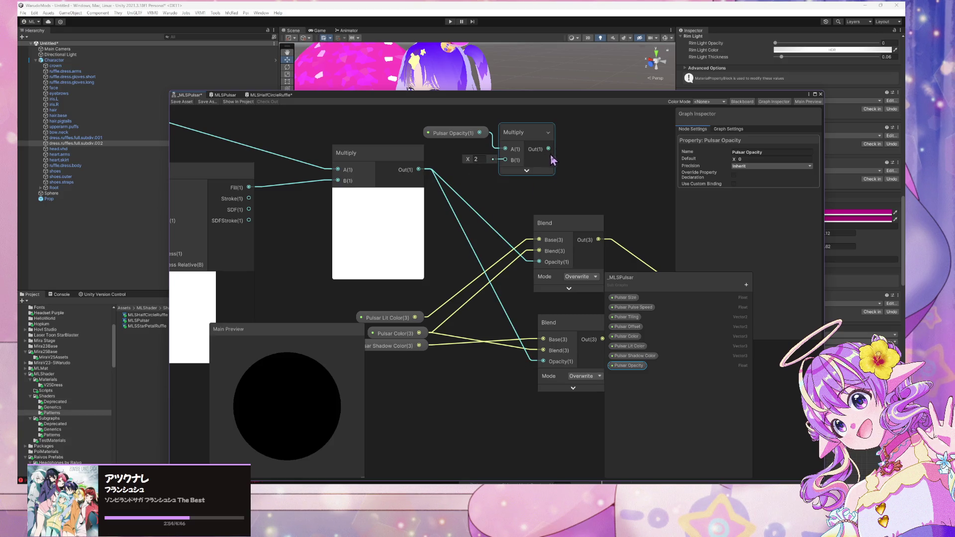
{"action": "left_click_drag", "start_coordinate": [548, 149], "coordinate": [539, 262]}
{"action": "mouse_move", "coordinate": [532, 142]}
{"action": "left_mouse_down"}
{"action": "mouse_move", "coordinate": [504, 153]}
{"action": "mouse_move", "coordinate": [546, 372]}
{"action": "mouse_move", "coordinate": [544, 361]}
{"action": "left_mouse_up"}
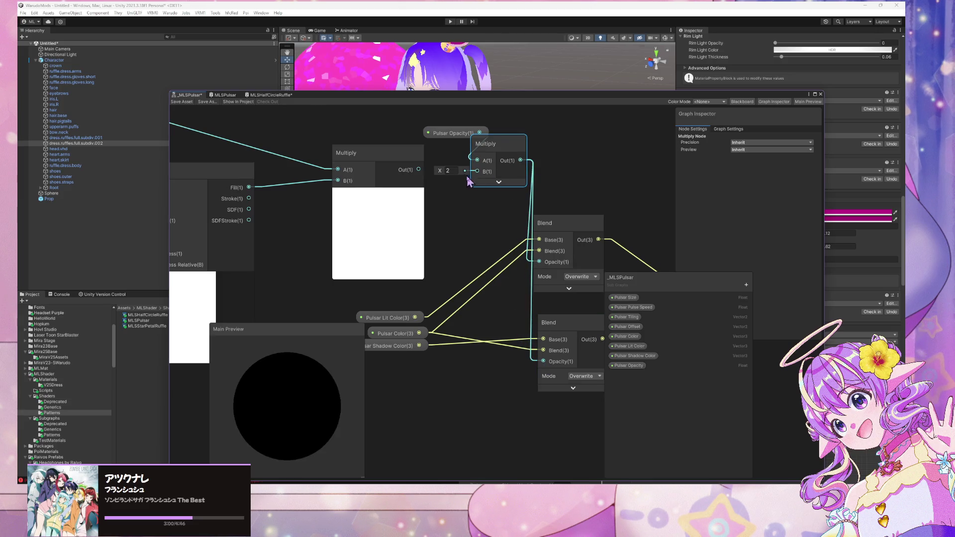
Plug the mask Multiply into the new node's B input and set Pulsar Opacity's default to 1
{"action": "left_click_drag", "start_coordinate": [418, 170], "coordinate": [477, 171]}
{"action": "left_click_drag", "start_coordinate": [457, 140], "coordinate": [422, 138]}
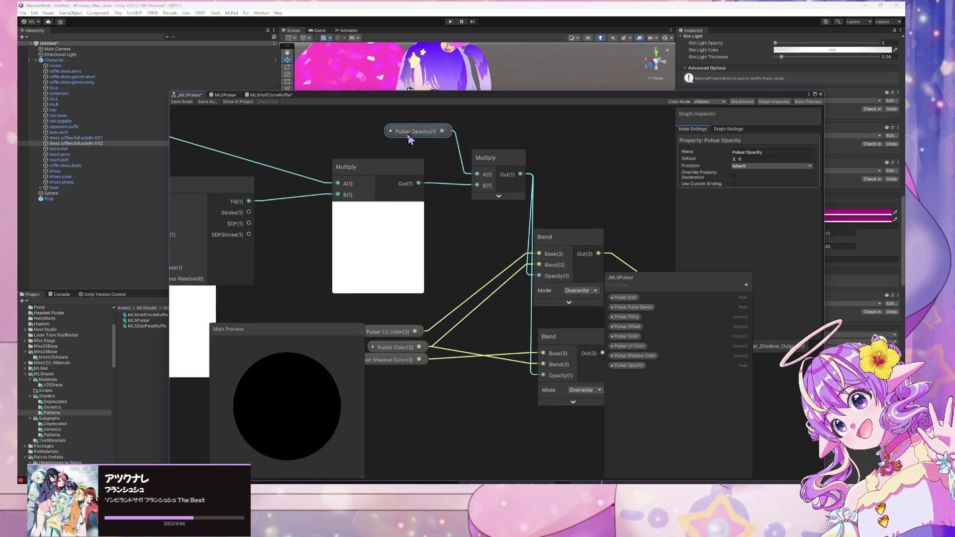
{"action": "left_click", "coordinate": [626, 367]}
{"action": "type", "text": "1"}
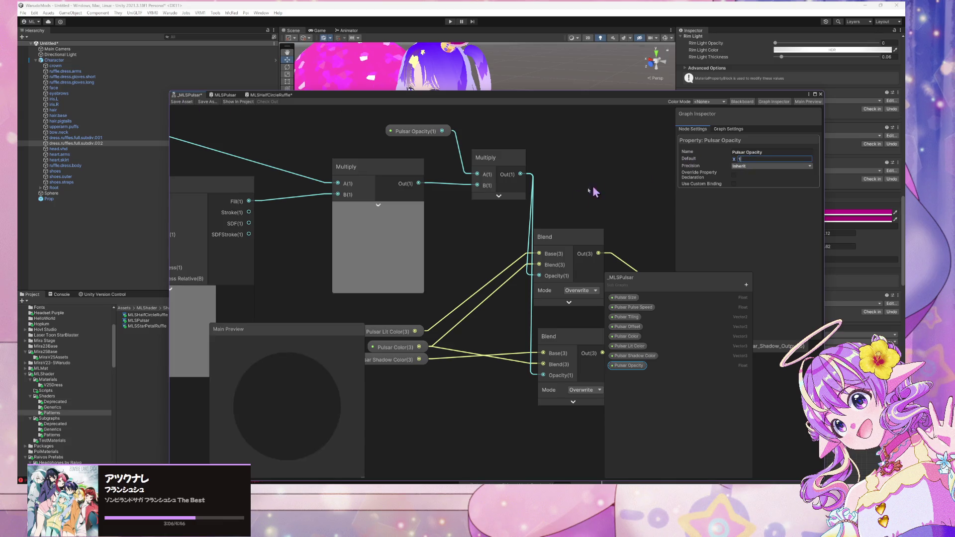
{"action": "left_click", "coordinate": [550, 183]}
{"action": "left_click", "coordinate": [628, 367]}
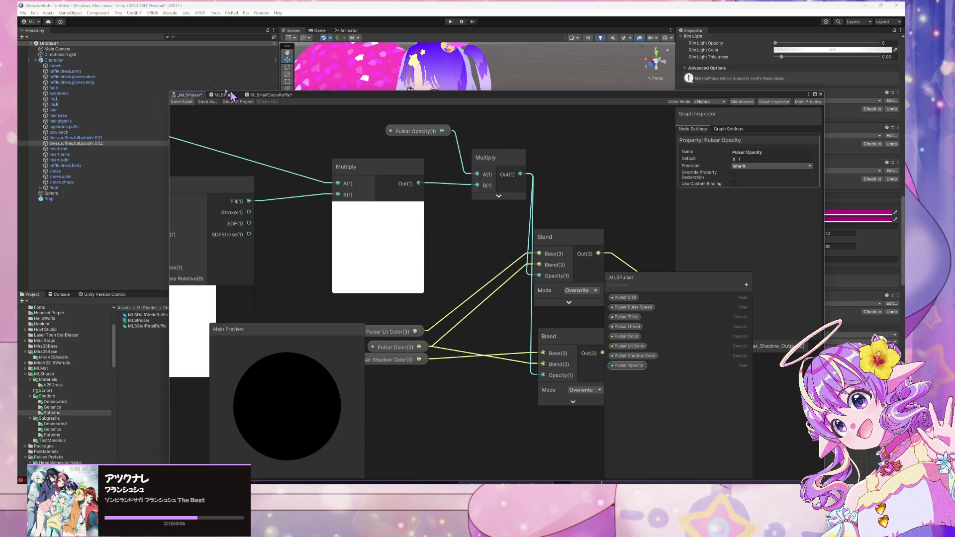
Save, reopen _MLSPulsar from the MLSPulsar graph, and drag Pulsar Opacity above the other inputs
{"action": "key", "text": "ctrl+s"}
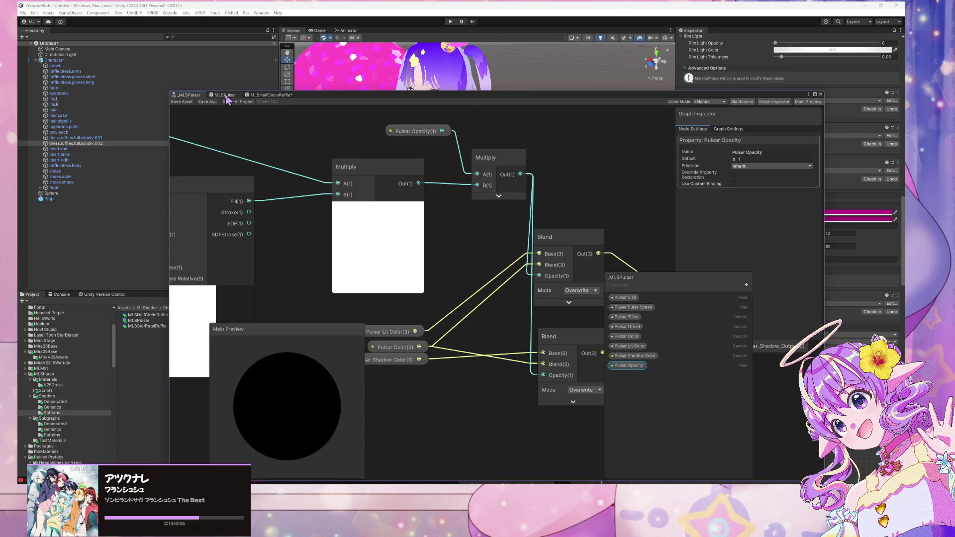
{"action": "left_click", "coordinate": [226, 95]}
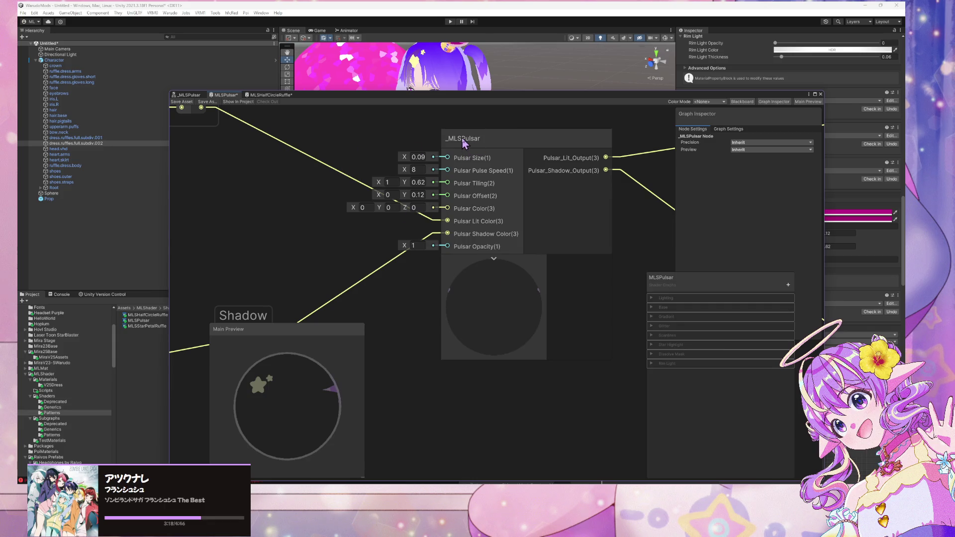
{"action": "double_click", "coordinate": [466, 149]}
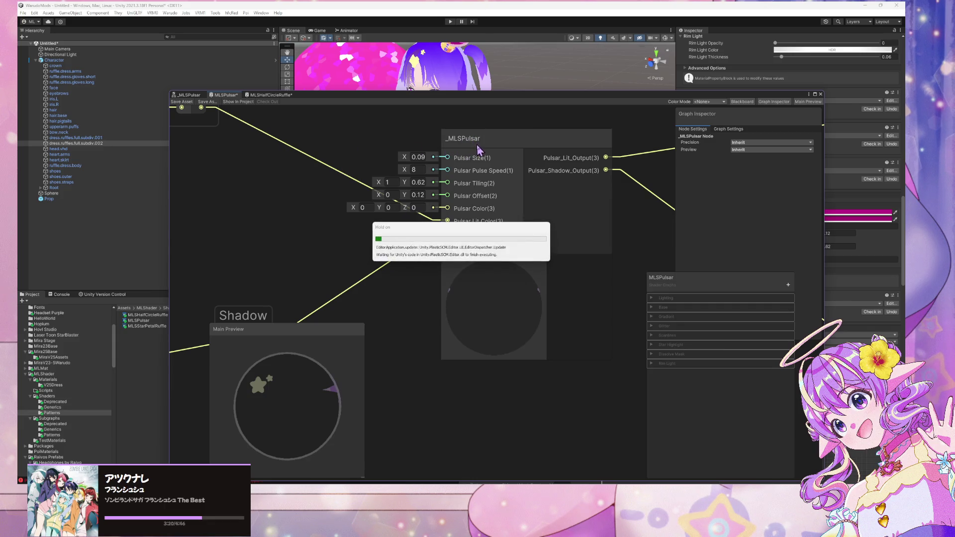
{"action": "left_click_drag", "start_coordinate": [640, 366], "coordinate": [623, 295]}
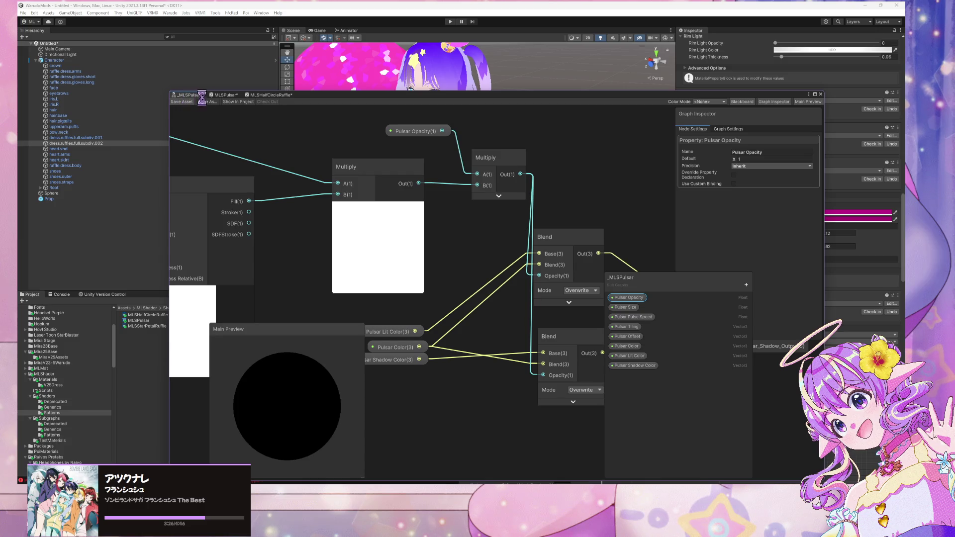
Insert a Saturate node between the opacity Multiply and both Blend opacities, then save the sub-graph
{"action": "left_click_drag", "start_coordinate": [500, 149], "coordinate": [478, 149]}
{"action": "left_click", "coordinate": [543, 159]}
{"action": "key", "text": "space"}
{"action": "type", "text": "sa"}
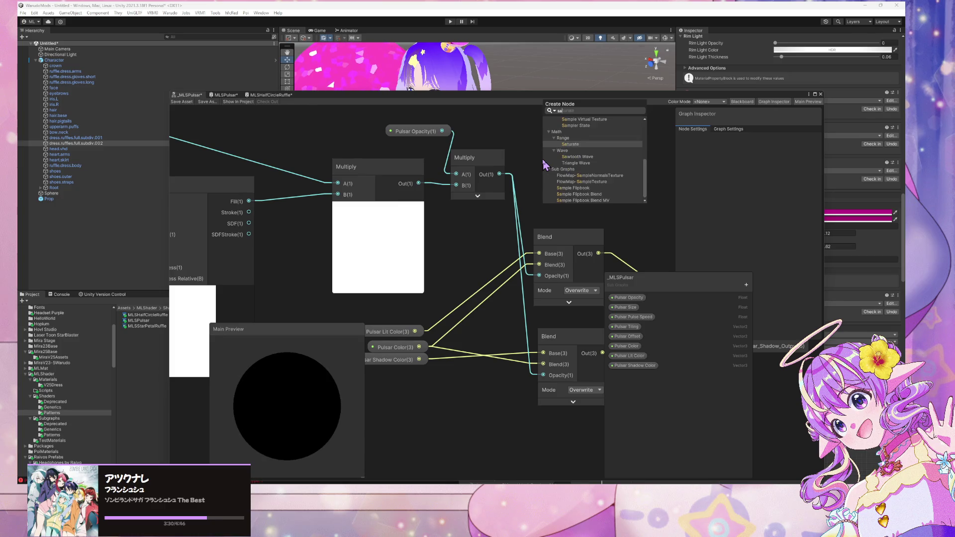
{"action": "key", "text": "Return"}
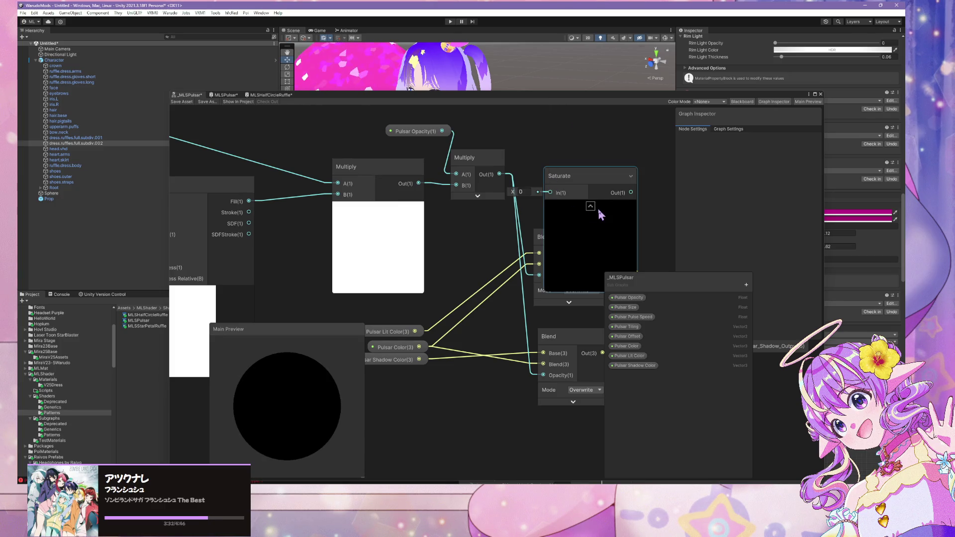
{"action": "left_click", "coordinate": [590, 206]}
{"action": "left_click_drag", "start_coordinate": [570, 181], "coordinate": [583, 163]}
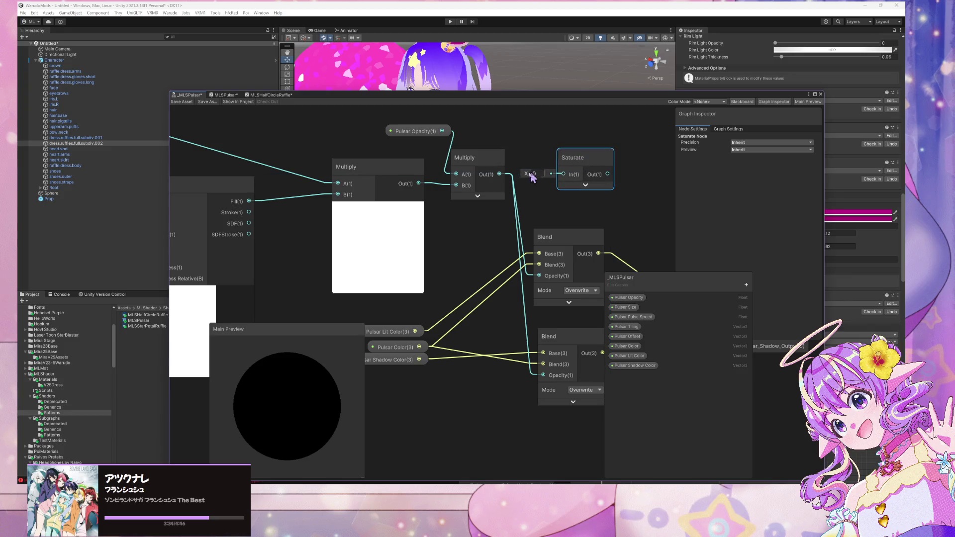
{"action": "mouse_move", "coordinate": [500, 175]}
{"action": "left_mouse_down"}
{"action": "mouse_move", "coordinate": [563, 174]}
{"action": "mouse_move", "coordinate": [534, 266]}
{"action": "mouse_move", "coordinate": [539, 276]}
{"action": "left_mouse_up"}
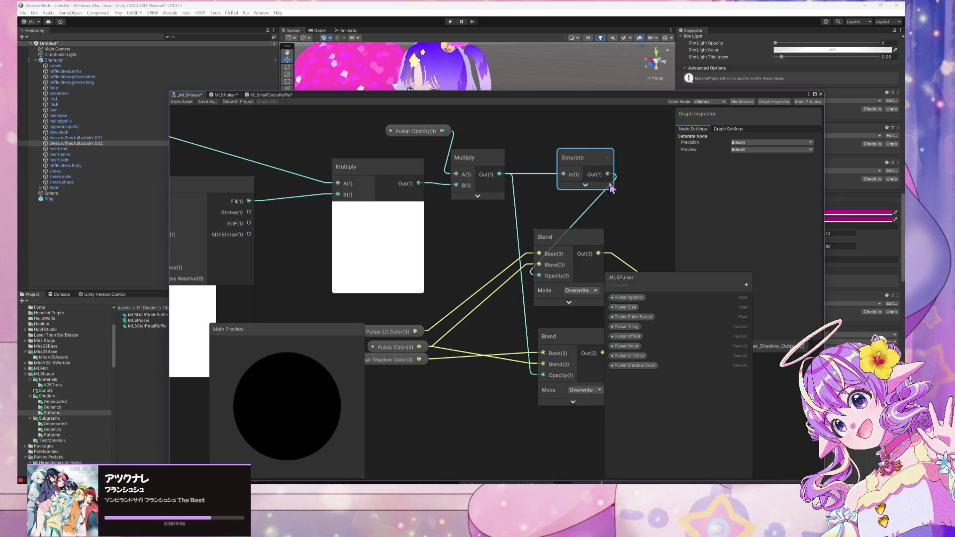
{"action": "left_click_drag", "start_coordinate": [608, 174], "coordinate": [543, 375]}
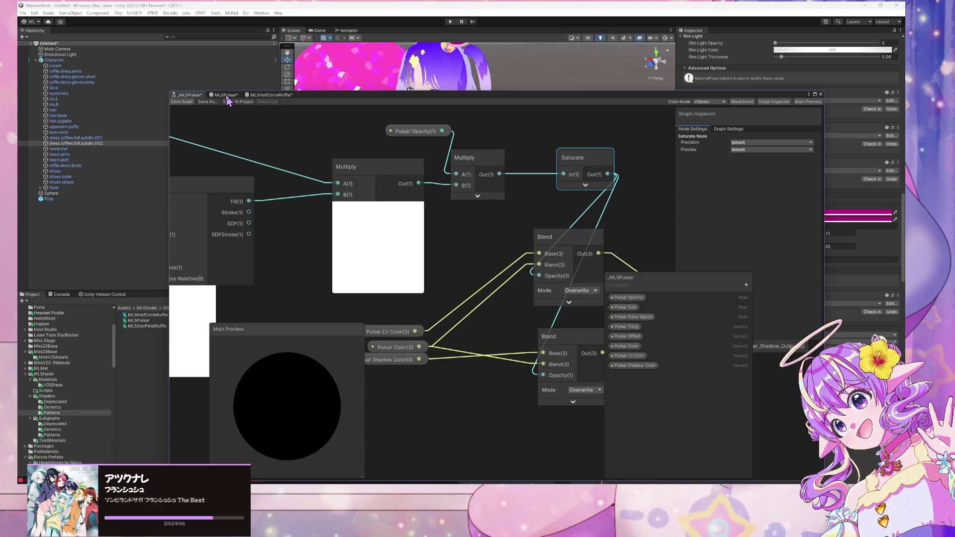
{"action": "key", "text": "ctrl+s"}
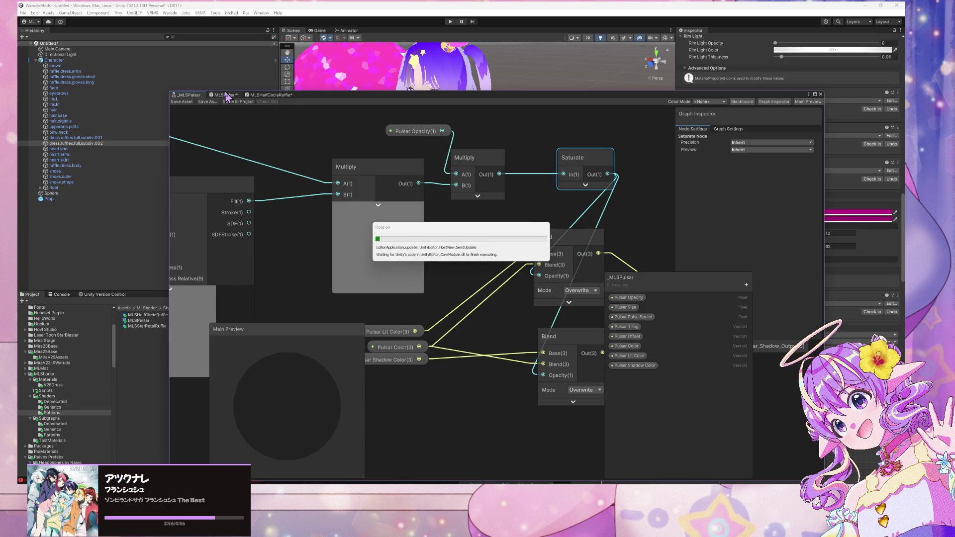
{"action": "left_click", "coordinate": [227, 96]}
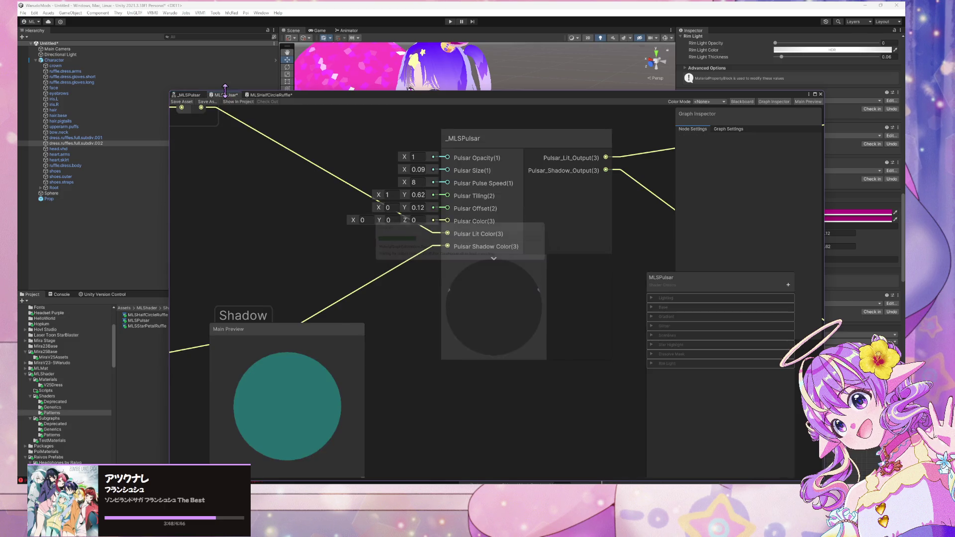
Create a blackboard category named 'Pulsar' and place it first in the list
{"action": "scroll", "coordinate": [288, 164], "scroll_direction": "down", "scroll_amount": 3}
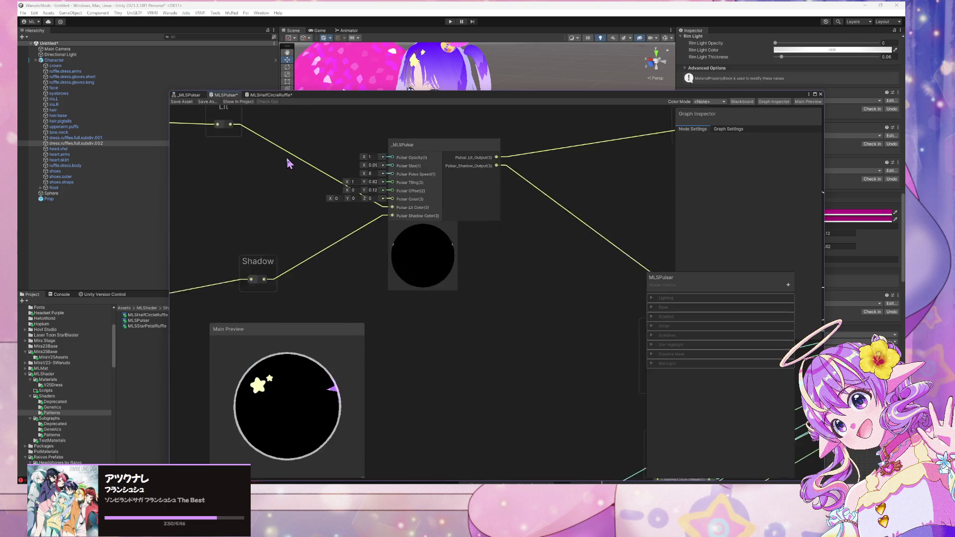
{"action": "left_click_drag", "start_coordinate": [289, 165], "coordinate": [378, 209]}
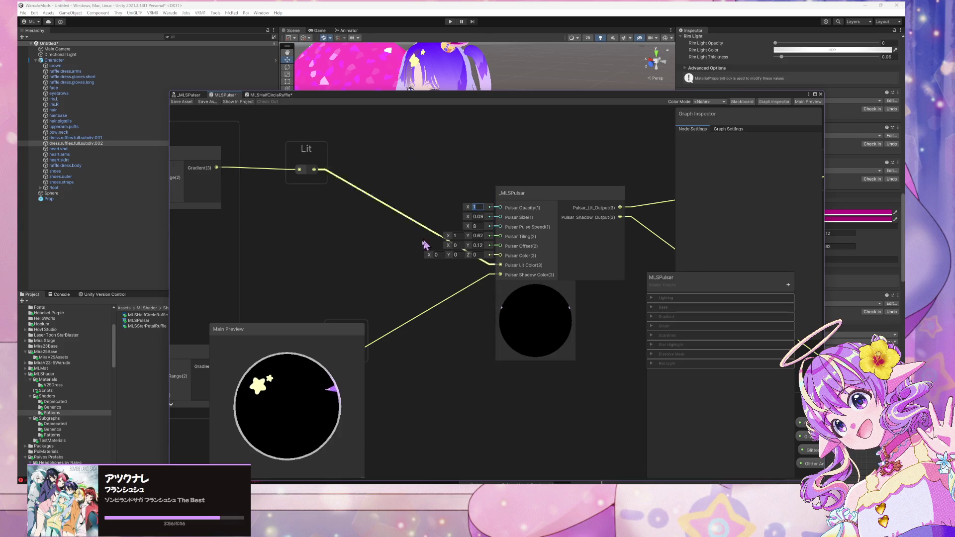
{"action": "left_click", "coordinate": [420, 286]}
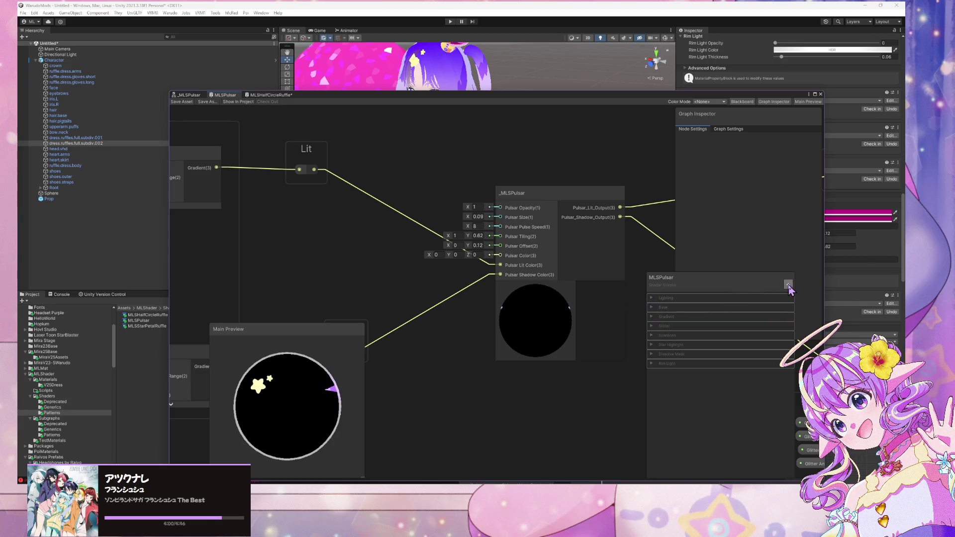
{"action": "left_click", "coordinate": [788, 285]}
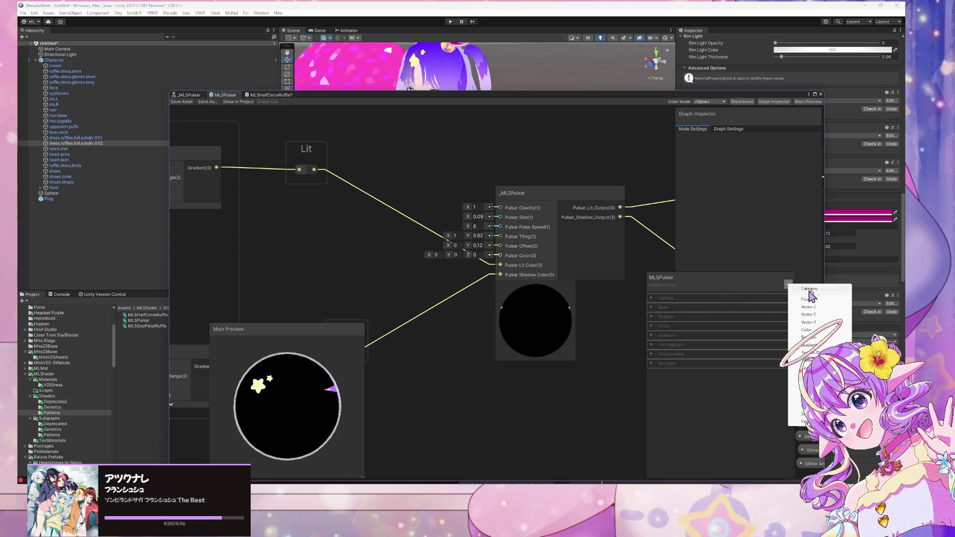
{"action": "left_click", "coordinate": [821, 291]}
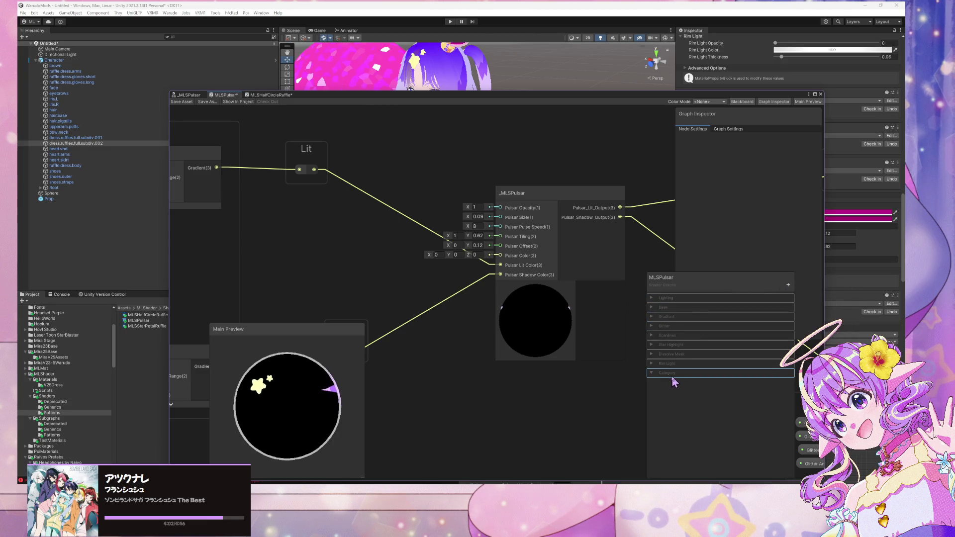
{"action": "type", "text": "Pulsa"}
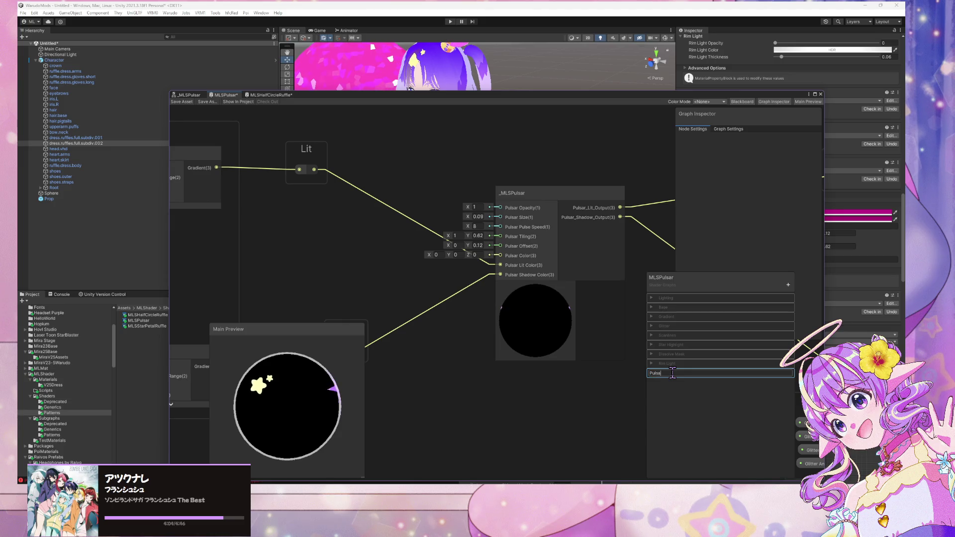
{"action": "type", "text": "r"}
{"action": "key", "text": "Return"}
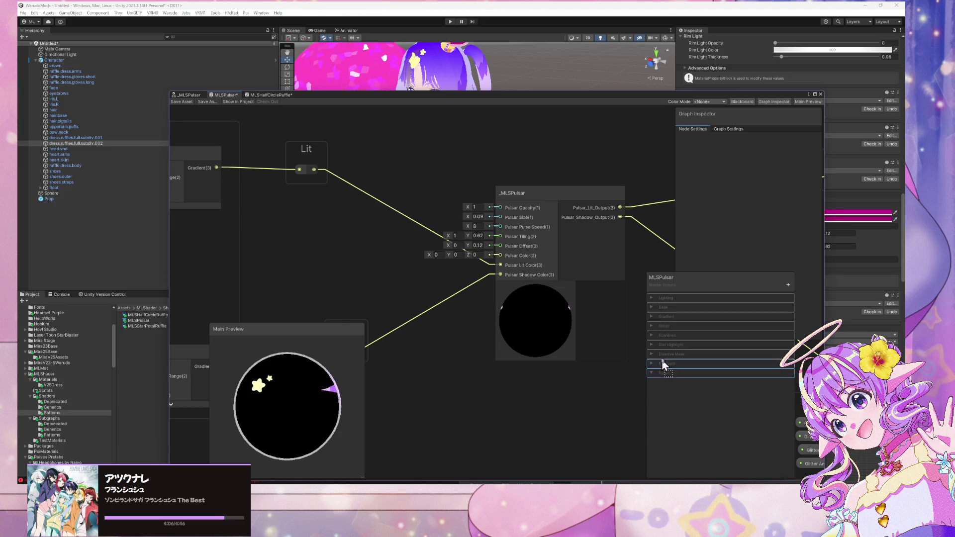
{"action": "left_click_drag", "start_coordinate": [661, 299], "coordinate": [662, 299]}
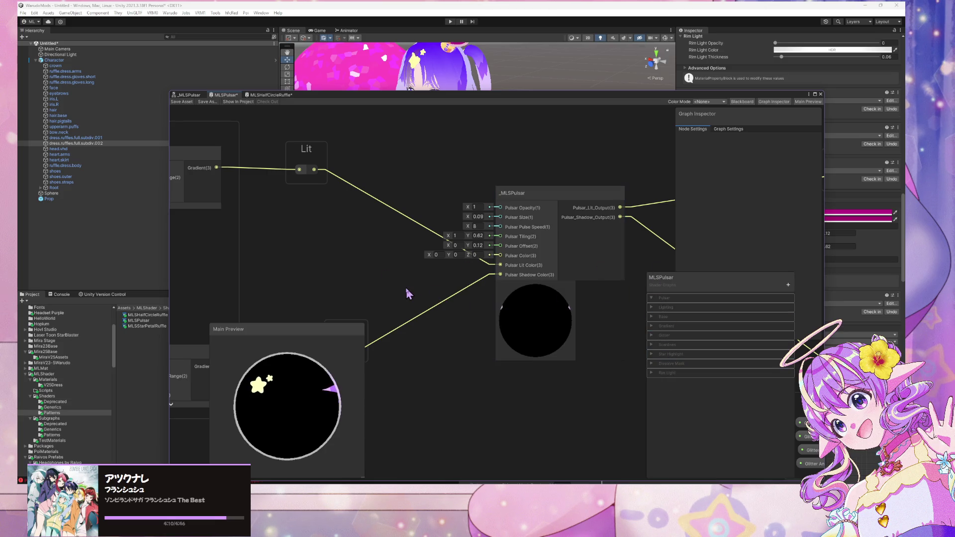
{"action": "key", "text": "space"}
Add a Color node set to HDR mode with a pale-yellow colour
{"action": "type", "text": "co"}
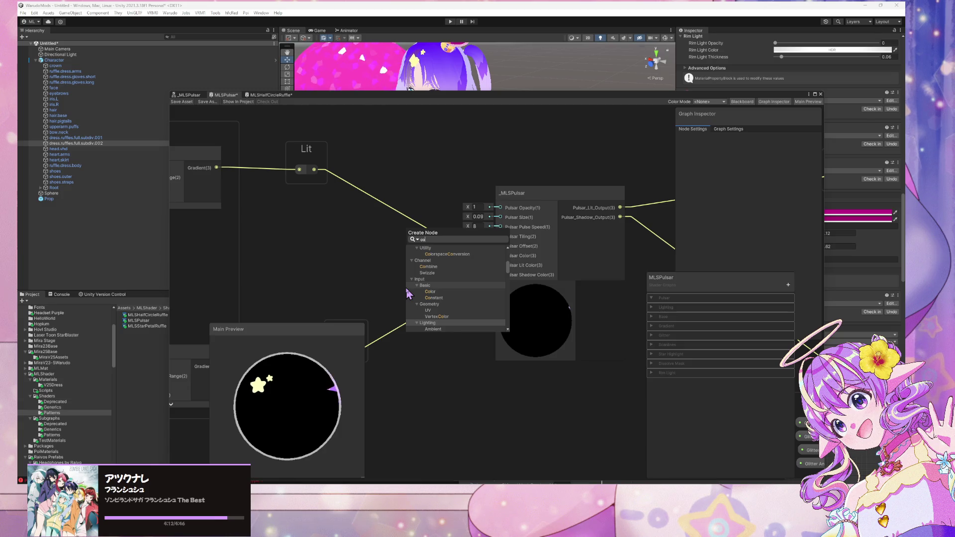
{"action": "key", "text": "Down"}
{"action": "key", "text": "Return"}
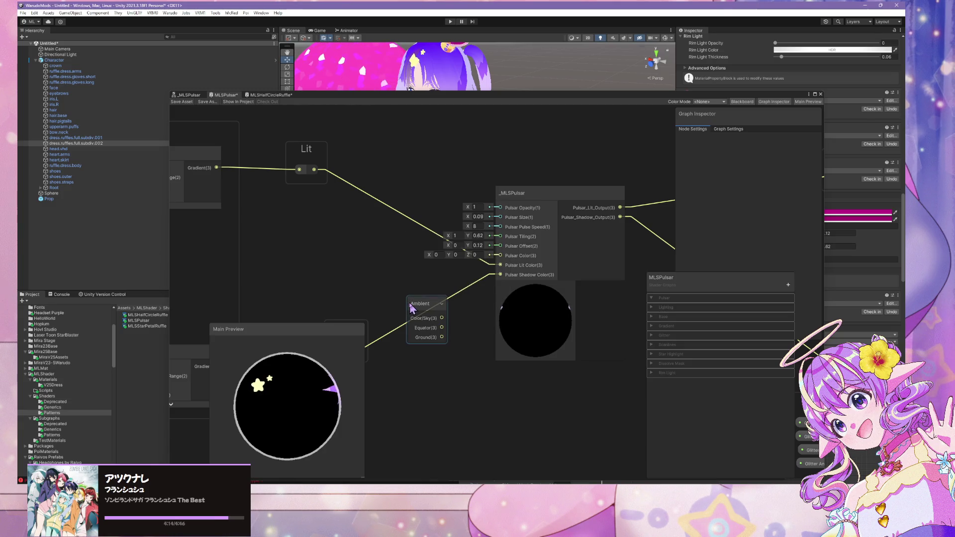
{"action": "key", "text": "Delete"}
{"action": "key", "text": "space"}
{"action": "type", "text": "color"}
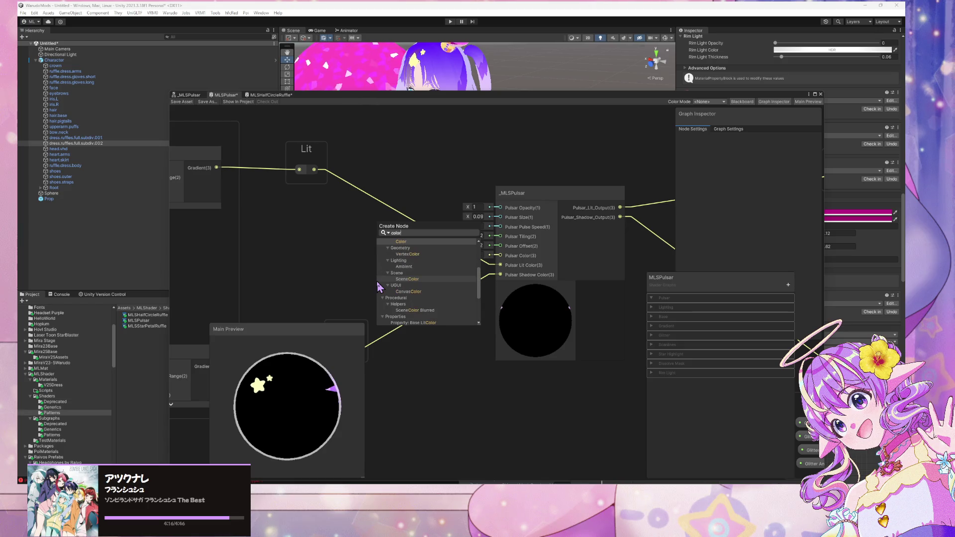
{"action": "key", "text": "Return"}
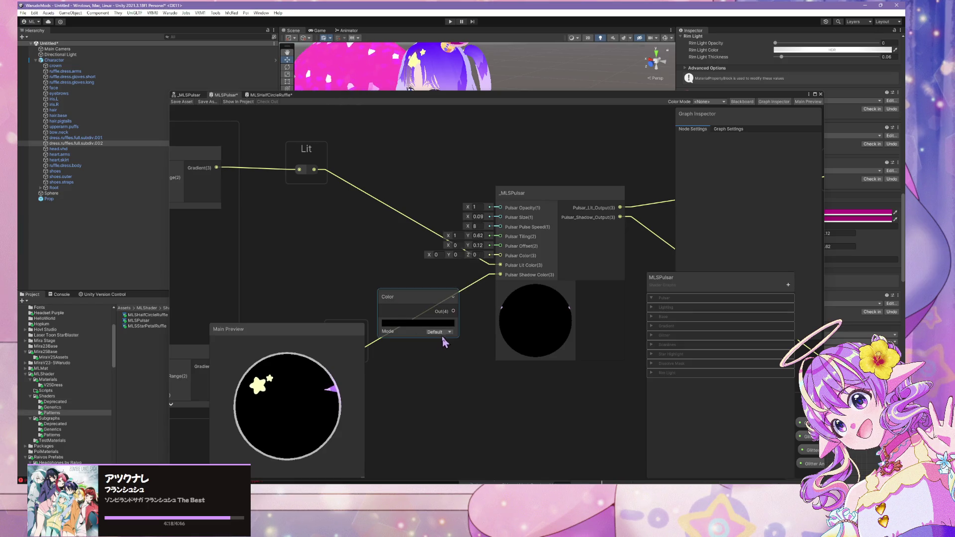
{"action": "left_click", "coordinate": [440, 332]}
{"action": "left_click", "coordinate": [445, 351]}
{"action": "left_click", "coordinate": [433, 323]}
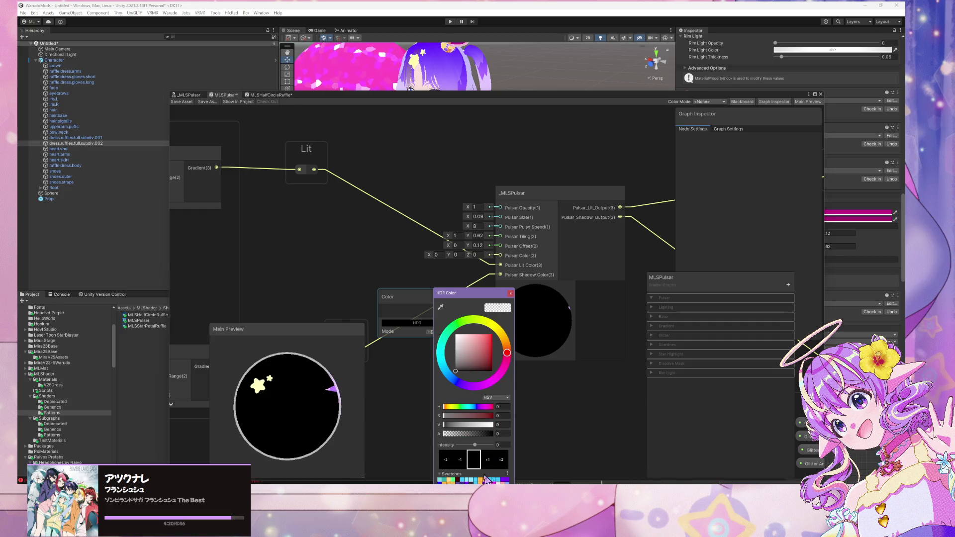
{"action": "left_click_drag", "start_coordinate": [461, 295], "coordinate": [568, 153]}
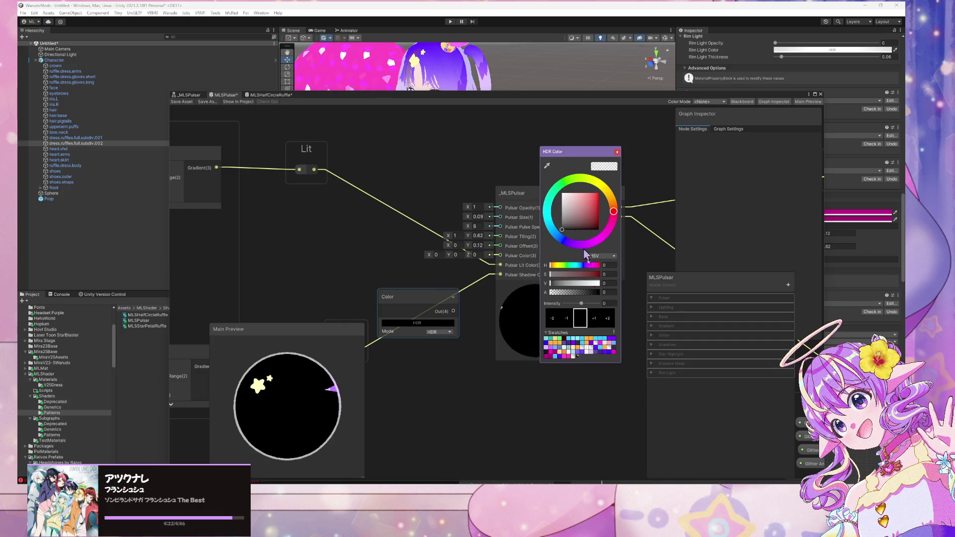
{"action": "left_click", "coordinate": [581, 349]}
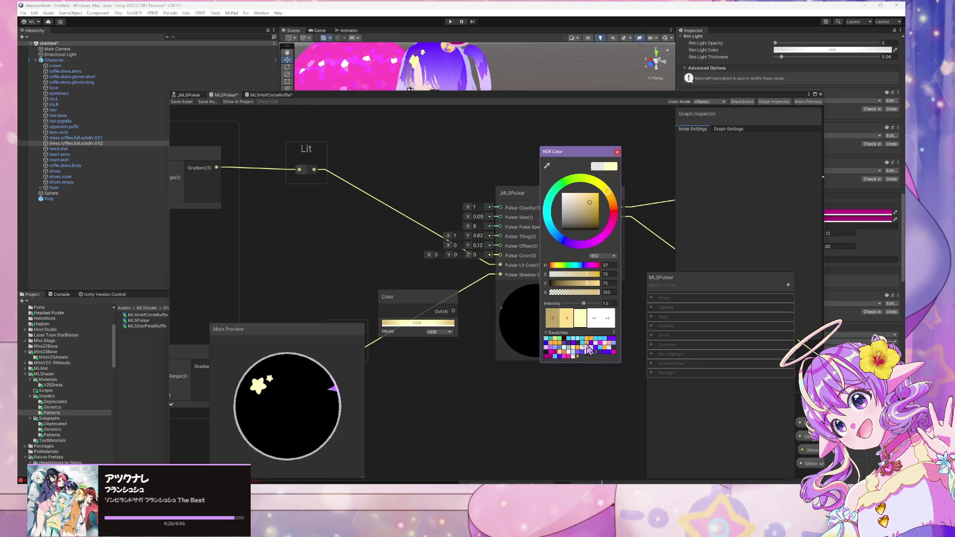
{"action": "left_click", "coordinate": [617, 153]}
Convert the Color node into a blackboard property named 'Pulsar Color'
{"action": "right_click", "coordinate": [437, 291]}
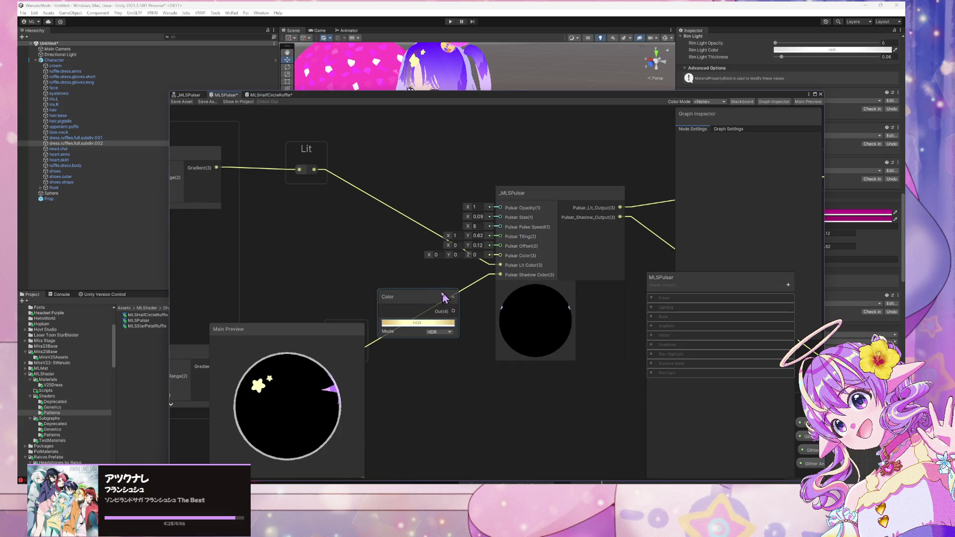
{"action": "mouse_move", "coordinate": [490, 367]}
{"action": "left_click", "coordinate": [548, 387]}
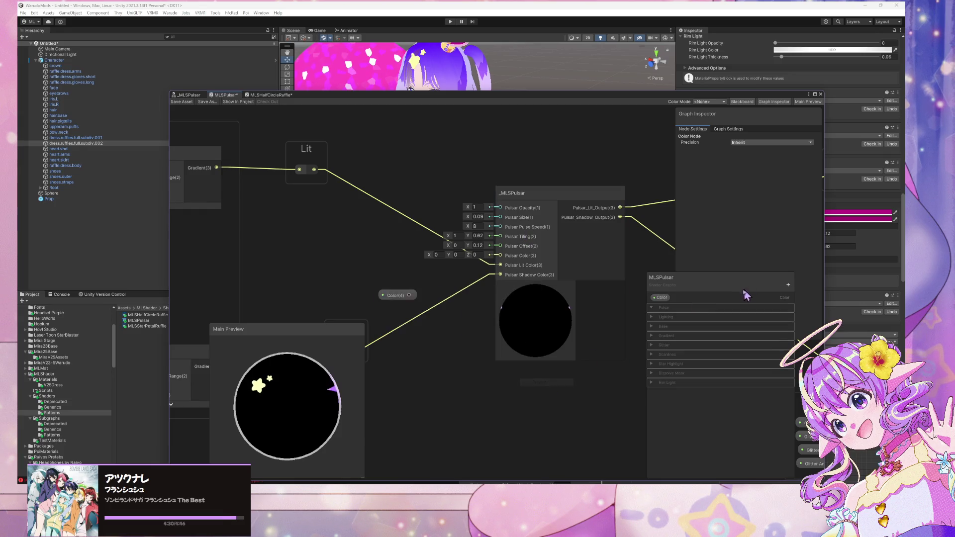
{"action": "double_click", "coordinate": [676, 299]}
{"action": "type", "text": "Pu"}
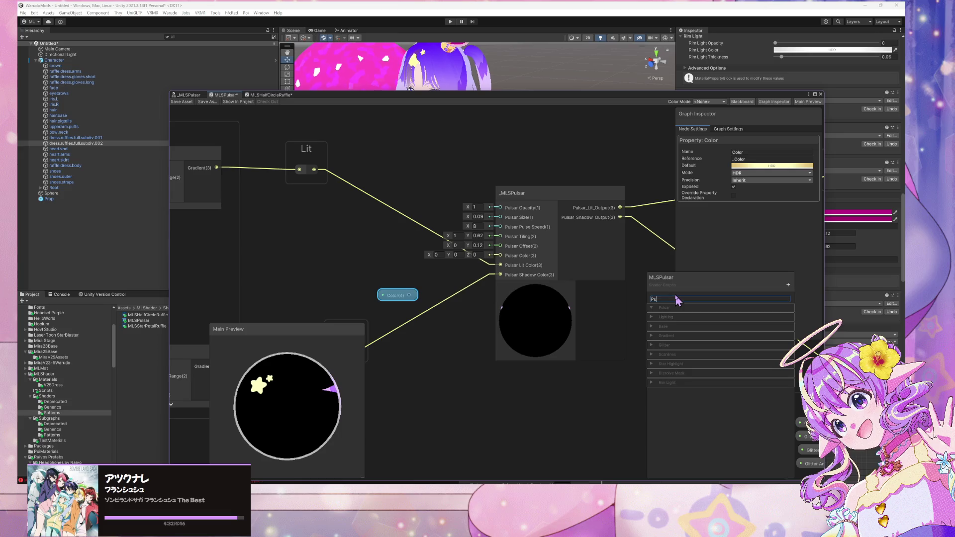
{"action": "type", "text": "lsar Color"}
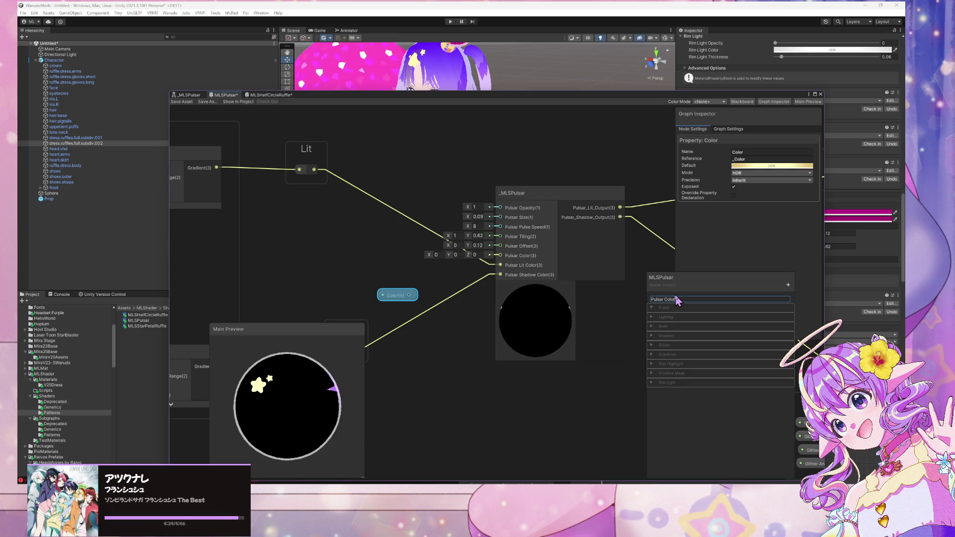
{"action": "left_click", "coordinate": [587, 380]}
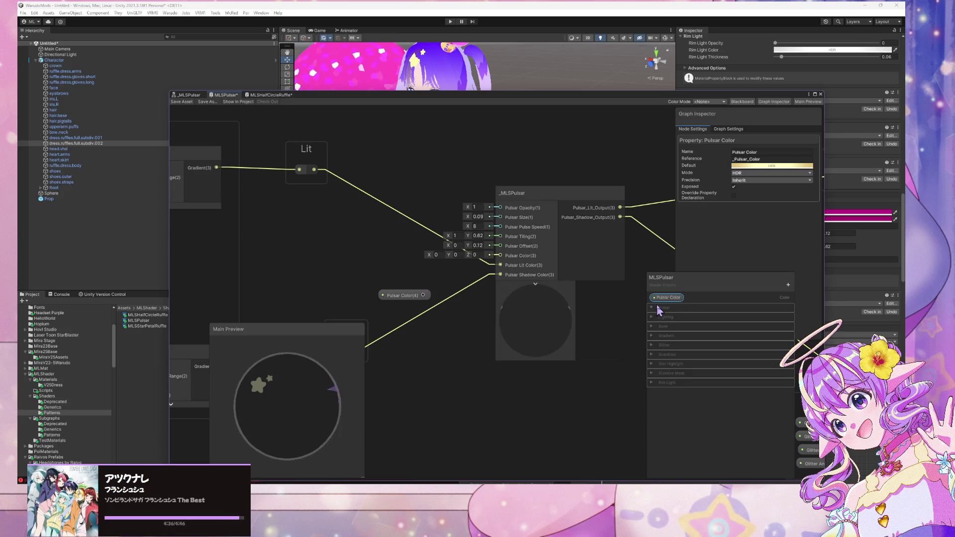
File Pulsar Color under the Pulsar category, connect it to _MLSPulsar's Pulsar Color input, and save
{"action": "left_click_drag", "start_coordinate": [666, 297], "coordinate": [671, 313]}
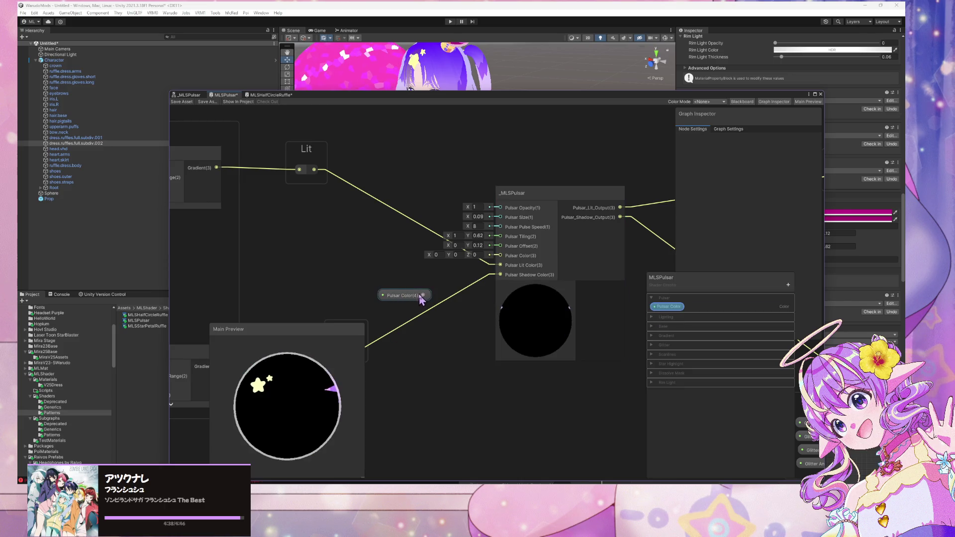
{"action": "left_click_drag", "start_coordinate": [500, 256], "coordinate": [500, 255]}
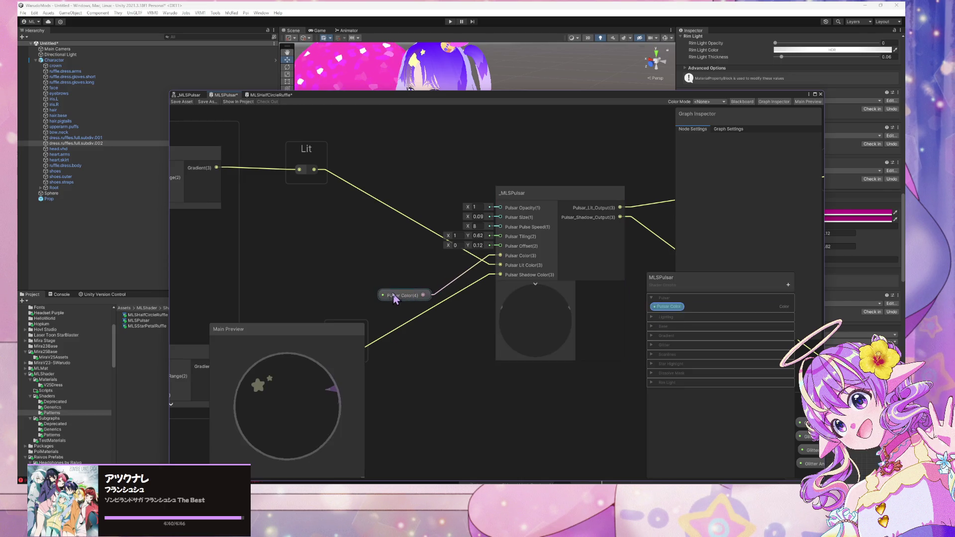
{"action": "left_click_drag", "start_coordinate": [395, 298], "coordinate": [390, 262]}
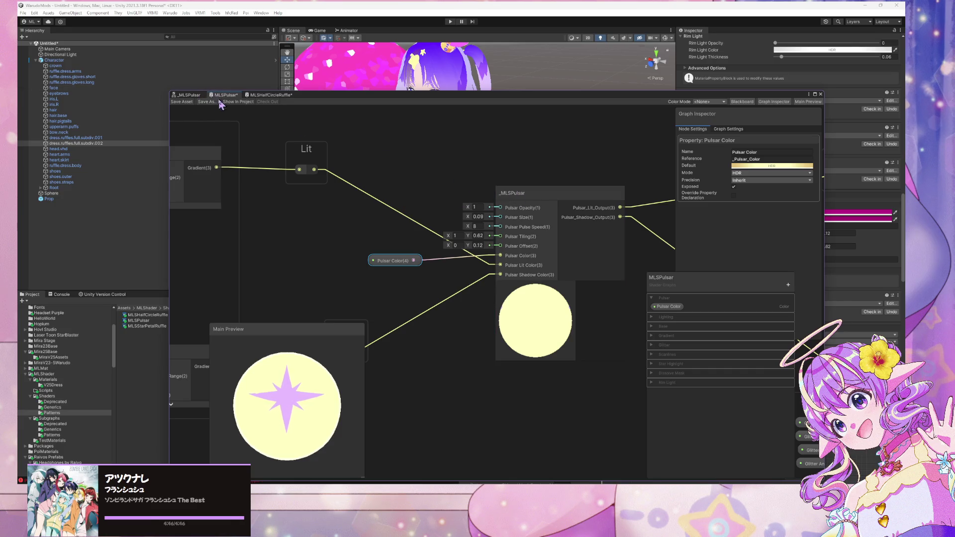
{"action": "left_click", "coordinate": [190, 108]}
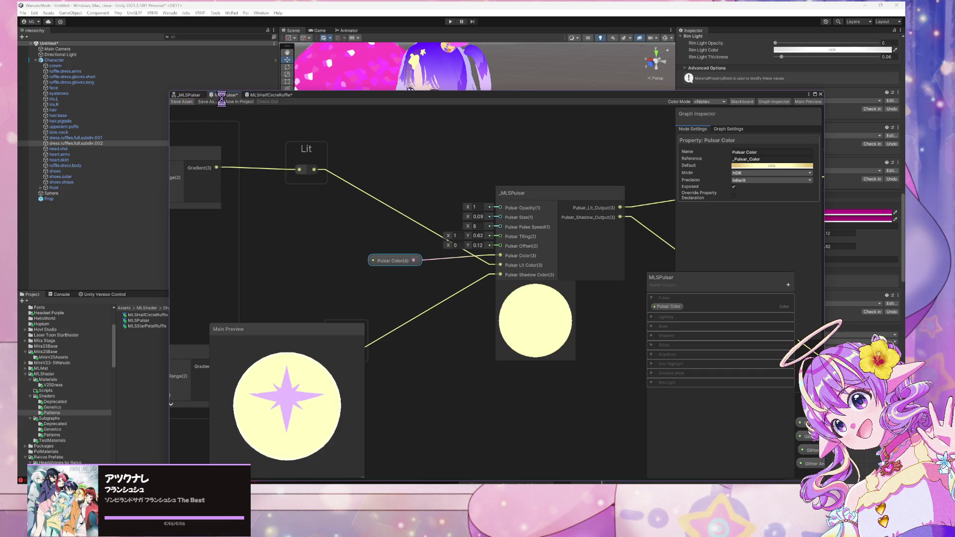
In the _MLSPulsar sub-graph, make Pulsar Color the Base of both Blend nodes
{"action": "left_click", "coordinate": [192, 95]}
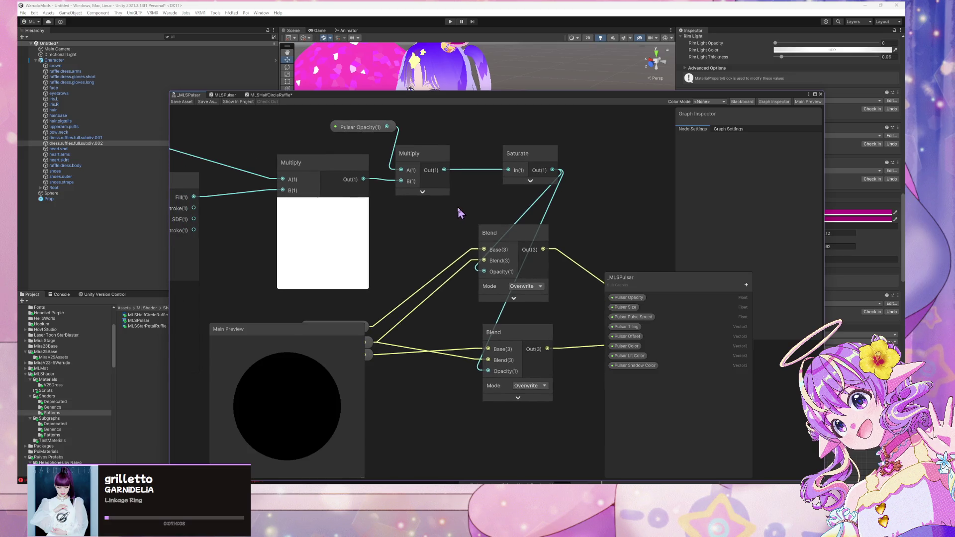
{"action": "left_click_drag", "start_coordinate": [458, 212], "coordinate": [539, 177]}
{"action": "left_click", "coordinate": [413, 323]}
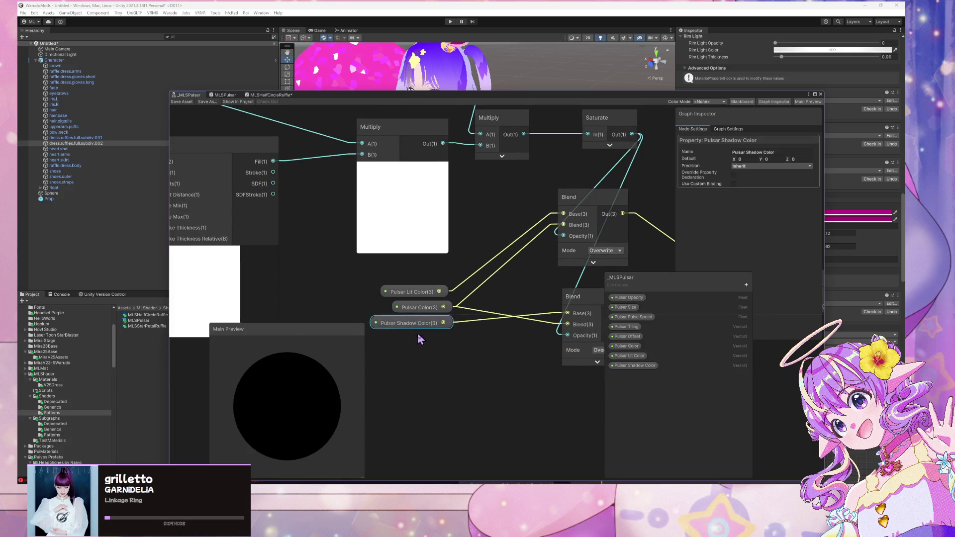
{"action": "left_click_drag", "start_coordinate": [415, 329], "coordinate": [427, 359]}
{"action": "left_click_drag", "start_coordinate": [443, 307], "coordinate": [564, 213]}
{"action": "left_click_drag", "start_coordinate": [444, 307], "coordinate": [567, 324]}
Layer Pulsar Lit Color into the top Blend and Pulsar Shadow Color into the bottom Blend
{"action": "left_click_drag", "start_coordinate": [446, 291], "coordinate": [567, 229]}
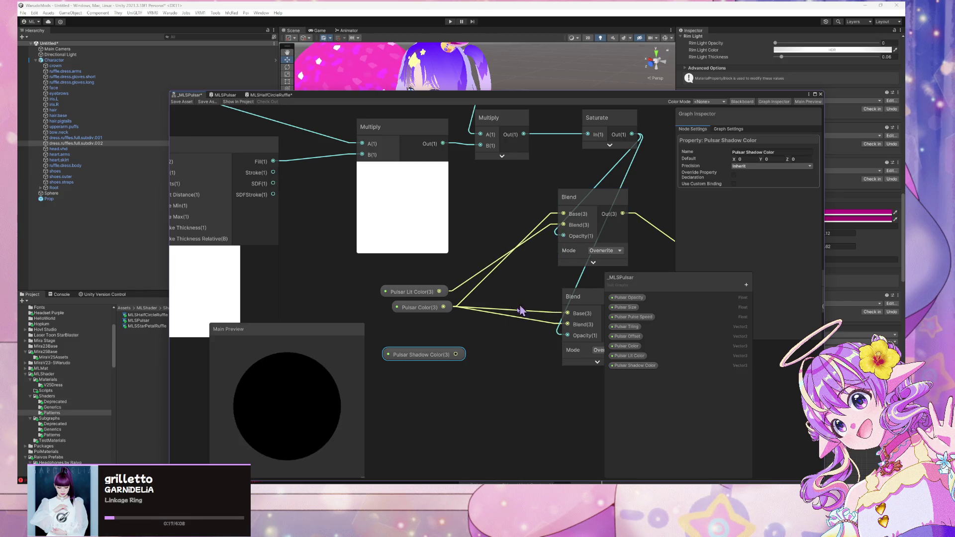
{"action": "left_click_drag", "start_coordinate": [456, 355], "coordinate": [568, 324]}
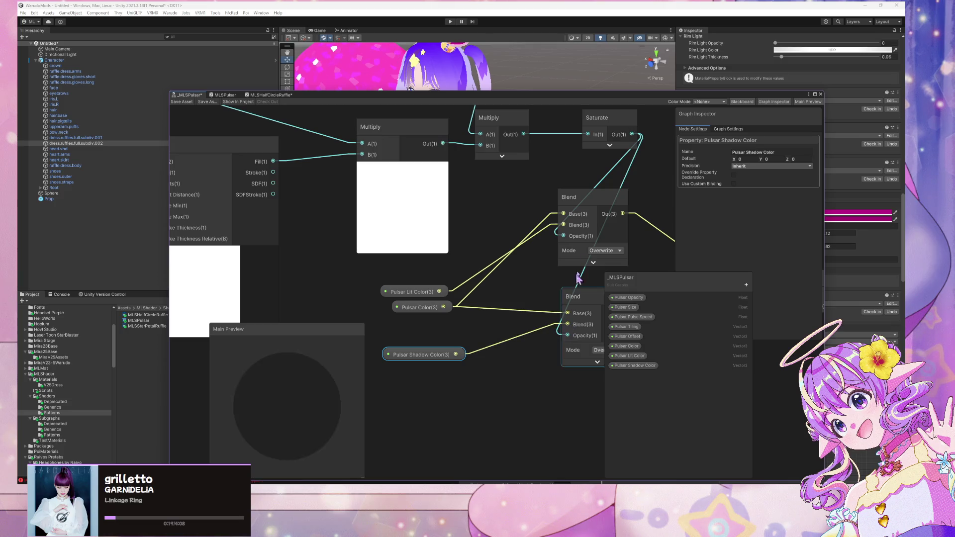
{"action": "mouse_move", "coordinate": [617, 249]}
{"action": "left_mouse_down"}
{"action": "mouse_move", "coordinate": [434, 220]}
{"action": "mouse_move", "coordinate": [506, 240]}
{"action": "left_mouse_up"}
{"action": "mouse_move", "coordinate": [278, 293]}
{"action": "left_mouse_down"}
{"action": "mouse_move", "coordinate": [286, 277]}
{"action": "mouse_move", "coordinate": [282, 289]}
{"action": "left_mouse_up"}
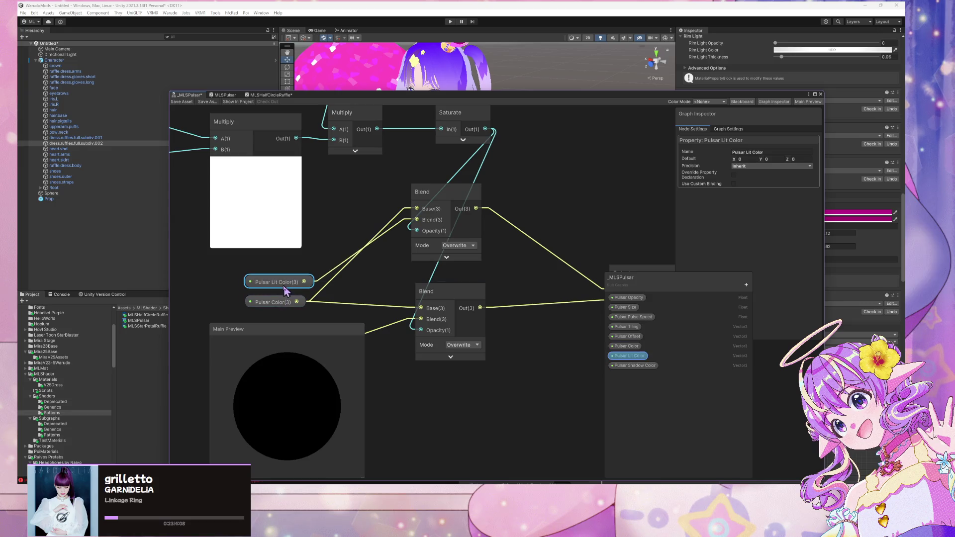
{"action": "scroll", "coordinate": [377, 271], "scroll_direction": "down", "scroll_amount": 2}
{"action": "scroll", "coordinate": [405, 271], "scroll_direction": "up", "scroll_amount": 1}
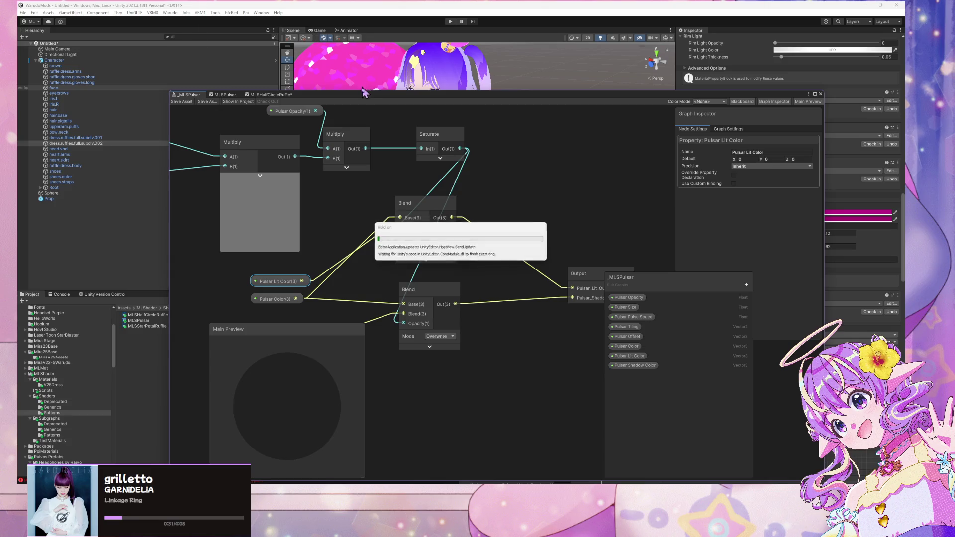
{"action": "left_click", "coordinate": [380, 289]}
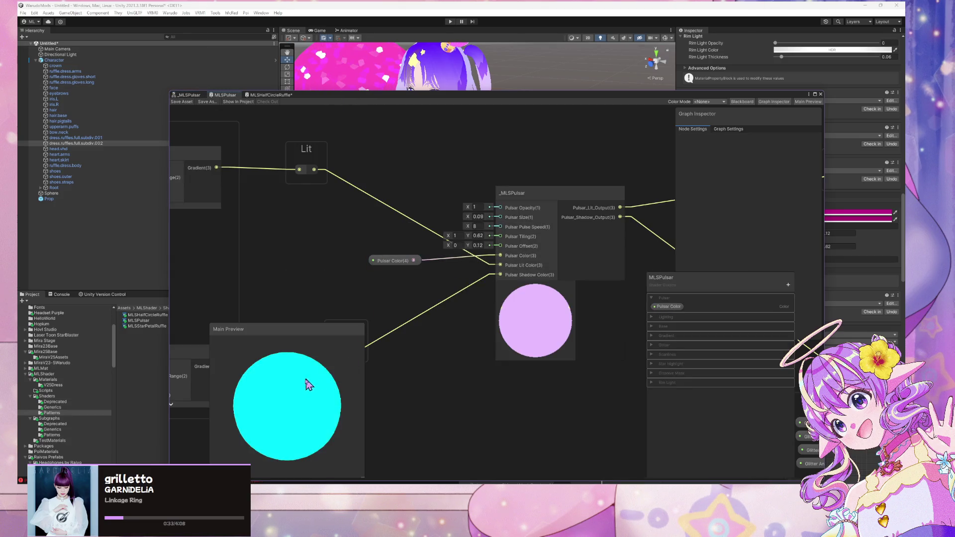
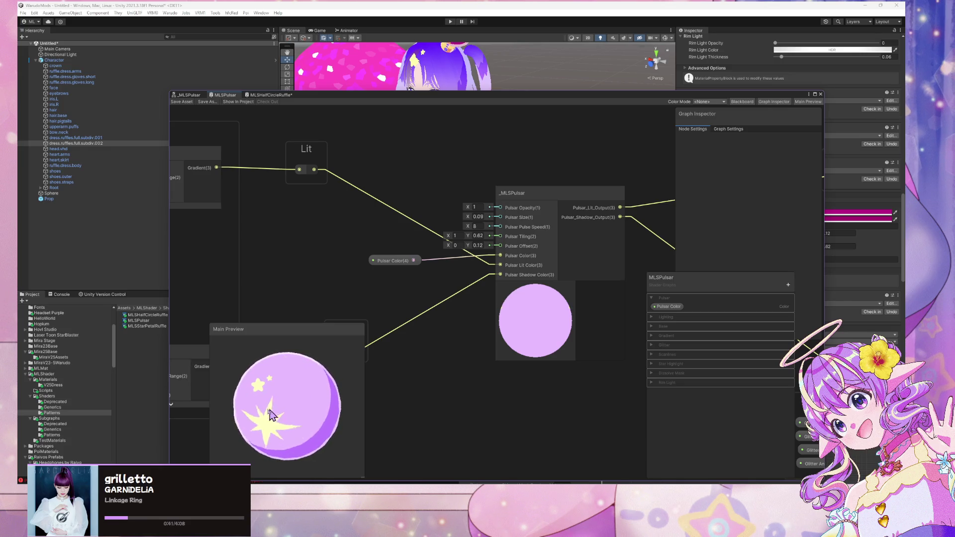
Add a Float node to the graph, then delete it as unwanted
{"action": "scroll", "coordinate": [444, 153], "scroll_direction": "down", "scroll_amount": 3}
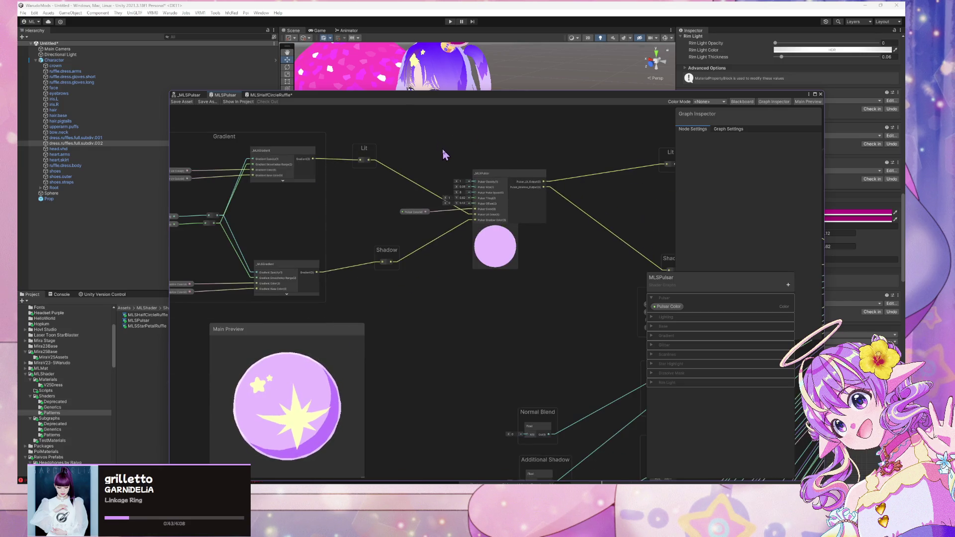
{"action": "scroll", "coordinate": [443, 153], "scroll_direction": "up", "scroll_amount": 5}
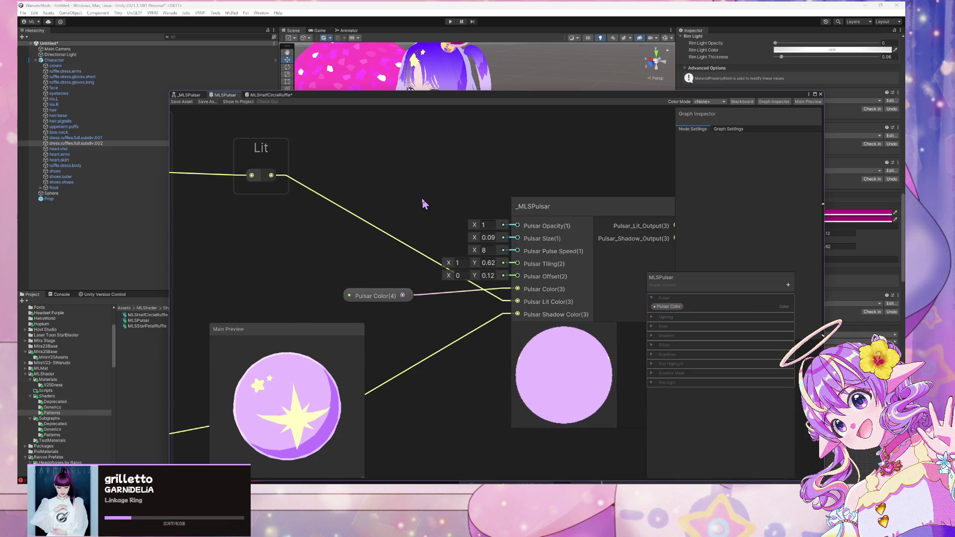
{"action": "key", "text": "space"}
{"action": "type", "text": "float"}
{"action": "key", "text": "Return"}
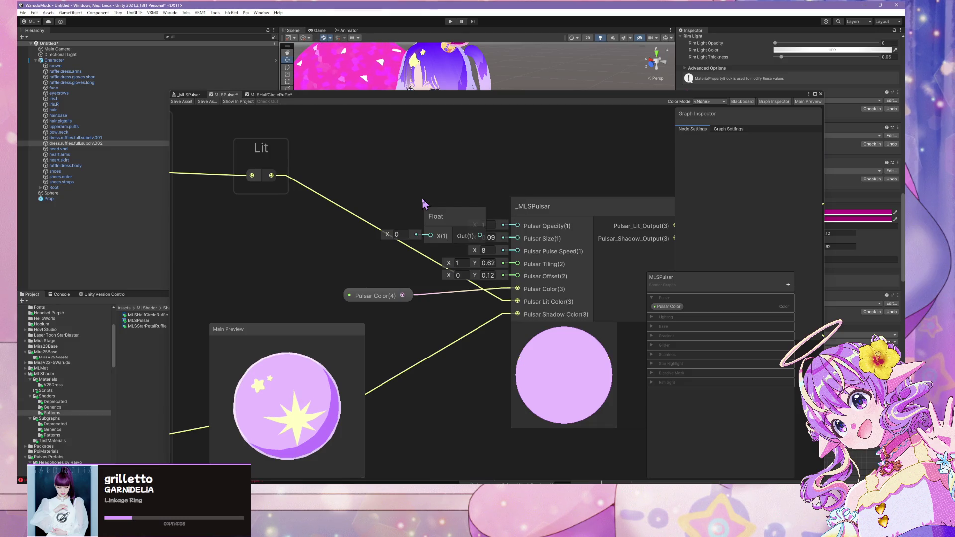
{"action": "left_click", "coordinate": [454, 214]}
{"action": "key", "text": "Delete"}
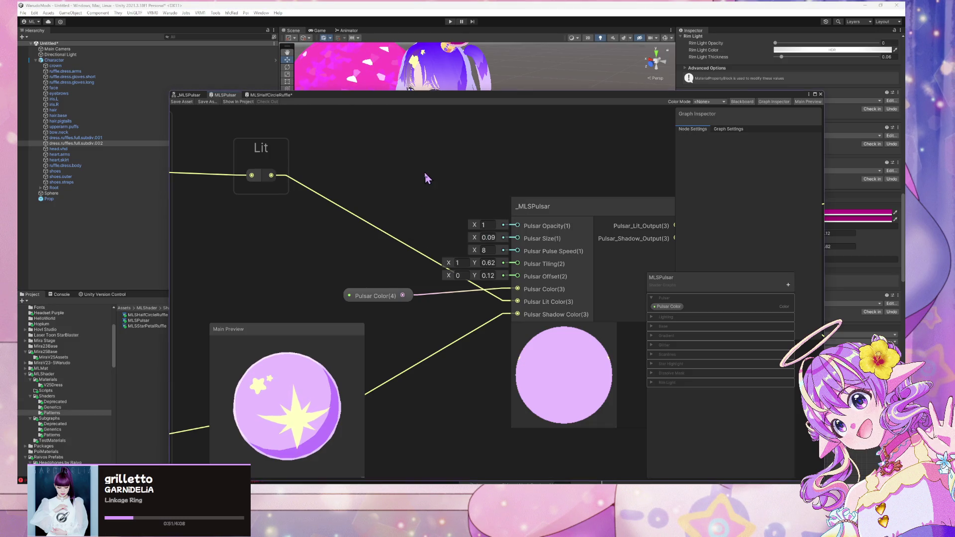
Add a Slider node and turn it into a Pulsar Opacity property in the Pulsar category
{"action": "key", "text": "space"}
{"action": "type", "text": "slider"}
{"action": "key", "text": "Return"}
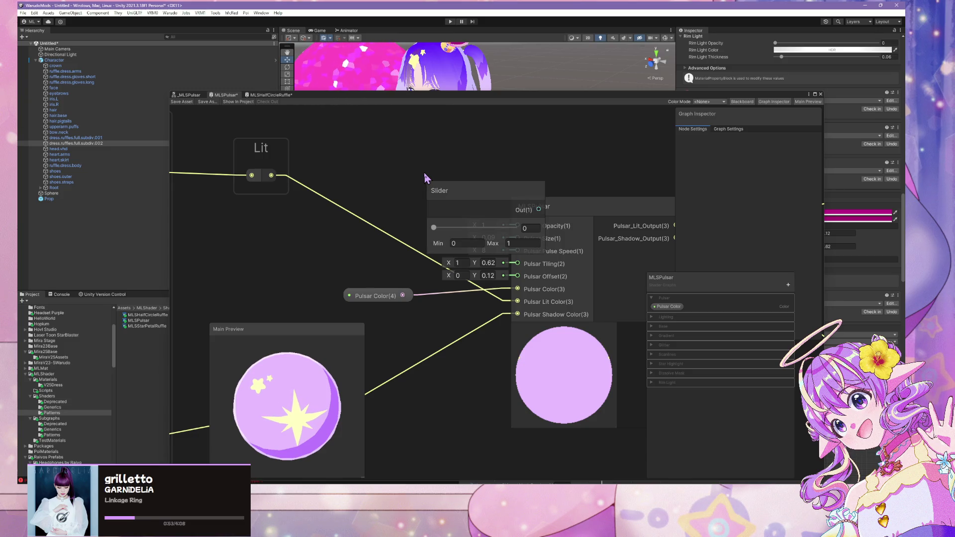
{"action": "right_click", "coordinate": [502, 186]}
{"action": "mouse_move", "coordinate": [544, 269]}
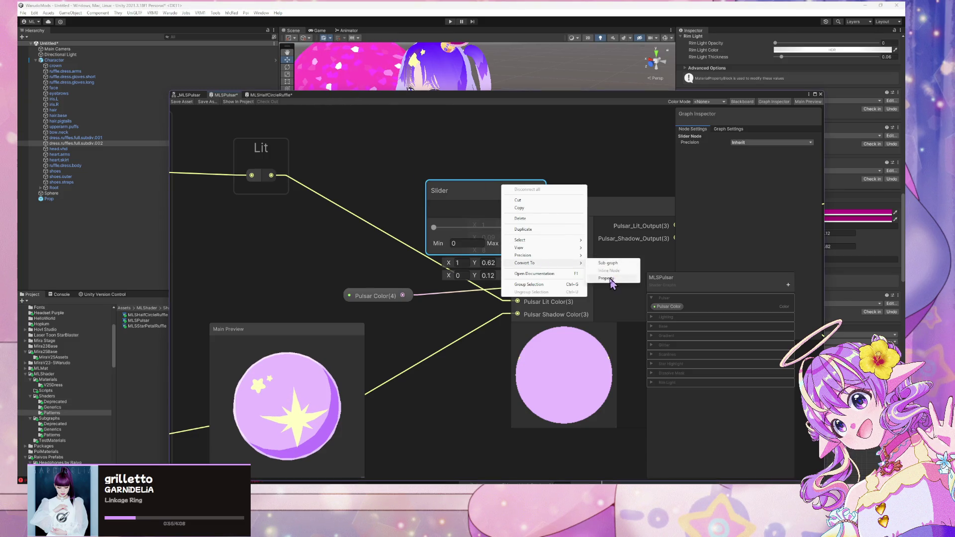
{"action": "left_click", "coordinate": [605, 264]}
{"action": "double_click", "coordinate": [665, 299]}
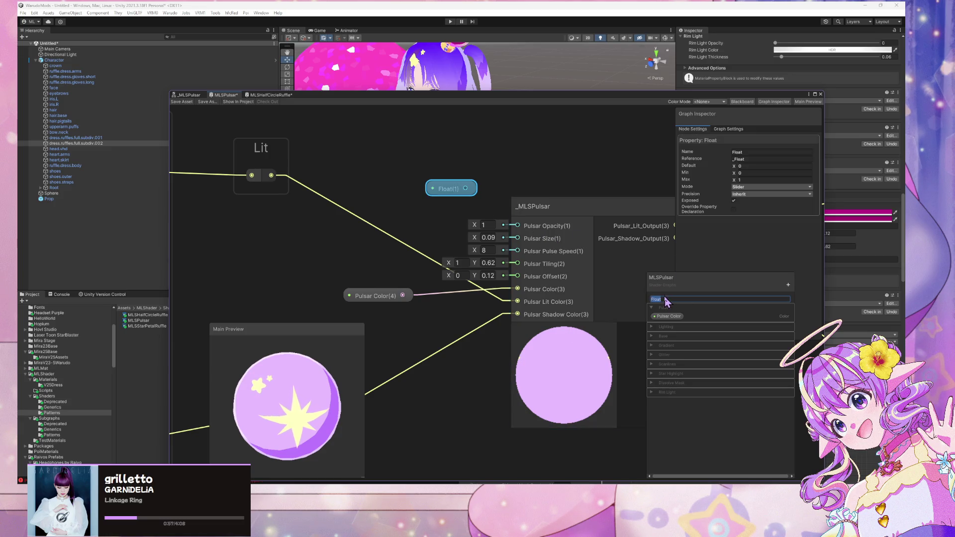
{"action": "type", "text": "Pulsa"}
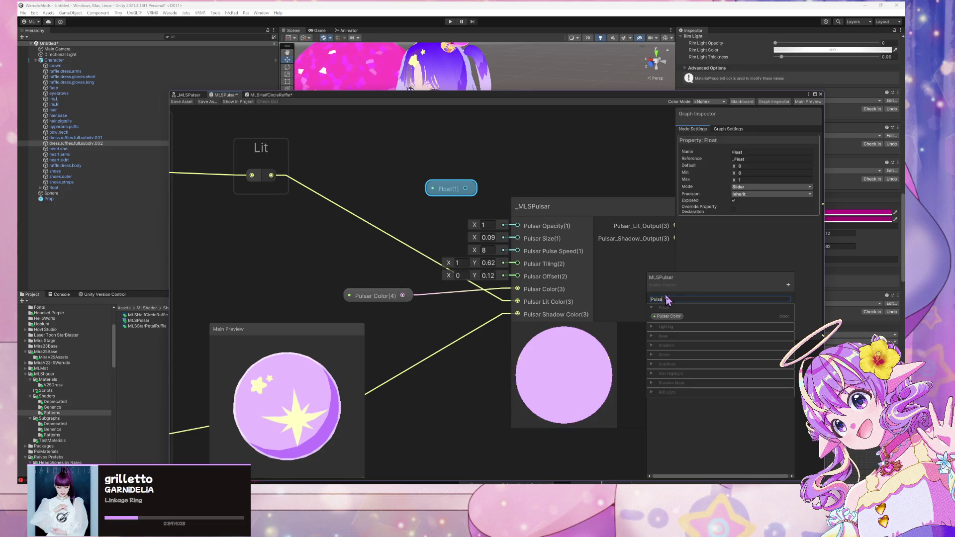
{"action": "type", "text": "r Opacity"}
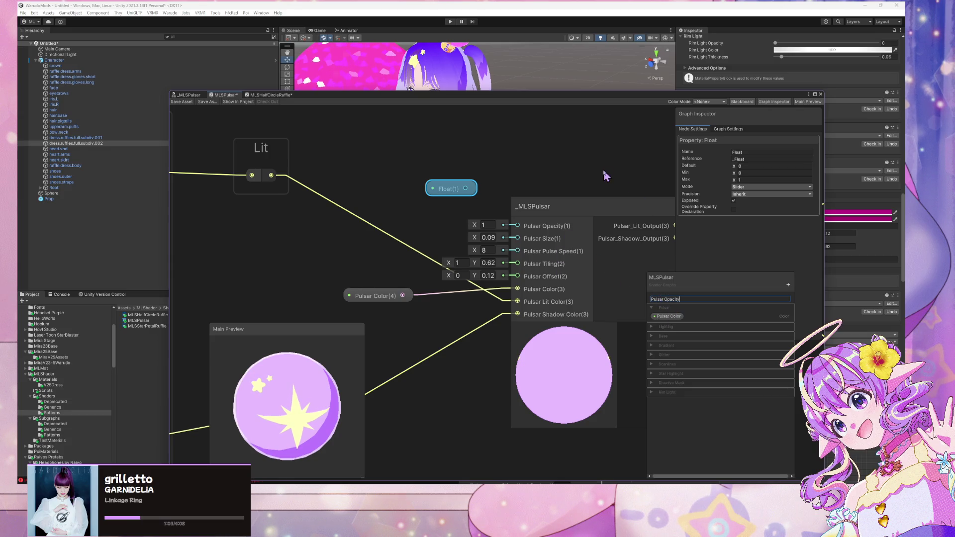
{"action": "key", "text": "Return"}
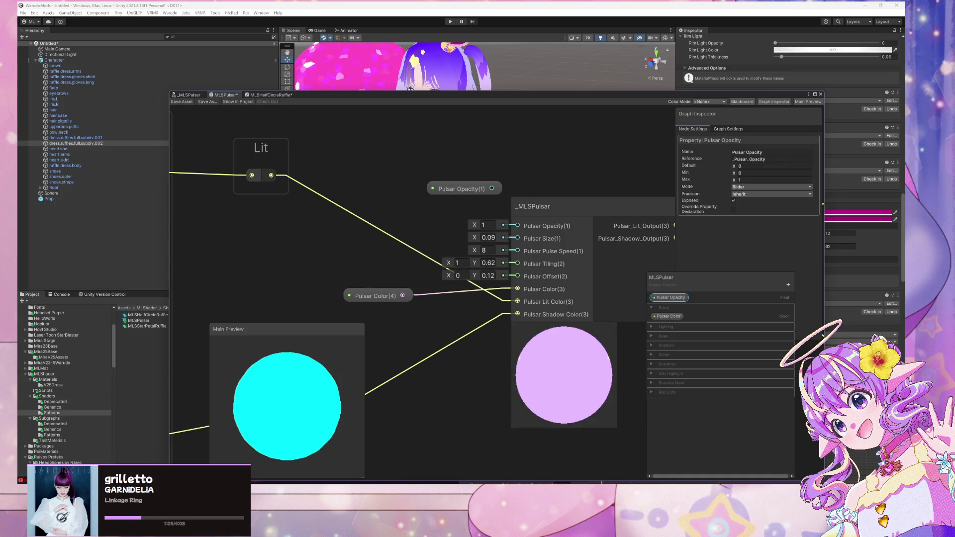
{"action": "left_click_drag", "start_coordinate": [670, 298], "coordinate": [673, 313]}
Connect Pulsar Opacity to _MLSPulsar's opacity input and set its default to 1
{"action": "mouse_move", "coordinate": [475, 189]}
{"action": "left_mouse_down"}
{"action": "mouse_move", "coordinate": [498, 224]}
{"action": "mouse_move", "coordinate": [428, 205]}
{"action": "mouse_move", "coordinate": [438, 206]}
{"action": "left_mouse_up"}
{"action": "left_click_drag", "start_coordinate": [518, 225], "coordinate": [442, 204]}
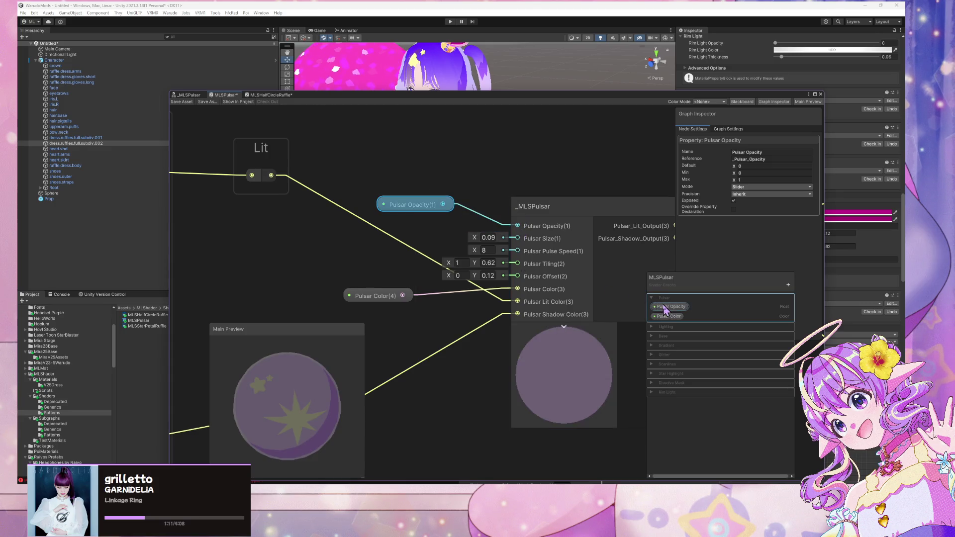
{"action": "type", "text": "1"}
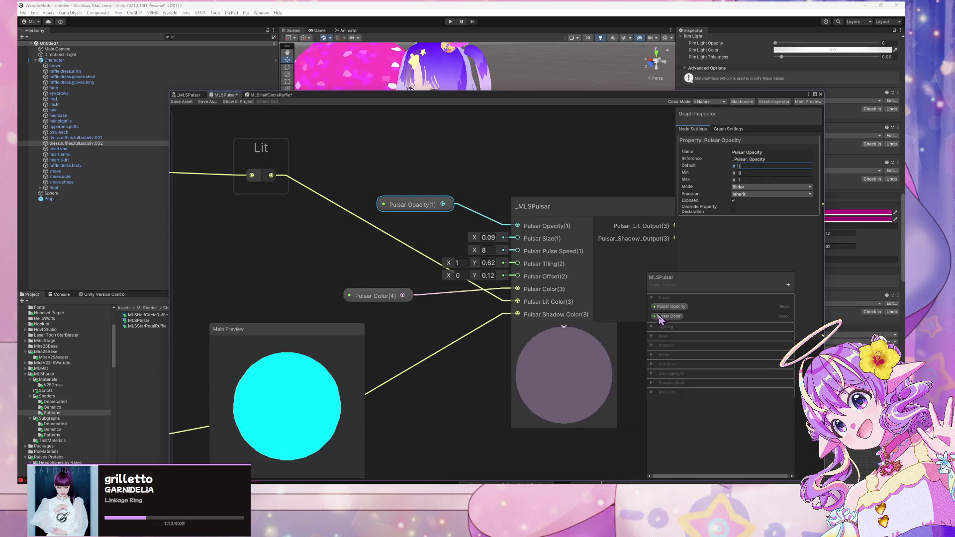
{"action": "left_click", "coordinate": [463, 169]}
{"action": "left_click_drag", "start_coordinate": [398, 209], "coordinate": [375, 211]}
{"action": "left_click", "coordinate": [472, 204]}
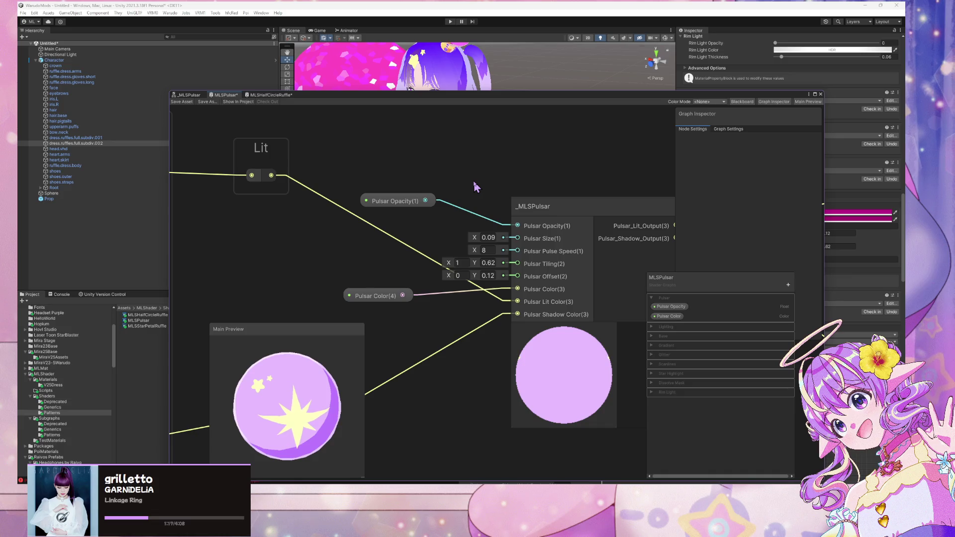
{"action": "key", "text": "space"}
Add a Float node with value 8 and convert it to a property
{"action": "type", "text": "float"}
{"action": "key", "text": "Return"}
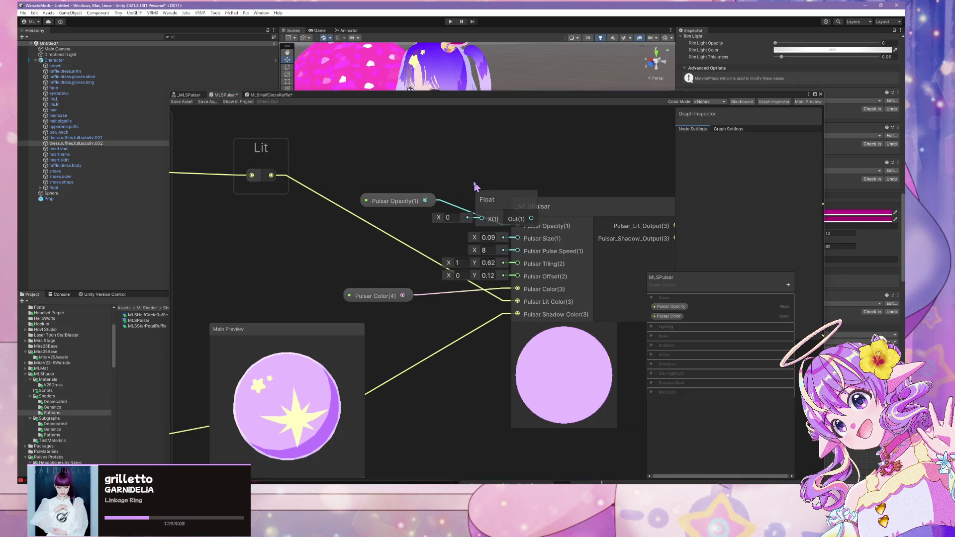
{"action": "left_click_drag", "start_coordinate": [485, 199], "coordinate": [353, 244]}
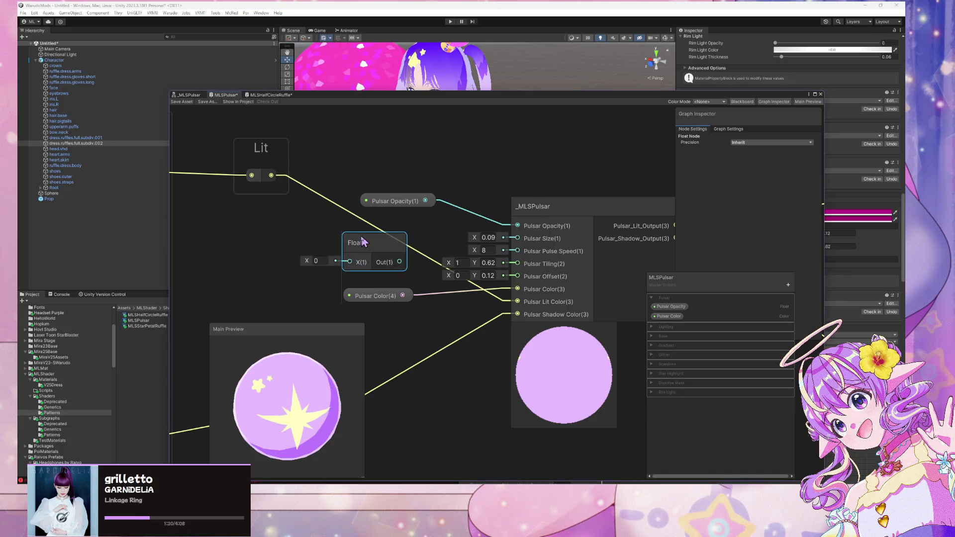
{"action": "left_click", "coordinate": [319, 262]}
{"action": "type", "text": "8"}
{"action": "right_click", "coordinate": [382, 252]}
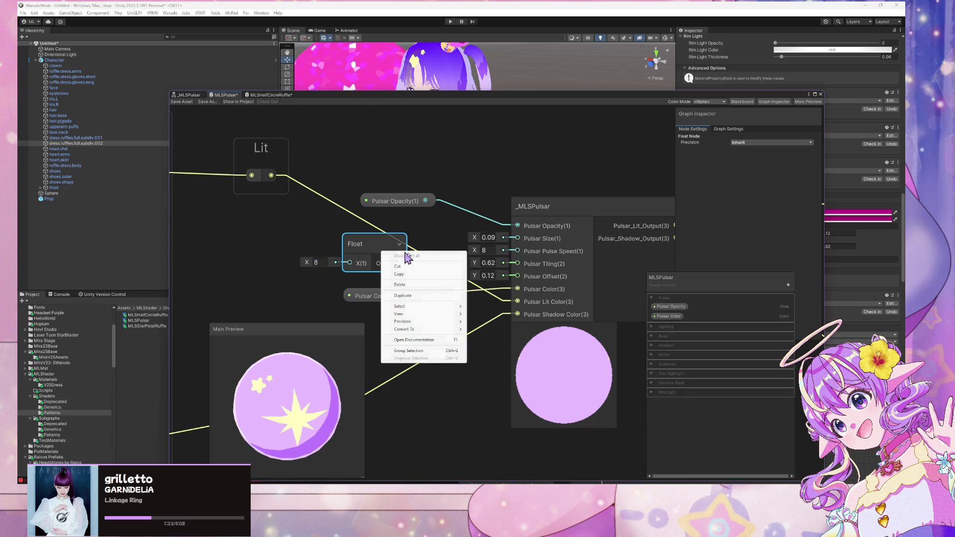
{"action": "mouse_move", "coordinate": [435, 329]}
{"action": "left_click", "coordinate": [496, 345]}
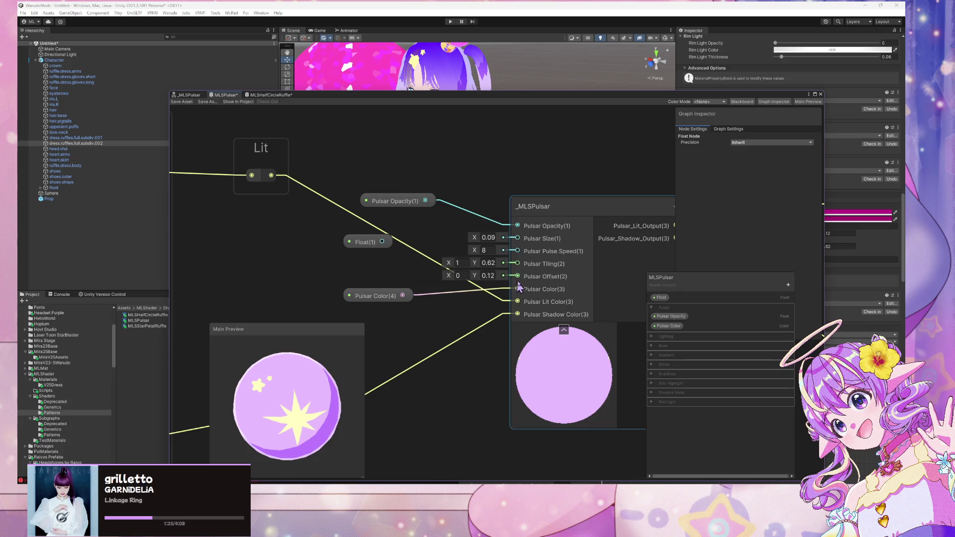
Name the property Pulsar Pulse Speed and connect it to its _MLSPulsar input
{"action": "double_click", "coordinate": [663, 299]}
{"action": "type", "text": "Pul"}
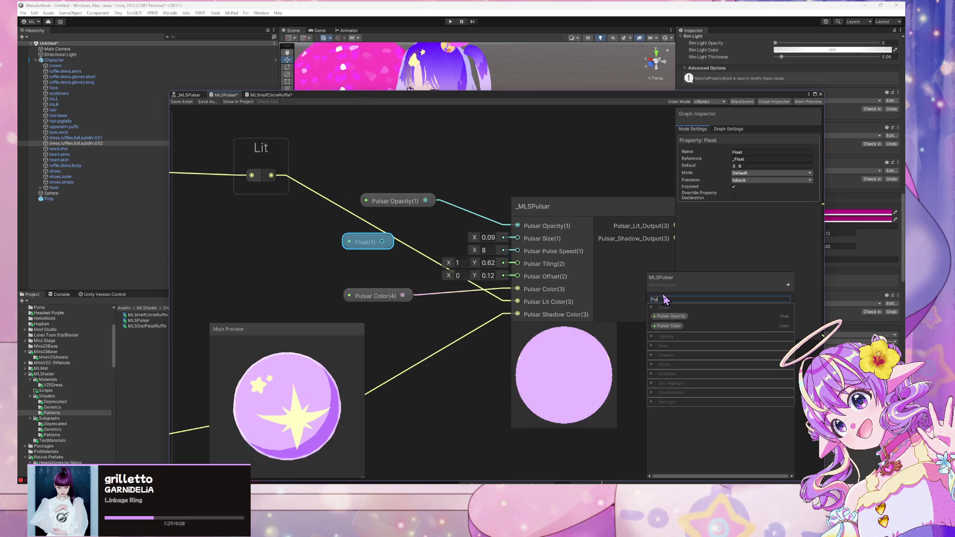
{"action": "type", "text": "sar Pulse Speed"}
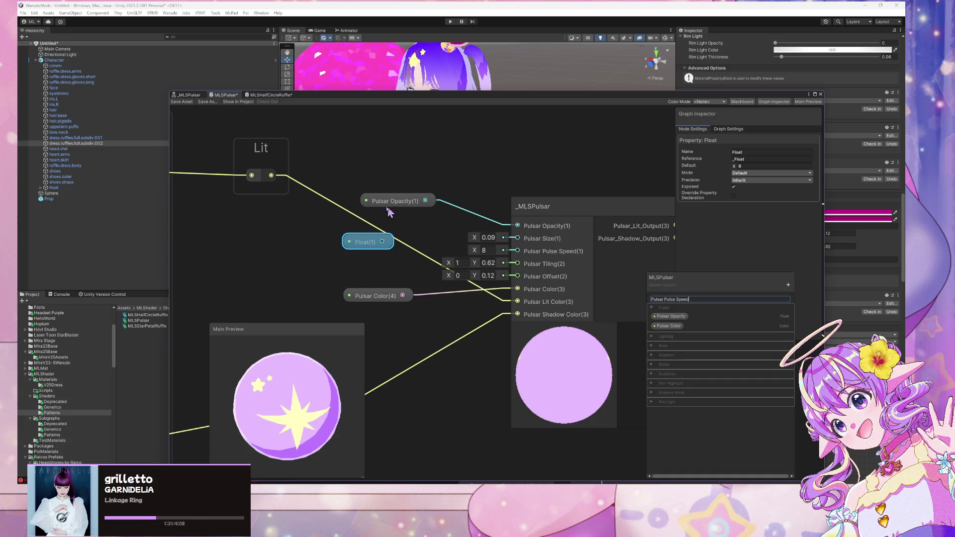
{"action": "key", "text": "Return"}
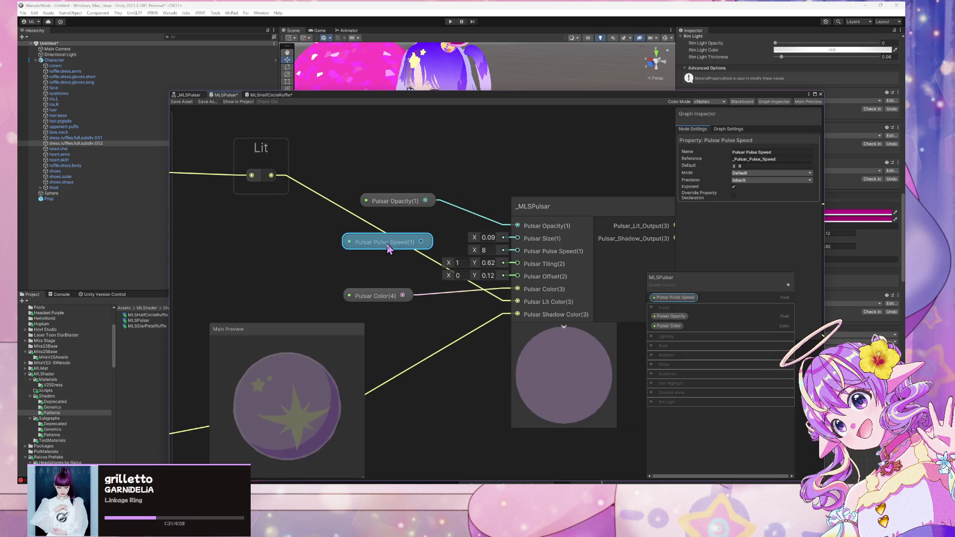
{"action": "left_click_drag", "start_coordinate": [420, 242], "coordinate": [518, 251]}
{"action": "left_click_drag", "start_coordinate": [402, 244], "coordinate": [388, 280]}
{"action": "left_click", "coordinate": [486, 187]}
Add another Float node with value 0.09 and convert it to a property
{"action": "key", "text": "space"}
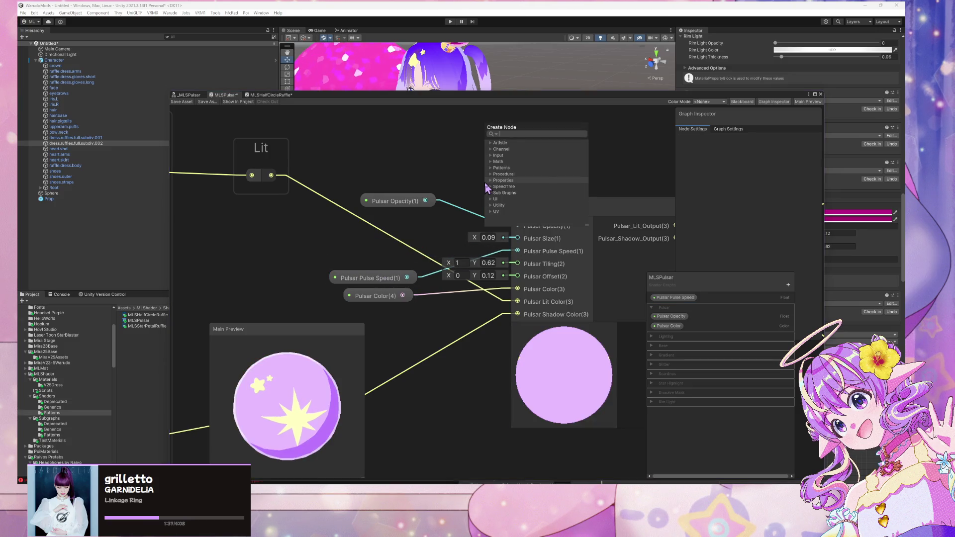
{"action": "type", "text": "fl"}
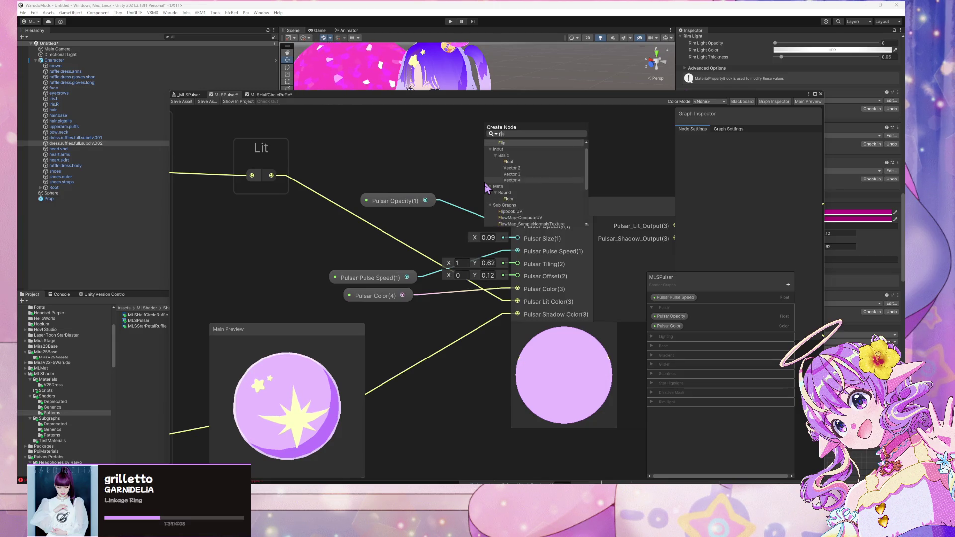
{"action": "type", "text": "oat"}
{"action": "key", "text": "Return"}
{"action": "left_click", "coordinate": [459, 219]}
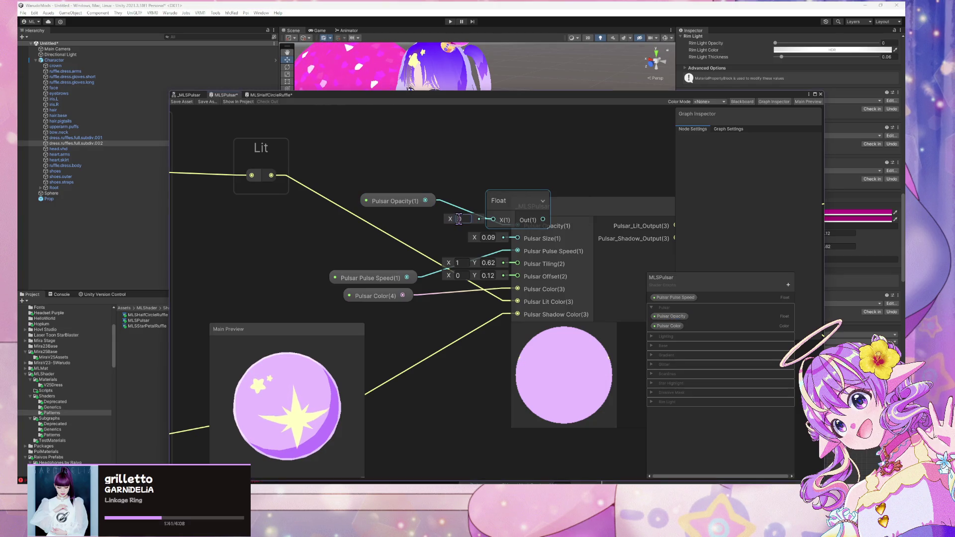
{"action": "type", "text": "0.09"}
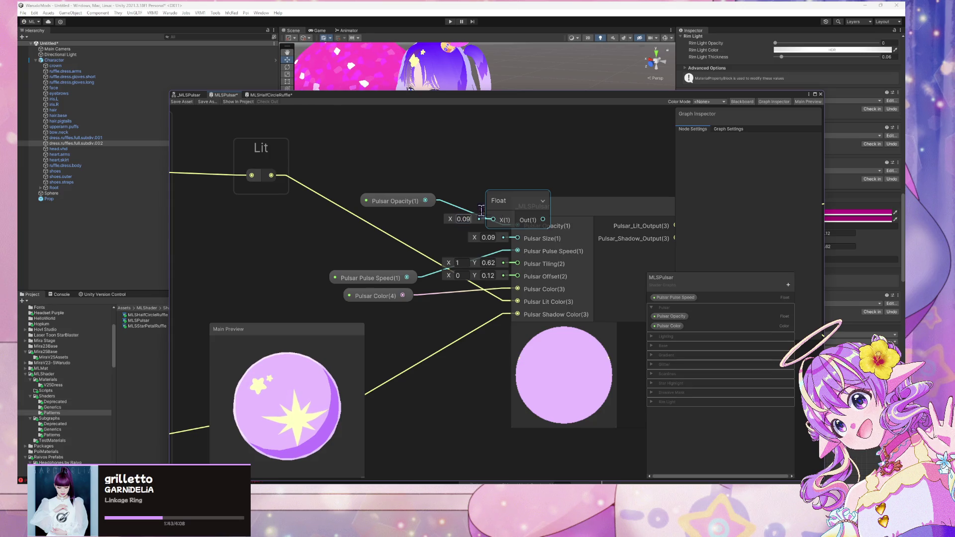
{"action": "left_click_drag", "start_coordinate": [497, 200], "coordinate": [343, 232]}
{"action": "right_click", "coordinate": [348, 236]}
{"action": "mouse_move", "coordinate": [403, 319]}
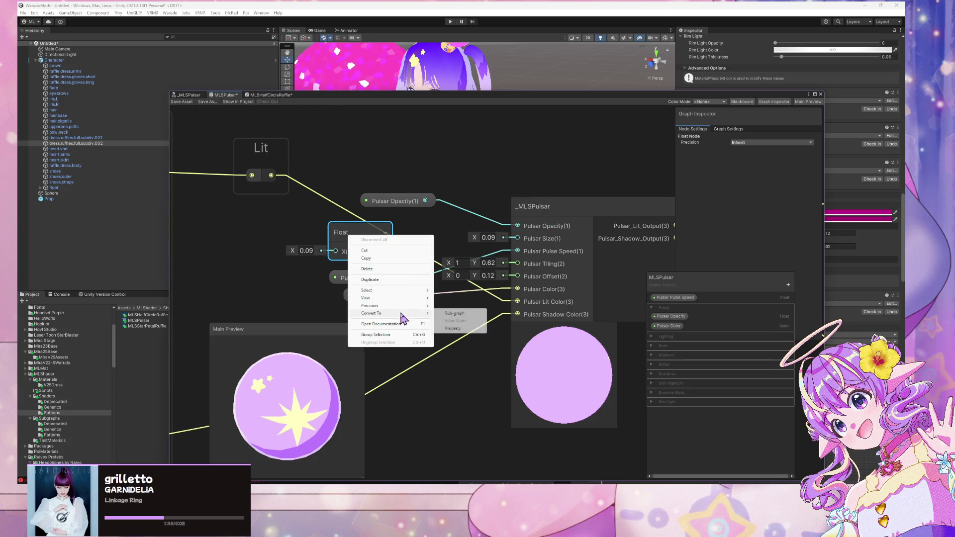
{"action": "left_click", "coordinate": [452, 329]}
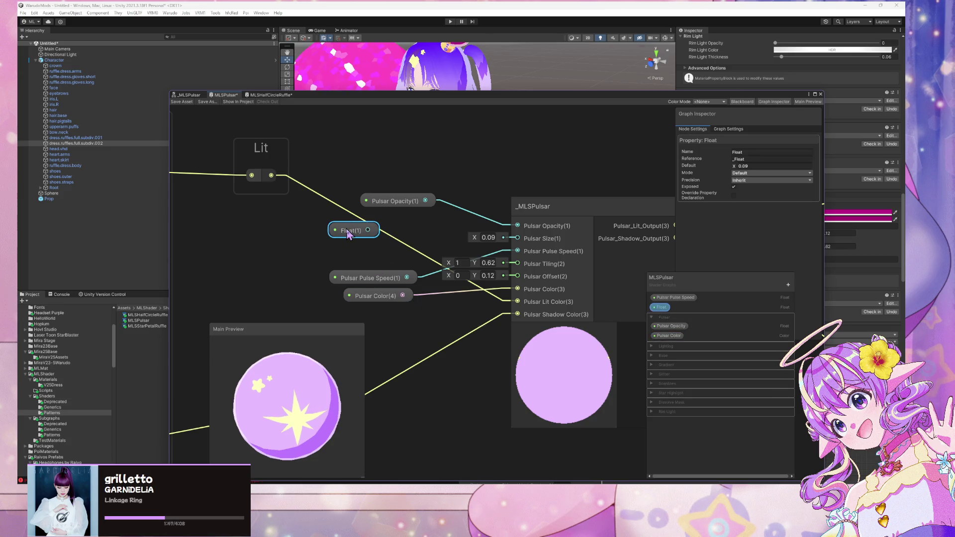
Name it Pulsar Size, file it under Pulsar, and connect it to _MLSPulsar's Pulsar Size input
{"action": "double_click", "coordinate": [659, 308]}
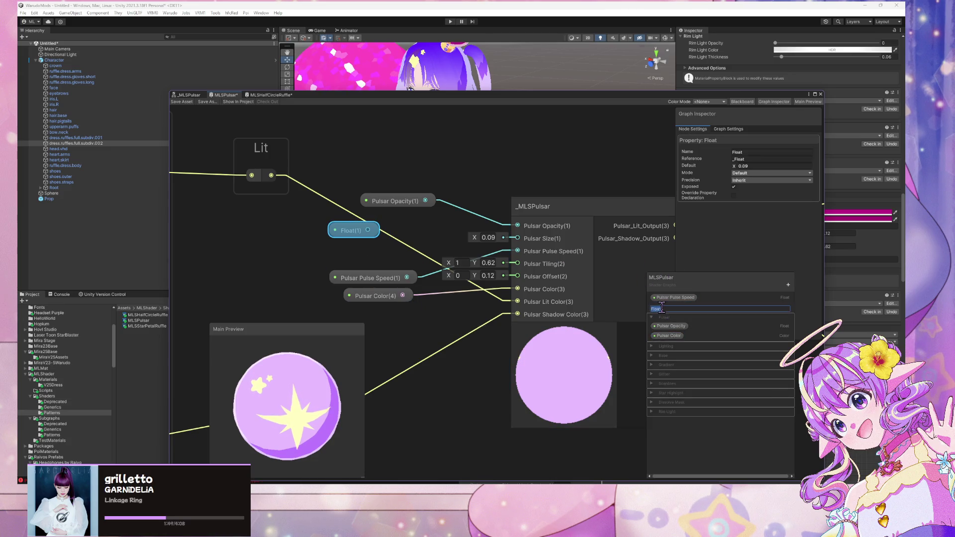
{"action": "type", "text": "Pulsar"}
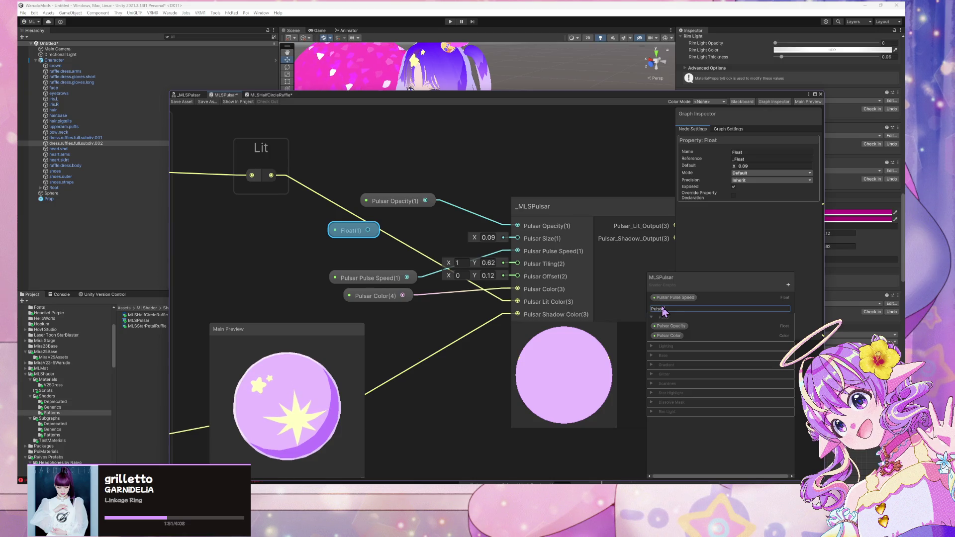
{"action": "type", "text": " Size"}
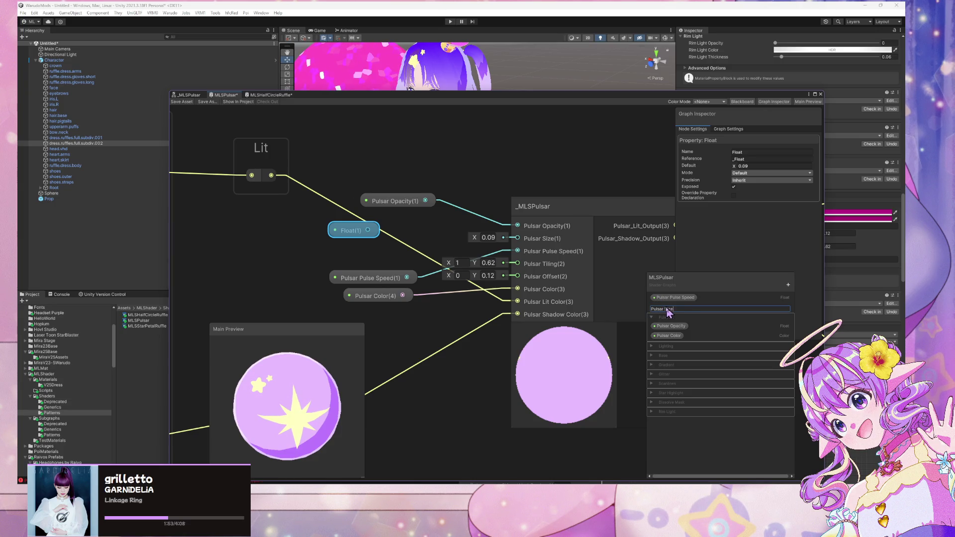
{"action": "key", "text": "Return"}
{"action": "mouse_move", "coordinate": [668, 307]}
{"action": "left_mouse_down"}
{"action": "mouse_move", "coordinate": [669, 337]}
{"action": "mouse_move", "coordinate": [674, 313]}
{"action": "mouse_move", "coordinate": [678, 322]}
{"action": "left_mouse_up"}
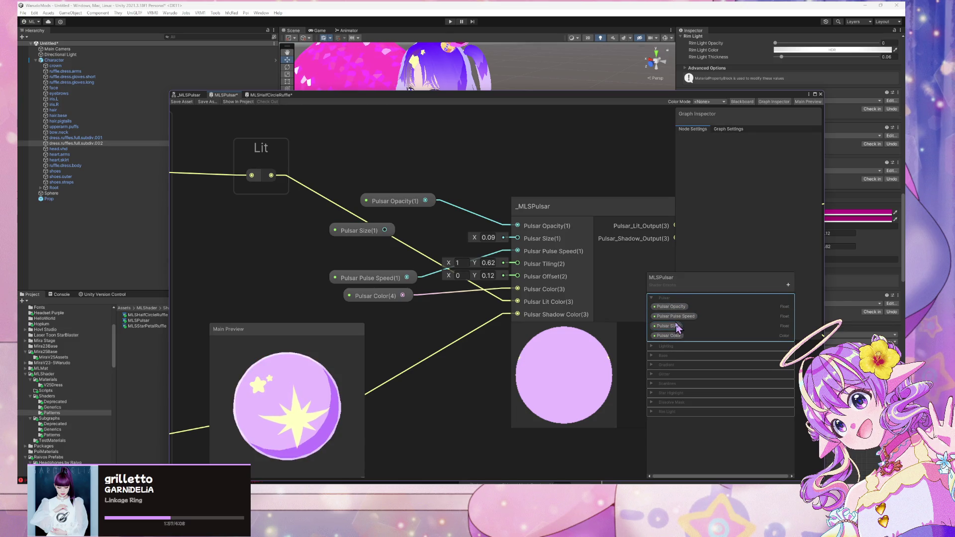
{"action": "left_click_drag", "start_coordinate": [385, 230], "coordinate": [520, 240]}
{"action": "mouse_move", "coordinate": [354, 268]}
{"action": "left_mouse_down"}
{"action": "mouse_move", "coordinate": [415, 321]}
{"action": "mouse_move", "coordinate": [379, 267]}
{"action": "mouse_move", "coordinate": [377, 239]}
{"action": "left_mouse_up"}
{"action": "left_click", "coordinate": [395, 293]}
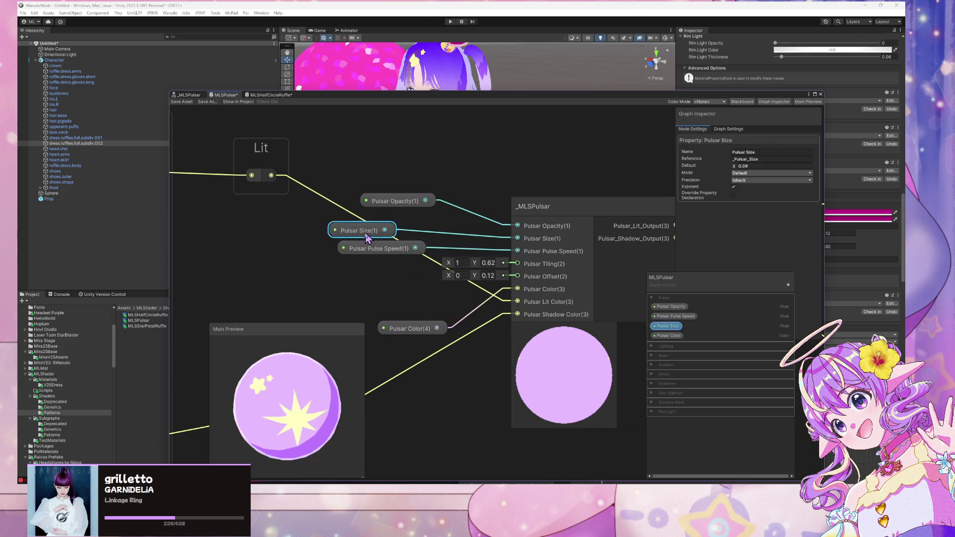
{"action": "left_click", "coordinate": [381, 281]}
{"action": "key", "text": "space"}
Add a Vector 2 node set to (1, 0.62) and connect it to Pulsar Tiling
{"action": "type", "text": "vvec"}
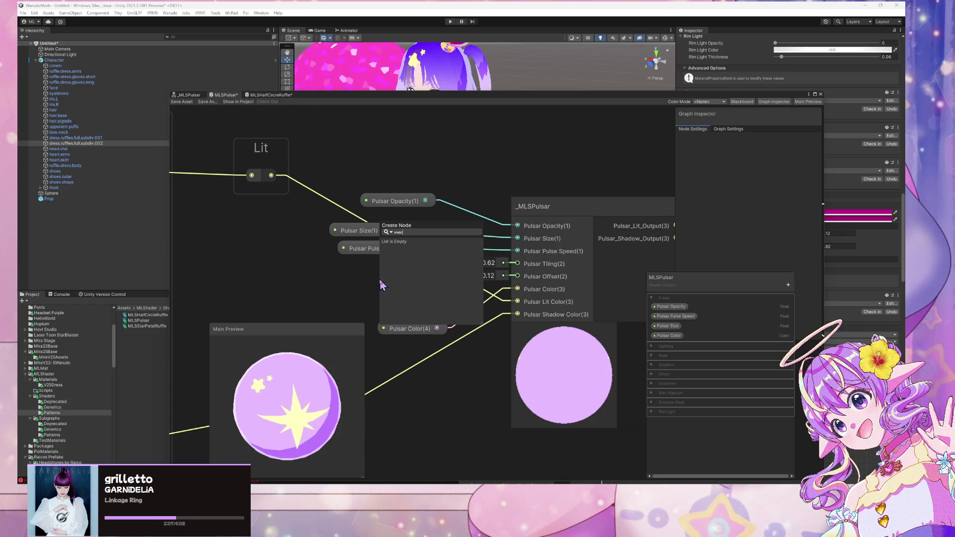
{"action": "key", "text": "BackSpace"}
{"action": "key", "text": "BackSpace"}
{"action": "type", "text": "ec"}
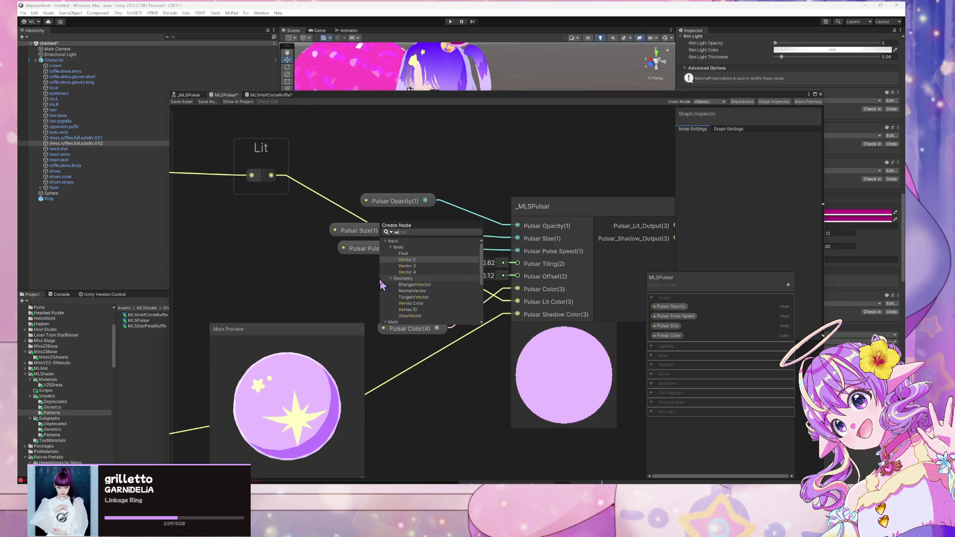
{"action": "left_click", "coordinate": [396, 295]}
{"action": "mouse_move", "coordinate": [395, 295]}
{"action": "left_mouse_down"}
{"action": "mouse_move", "coordinate": [331, 277]}
{"action": "mouse_move", "coordinate": [256, 238]}
{"action": "left_mouse_up"}
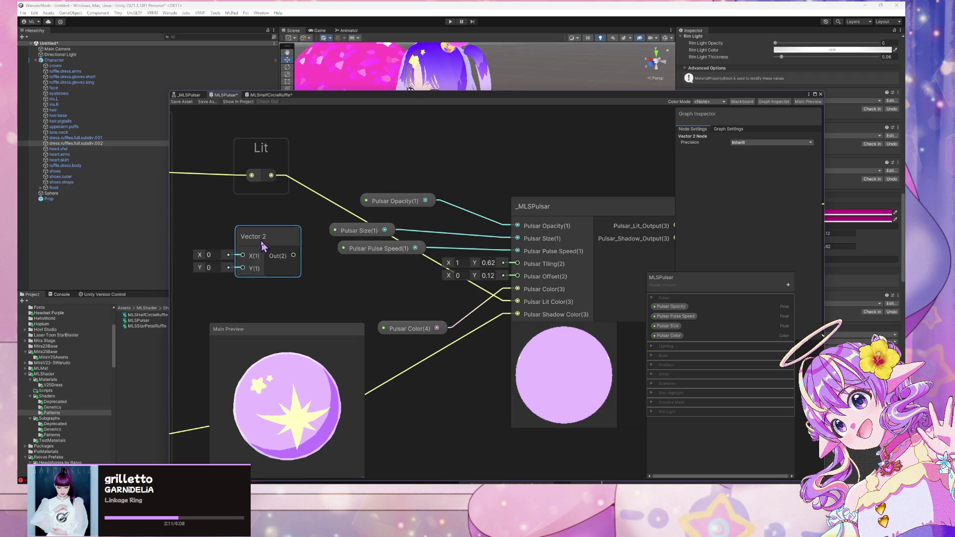
{"action": "left_click", "coordinate": [214, 259]}
{"action": "type", "text": "1"}
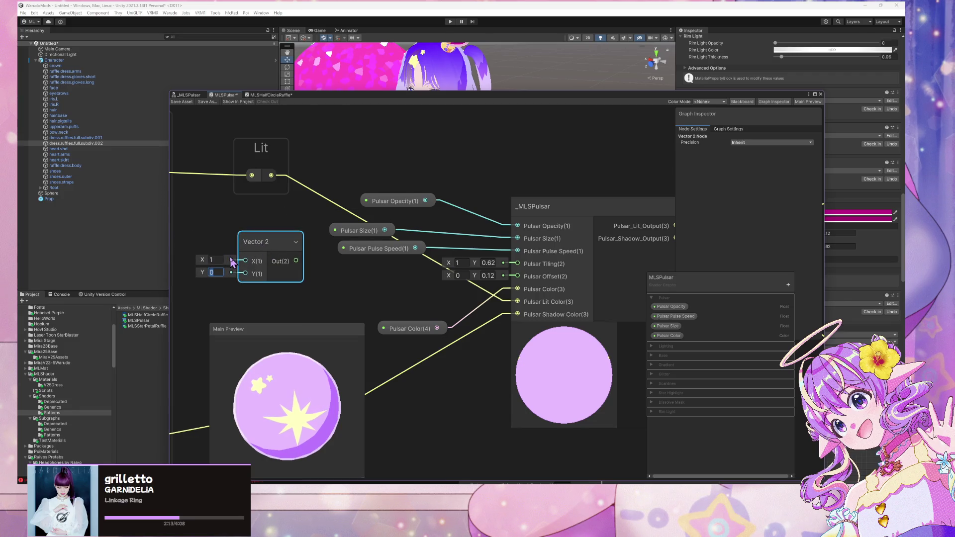
{"action": "type", "text": "0.62"}
{"action": "left_click_drag", "start_coordinate": [295, 262], "coordinate": [518, 264]}
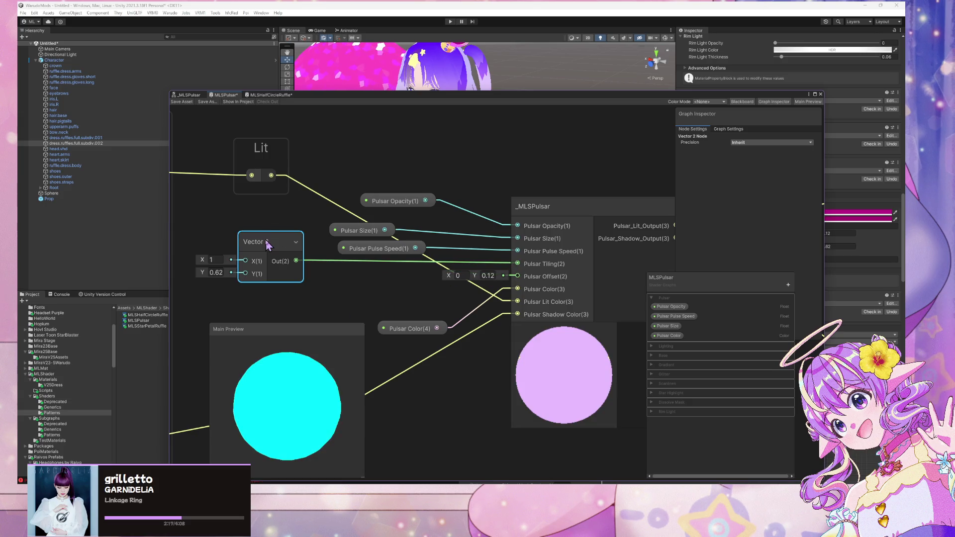
Duplicate the Vector 2, set the copy to (0, 0.12), and connect it to Pulsar Offset
{"action": "key", "text": "ctrl+d"}
{"action": "left_click_drag", "start_coordinate": [294, 247], "coordinate": [393, 274]}
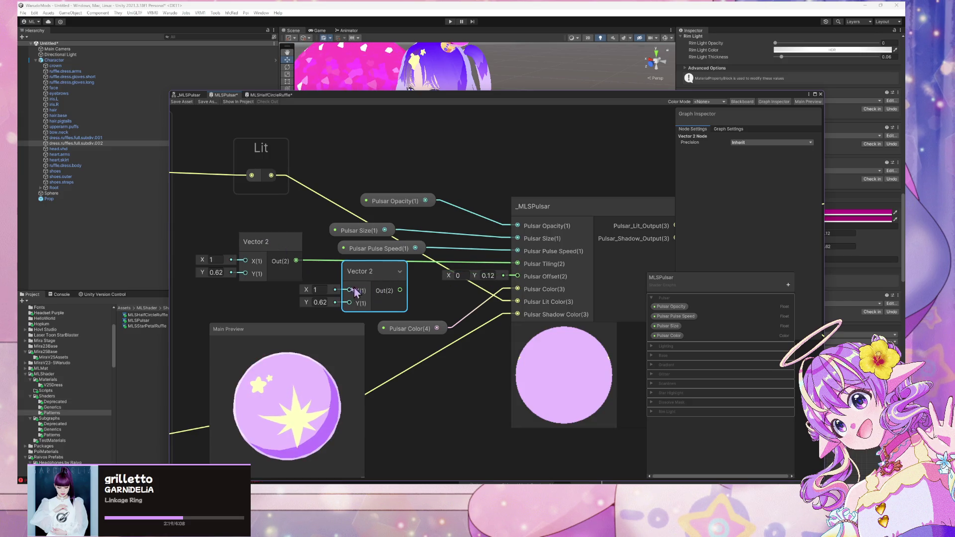
{"action": "type", "text": "0"}
{"action": "key", "text": "Tab"}
{"action": "type", "text": "0.12"}
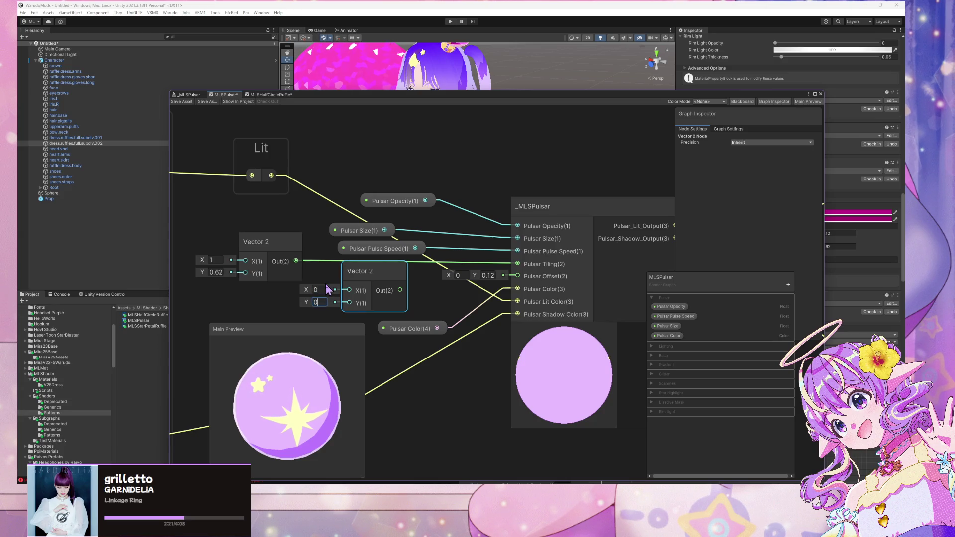
{"action": "left_click_drag", "start_coordinate": [400, 291], "coordinate": [517, 276]}
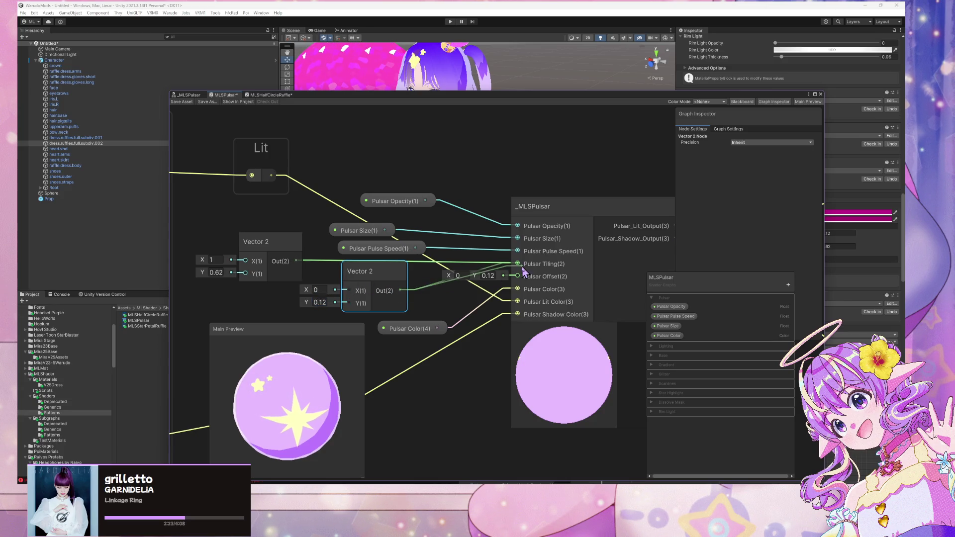
Convert the (0, 0.12) vector into a property and begin naming it Pulsar Offset
{"action": "right_click", "coordinate": [365, 277]}
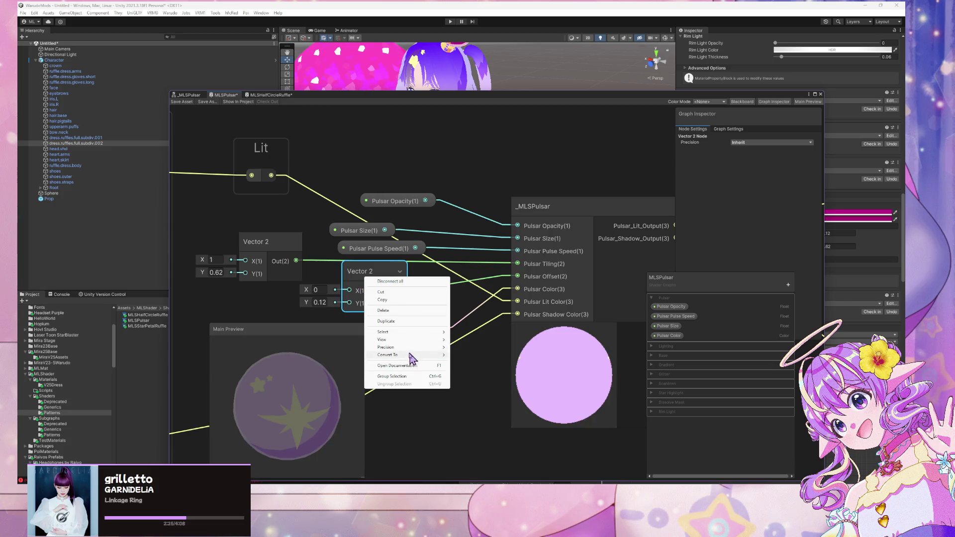
{"action": "mouse_move", "coordinate": [413, 355]}
{"action": "left_click", "coordinate": [470, 371]}
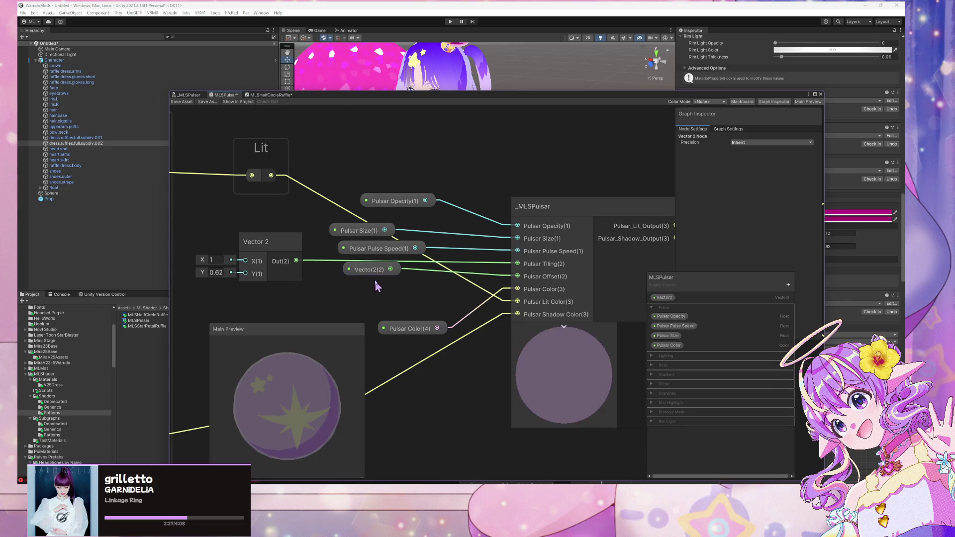
{"action": "left_click_drag", "start_coordinate": [360, 281], "coordinate": [361, 304]}
{"action": "right_click", "coordinate": [271, 244]}
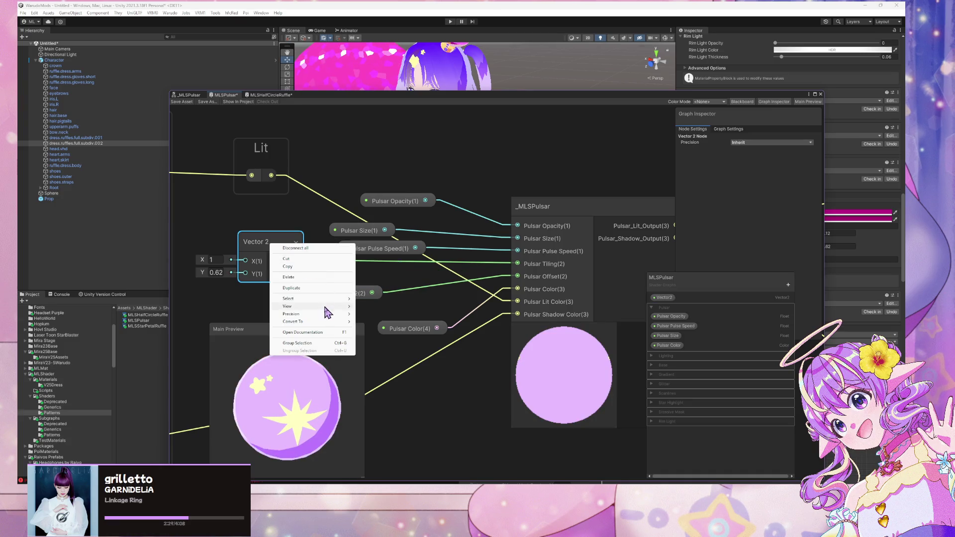
{"action": "double_click", "coordinate": [663, 298]}
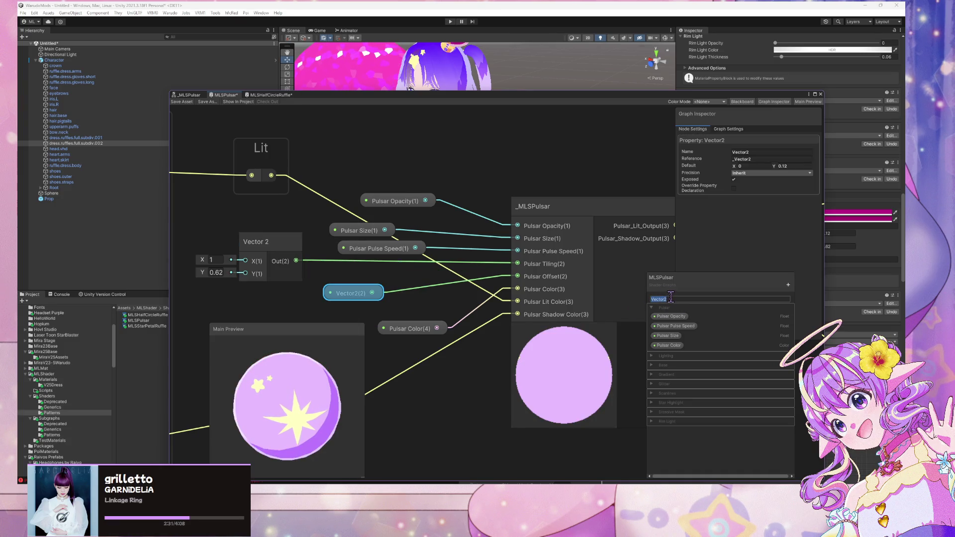
{"action": "type", "text": "Puls"}
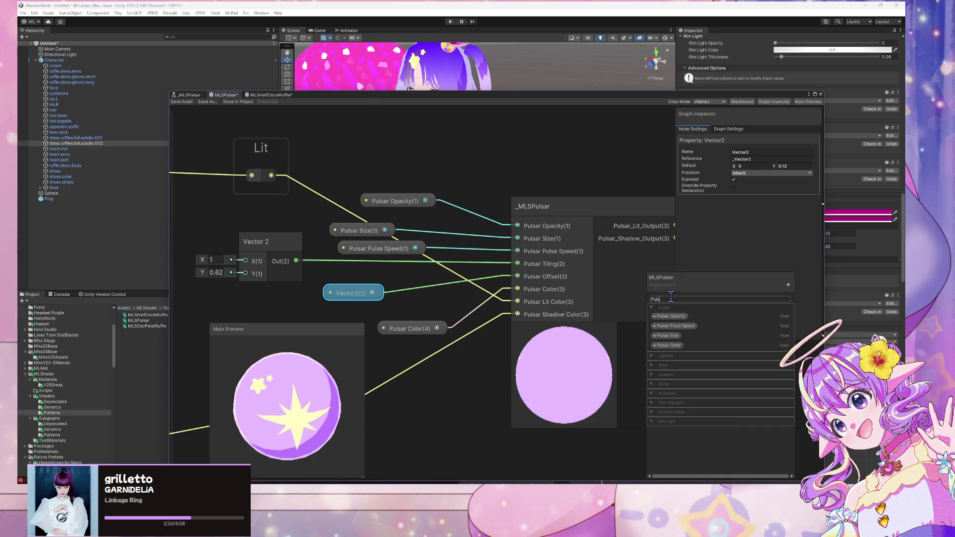
{"action": "type", "text": "ar Offset"}
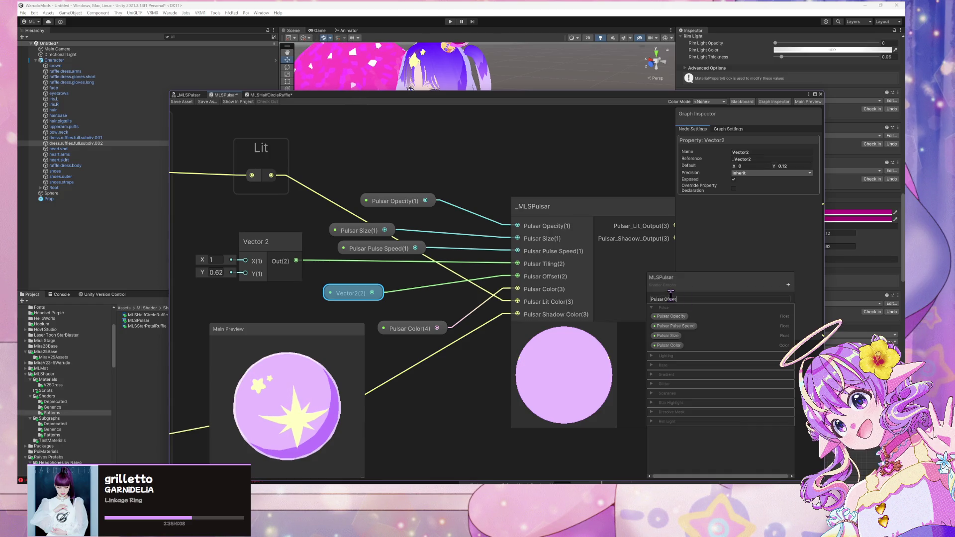
Finish naming Pulsar Offset and convert the tiling Vector 2 into a property
{"action": "key", "text": "Return"}
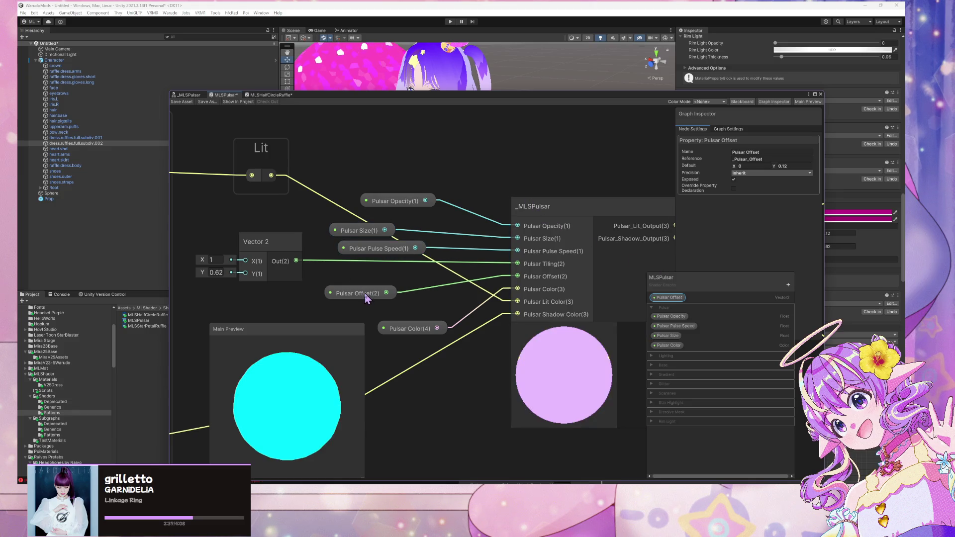
{"action": "left_click_drag", "start_coordinate": [409, 310], "coordinate": [415, 317]}
{"action": "right_click", "coordinate": [272, 247]}
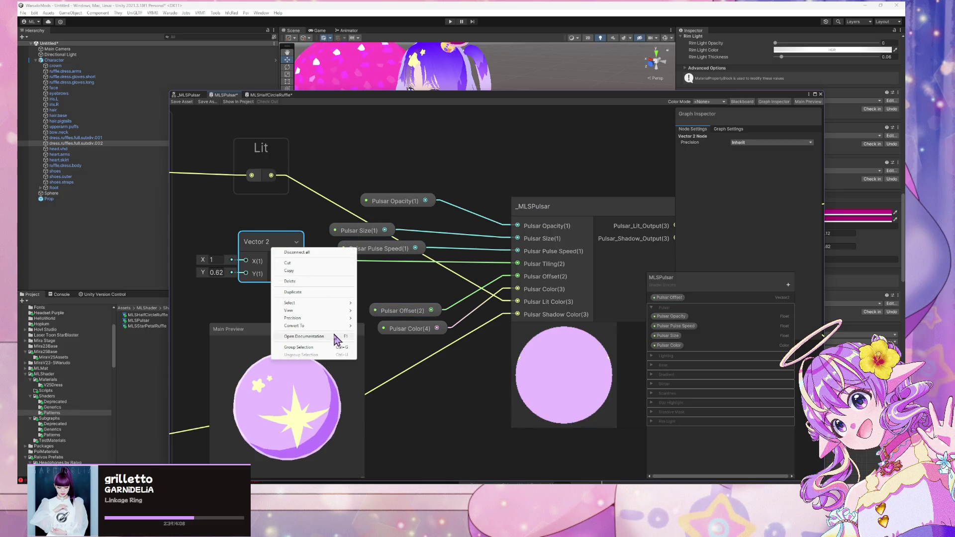
{"action": "mouse_move", "coordinate": [334, 329]}
{"action": "left_click", "coordinate": [376, 341]}
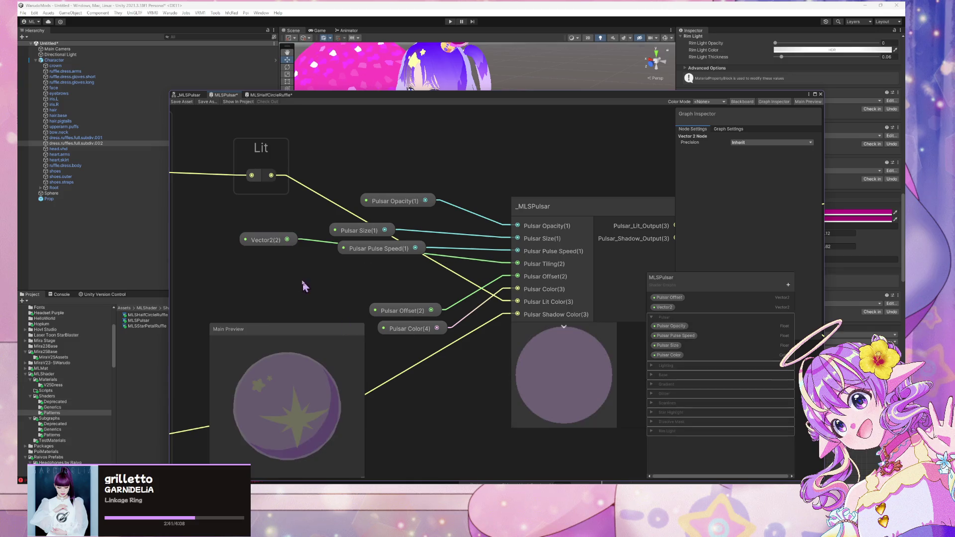
Rename the tiling property Pulsar Tiling and move it into the Pulsar category
{"action": "left_click", "coordinate": [269, 245]}
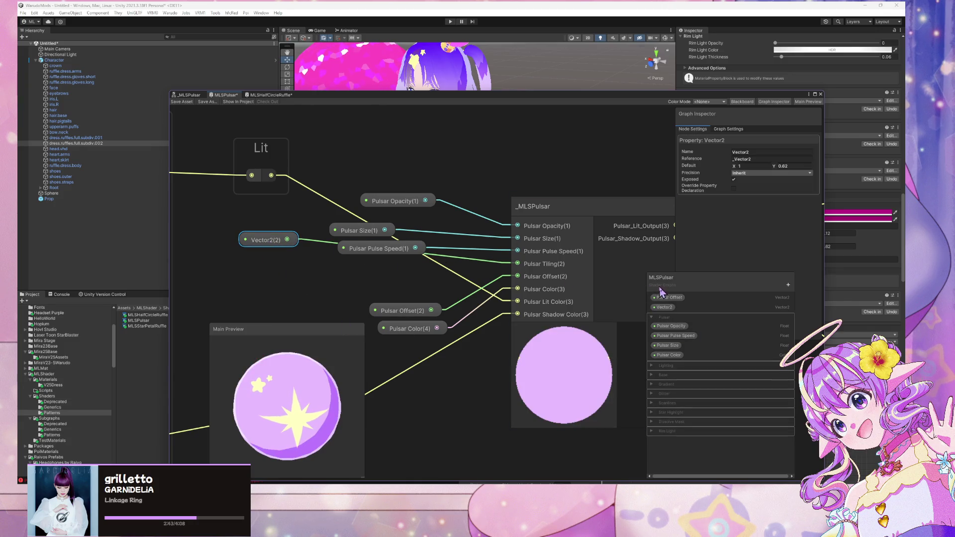
{"action": "mouse_move", "coordinate": [281, 245]}
{"action": "left_mouse_down"}
{"action": "mouse_move", "coordinate": [338, 279]}
{"action": "mouse_move", "coordinate": [385, 288]}
{"action": "left_mouse_up"}
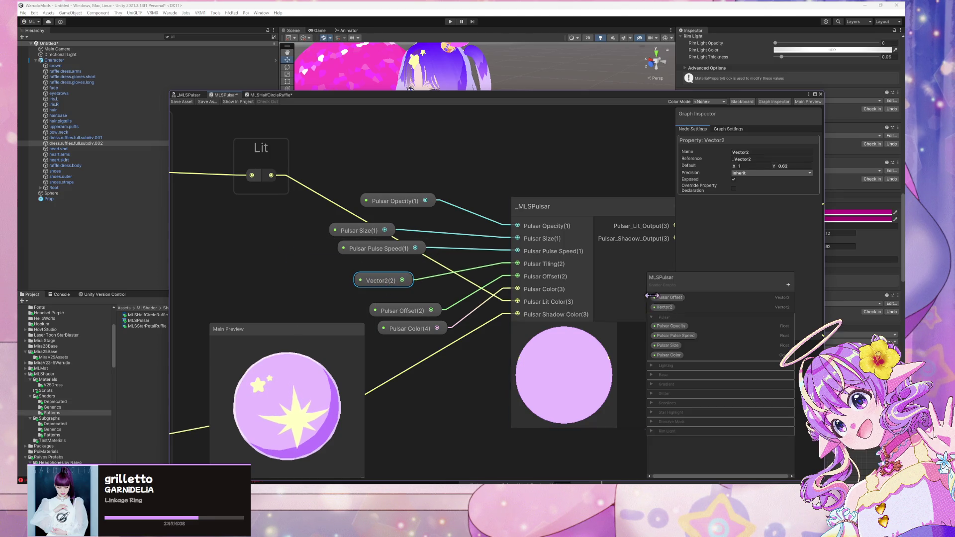
{"action": "double_click", "coordinate": [665, 307]}
{"action": "type", "text": "Pulsar Tiling"}
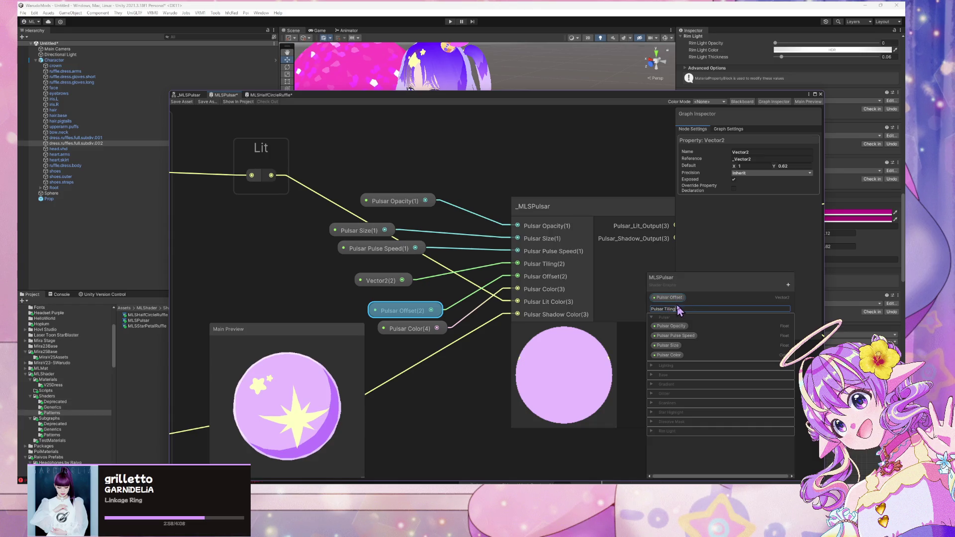
{"action": "key", "text": "Return"}
{"action": "mouse_move", "coordinate": [670, 309]}
{"action": "left_mouse_down"}
{"action": "mouse_move", "coordinate": [677, 309]}
{"action": "mouse_move", "coordinate": [676, 337]}
{"action": "mouse_move", "coordinate": [670, 300]}
{"action": "mouse_move", "coordinate": [674, 333]}
{"action": "left_mouse_up"}
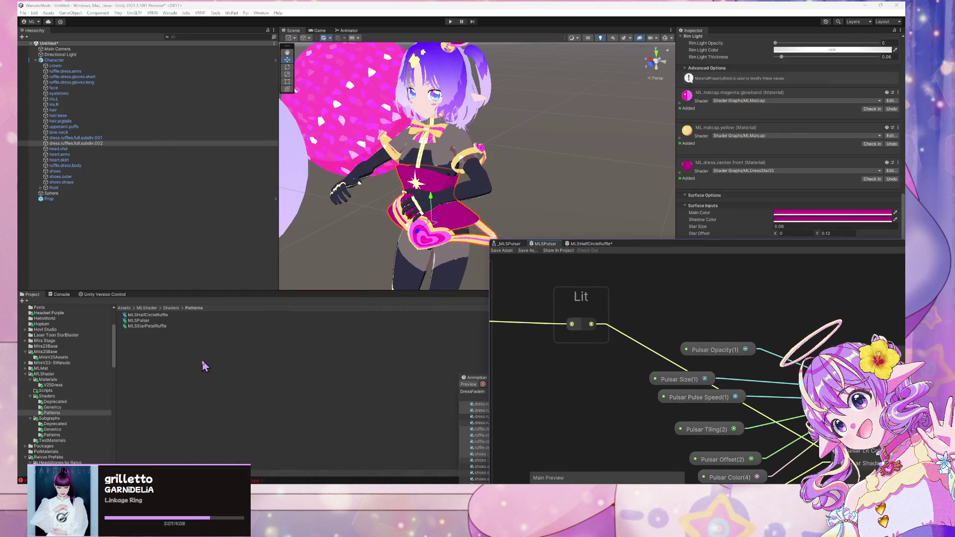
Duplicate the V25DressPrimary material in Materials/V25Dress and name it V25DressPrimaryPulsar
{"action": "left_click", "coordinate": [52, 429]}
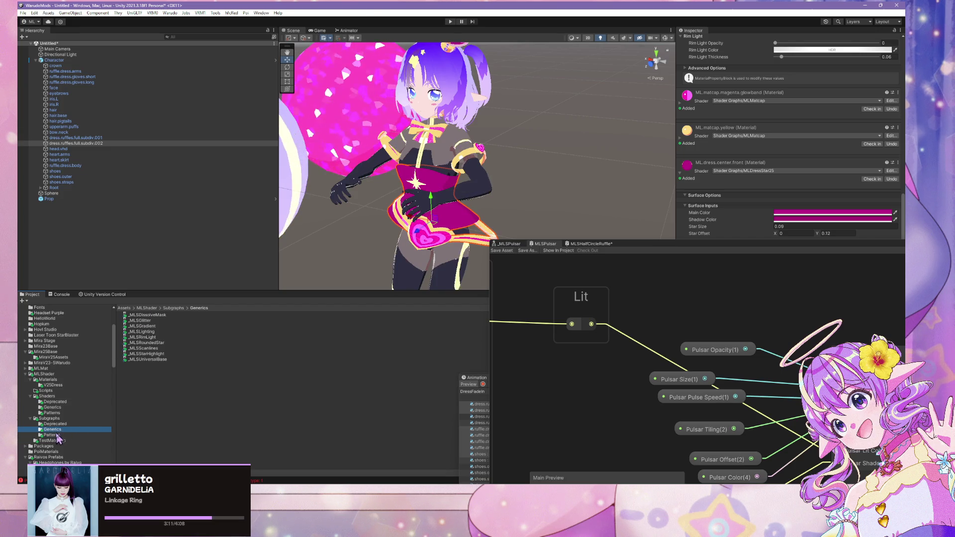
{"action": "left_click", "coordinate": [55, 424]}
{"action": "left_click", "coordinate": [55, 407]}
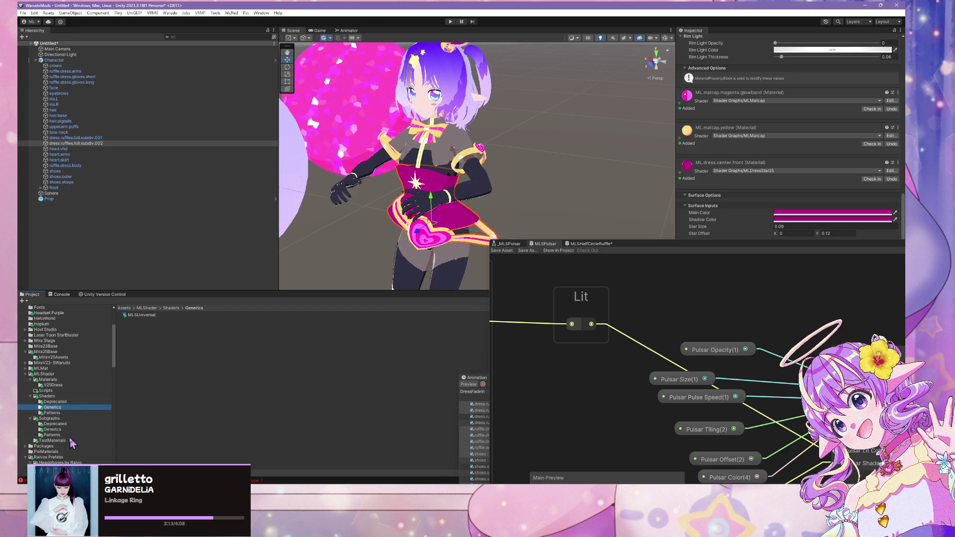
{"action": "scroll", "coordinate": [74, 426], "scroll_direction": "down", "scroll_amount": 2}
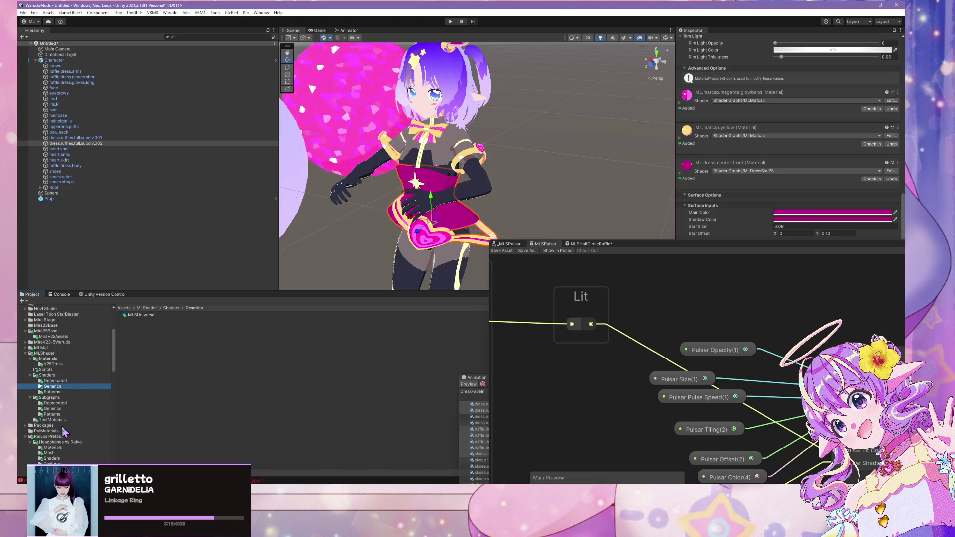
{"action": "left_click", "coordinate": [52, 364]}
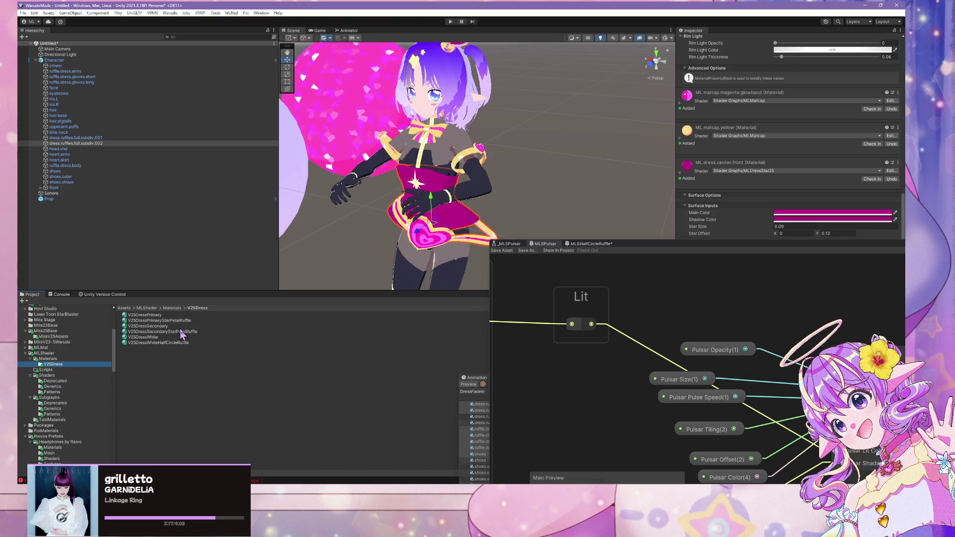
{"action": "left_click", "coordinate": [172, 316]}
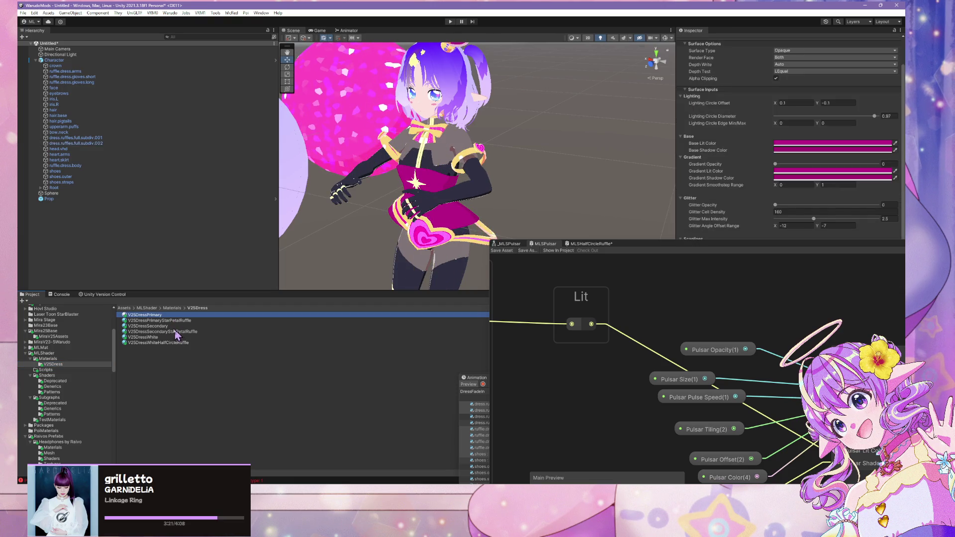
{"action": "key", "text": "ctrl+d"}
{"action": "left_click", "coordinate": [183, 315]}
{"action": "type", "text": "V2SDressPrimaryPulsa"}
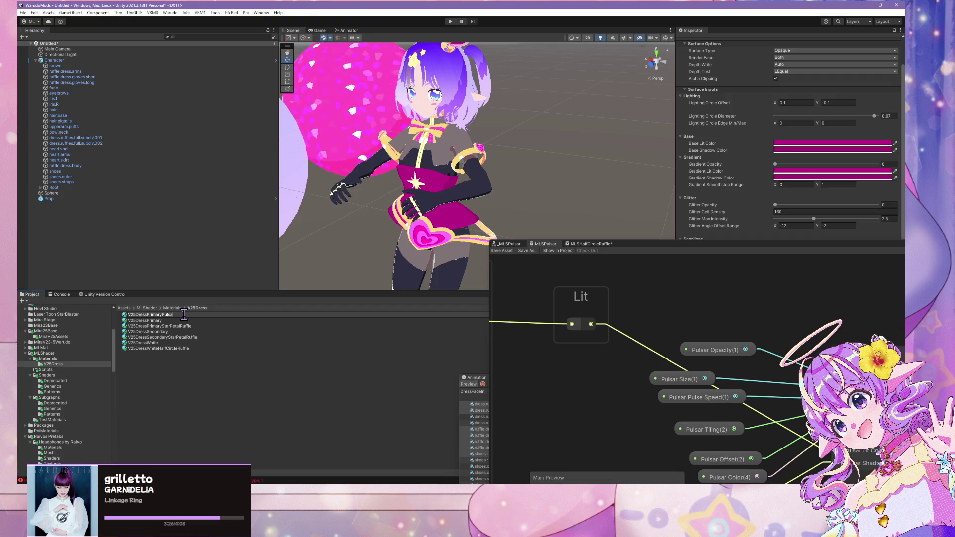
{"action": "type", "text": "r"}
{"action": "key", "text": "Return"}
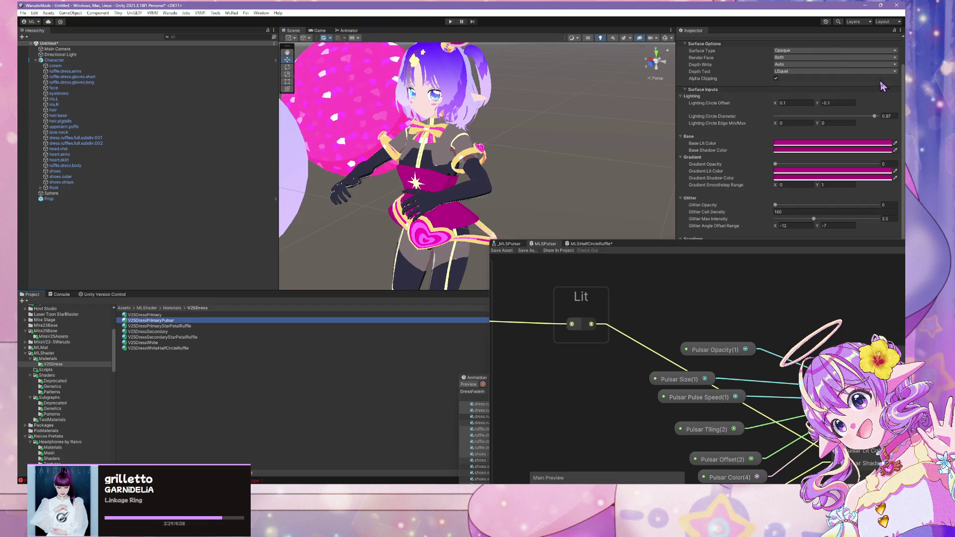
Switch the new material's shader to Shader Graphs/MLSPulsar
{"action": "scroll", "coordinate": [866, 87], "scroll_direction": "up", "scroll_amount": 1}
{"action": "left_click", "coordinate": [768, 48]}
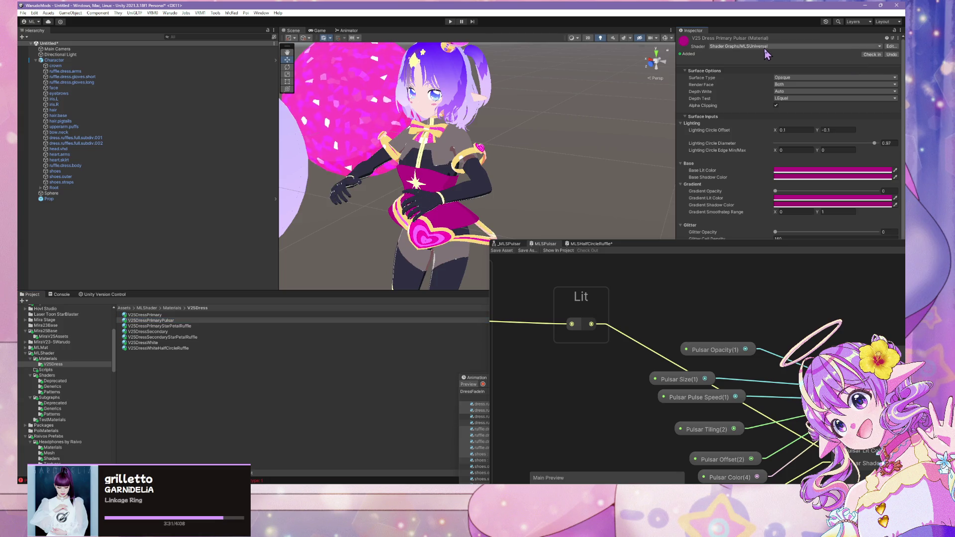
{"action": "type", "text": "pul"}
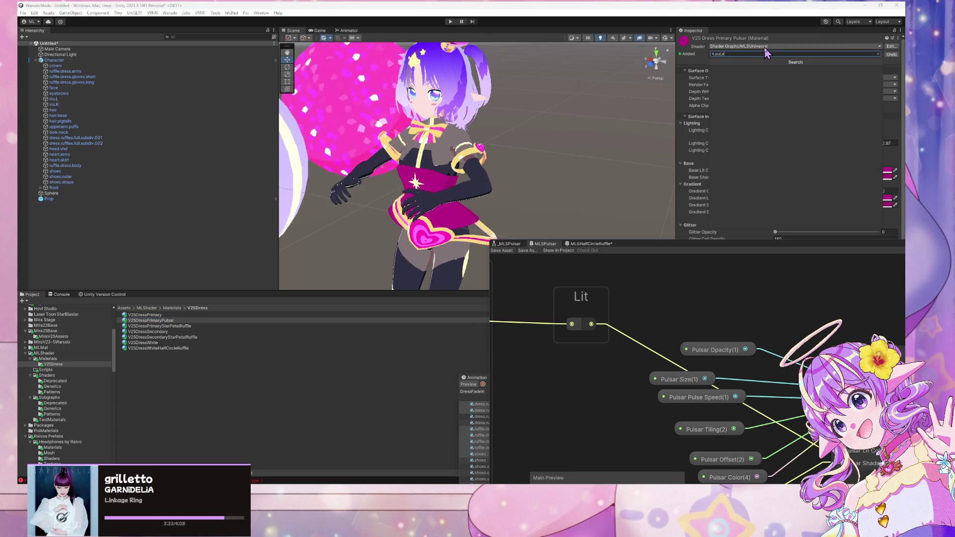
{"action": "key", "text": "Return"}
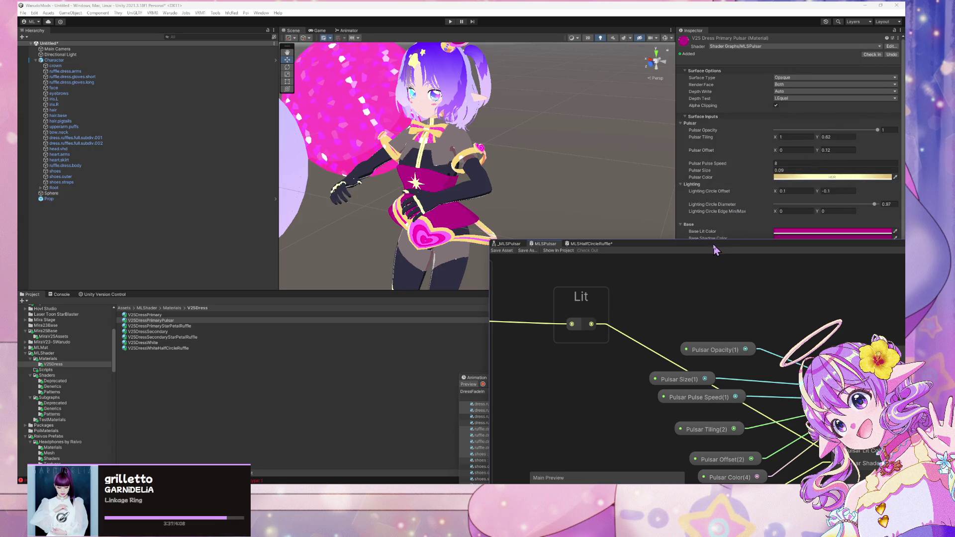
{"action": "mouse_move", "coordinate": [716, 249]}
{"action": "left_mouse_down"}
{"action": "mouse_move", "coordinate": [405, 269]}
{"action": "mouse_move", "coordinate": [432, 339]}
{"action": "left_mouse_up"}
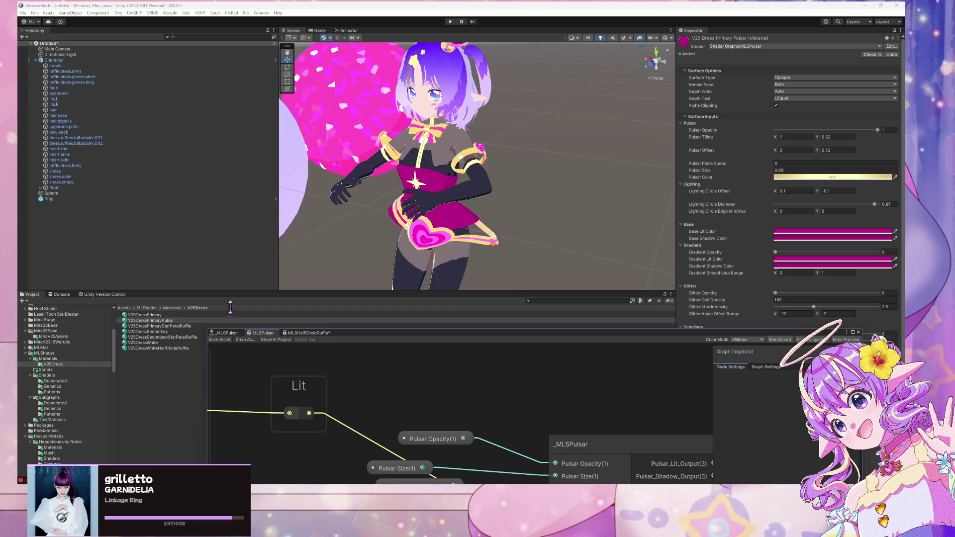
Select the DressFadeIn state in the Animator and open its animation clip
{"action": "left_click", "coordinate": [350, 30]}
{"action": "left_click", "coordinate": [560, 148]}
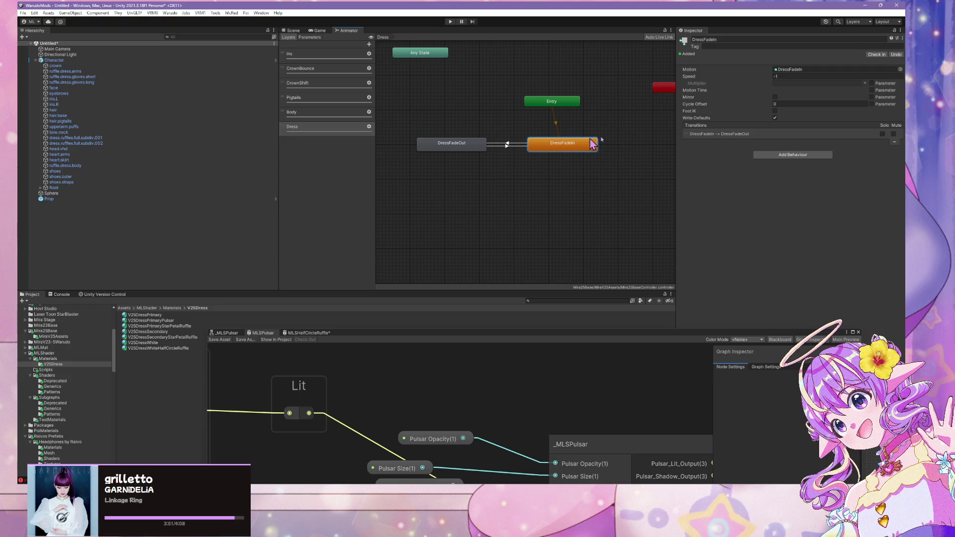
{"action": "double_click", "coordinate": [797, 69]}
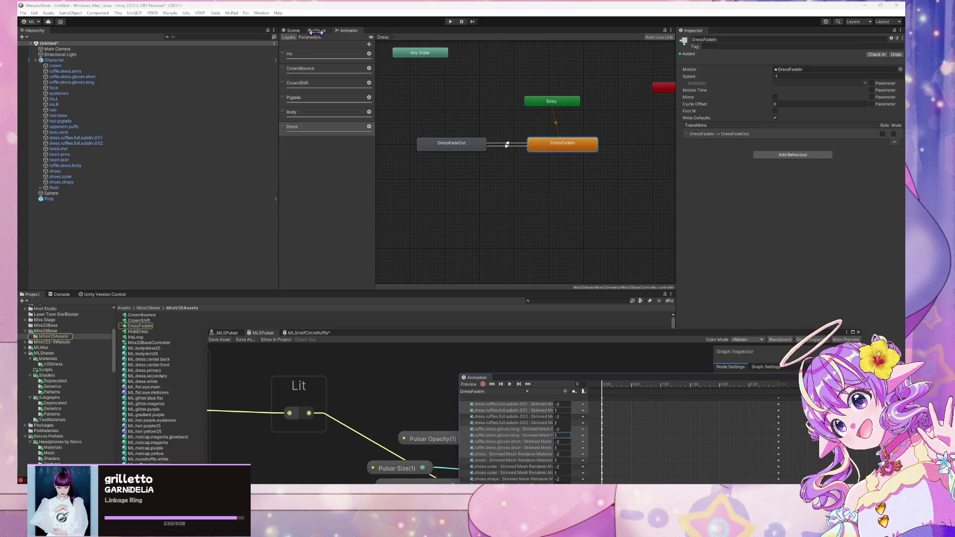
Zoom in and out on the avatar's dress in the Scene view
{"action": "left_click", "coordinate": [294, 30]}
{"action": "scroll", "coordinate": [534, 163], "scroll_direction": "up", "scroll_amount": 5}
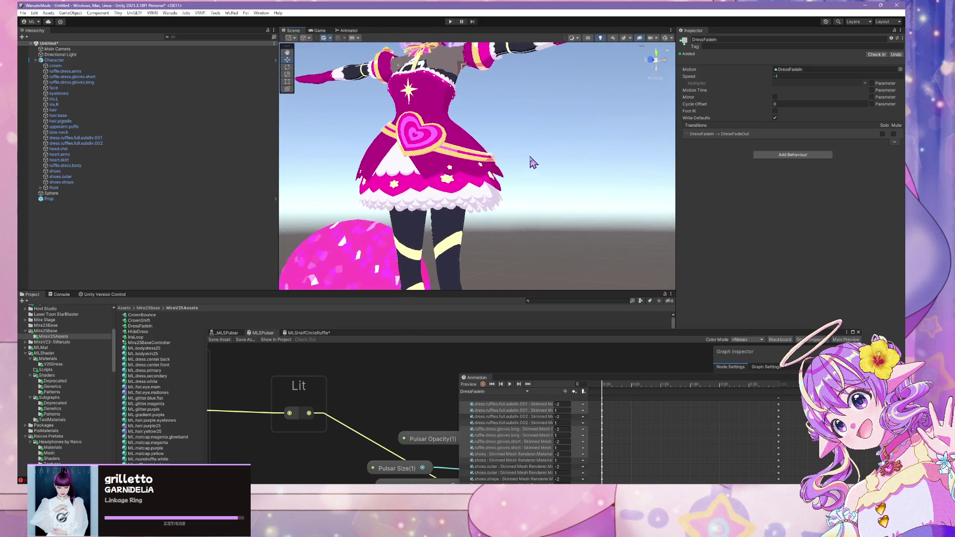
{"action": "scroll", "coordinate": [537, 174], "scroll_direction": "down", "scroll_amount": 5}
{"action": "scroll", "coordinate": [543, 185], "scroll_direction": "up", "scroll_amount": 5}
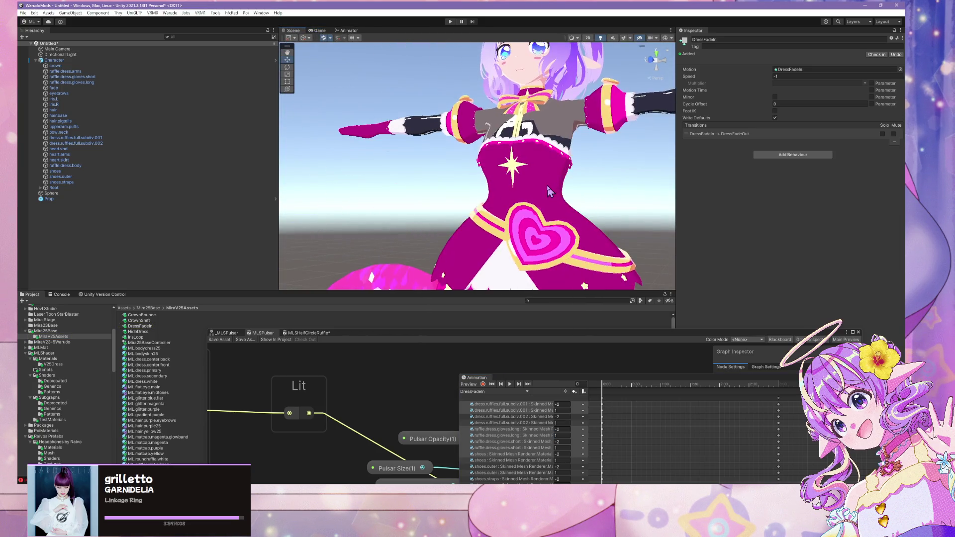
{"action": "scroll", "coordinate": [549, 192], "scroll_direction": "down", "scroll_amount": 5}
{"action": "scroll", "coordinate": [505, 165], "scroll_direction": "up", "scroll_amount": 5}
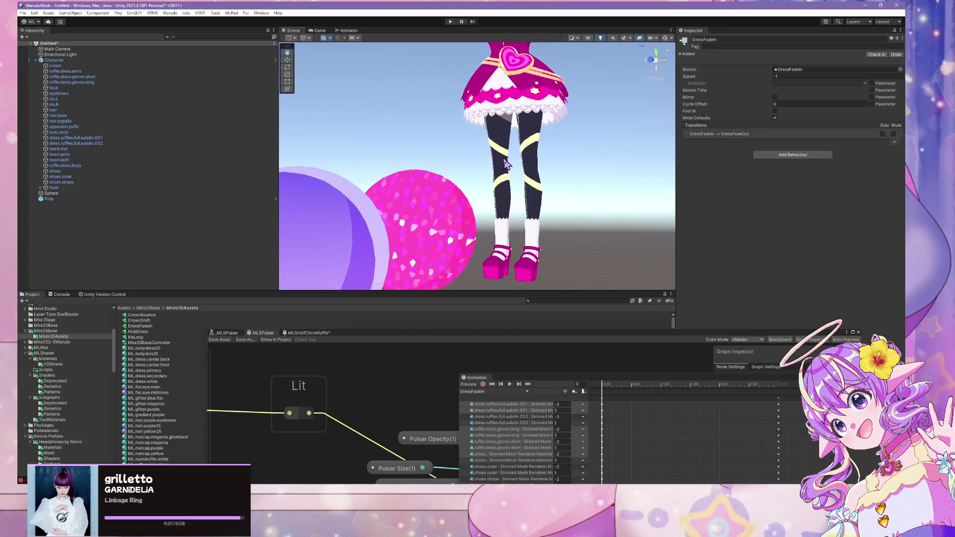
{"action": "scroll", "coordinate": [505, 164], "scroll_direction": "down", "scroll_amount": 2}
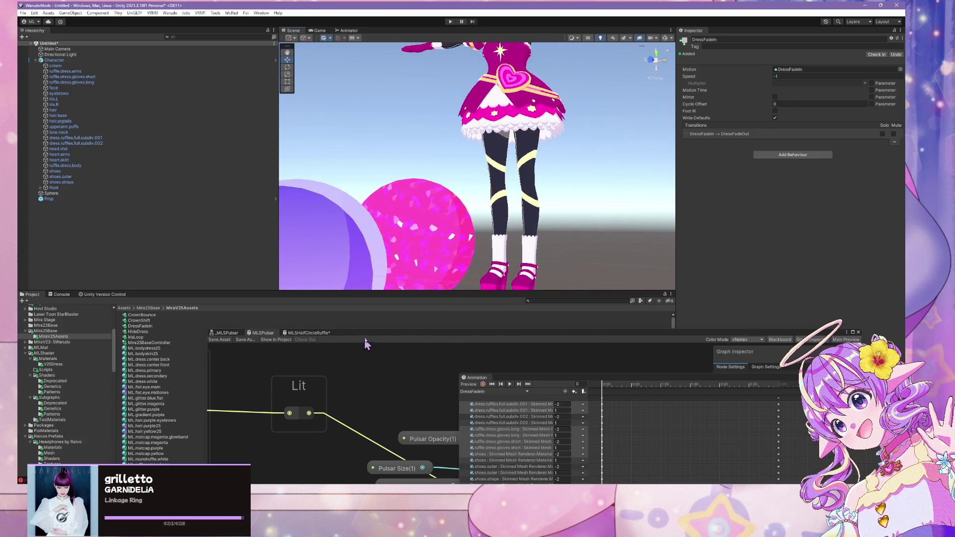
{"action": "mouse_move", "coordinate": [365, 343]}
{"action": "left_mouse_down"}
{"action": "mouse_move", "coordinate": [601, 183]}
{"action": "mouse_move", "coordinate": [548, 170]}
{"action": "left_mouse_up"}
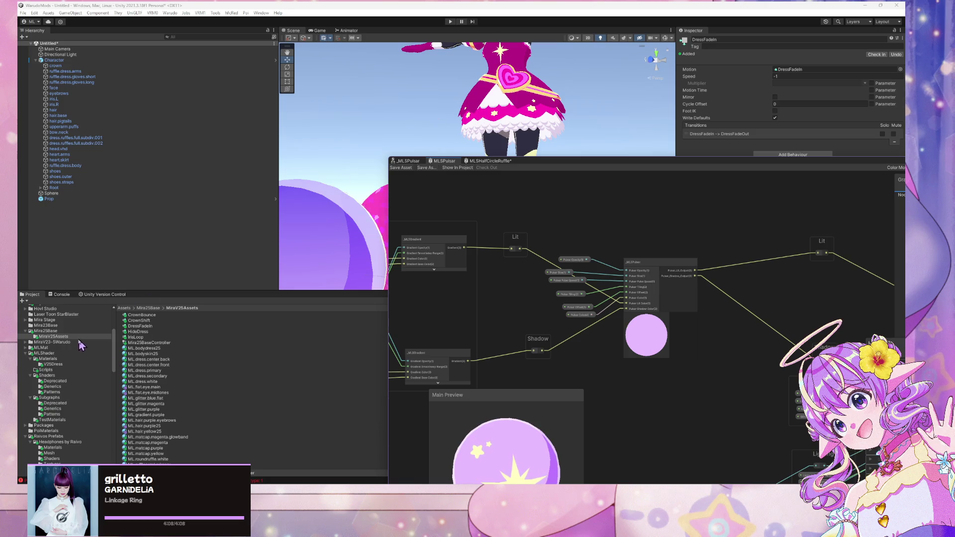
In v25baseGLTF's import settings, remap dress.center.front to V25DressPrimaryPulsar
{"action": "left_click", "coordinate": [70, 332]}
{"action": "left_click", "coordinate": [142, 342]}
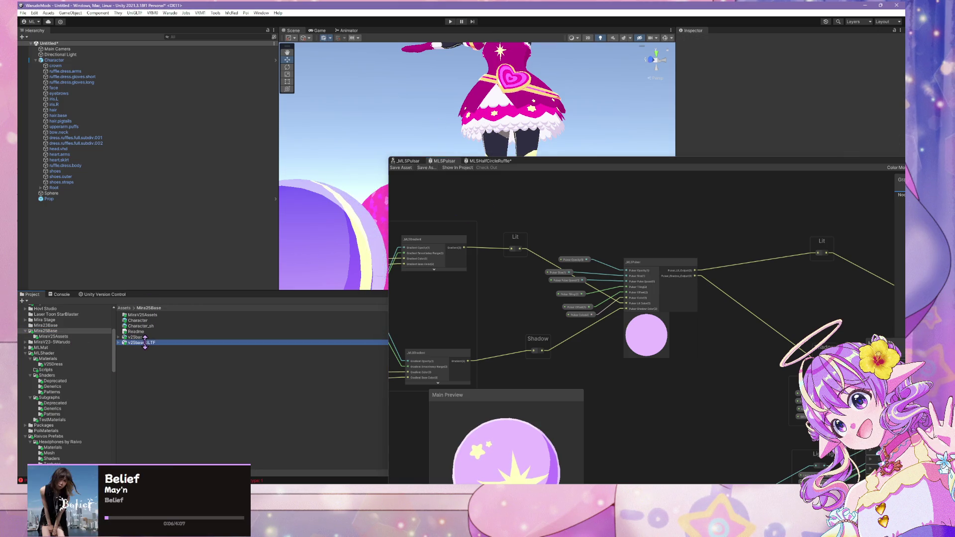
{"action": "left_click_drag", "start_coordinate": [798, 164], "coordinate": [557, 354]}
{"action": "left_click", "coordinate": [900, 249]}
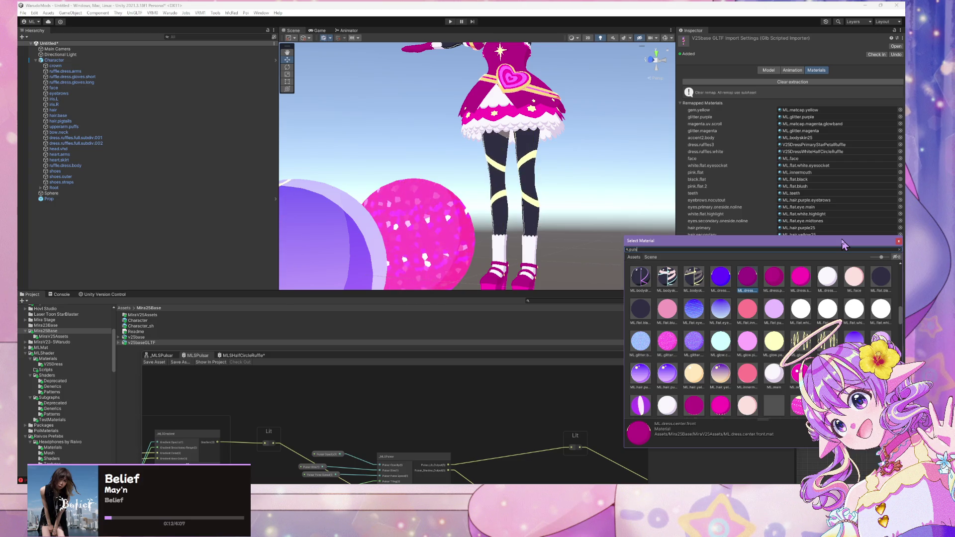
{"action": "type", "text": "pulsar"}
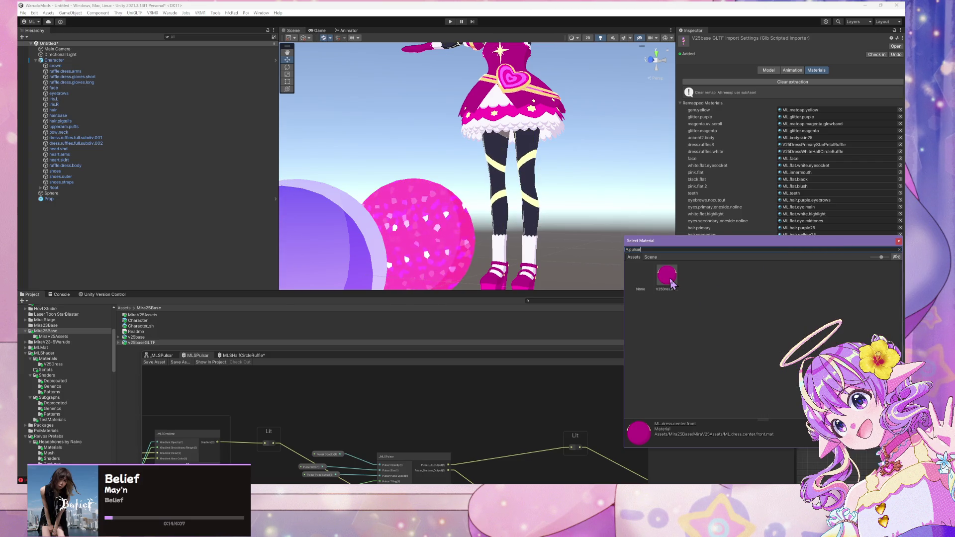
{"action": "key", "text": "Return"}
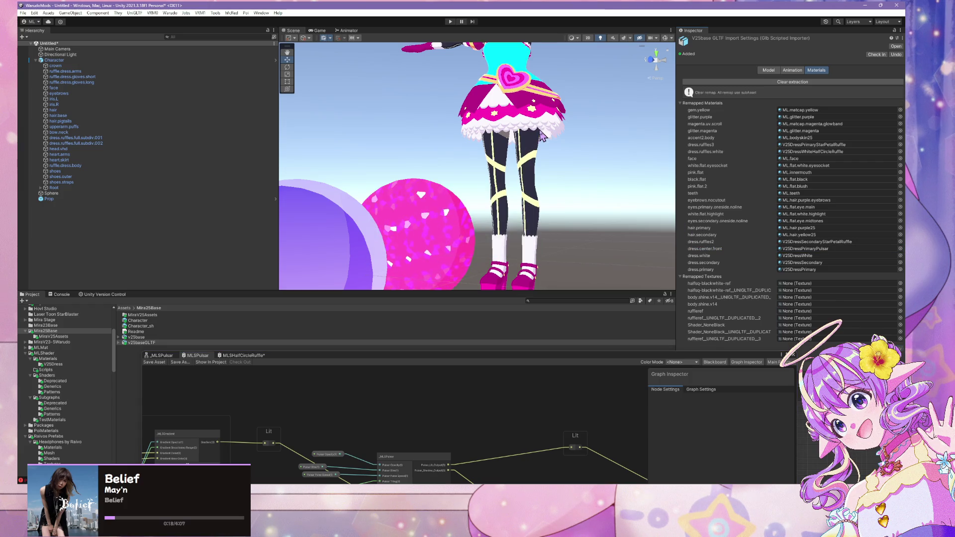
Orbit and zoom the Scene view to check the Pulsar material on the dress
{"action": "mouse_move", "coordinate": [542, 135]}
{"action": "left_mouse_down"}
{"action": "mouse_move", "coordinate": [573, 76]}
{"action": "mouse_move", "coordinate": [566, 100]}
{"action": "left_mouse_up"}
{"action": "scroll", "coordinate": [572, 83], "scroll_direction": "down", "scroll_amount": 5}
{"action": "scroll", "coordinate": [565, 100], "scroll_direction": "up", "scroll_amount": 5}
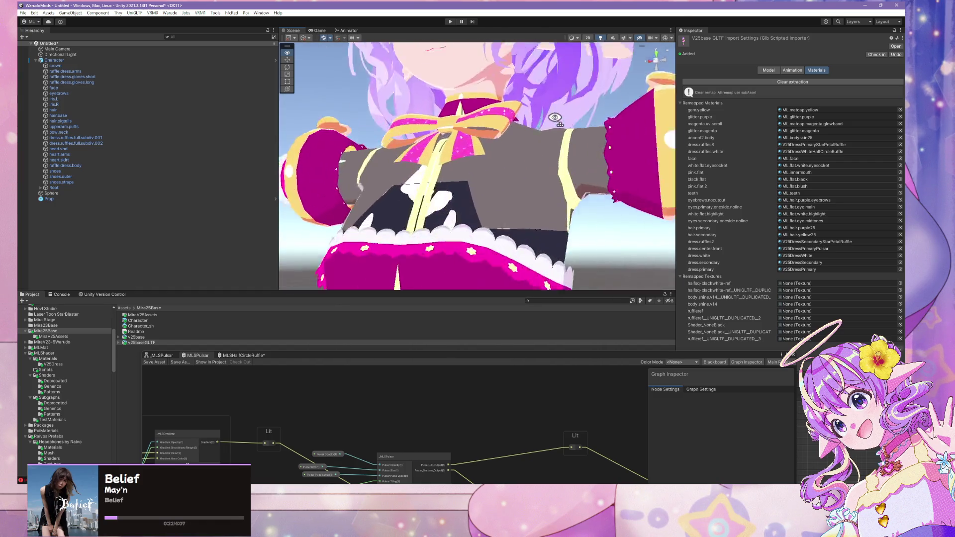
{"action": "scroll", "coordinate": [565, 142], "scroll_direction": "down", "scroll_amount": 5}
{"action": "mouse_move", "coordinate": [295, 357]}
{"action": "left_mouse_down"}
{"action": "mouse_move", "coordinate": [445, 244]}
{"action": "mouse_move", "coordinate": [510, 170]}
{"action": "left_mouse_up"}
{"action": "left_click", "coordinate": [170, 13]}
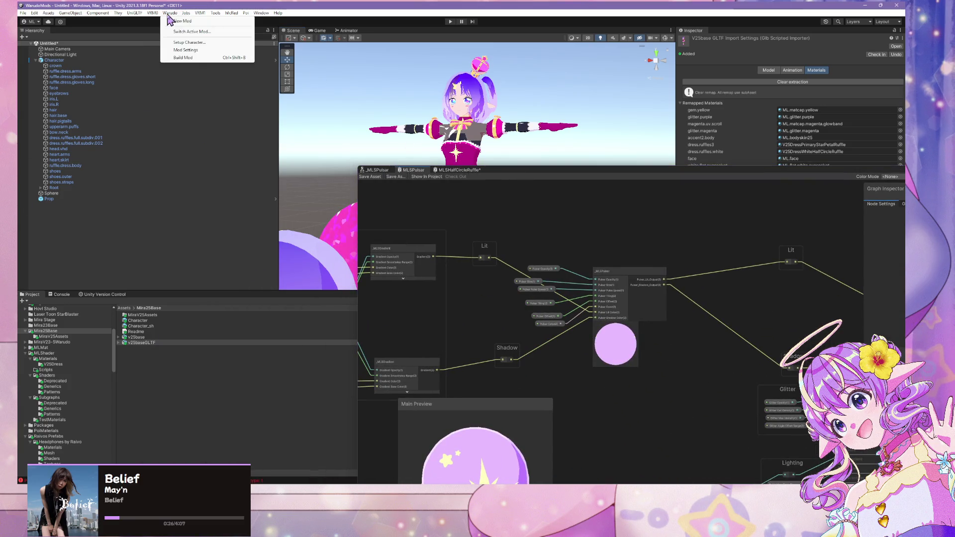
Enter 'Mira V25 Dress' as the mod name in the Warudo Mod Settings
{"action": "left_click", "coordinate": [186, 51]}
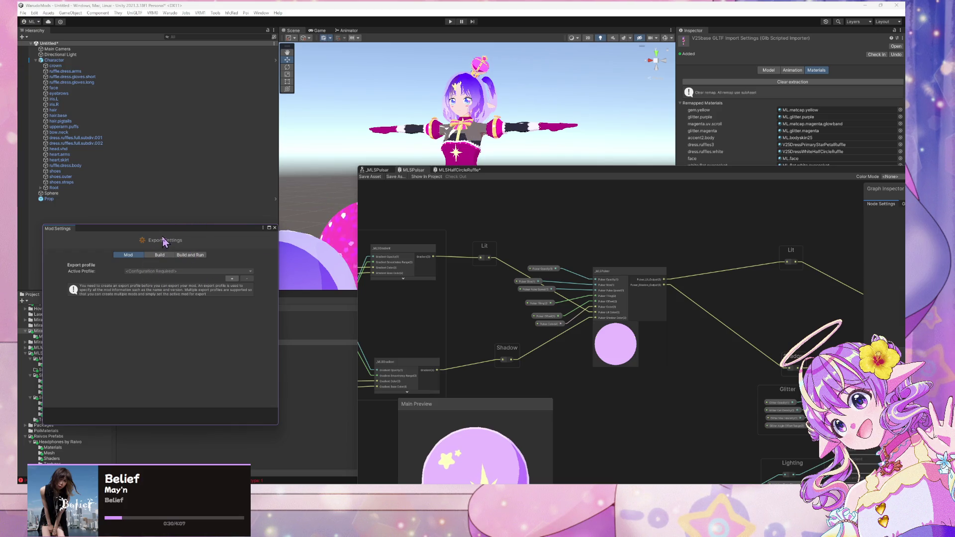
{"action": "left_click_drag", "start_coordinate": [168, 229], "coordinate": [476, 237]}
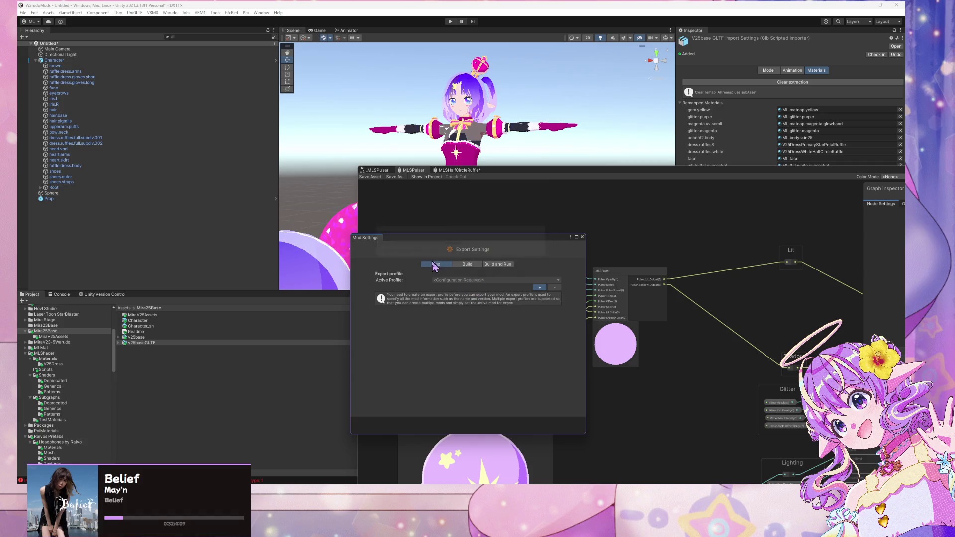
{"action": "left_click", "coordinate": [467, 304]}
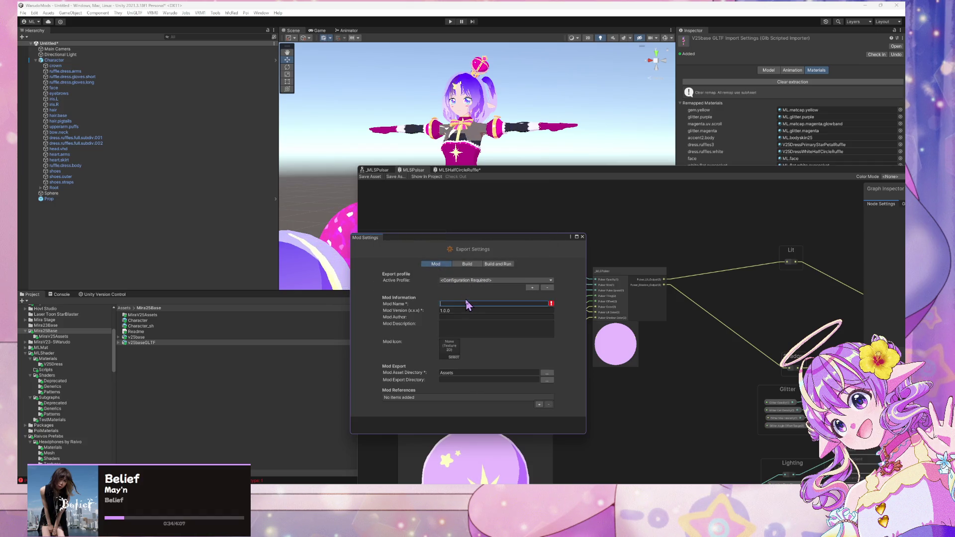
{"action": "type", "text": "Mira V25 Dress"}
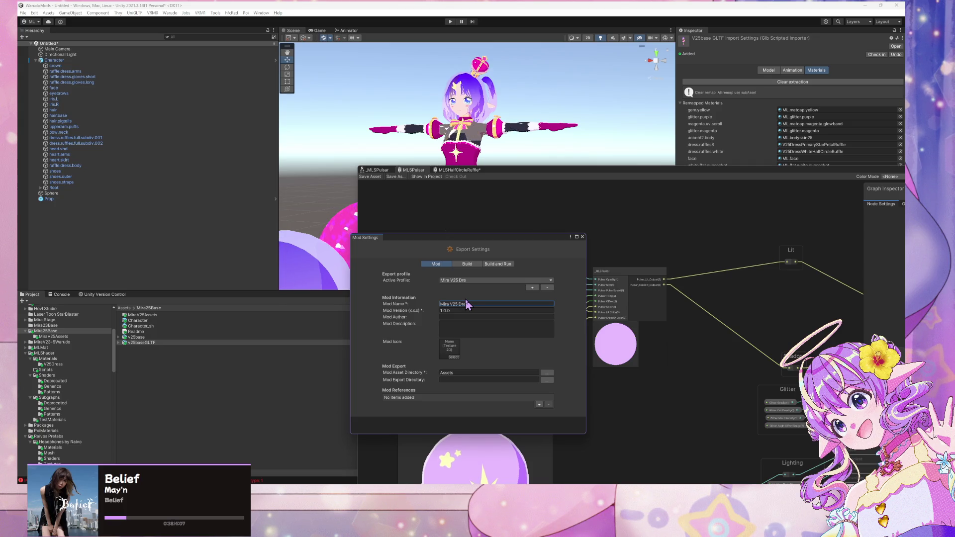
Set the Mod Asset Directory to Assets/Mira25Base
{"action": "left_click", "coordinate": [550, 374]}
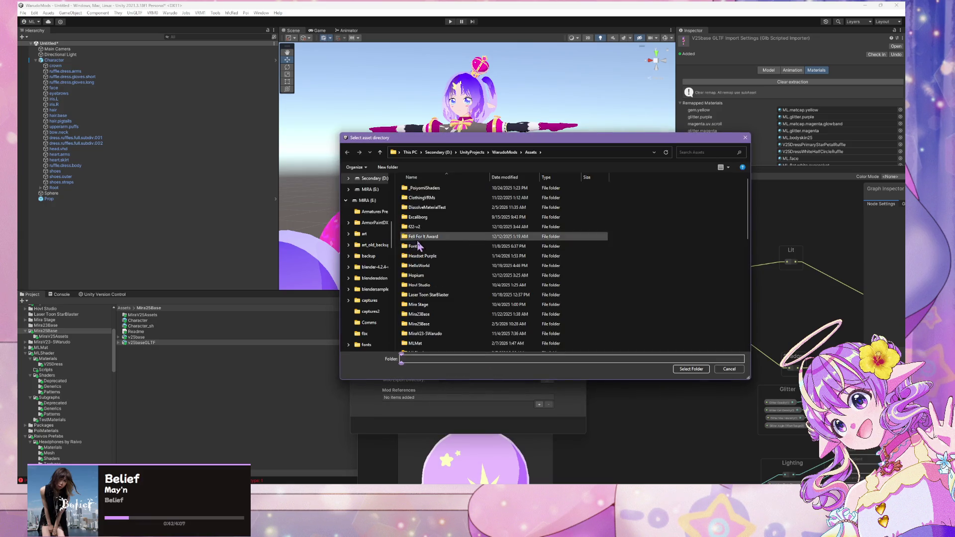
{"action": "scroll", "coordinate": [419, 245], "scroll_direction": "down", "scroll_amount": 1}
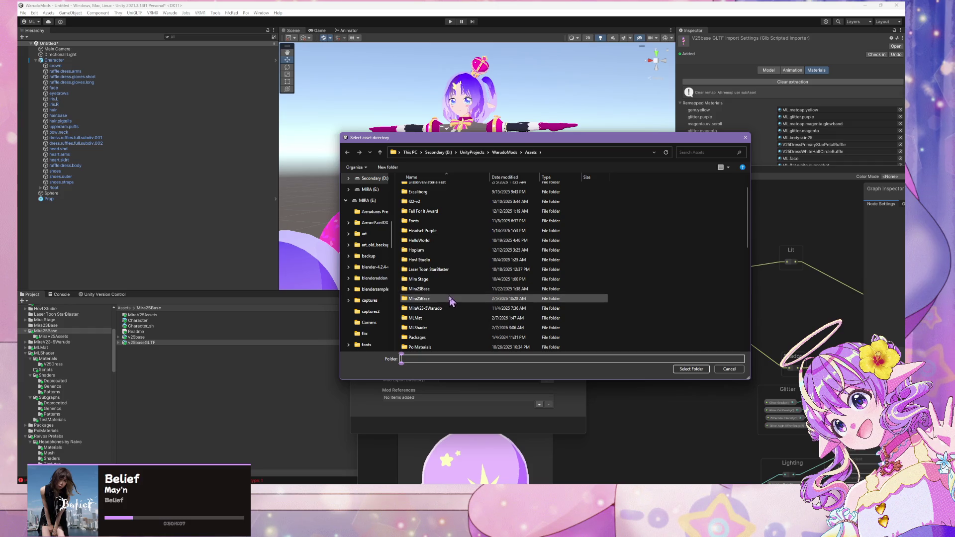
{"action": "scroll", "coordinate": [451, 299], "scroll_direction": "down", "scroll_amount": 1}
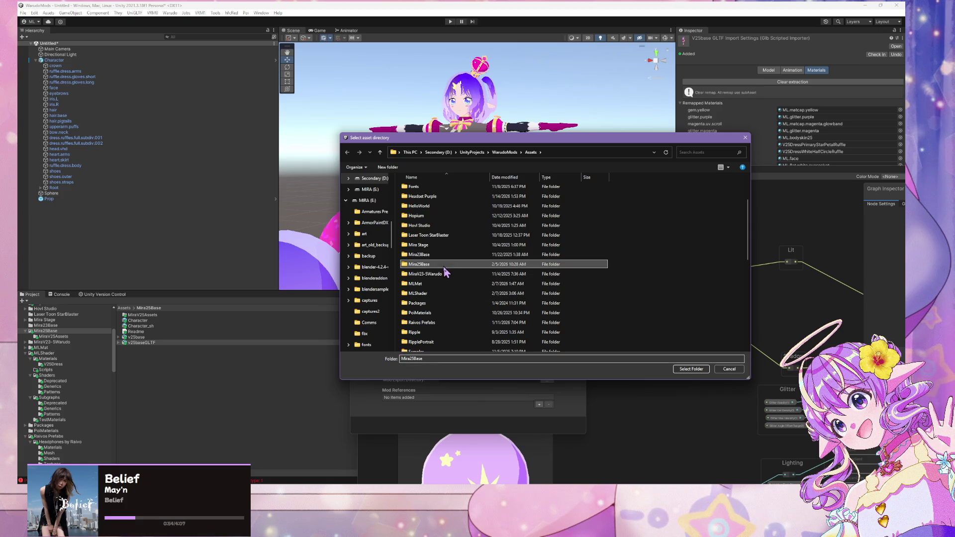
{"action": "left_click", "coordinate": [437, 254]}
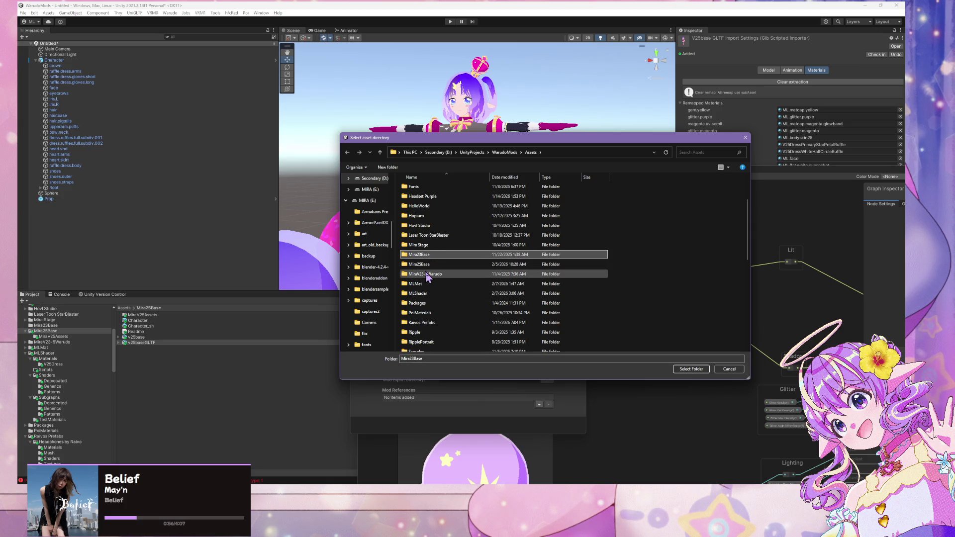
{"action": "double_click", "coordinate": [425, 265]}
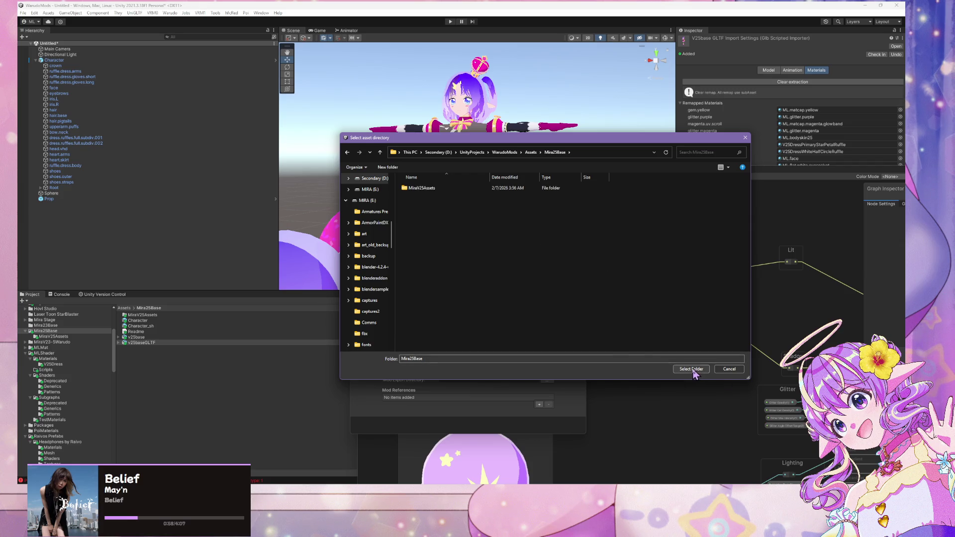
{"action": "left_click", "coordinate": [691, 369]}
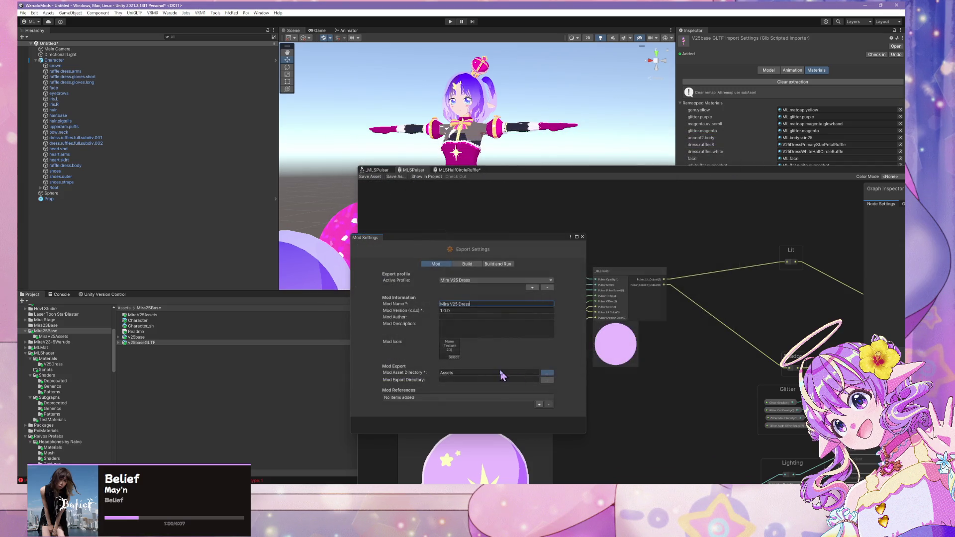
Set the Mod Export Directory to the Characters folder in Warudo's StreamingAssets
{"action": "left_click", "coordinate": [547, 380]}
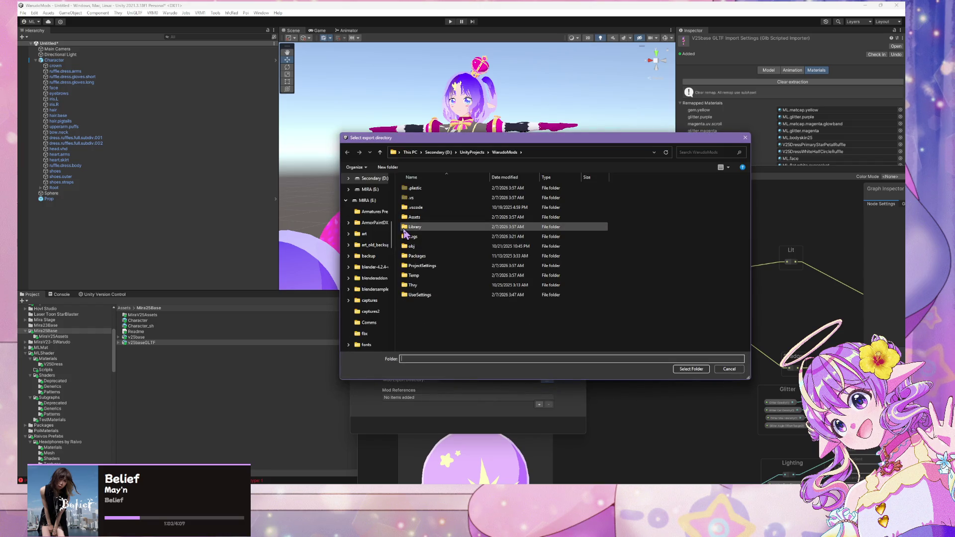
{"action": "mouse_move", "coordinate": [432, 146]}
{"action": "left_mouse_down"}
{"action": "mouse_move", "coordinate": [745, 148]}
{"action": "mouse_move", "coordinate": [637, 135]}
{"action": "mouse_move", "coordinate": [582, 143]}
{"action": "left_mouse_up"}
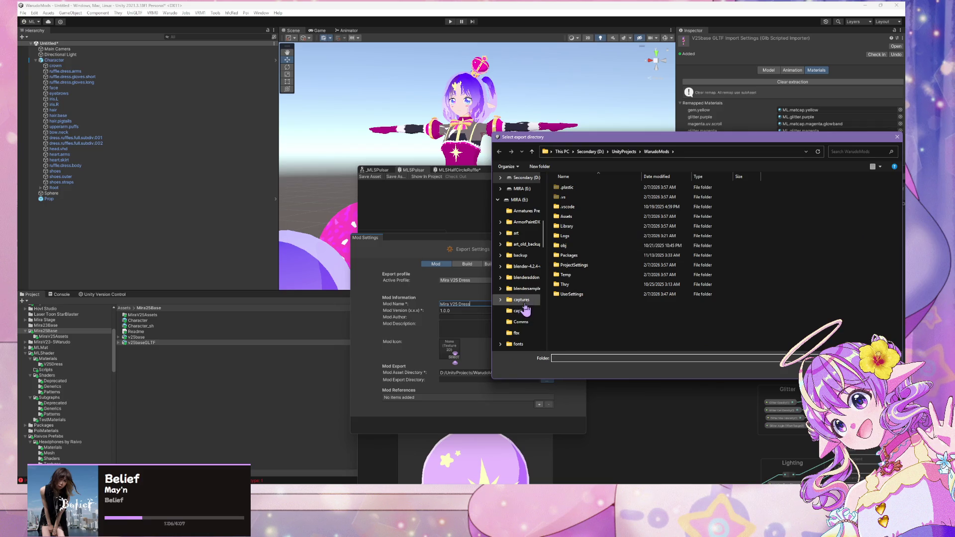
{"action": "scroll", "coordinate": [528, 308], "scroll_direction": "down", "scroll_amount": 4}
{"action": "scroll", "coordinate": [527, 308], "scroll_direction": "up", "scroll_amount": 8}
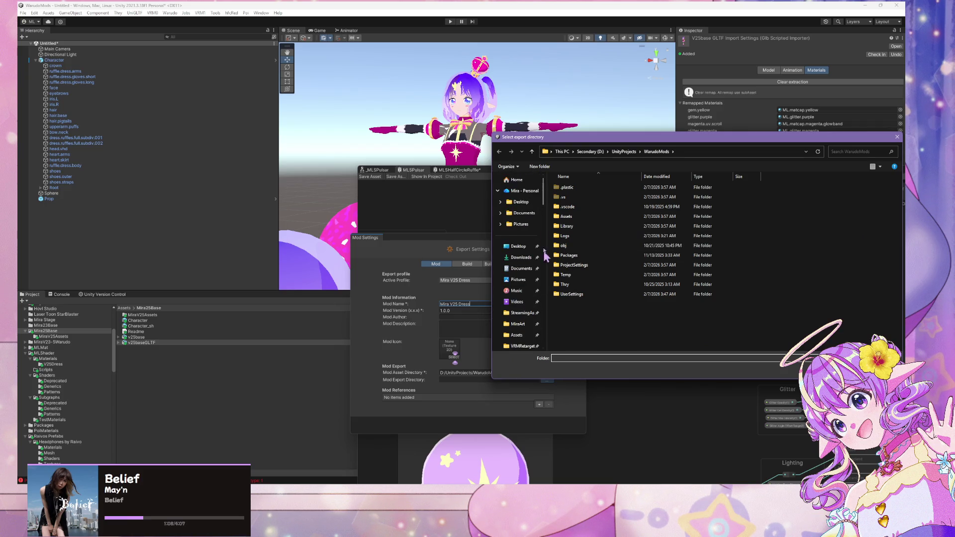
{"action": "left_click", "coordinate": [520, 313]}
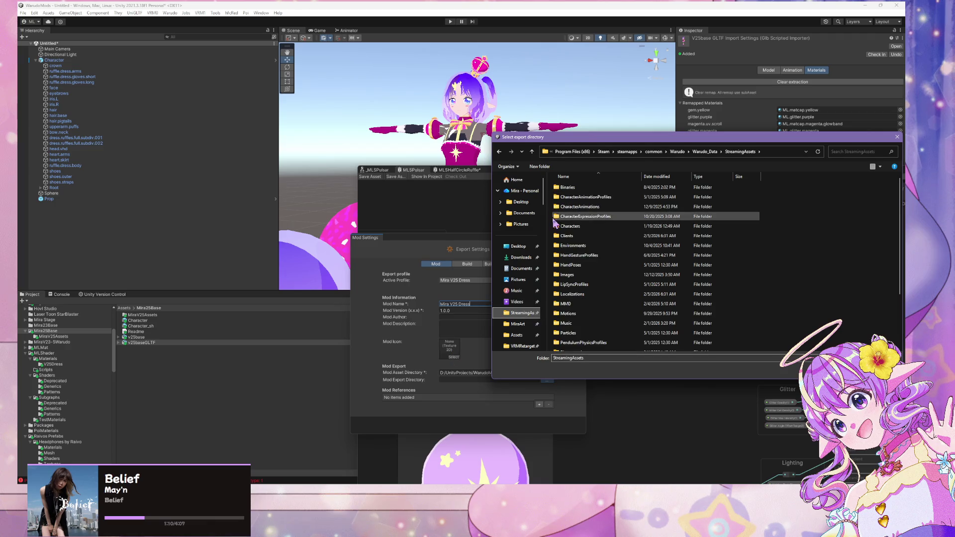
{"action": "double_click", "coordinate": [598, 217]}
{"action": "key", "text": "Return"}
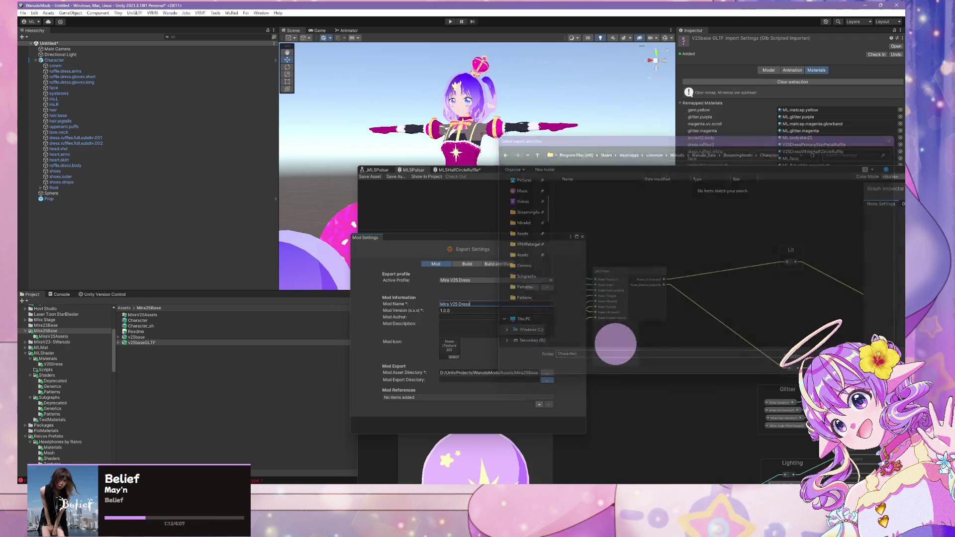
{"action": "mouse_move", "coordinate": [482, 172]}
{"action": "left_mouse_down"}
{"action": "mouse_move", "coordinate": [532, 175]}
{"action": "mouse_move", "coordinate": [729, 261]}
{"action": "mouse_move", "coordinate": [676, 124]}
{"action": "mouse_move", "coordinate": [604, 104]}
{"action": "left_mouse_up"}
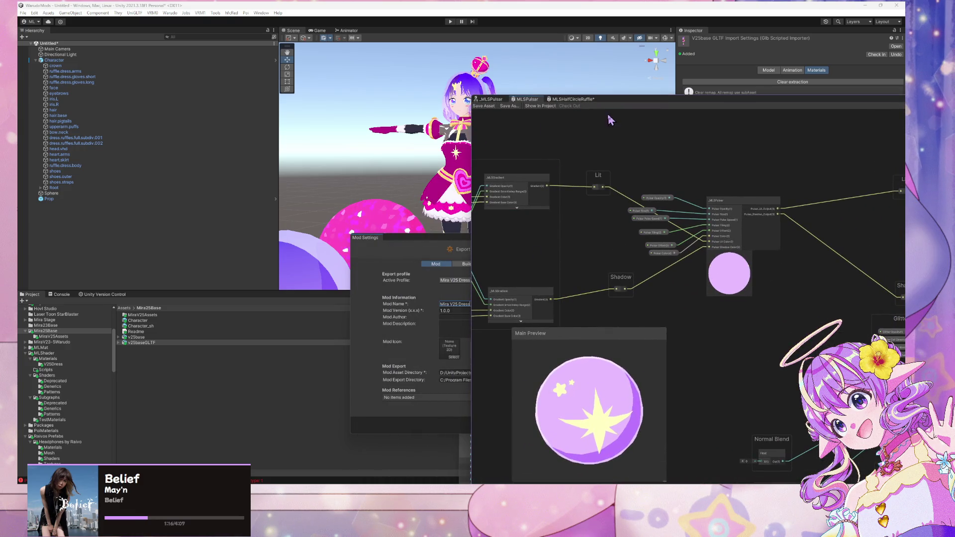
{"action": "left_click", "coordinate": [440, 257]}
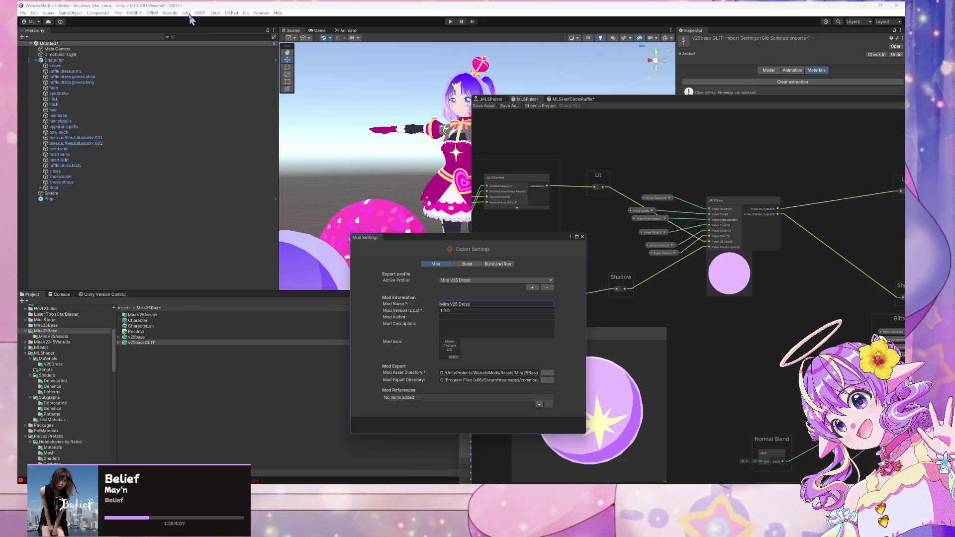
Build the Mira V25 Dress mod from the Warudo menu and accept the prefab restructure warning
{"action": "left_click", "coordinate": [170, 13]}
{"action": "left_click", "coordinate": [183, 58]}
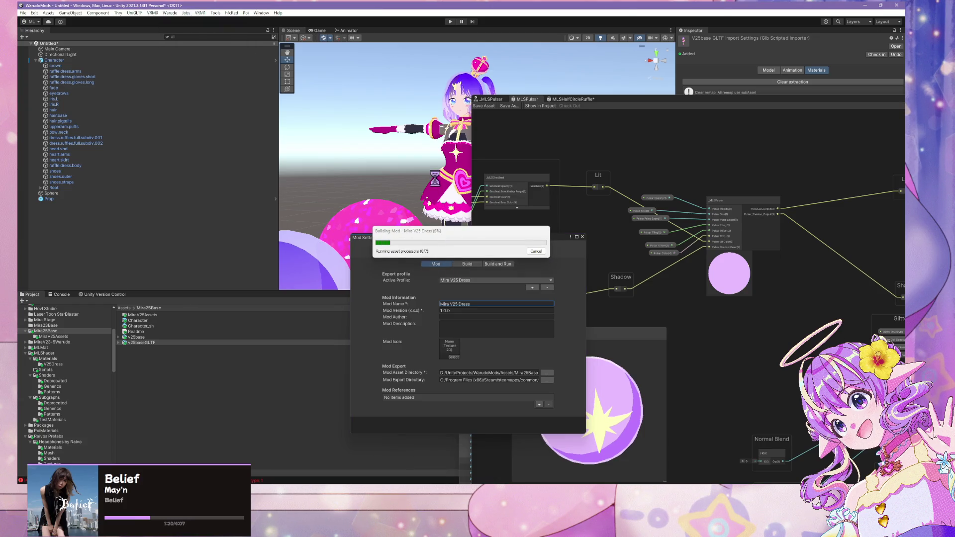
{"action": "left_click", "coordinate": [509, 261]}
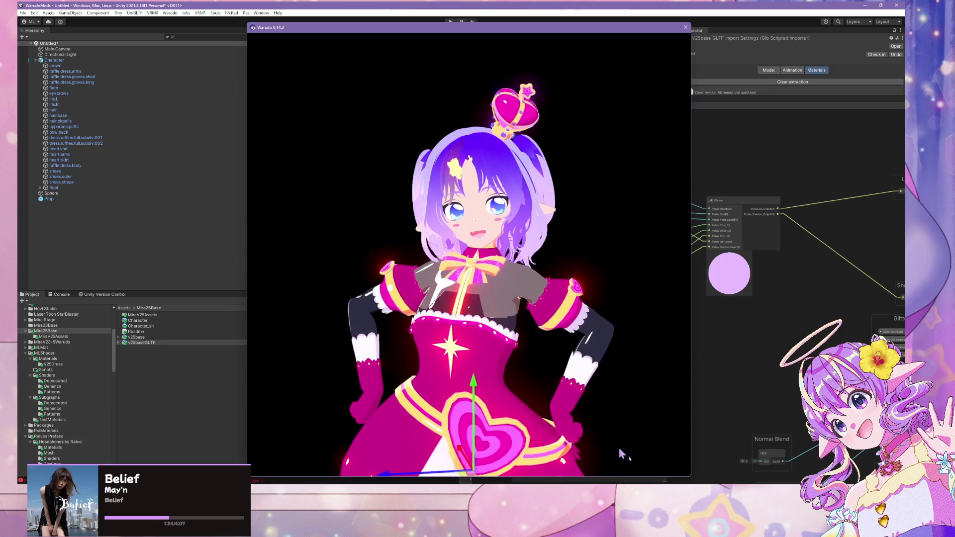
Load the Mira V25 Dress model as Character 1's source in Warudo
{"action": "key", "text": "alt+Tab"}
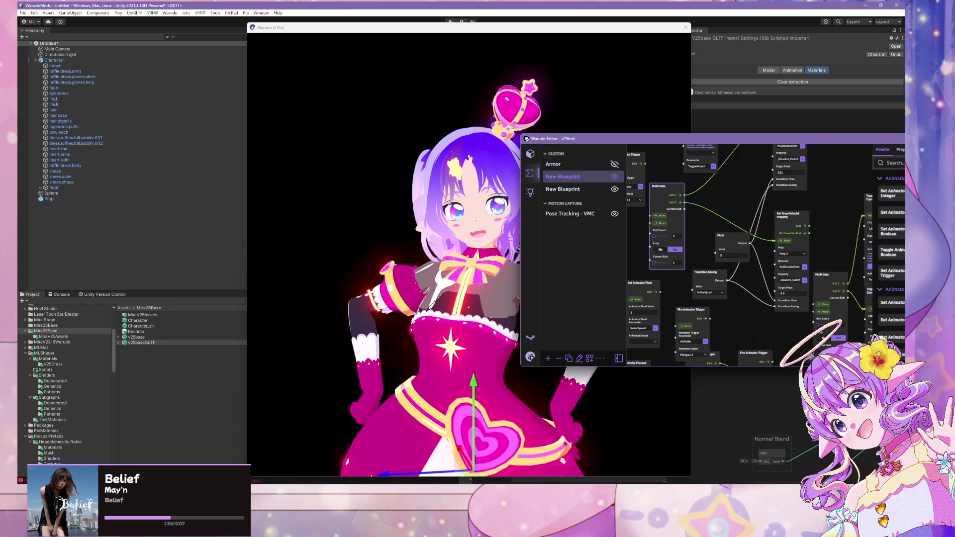
{"action": "left_click", "coordinate": [531, 154]}
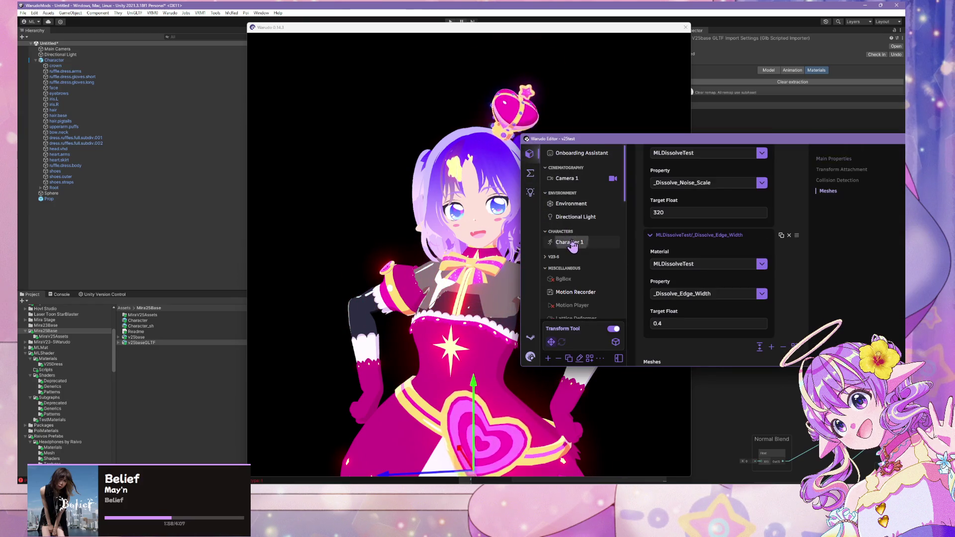
{"action": "left_click", "coordinate": [572, 243]}
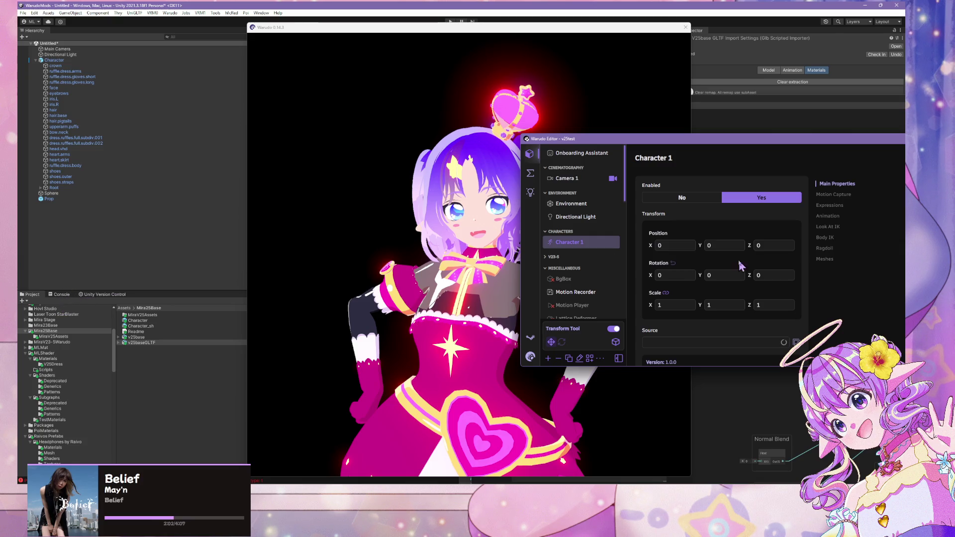
{"action": "left_click", "coordinate": [687, 342]}
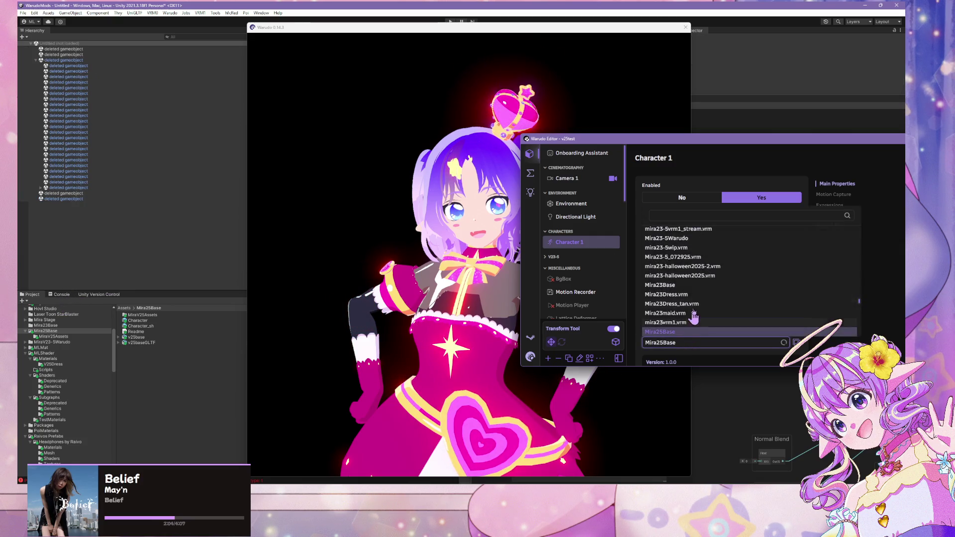
{"action": "left_click", "coordinate": [803, 350]}
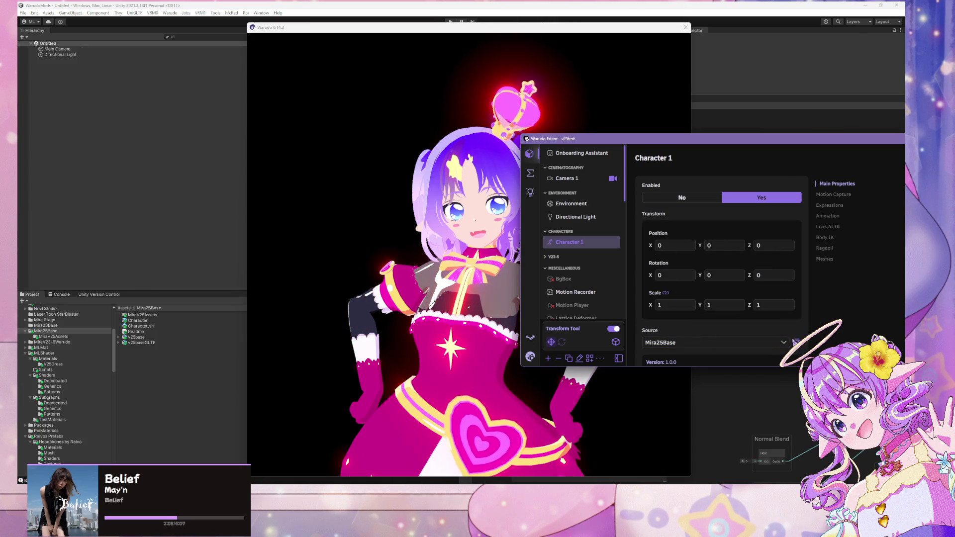
{"action": "left_click", "coordinate": [797, 343]}
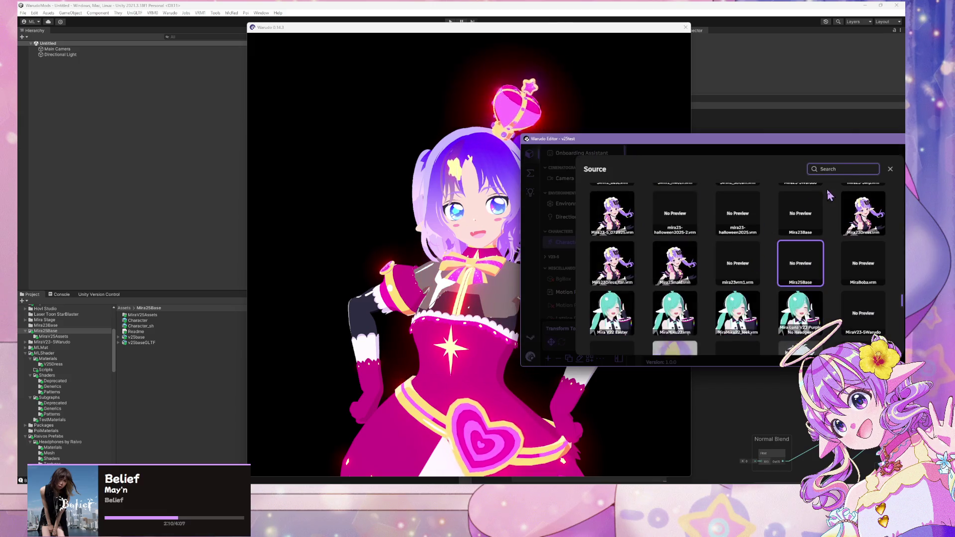
{"action": "type", "text": "dress"}
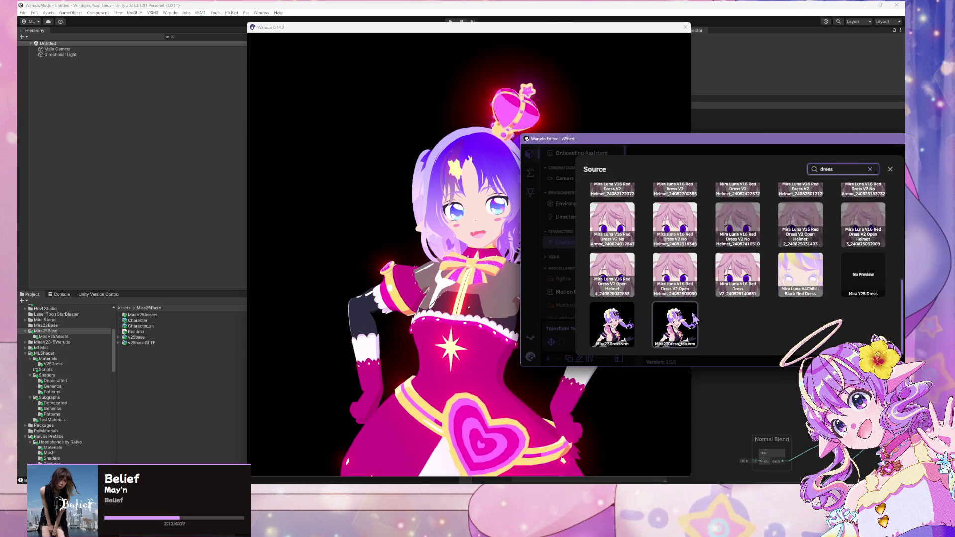
{"action": "left_click", "coordinate": [862, 289]}
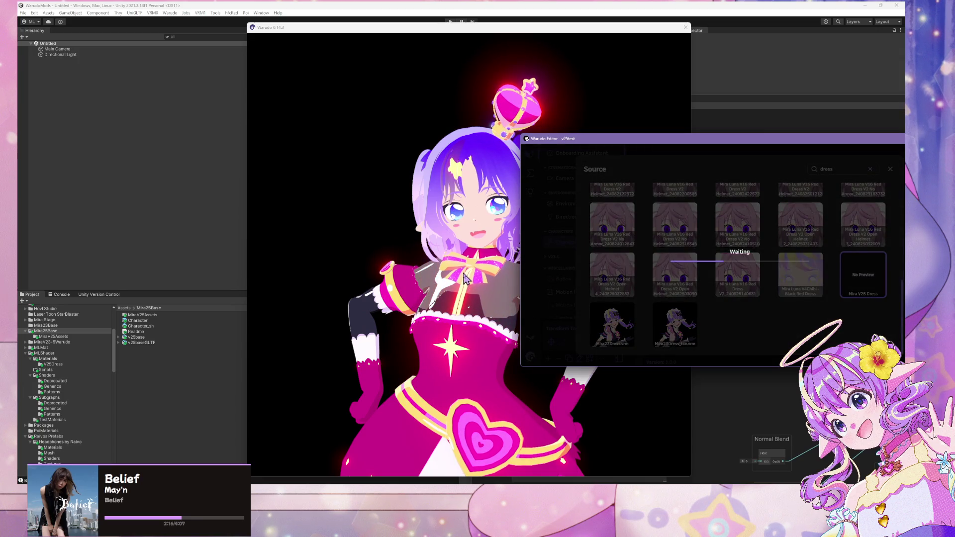
{"action": "left_click", "coordinate": [449, 282]}
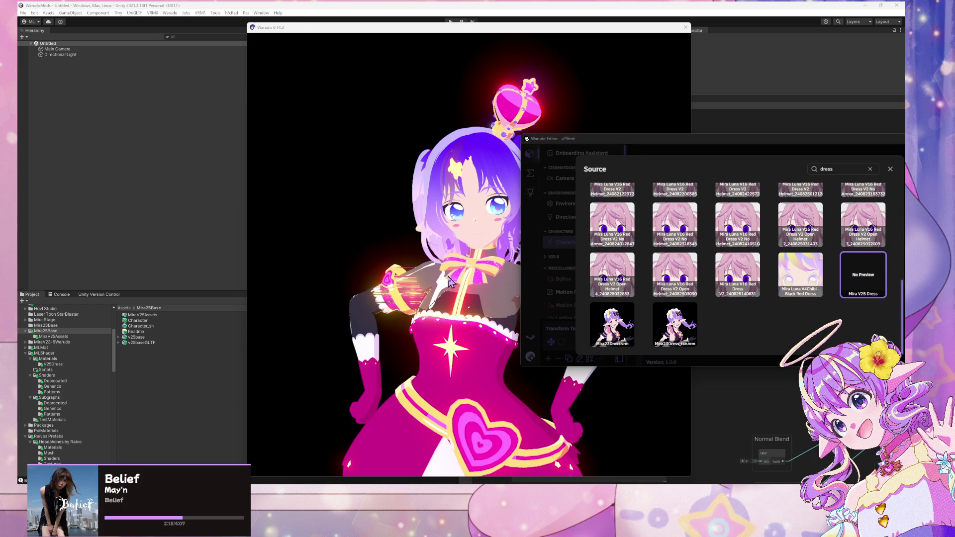
{"action": "left_click", "coordinate": [476, 305]}
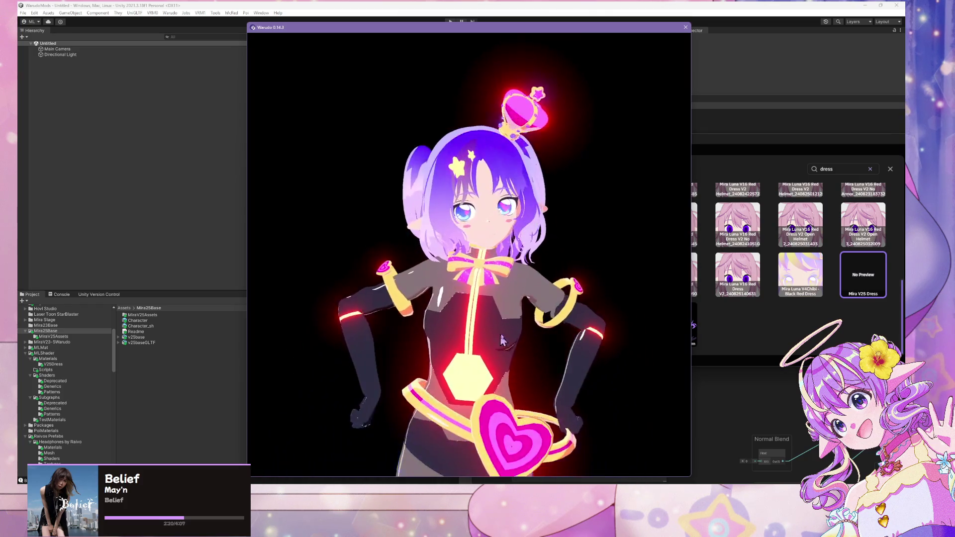
{"action": "scroll", "coordinate": [527, 306], "scroll_direction": "up", "scroll_amount": 3}
{"action": "left_click", "coordinate": [773, 343]}
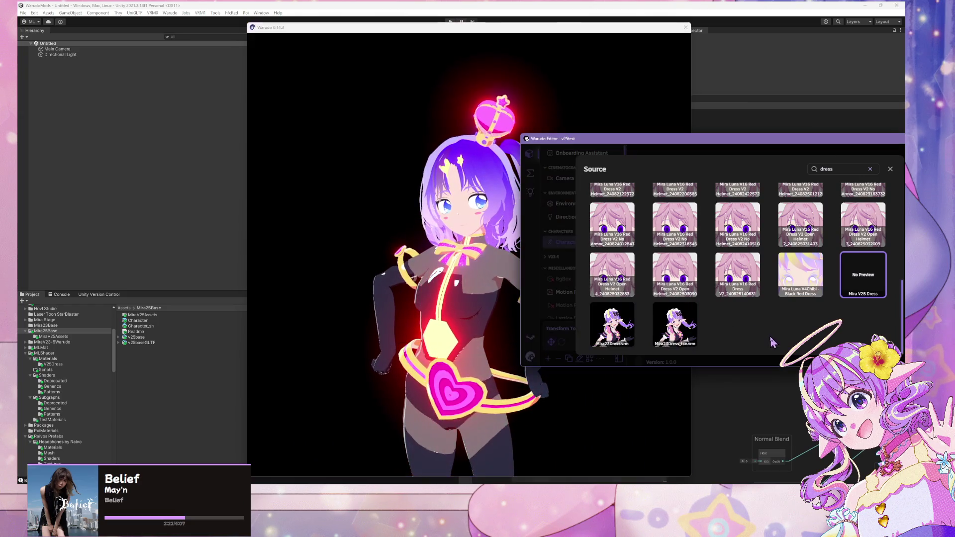
{"action": "left_click", "coordinate": [567, 186]}
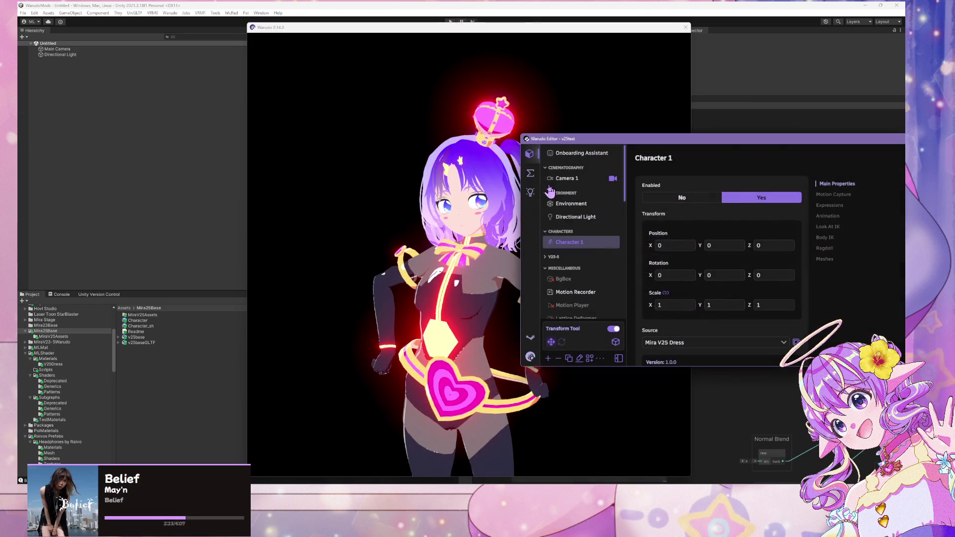
Give Character 1 the 010_0010 idle animation, then show the blueprints list
{"action": "left_click", "coordinate": [833, 217]}
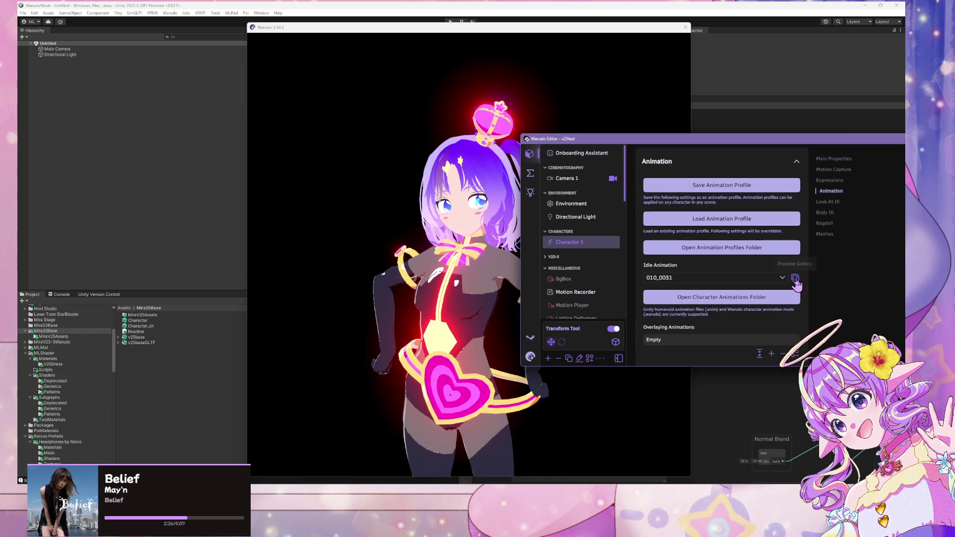
{"action": "left_click", "coordinate": [764, 281]}
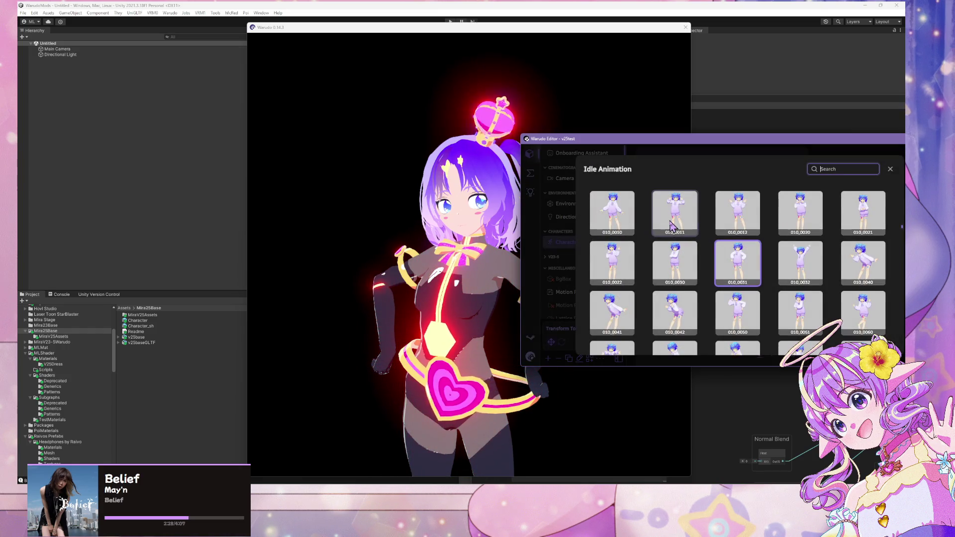
{"action": "scroll", "coordinate": [682, 243], "scroll_direction": "down", "scroll_amount": 1}
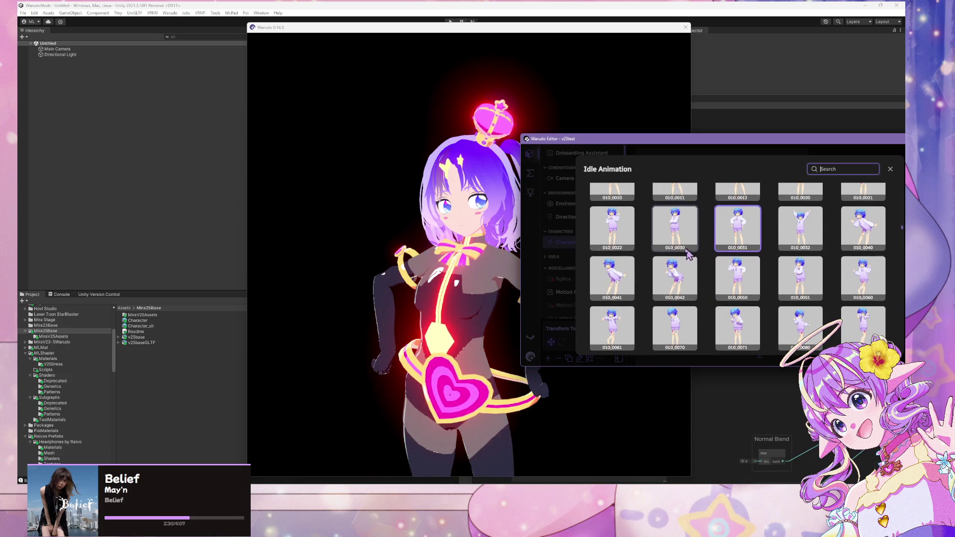
{"action": "scroll", "coordinate": [708, 250], "scroll_direction": "up", "scroll_amount": 3}
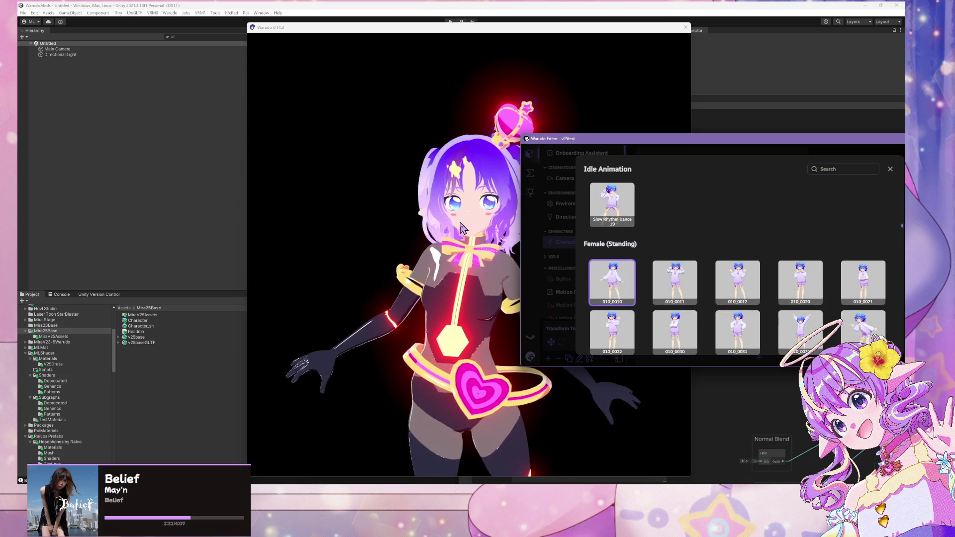
{"action": "left_click", "coordinate": [563, 204]}
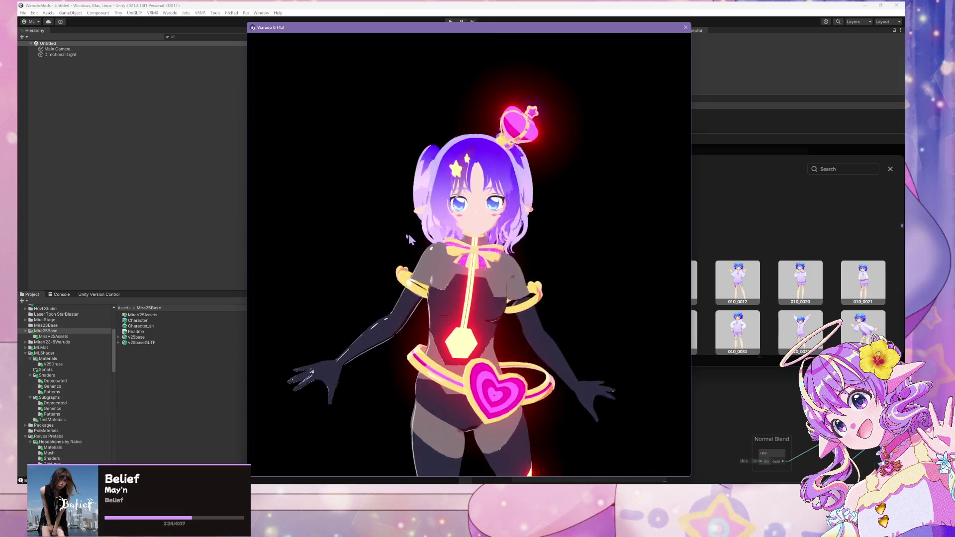
{"action": "left_click", "coordinate": [844, 200]}
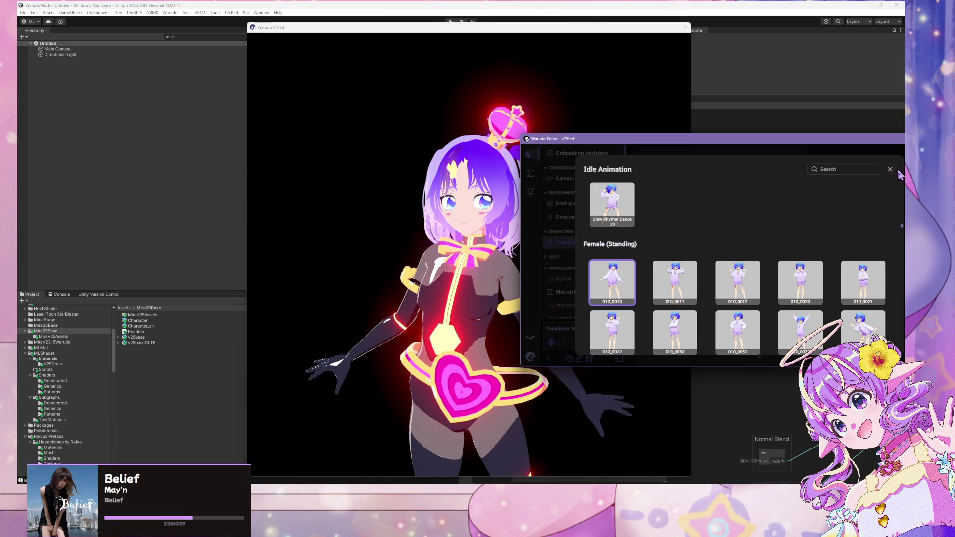
{"action": "left_click", "coordinate": [891, 169]}
{"action": "left_click", "coordinate": [531, 173]}
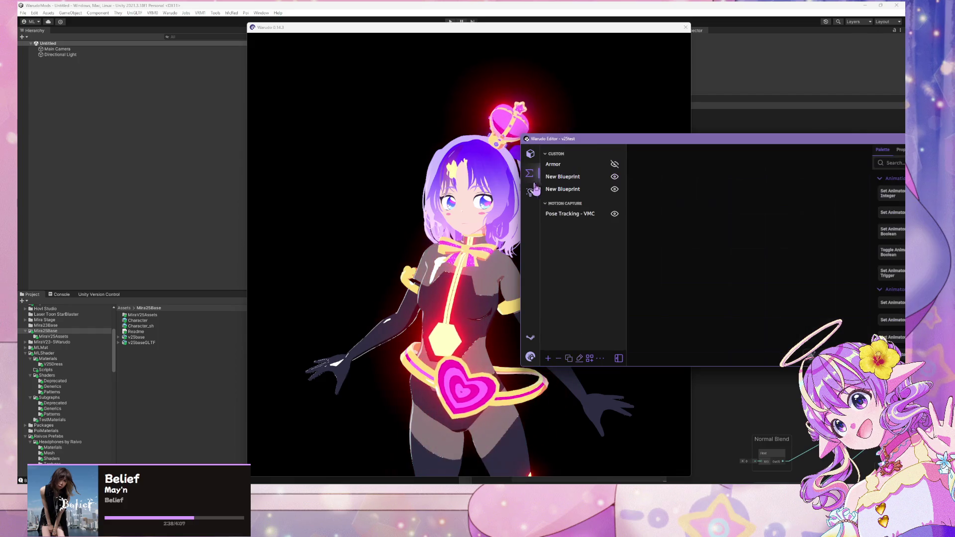
Create a new empty blueprint in Warudo
{"action": "left_click", "coordinate": [563, 177]}
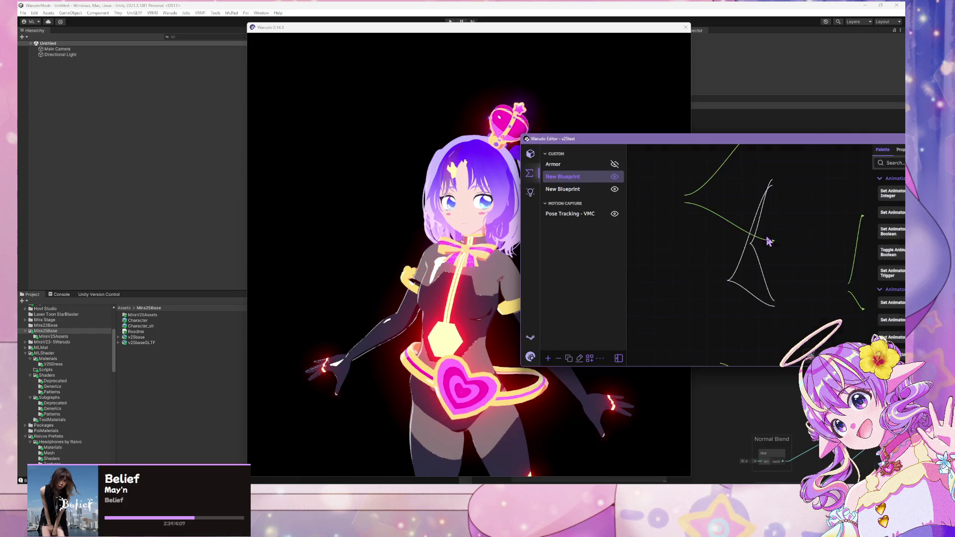
{"action": "left_click", "coordinate": [547, 359]}
{"action": "mouse_move", "coordinate": [872, 143]}
{"action": "left_mouse_down"}
{"action": "mouse_move", "coordinate": [756, 36]}
{"action": "mouse_move", "coordinate": [859, 79]}
{"action": "mouse_move", "coordinate": [830, 83]}
{"action": "mouse_move", "coordinate": [887, 93]}
{"action": "mouse_move", "coordinate": [345, 99]}
{"action": "mouse_move", "coordinate": [249, 122]}
{"action": "left_mouse_up"}
{"action": "left_click", "coordinate": [564, 211]}
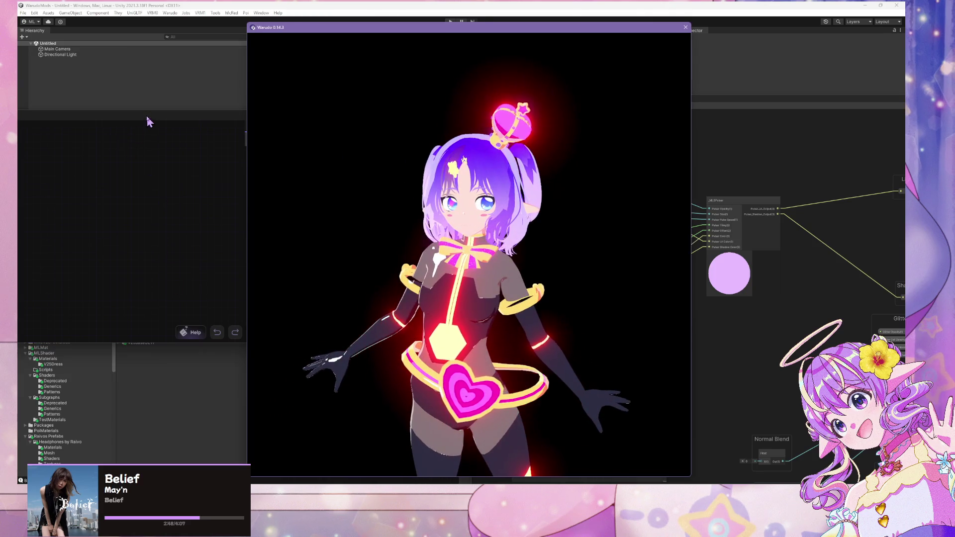
{"action": "mouse_move", "coordinate": [149, 121]}
{"action": "left_mouse_down"}
{"action": "mouse_move", "coordinate": [637, 155]}
{"action": "mouse_move", "coordinate": [783, 300]}
{"action": "mouse_move", "coordinate": [789, 338]}
{"action": "mouse_move", "coordinate": [839, 159]}
{"action": "mouse_move", "coordinate": [824, 159]}
{"action": "left_mouse_up"}
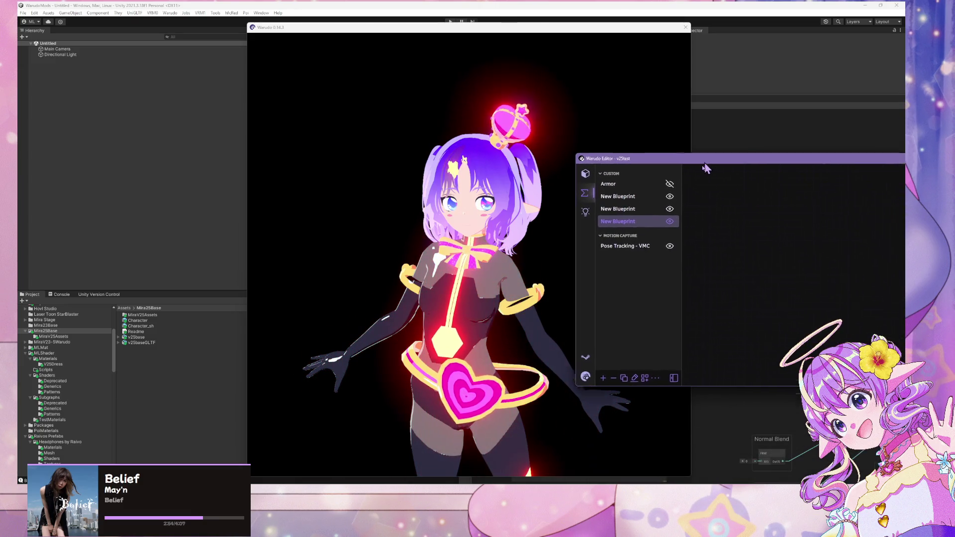
{"action": "mouse_move", "coordinate": [712, 155]}
{"action": "left_mouse_down"}
{"action": "mouse_move", "coordinate": [639, 216]}
{"action": "mouse_move", "coordinate": [720, 276]}
{"action": "mouse_move", "coordinate": [732, 240]}
{"action": "mouse_move", "coordinate": [699, 220]}
{"action": "mouse_move", "coordinate": [696, 184]}
{"action": "mouse_move", "coordinate": [709, 187]}
{"action": "mouse_move", "coordinate": [640, 195]}
{"action": "left_mouse_up"}
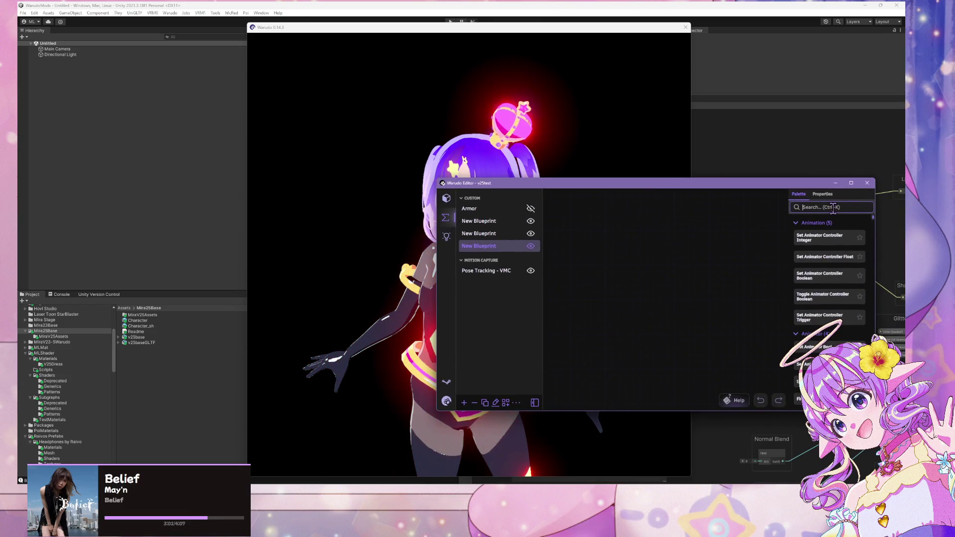
Add a Fire Animator Trigger node, removing a mistakenly added Set Animator Controller node
{"action": "left_click_drag", "start_coordinate": [635, 261], "coordinate": [636, 262]}
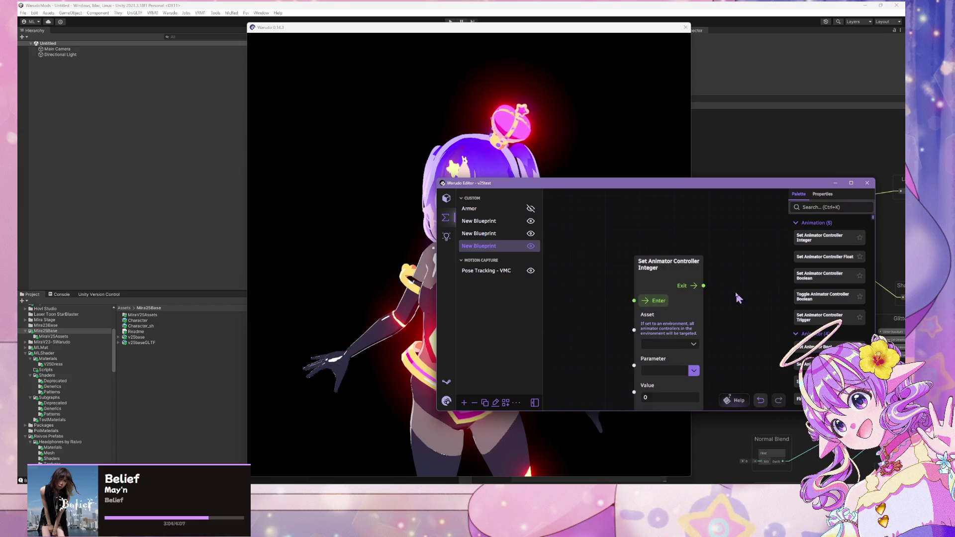
{"action": "mouse_move", "coordinate": [856, 319]}
{"action": "left_mouse_down"}
{"action": "mouse_move", "coordinate": [760, 300]}
{"action": "mouse_move", "coordinate": [705, 305]}
{"action": "left_mouse_up"}
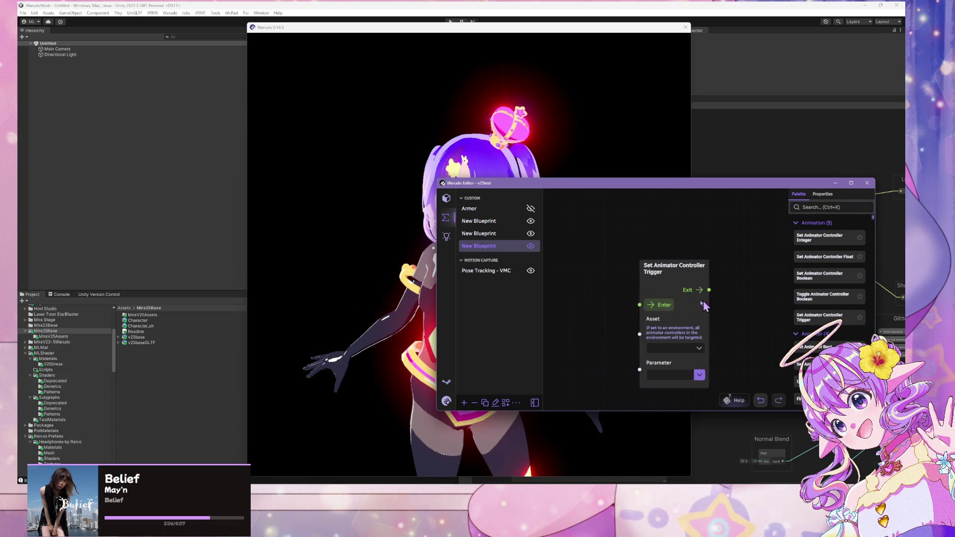
{"action": "key", "text": "Delete"}
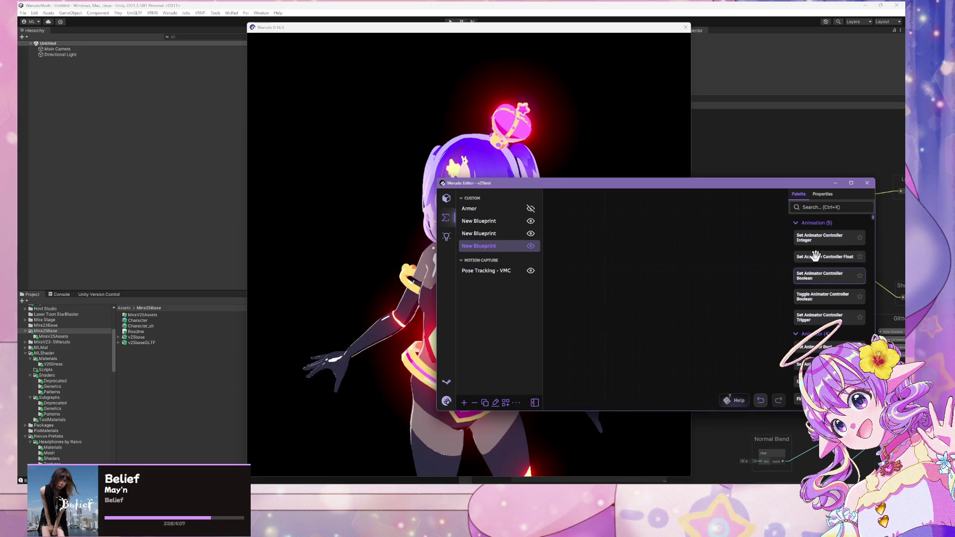
{"action": "left_click", "coordinate": [820, 204]}
{"action": "type", "text": "trigg"}
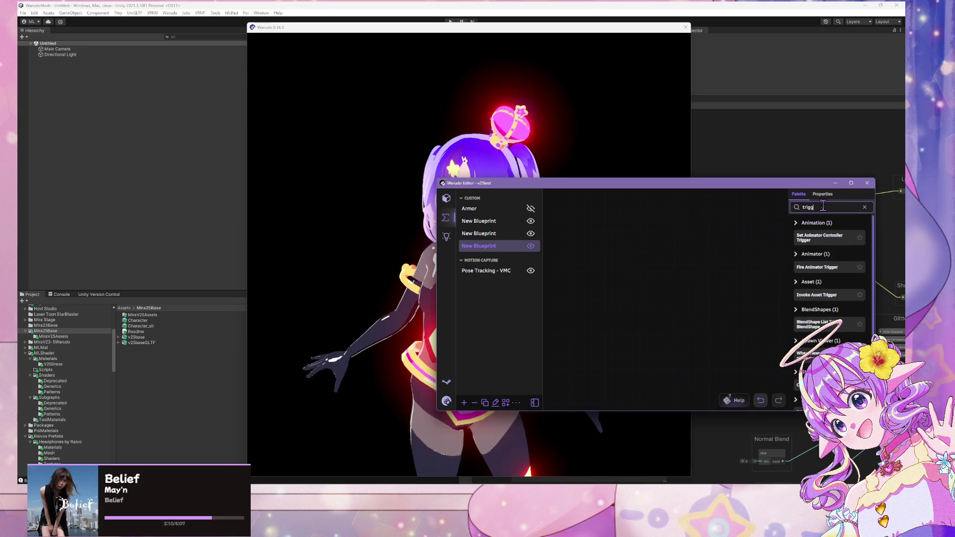
{"action": "left_click_drag", "start_coordinate": [547, 244], "coordinate": [547, 244]}
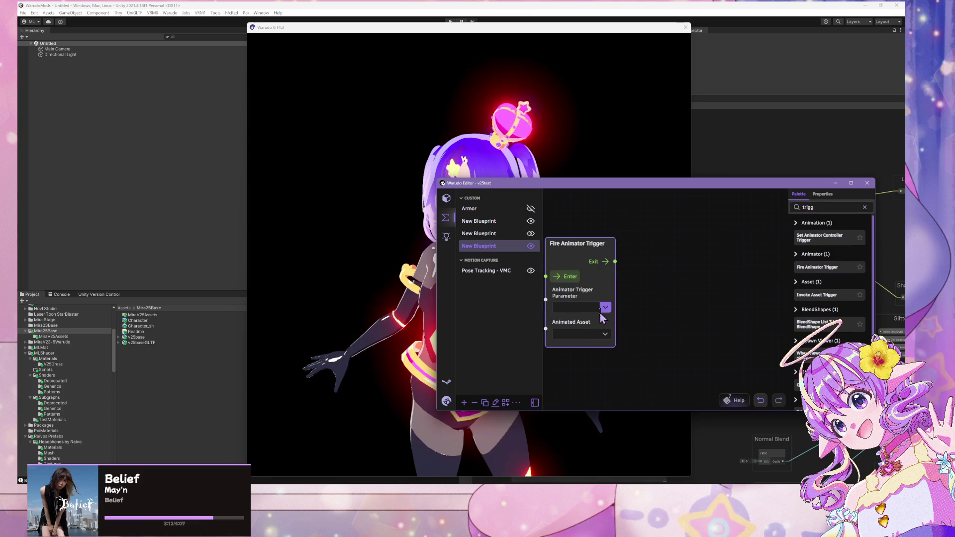
Set the node's Animated Asset to Character 1 and its Parameter to ToggleDress
{"action": "left_click", "coordinate": [605, 334]}
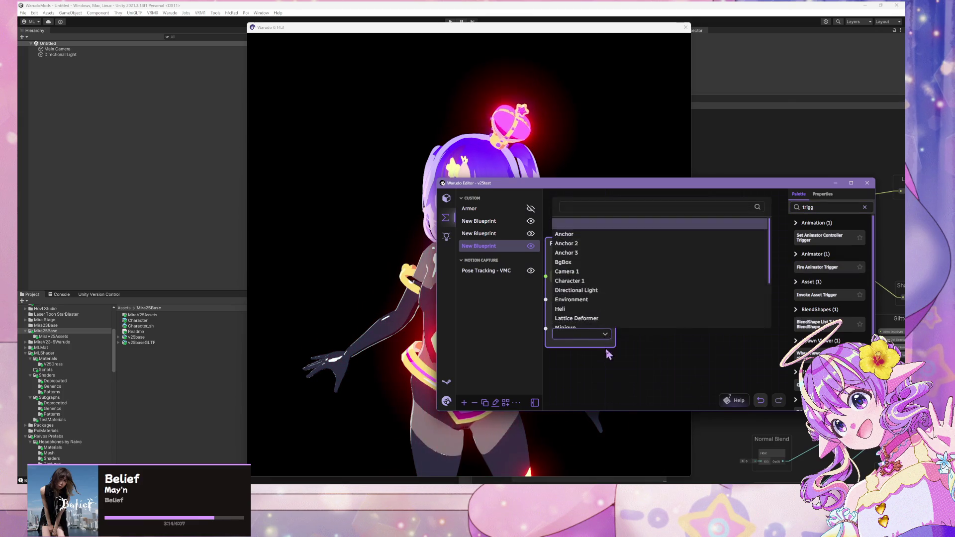
{"action": "scroll", "coordinate": [607, 290], "scroll_direction": "down", "scroll_amount": 3}
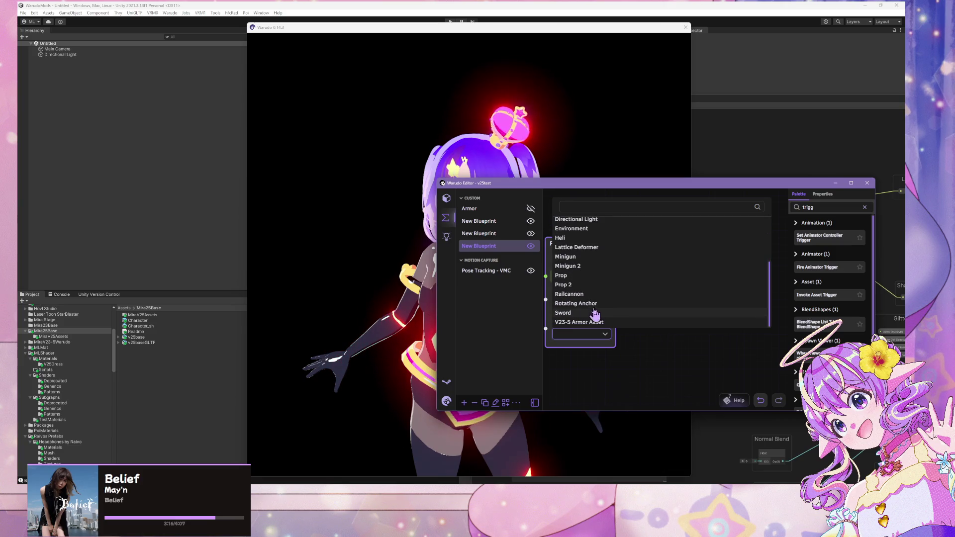
{"action": "scroll", "coordinate": [598, 292], "scroll_direction": "up", "scroll_amount": 3}
{"action": "left_click", "coordinate": [576, 280]}
{"action": "left_click", "coordinate": [603, 334]}
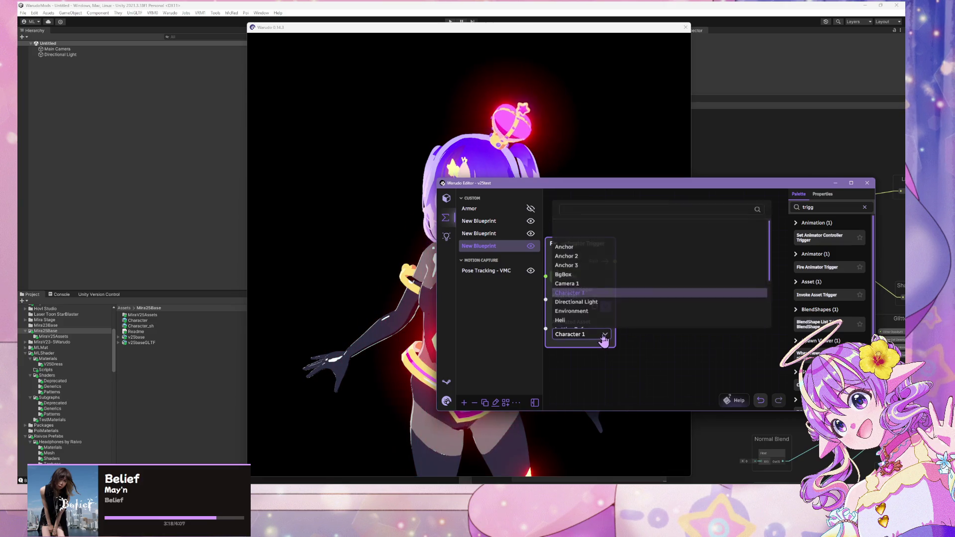
{"action": "left_click", "coordinate": [662, 353]}
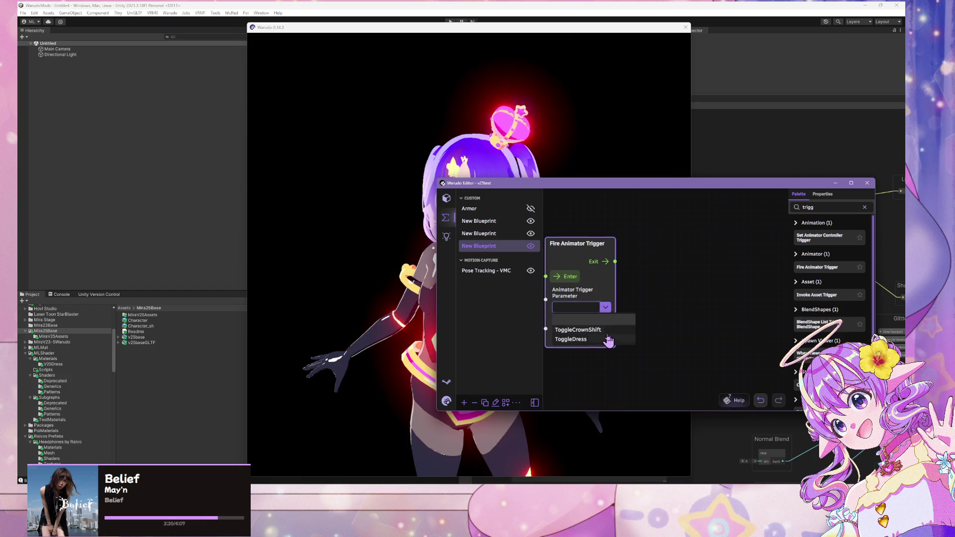
{"action": "left_click", "coordinate": [565, 277]}
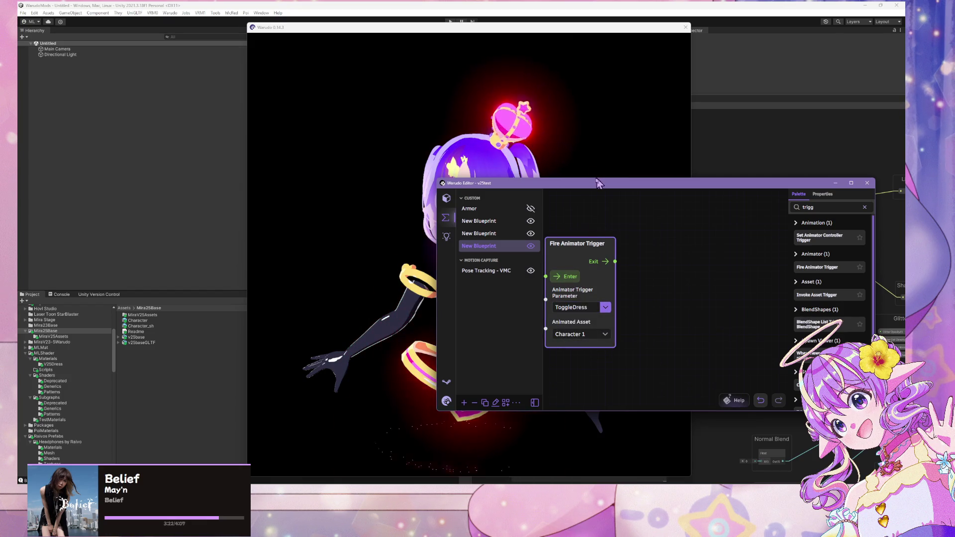
{"action": "left_click_drag", "start_coordinate": [598, 183], "coordinate": [725, 158]}
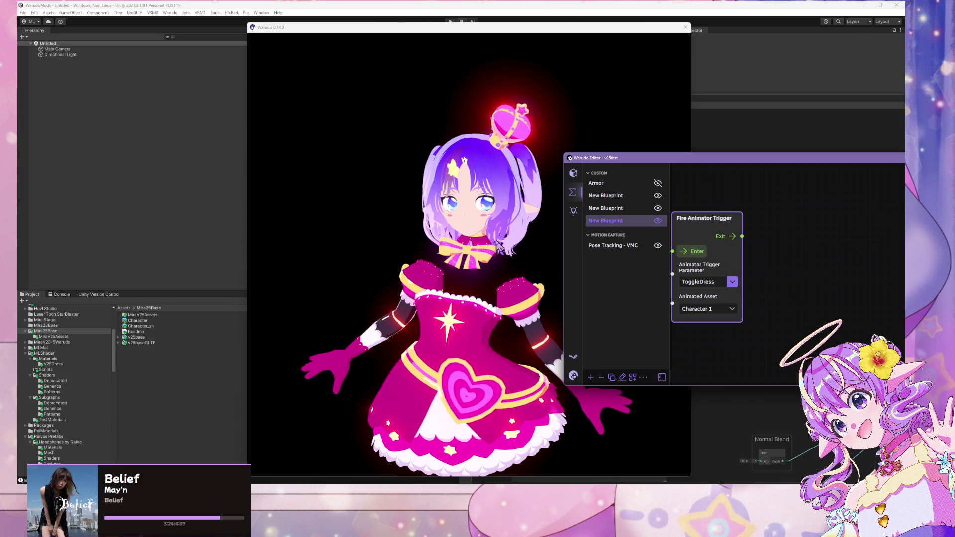